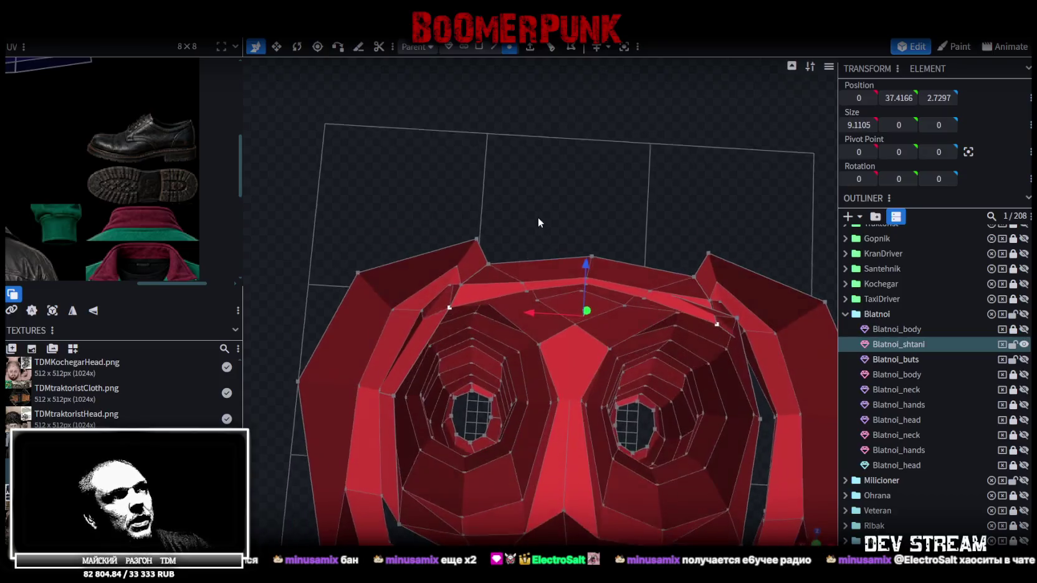
- Push a waistband vertex outward and merge it with its neighbour using Merge All
key("v")
mouse_move(619, 309)
left_mouse_down()
mouse_move(637, 311)
mouse_move(576, 219)
mouse_move(587, 161)
mouse_move(594, 320)
left_mouse_up()
left_click(597, 307)
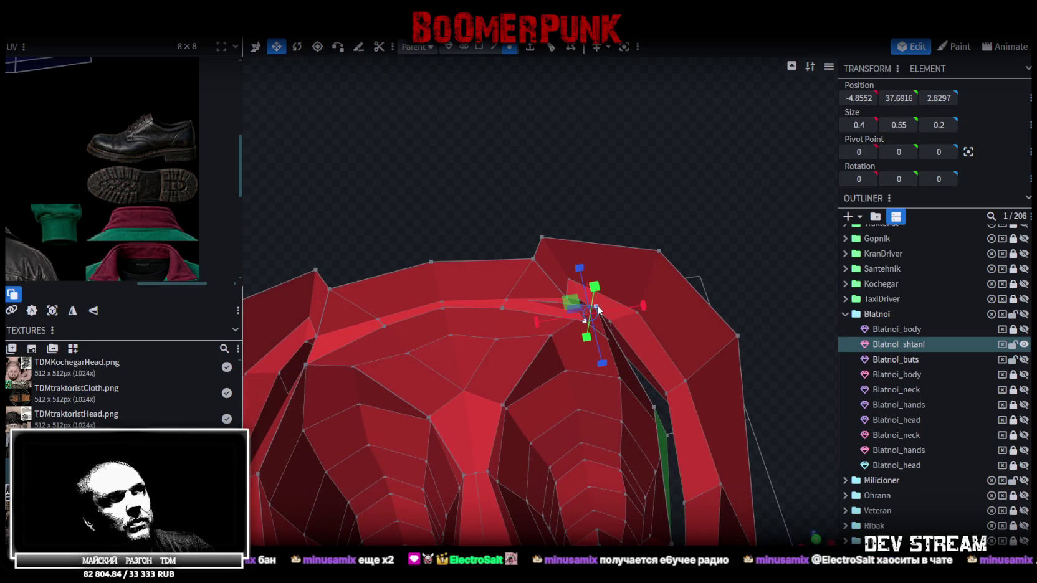
right_click(598, 305)
left_click(753, 304)
- In edge mode, select the horizontal and then the diagonal edge at the waistband gap
mouse_move(592, 369)
left_mouse_down()
mouse_move(712, 191)
mouse_move(583, 189)
mouse_move(642, 235)
mouse_move(495, 255)
mouse_move(454, 191)
mouse_move(451, 208)
mouse_move(767, 246)
mouse_move(676, 323)
left_mouse_up()
scroll(715, 298, "up", 3)
mouse_move(715, 295)
left_mouse_down()
mouse_move(602, 173)
mouse_move(532, 140)
mouse_move(550, 90)
left_mouse_up()
left_click(493, 49)
scroll(607, 307, "up", 2)
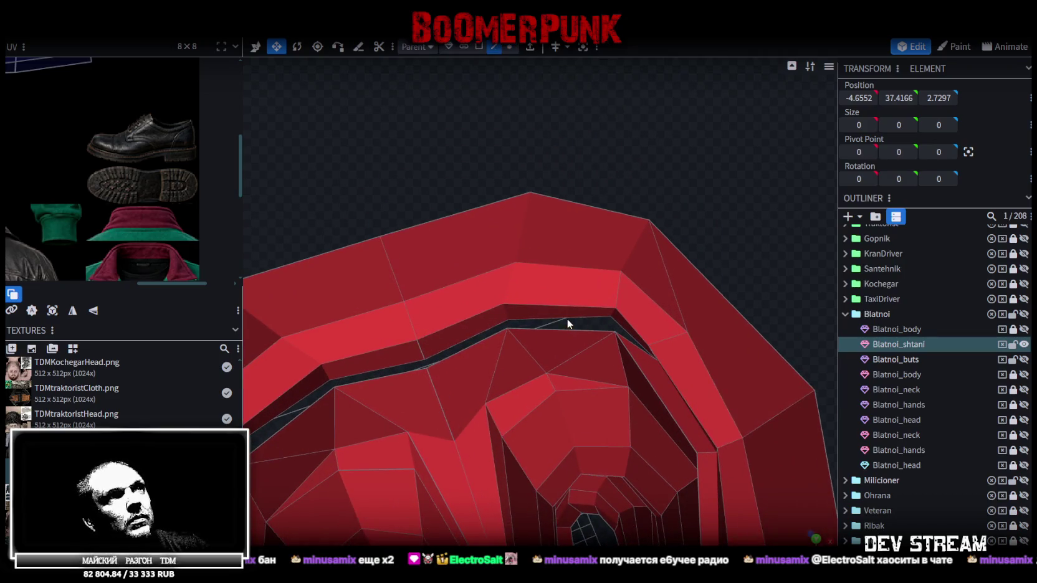
left_click(609, 337)
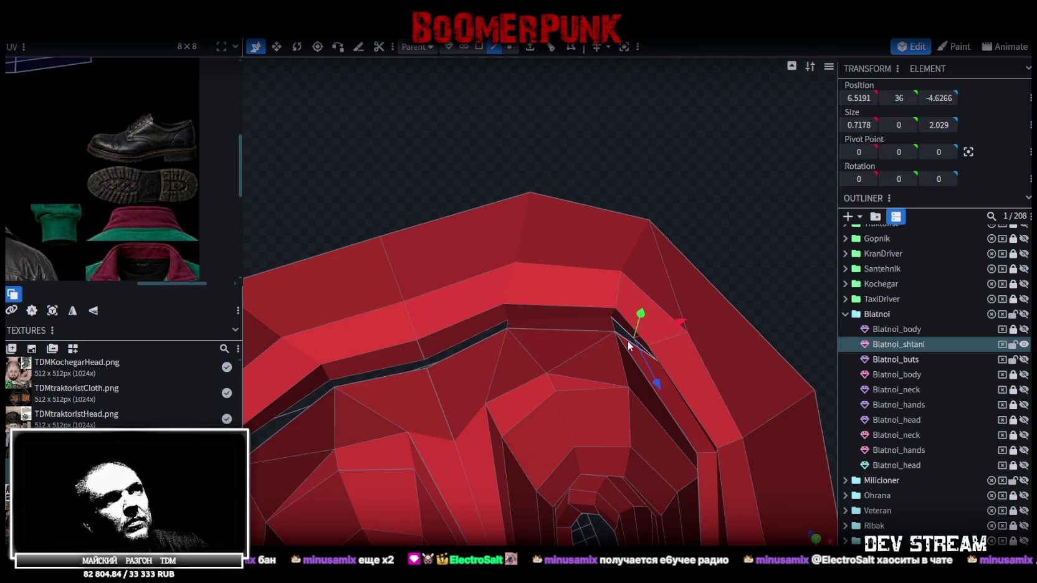
left_click(629, 341)
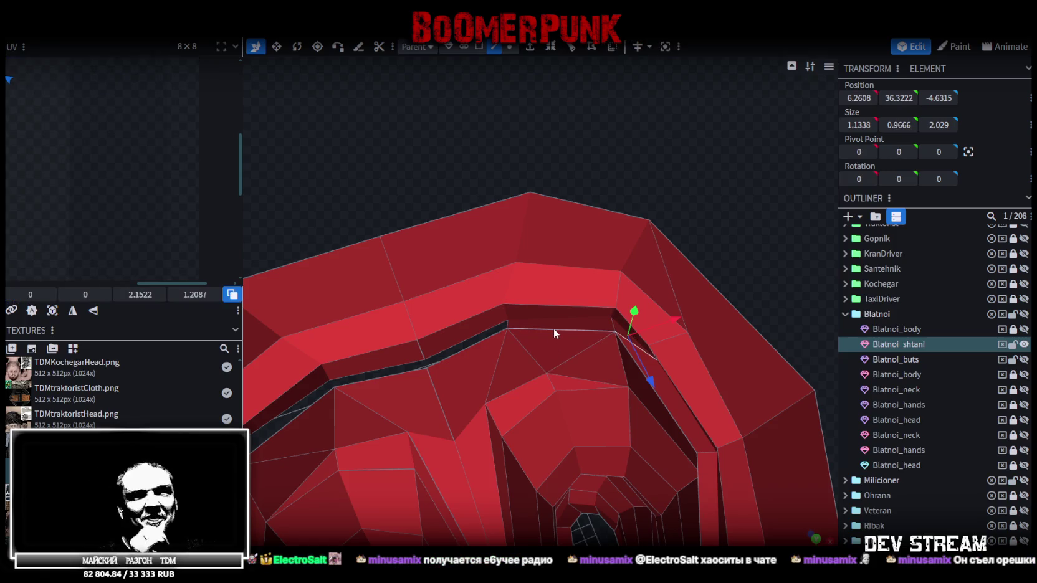
- Select a face inside the waistband and the matching element on the other side
mouse_move(494, 332)
left_mouse_down()
mouse_move(445, 247)
mouse_move(466, 254)
left_mouse_up()
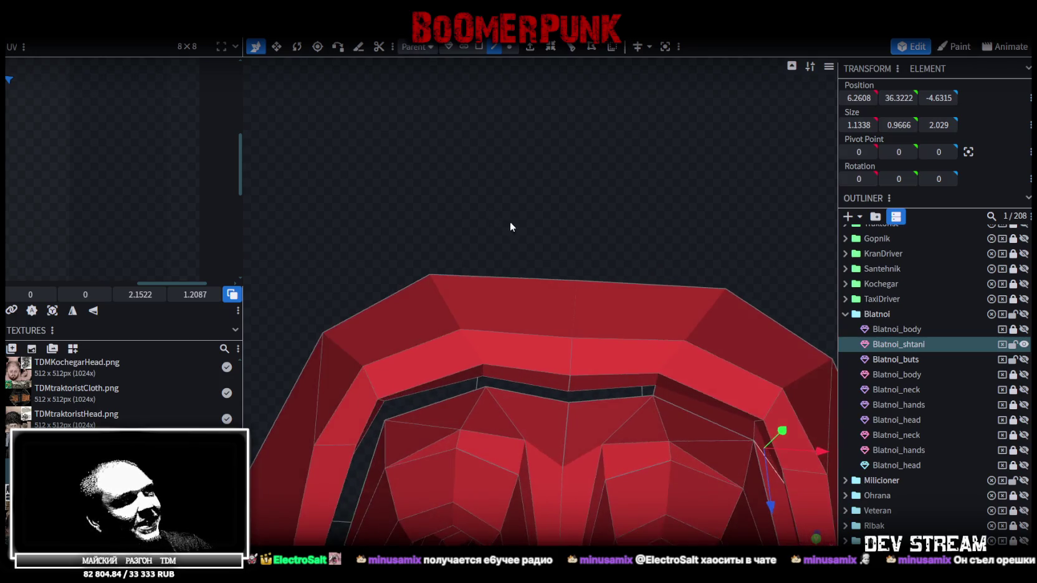
scroll(477, 179, "up", 3)
scroll(480, 179, "up", 2)
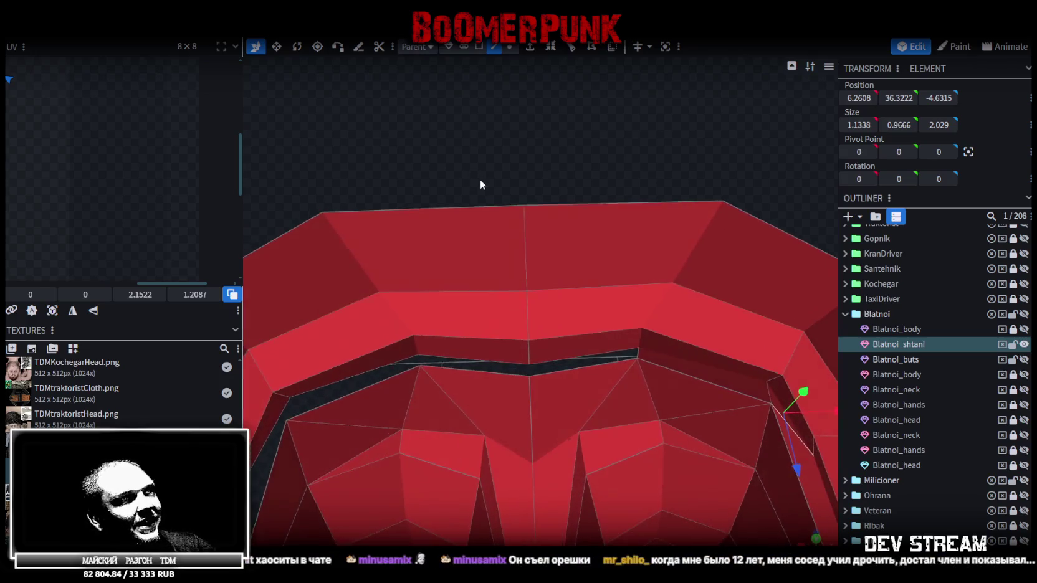
left_click(600, 354)
left_click(512, 368)
mouse_move(512, 360)
left_mouse_down()
mouse_move(373, 202)
mouse_move(453, 189)
left_mouse_up()
scroll(452, 187, "up", 2)
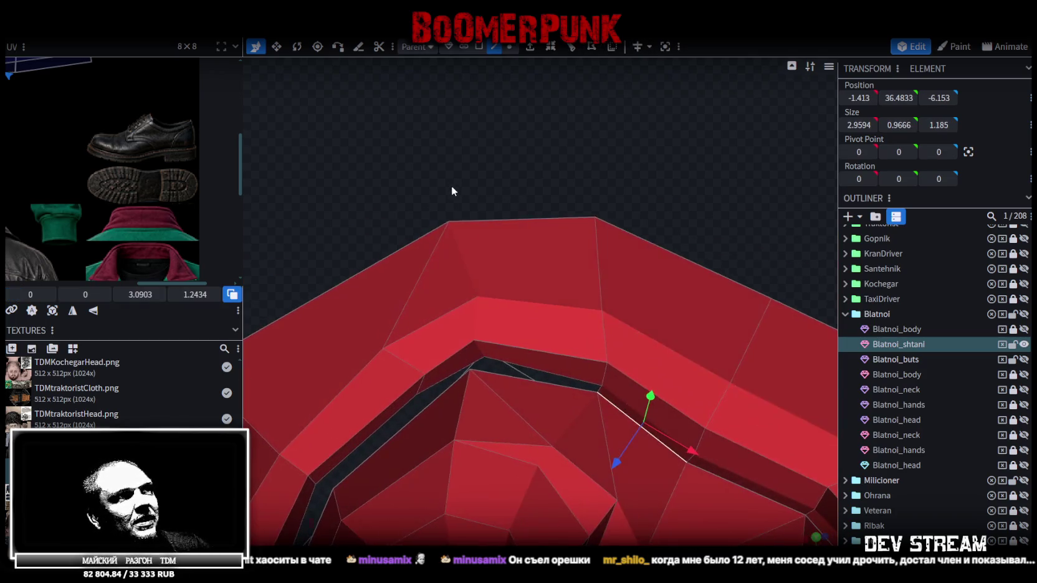
- Select several edges along the waistband gap, checking them from different angles
left_click(537, 377, "shift")
mouse_move(512, 375)
left_mouse_down()
mouse_move(492, 257)
mouse_move(354, 136)
mouse_move(324, 139)
left_mouse_up()
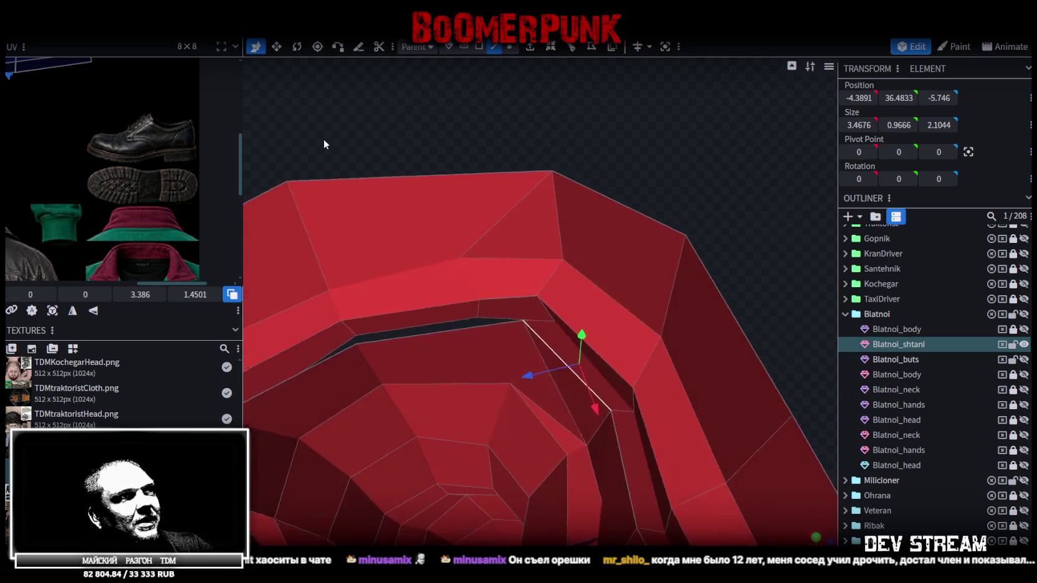
left_click(441, 318)
left_click(466, 326, "shift")
mouse_move(466, 327)
left_mouse_down()
mouse_move(504, 280)
mouse_move(502, 212)
mouse_move(511, 275)
left_mouse_up()
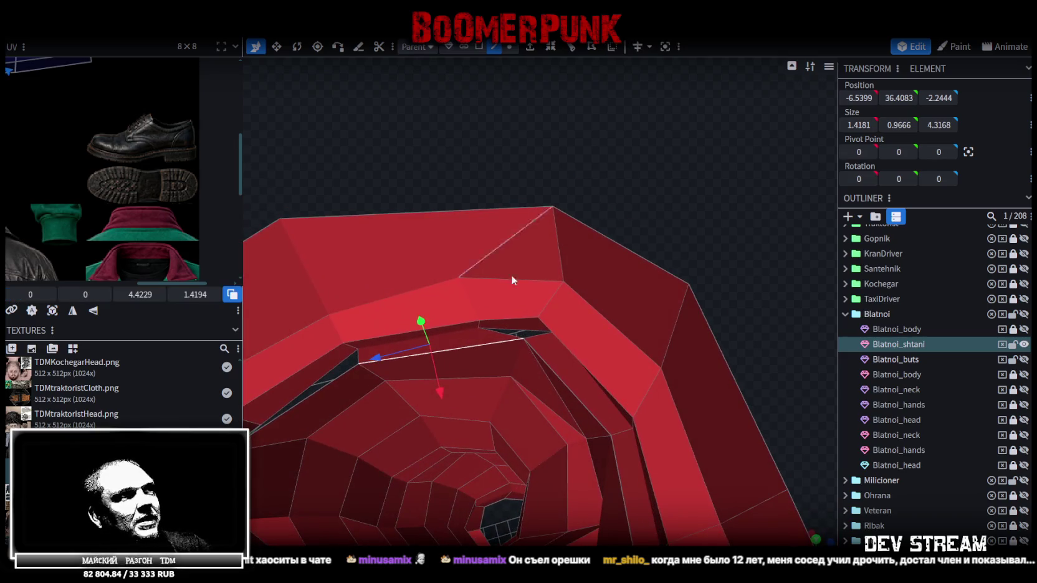
left_click(539, 336)
mouse_move(539, 337)
left_mouse_down()
mouse_move(388, 254)
mouse_move(684, 117)
mouse_move(678, 93)
left_mouse_up()
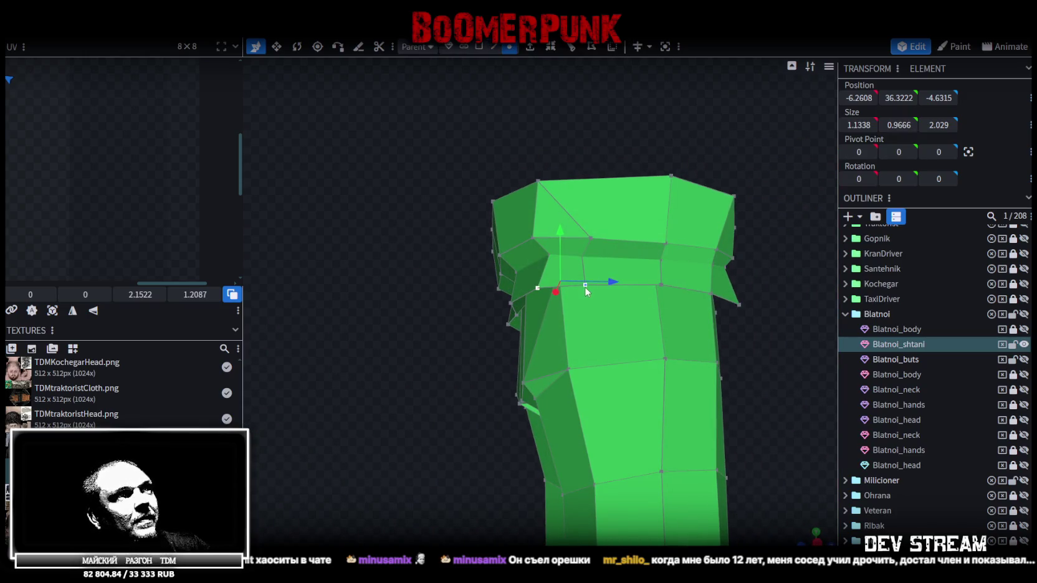
mouse_move(392, 364)
left_mouse_down()
mouse_move(652, 364)
mouse_move(687, 378)
mouse_move(488, 255)
mouse_move(466, 269)
left_mouse_up()
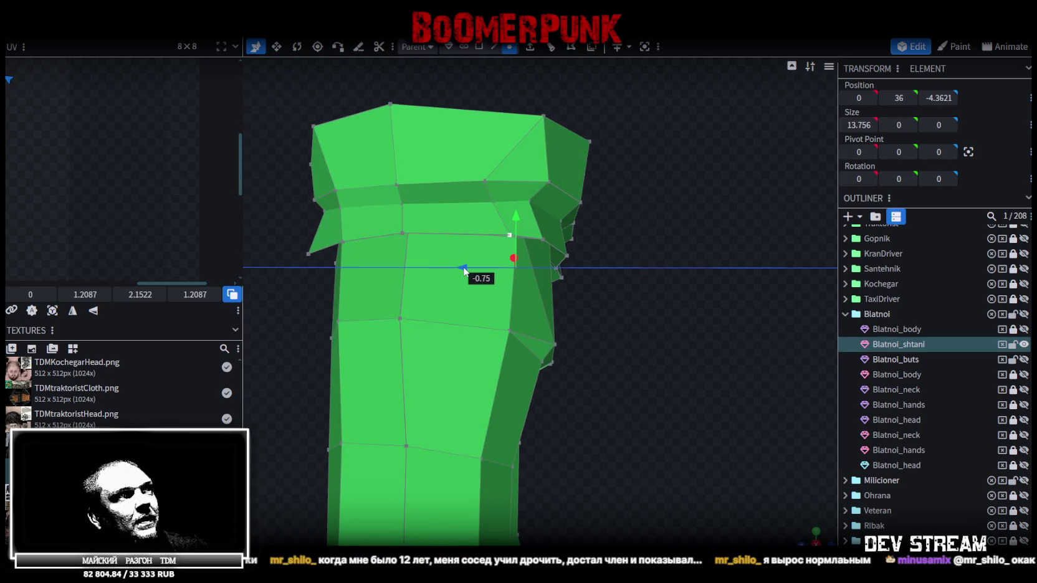
mouse_move(670, 324)
left_mouse_down()
mouse_move(667, 259)
mouse_move(499, 326)
mouse_move(342, 425)
mouse_move(441, 348)
mouse_move(275, 370)
mouse_move(378, 393)
mouse_move(401, 328)
mouse_move(330, 332)
mouse_move(448, 304)
mouse_move(417, 294)
mouse_move(503, 151)
left_mouse_up()
scroll(441, 353, "up", 5)
scroll(419, 295, "up", 3)
left_click(497, 46)
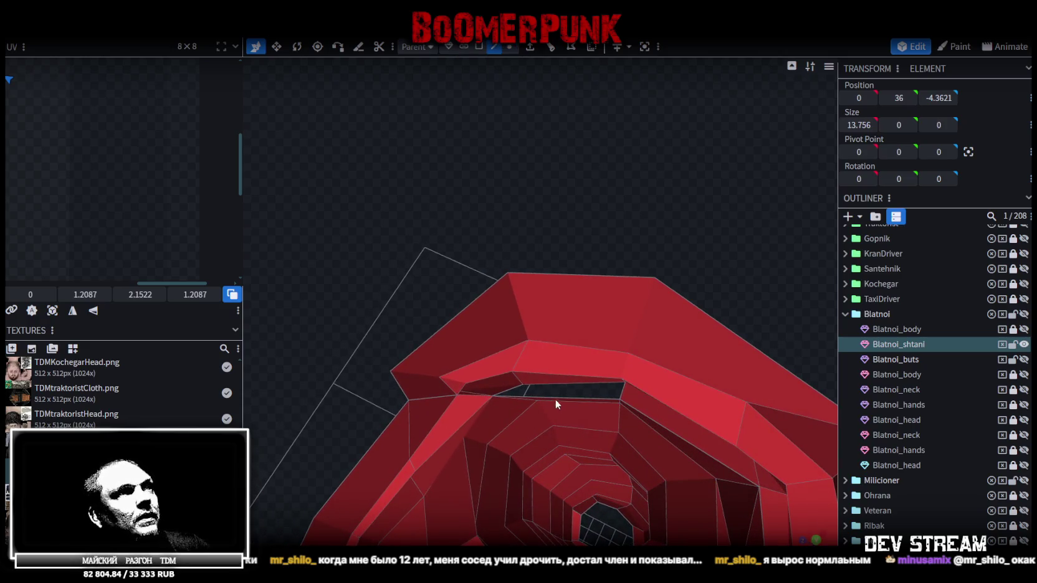
left_click(564, 390)
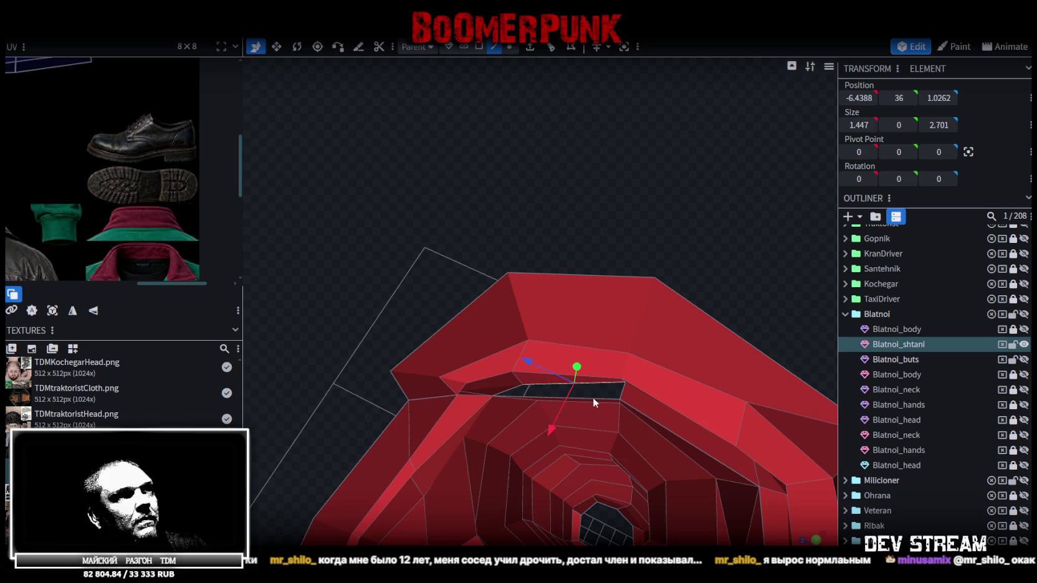
left_click(594, 397)
mouse_move(561, 425)
left_mouse_down()
mouse_move(561, 364)
mouse_move(718, 288)
mouse_move(749, 286)
mouse_move(729, 258)
mouse_move(681, 242)
mouse_move(627, 242)
mouse_move(730, 279)
mouse_move(749, 313)
mouse_move(721, 289)
mouse_move(671, 313)
mouse_move(790, 245)
mouse_move(749, 288)
mouse_move(480, 359)
mouse_move(489, 338)
mouse_move(581, 341)
mouse_move(727, 270)
mouse_move(704, 314)
mouse_move(738, 298)
mouse_move(712, 311)
mouse_move(679, 296)
mouse_move(669, 311)
mouse_move(672, 280)
mouse_move(630, 317)
mouse_move(660, 316)
mouse_move(656, 230)
mouse_move(441, 243)
mouse_move(432, 206)
mouse_move(568, 224)
left_mouse_up()
- Scale the hip-level edge loop inward by 0.5 on X, narrowing it to about 14.1
left_click(433, 205)
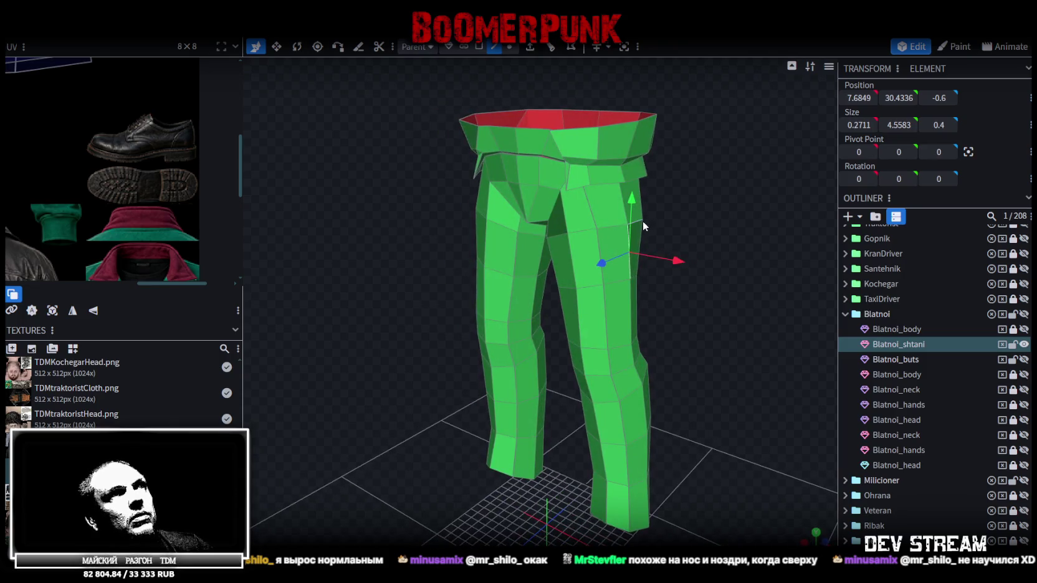
mouse_move(389, 243)
left_mouse_down()
mouse_move(688, 263)
mouse_move(664, 263)
left_mouse_up()
left_click(502, 215)
key("s")
left_click_drag(630, 205, 622, 210)
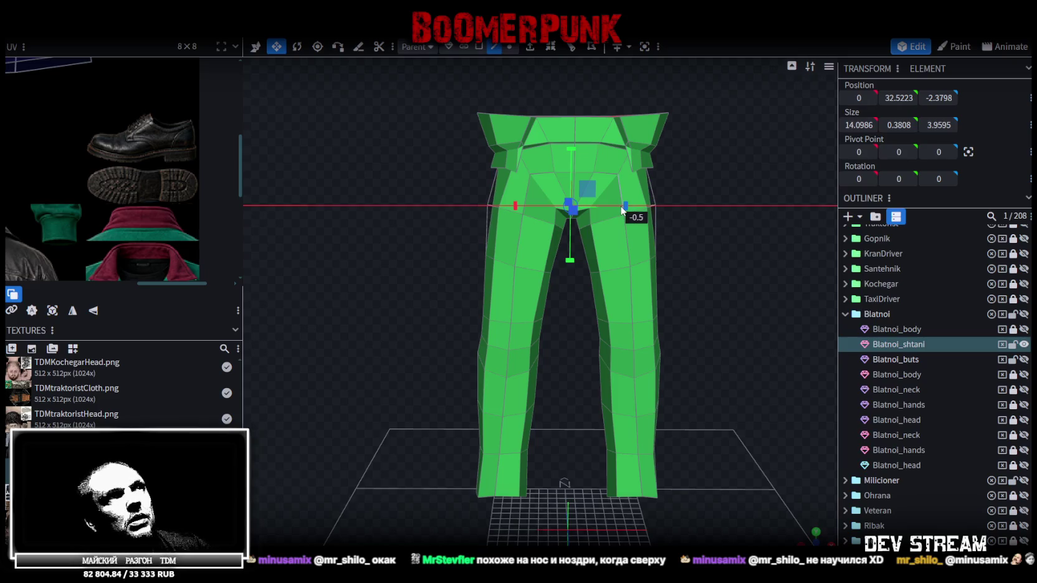
- Reselect the hip loop and check it from three-quarter, front and top-down views
mouse_move(707, 239)
left_mouse_down()
mouse_move(680, 259)
mouse_move(612, 231)
mouse_move(478, 267)
left_mouse_up()
left_click(602, 227)
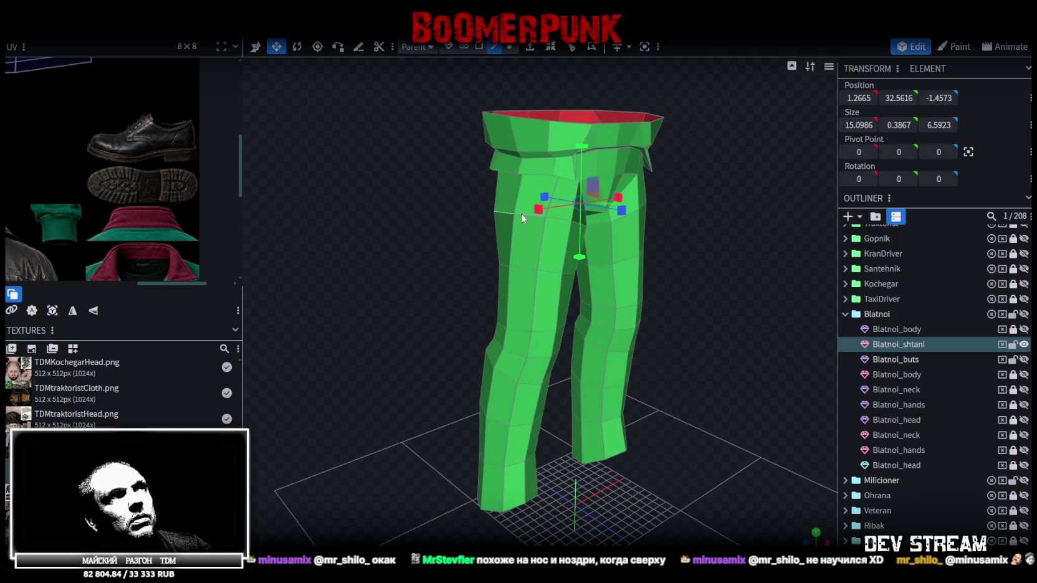
left_click(522, 213)
mouse_move(521, 213)
left_mouse_down()
mouse_move(679, 253)
mouse_move(660, 250)
left_mouse_up()
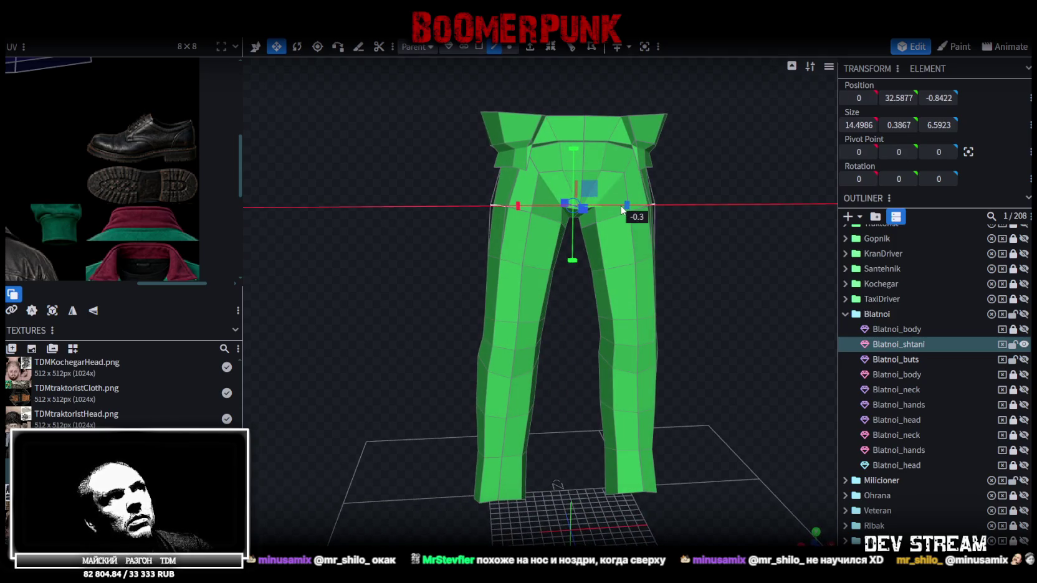
mouse_move(717, 267)
left_mouse_down()
mouse_move(707, 258)
mouse_move(509, 316)
mouse_move(559, 330)
mouse_move(668, 276)
mouse_move(723, 314)
mouse_move(703, 291)
mouse_move(695, 351)
mouse_move(685, 322)
mouse_move(678, 377)
mouse_move(690, 364)
mouse_move(687, 328)
mouse_move(693, 373)
mouse_move(686, 319)
mouse_move(670, 293)
mouse_move(643, 311)
mouse_move(488, 337)
mouse_move(462, 310)
mouse_move(500, 261)
mouse_move(658, 184)
mouse_move(637, 173)
mouse_move(685, 149)
mouse_move(579, 150)
mouse_move(505, 181)
mouse_move(572, 111)
left_mouse_up()
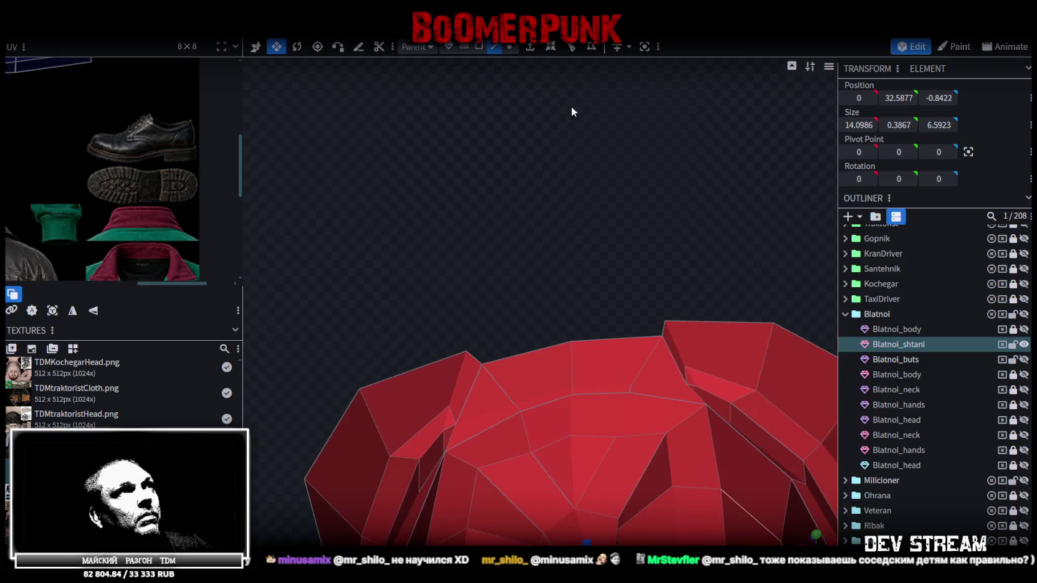
- In vertex mode, merge the first selected pair of waistband seam vertices
left_click(629, 398)
left_click(511, 48)
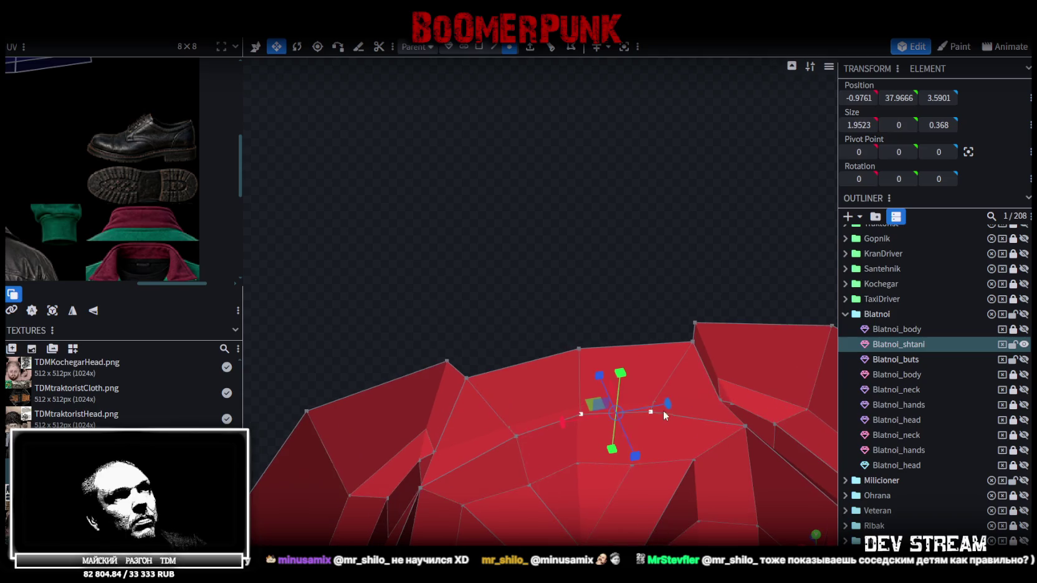
mouse_move(651, 415)
left_mouse_down()
mouse_move(673, 284)
mouse_move(811, 228)
left_mouse_up()
key("x")
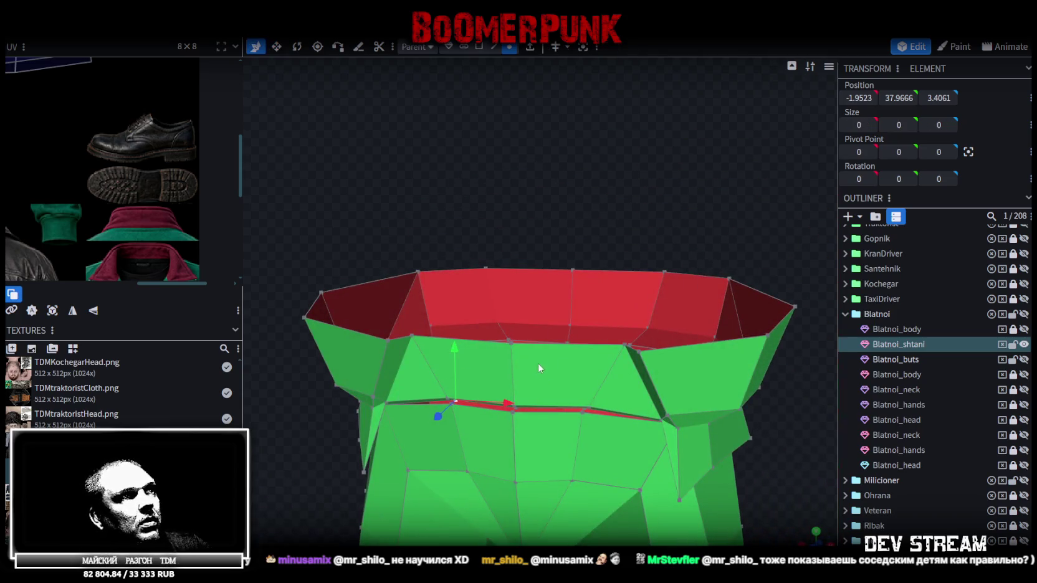
scroll(528, 259, "up", 5)
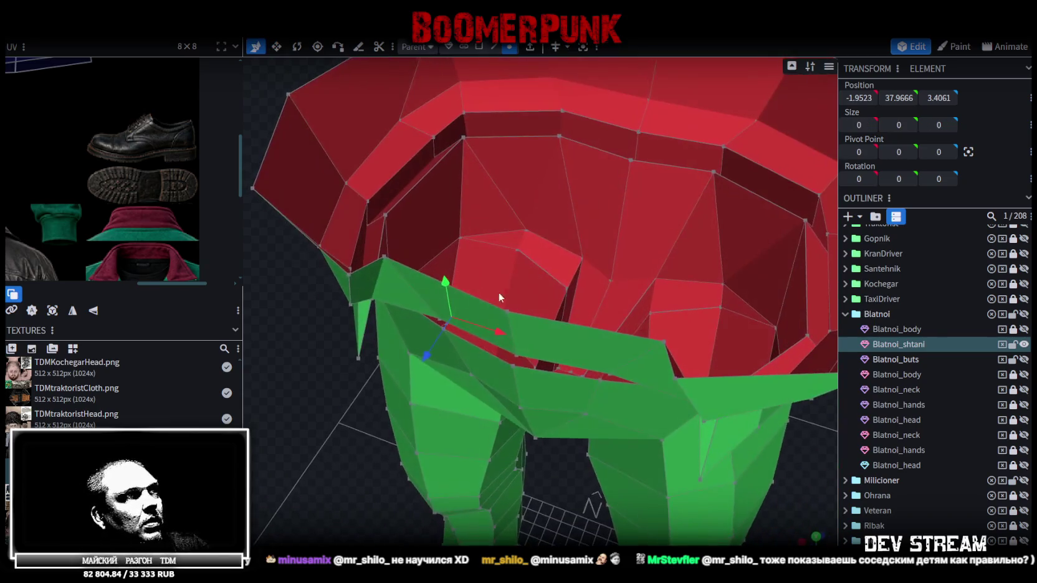
right_click(446, 331)
left_click(580, 303)
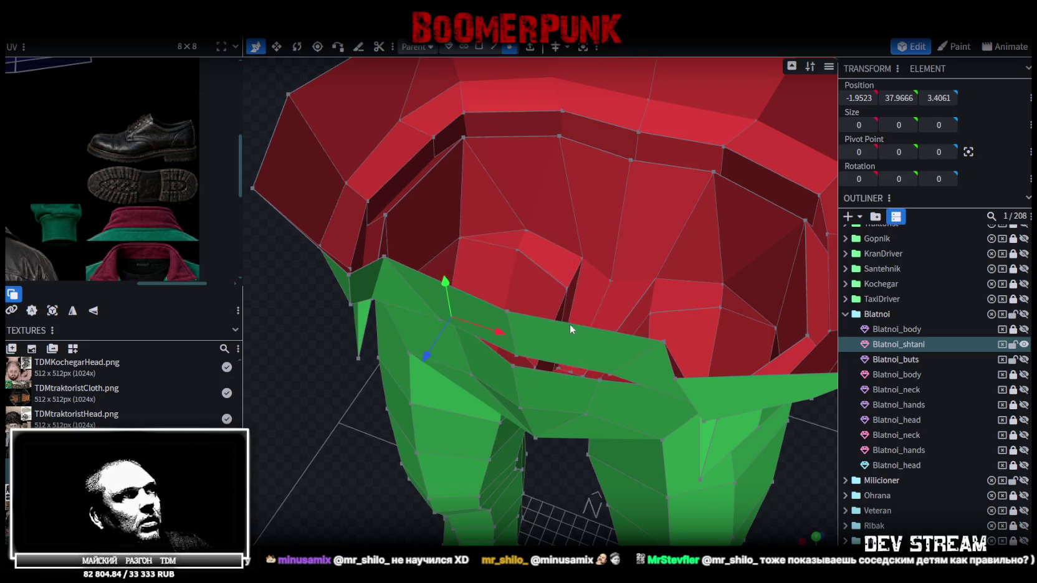
- Merge a vertex on the waistband gap with its matching vertex using Merge All
mouse_move(614, 378)
left_mouse_down()
mouse_move(596, 453)
mouse_move(463, 324)
mouse_move(331, 324)
left_mouse_up()
mouse_move(520, 345)
left_mouse_down()
mouse_move(431, 326)
mouse_move(627, 255)
mouse_move(582, 296)
mouse_move(642, 321)
left_mouse_up()
left_click(600, 407)
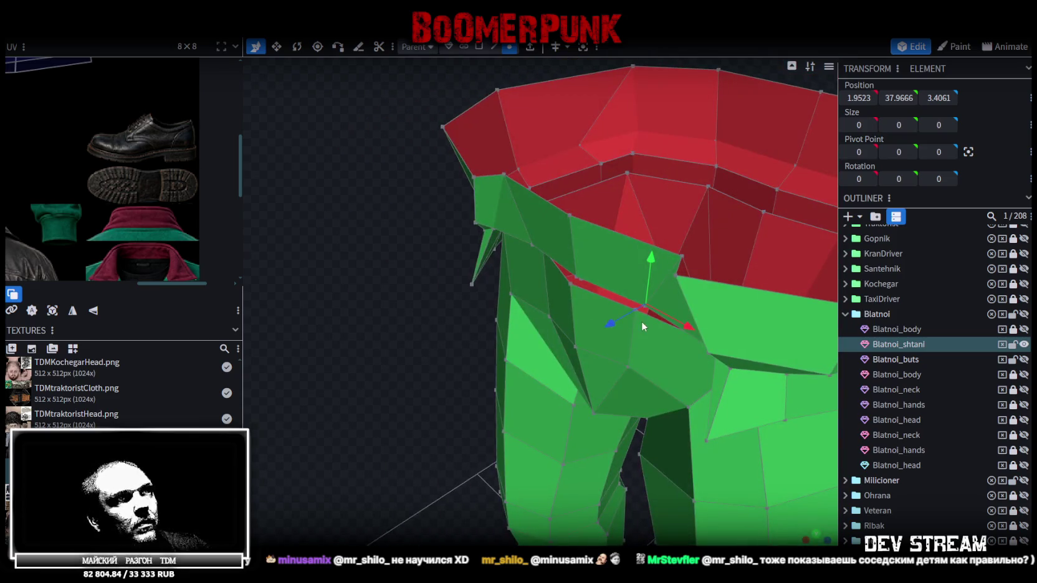
left_click(636, 314, "shift")
right_click(636, 313)
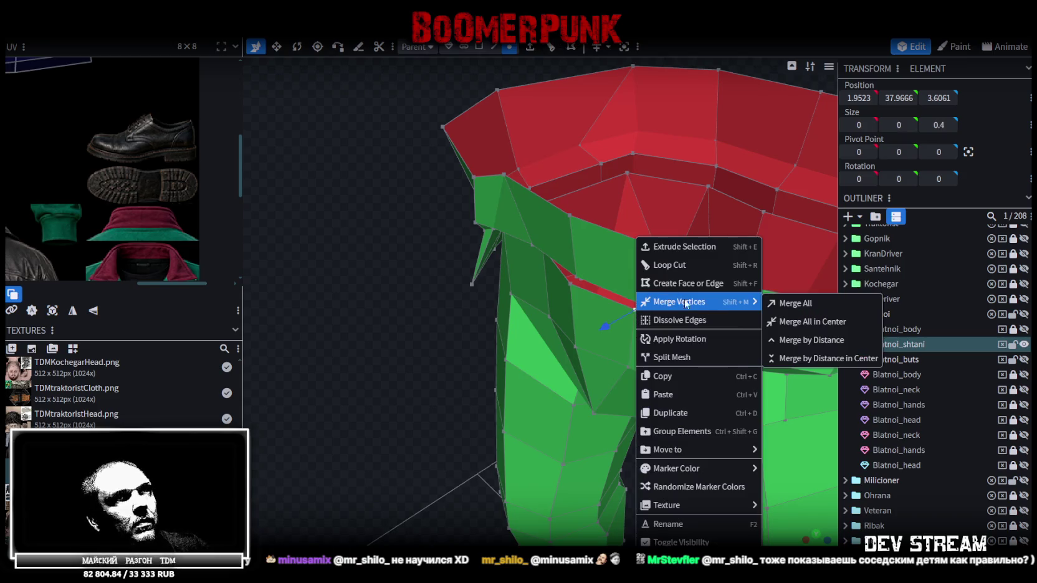
left_click(782, 308)
- Merge the two vertices at the back centre seam
left_click_drag(418, 352, 324, 360)
left_click(625, 330)
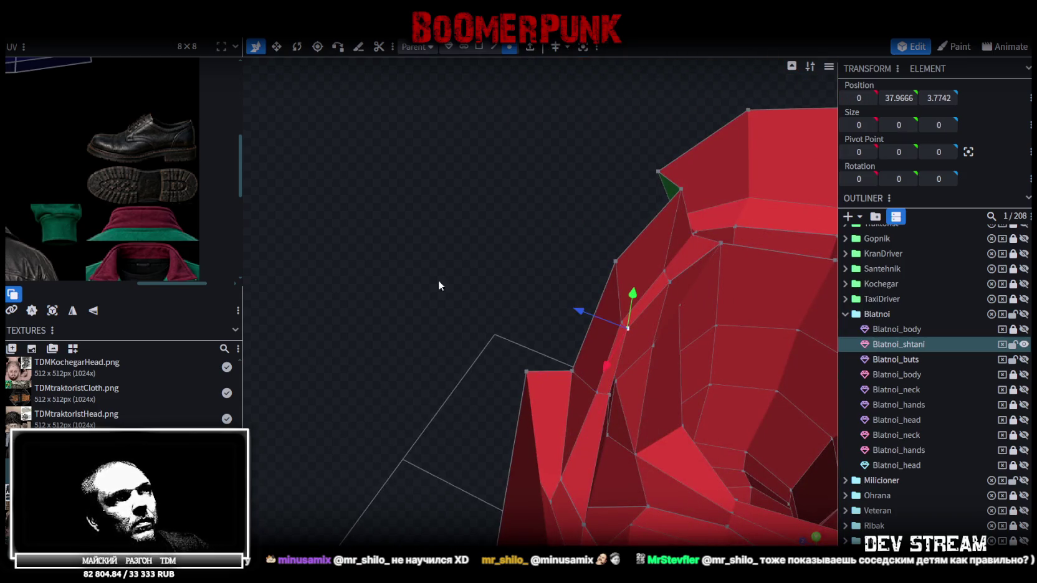
left_click_drag(449, 282, 573, 280)
left_click(577, 274, "shift")
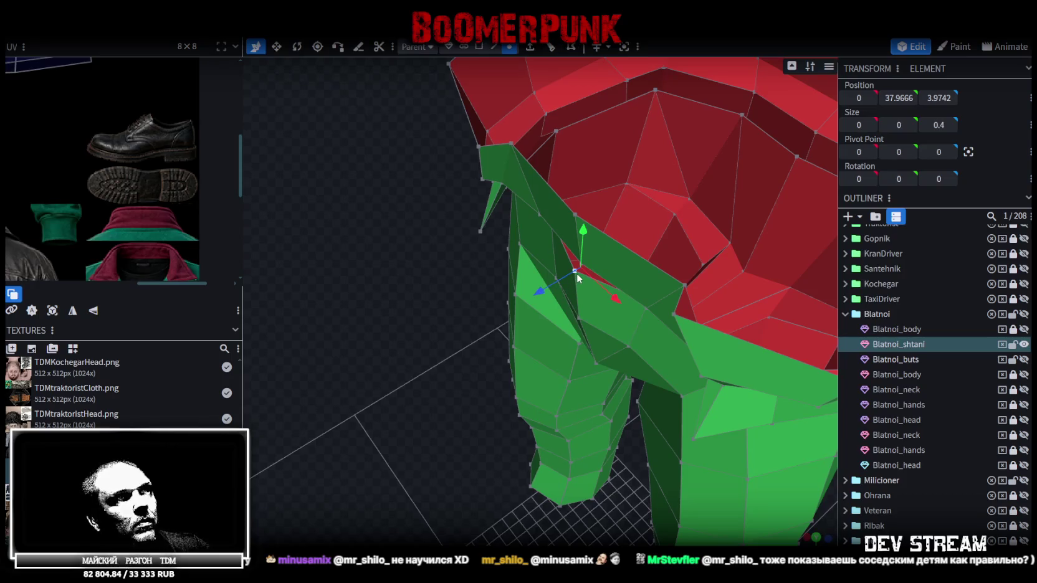
right_click(577, 274)
left_click(728, 305)
- Box-select the entire trousers mesh and look down into the waistband
mouse_move(462, 353)
left_mouse_down()
mouse_move(354, 349)
mouse_move(435, 292)
mouse_move(446, 253)
mouse_move(437, 369)
mouse_move(422, 369)
mouse_move(518, 404)
mouse_move(577, 393)
mouse_move(508, 352)
mouse_move(517, 404)
mouse_move(719, 369)
mouse_move(662, 333)
mouse_move(652, 366)
mouse_move(421, 412)
mouse_move(419, 423)
mouse_move(392, 387)
mouse_move(440, 389)
mouse_move(392, 386)
mouse_move(413, 346)
mouse_move(440, 355)
mouse_move(430, 372)
mouse_move(308, 367)
mouse_move(337, 346)
mouse_move(729, 279)
left_mouse_up()
scroll(392, 386, "up", 5)
scroll(439, 358, "down", 3)
scroll(618, 425, "down", 3)
mouse_move(618, 425)
left_mouse_down()
mouse_move(606, 328)
mouse_move(587, 306)
left_mouse_up()
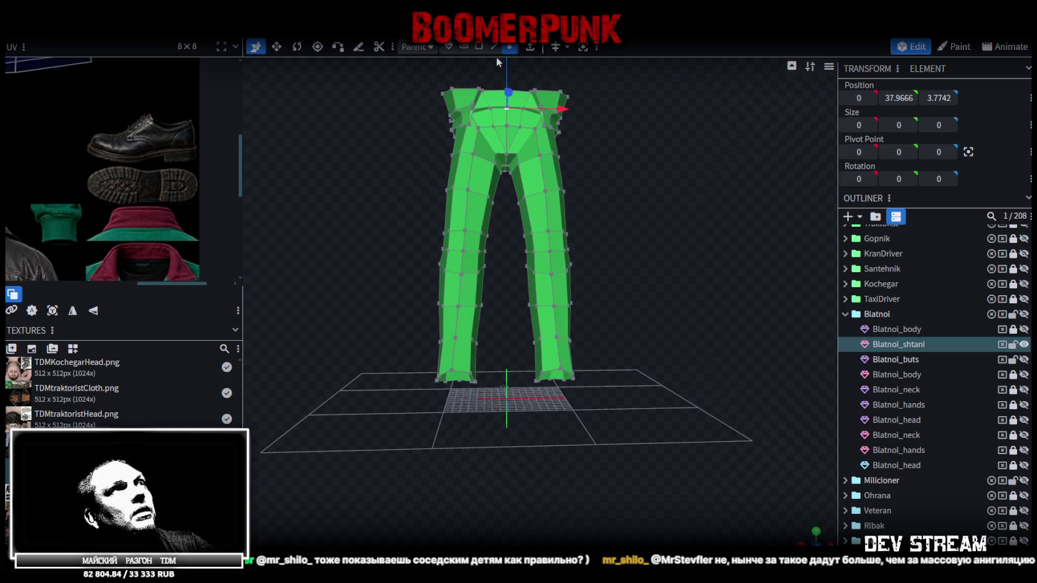
mouse_move(396, 401)
left_mouse_down()
mouse_move(619, 143)
mouse_move(471, 196)
mouse_move(596, 317)
mouse_move(701, 342)
left_mouse_up()
scroll(701, 342, "up", 3)
mouse_move(764, 318)
left_mouse_down()
mouse_move(668, 308)
mouse_move(778, 307)
mouse_move(618, 288)
mouse_move(734, 240)
mouse_move(740, 262)
mouse_move(464, 274)
mouse_move(372, 356)
left_mouse_up()
- Split the selected trousers part off into its own mesh
scroll(371, 351, "up", 2)
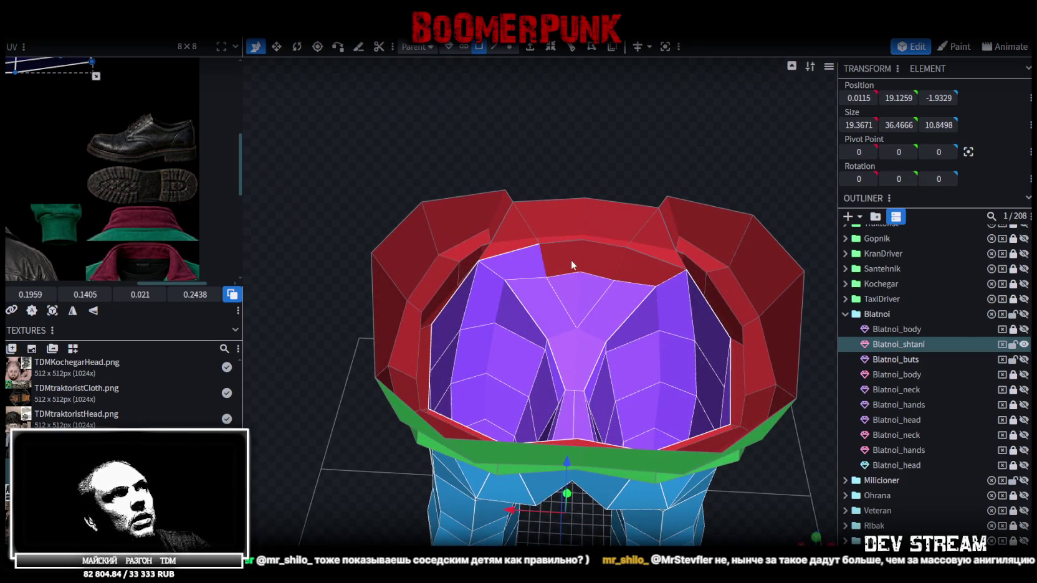
mouse_move(302, 384)
left_mouse_down()
mouse_move(418, 378)
mouse_move(620, 301)
mouse_move(600, 183)
left_mouse_up()
right_click(600, 183)
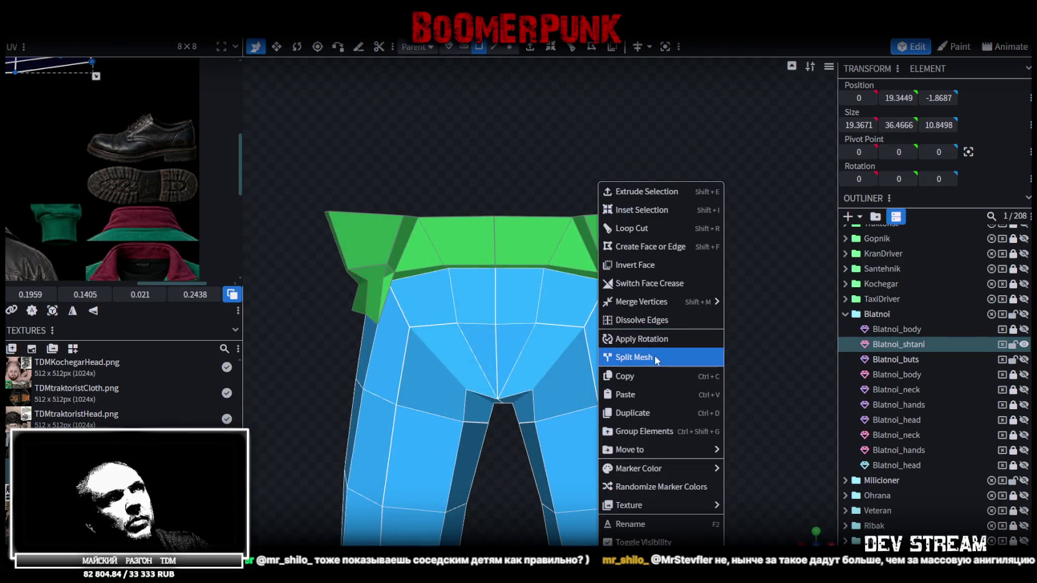
left_click(655, 356)
- Show the Blatnoi_body mesh above the trousers and select a torso face
left_click(1023, 329)
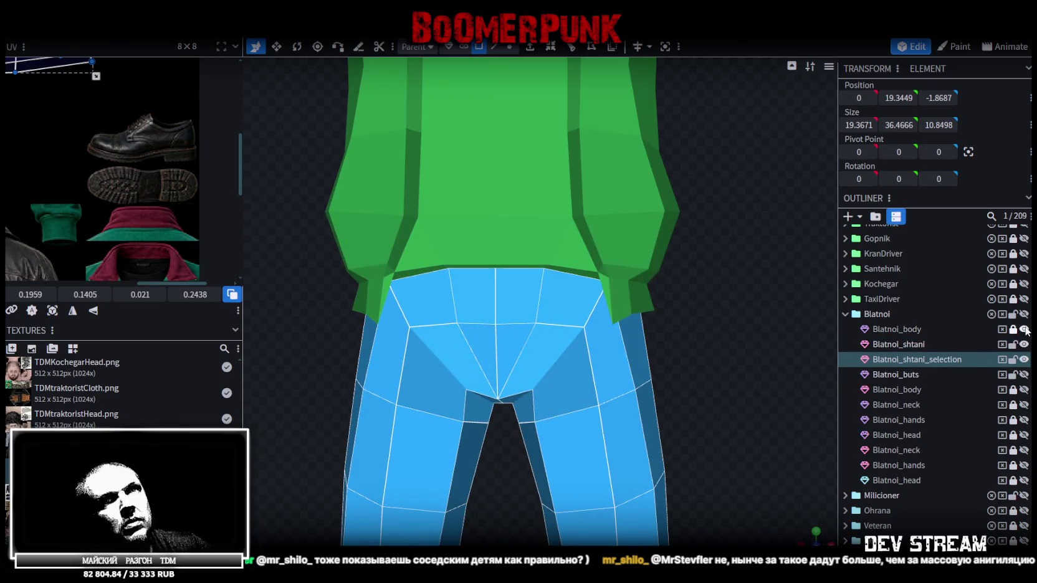
scroll(731, 308, "down", 3)
scroll(646, 294, "down", 2)
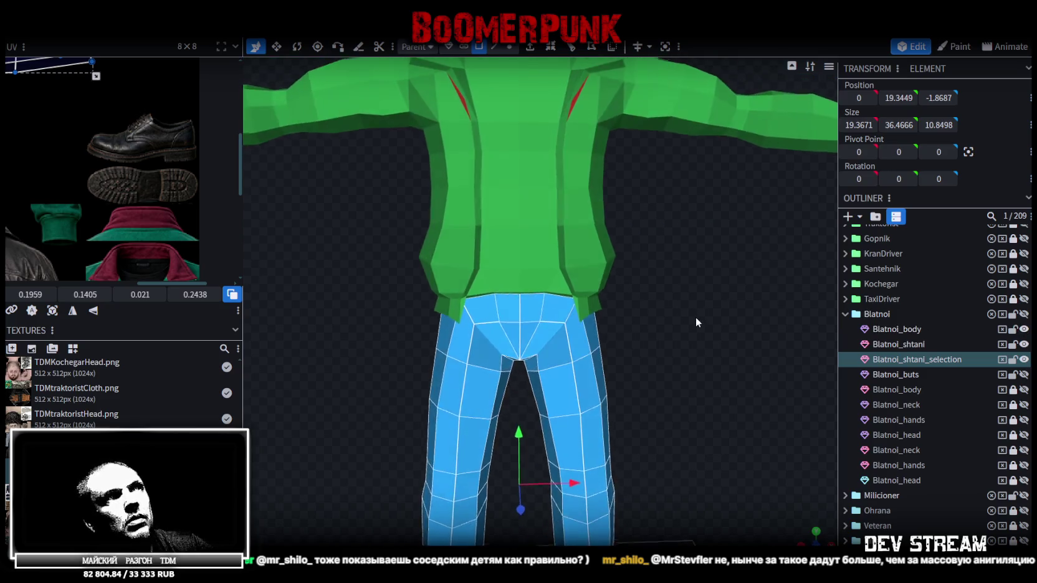
left_click(560, 178)
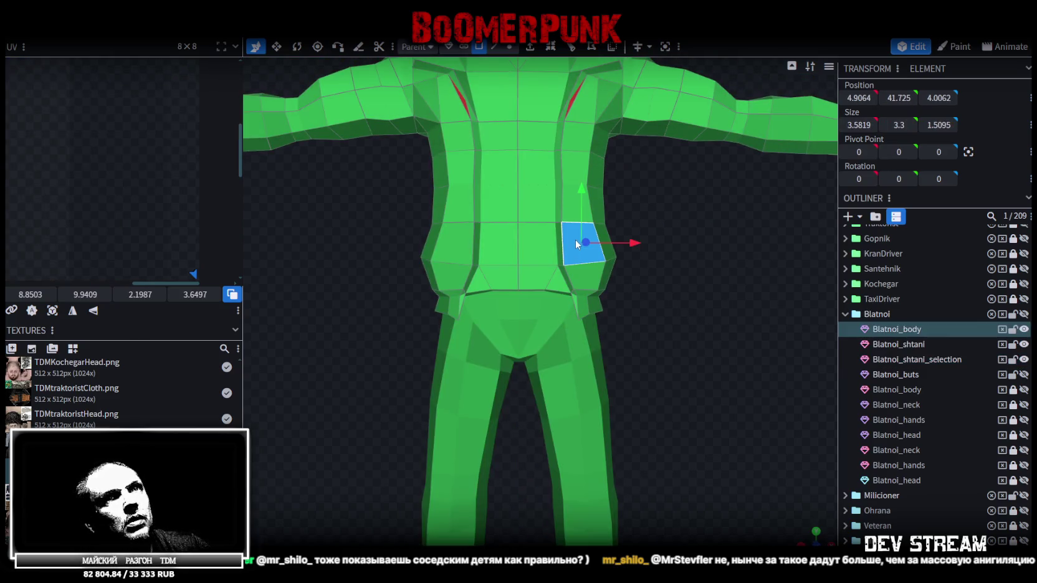
- Box-select and delete the body's waist band faces, undoing and redoing the selection once
left_click_drag(705, 368, 378, 246)
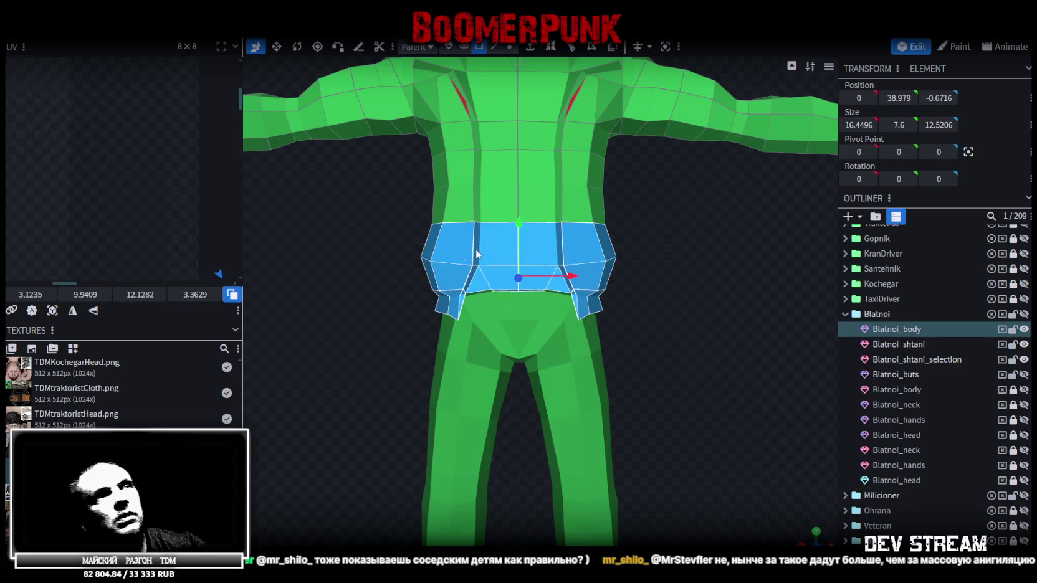
key("Delete")
key("ctrl+z")
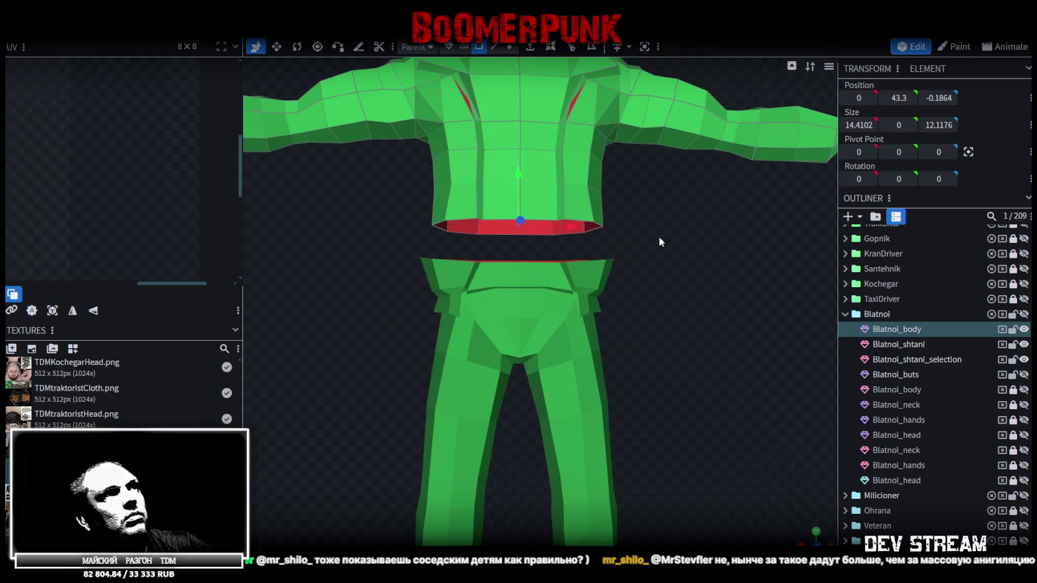
key("ctrl+z")
left_click_drag(696, 404, 369, 272)
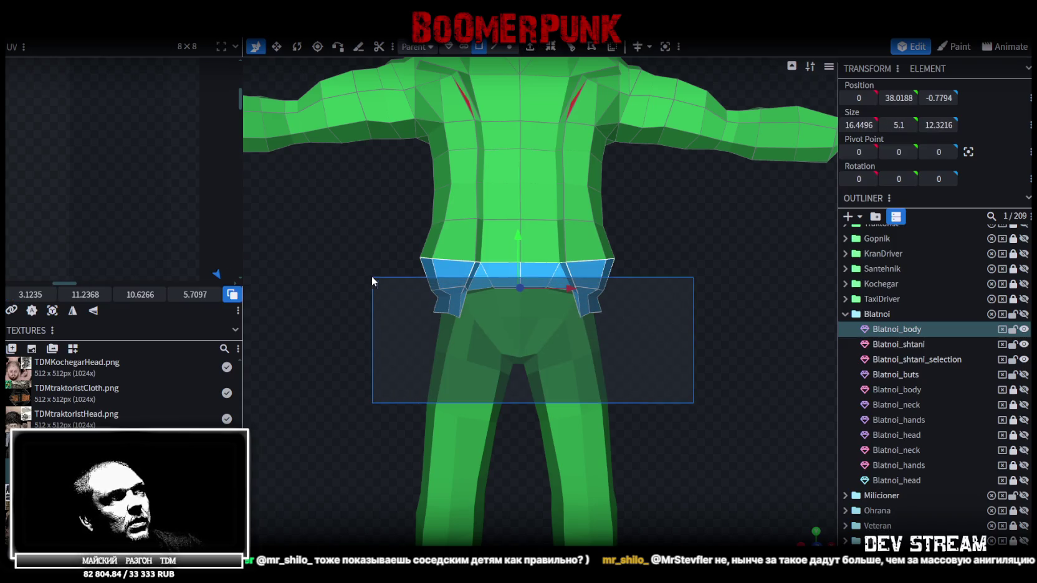
mouse_move(540, 274)
middle_mouse_down()
mouse_move(393, 282)
mouse_move(349, 250)
mouse_move(655, 274)
middle_mouse_up()
key("Delete")
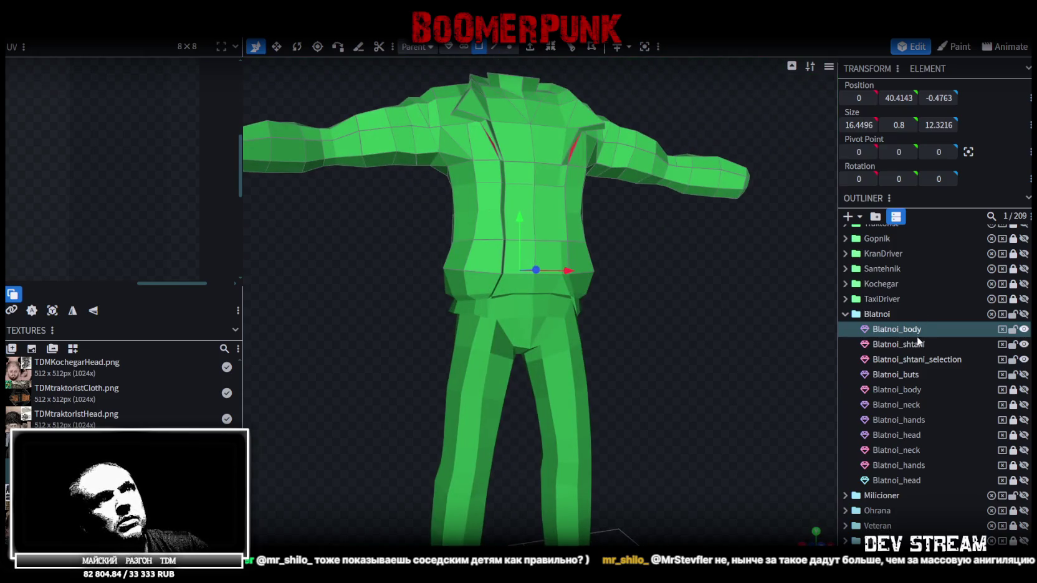
left_click(909, 347, "ctrl")
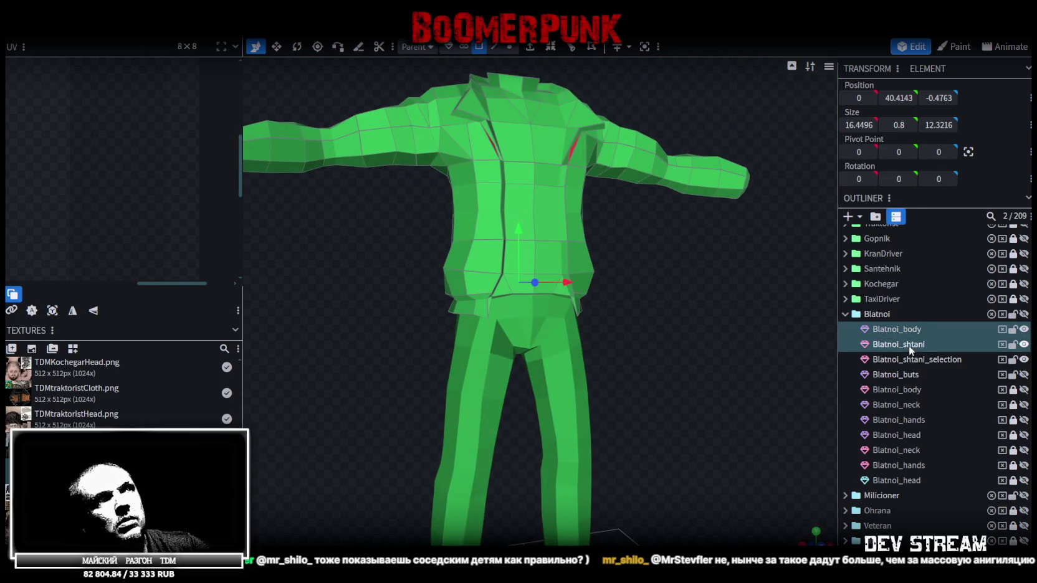
- Merge Blatnoi_shtani into Blatnoi_body and weld the 14 overlapping vertices
right_click(909, 345)
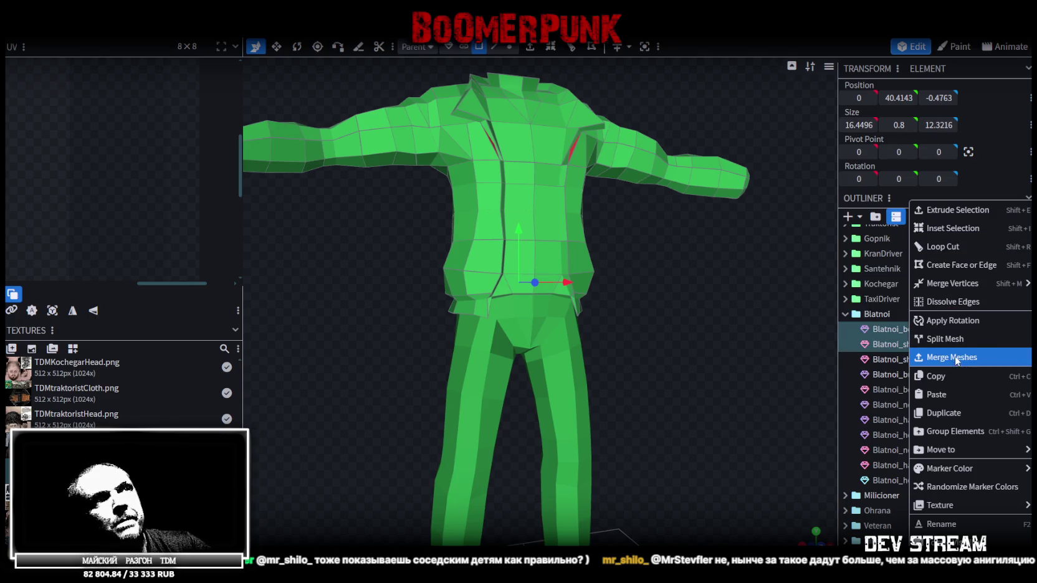
left_click(957, 357)
scroll(611, 281, "down", 2)
left_click(509, 47)
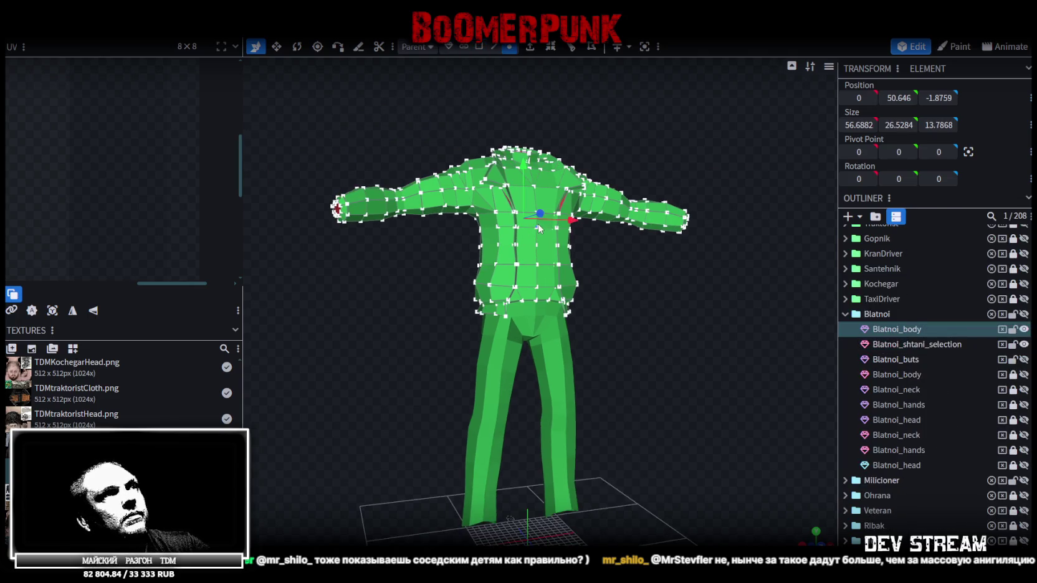
left_click_drag(525, 166, 559, 312)
left_click(504, 132)
scroll(681, 278, "up", 3)
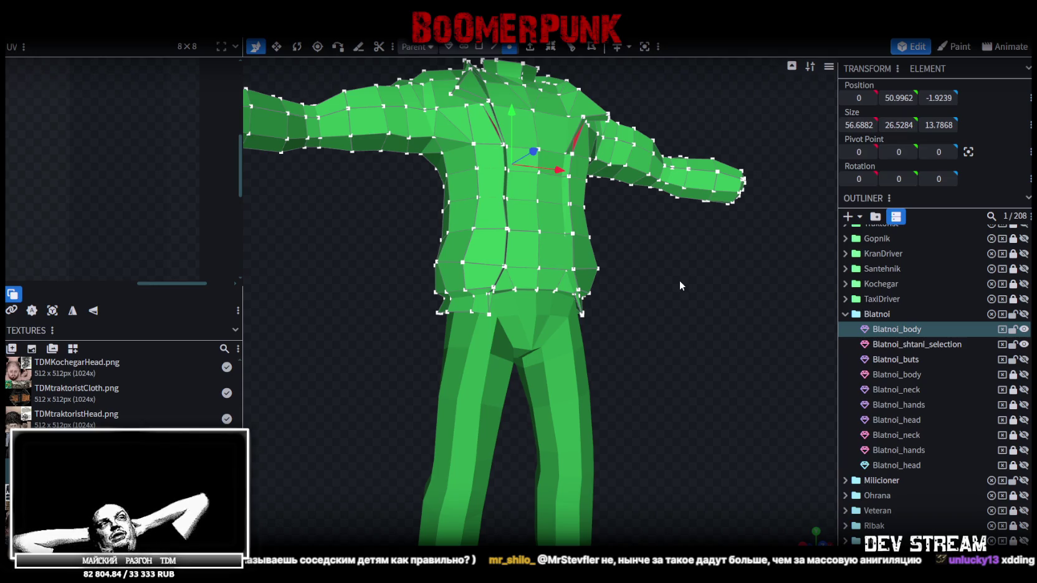
- Close the right lapel gap by selecting its vertex together with the matching collar vertex
mouse_move(679, 280)
left_mouse_down()
mouse_move(316, 197)
mouse_move(486, 266)
left_mouse_up()
scroll(486, 266, "up", 5)
mouse_move(651, 223)
left_mouse_down()
mouse_move(654, 296)
mouse_move(736, 277)
mouse_move(605, 263)
mouse_move(696, 288)
mouse_move(468, 279)
mouse_move(409, 318)
mouse_move(447, 299)
mouse_move(359, 334)
mouse_move(686, 371)
mouse_move(580, 365)
mouse_move(576, 391)
mouse_move(605, 393)
mouse_move(626, 360)
mouse_move(525, 372)
mouse_move(491, 395)
mouse_move(484, 380)
mouse_move(600, 397)
mouse_move(674, 365)
left_mouse_up()
scroll(409, 319, "up", 3)
scroll(580, 364, "up", 2)
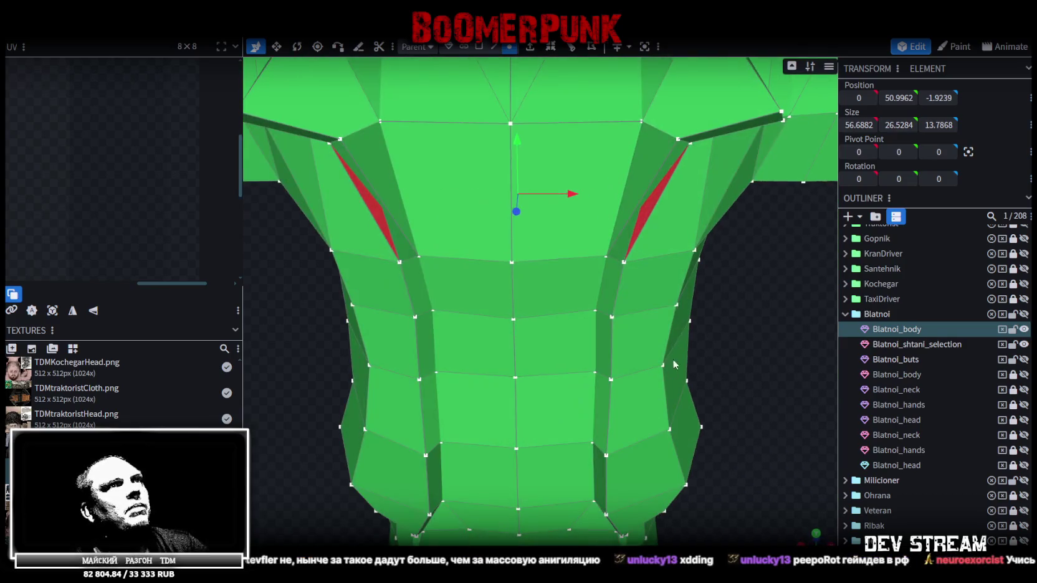
left_click(626, 262)
left_click(675, 139, "shift")
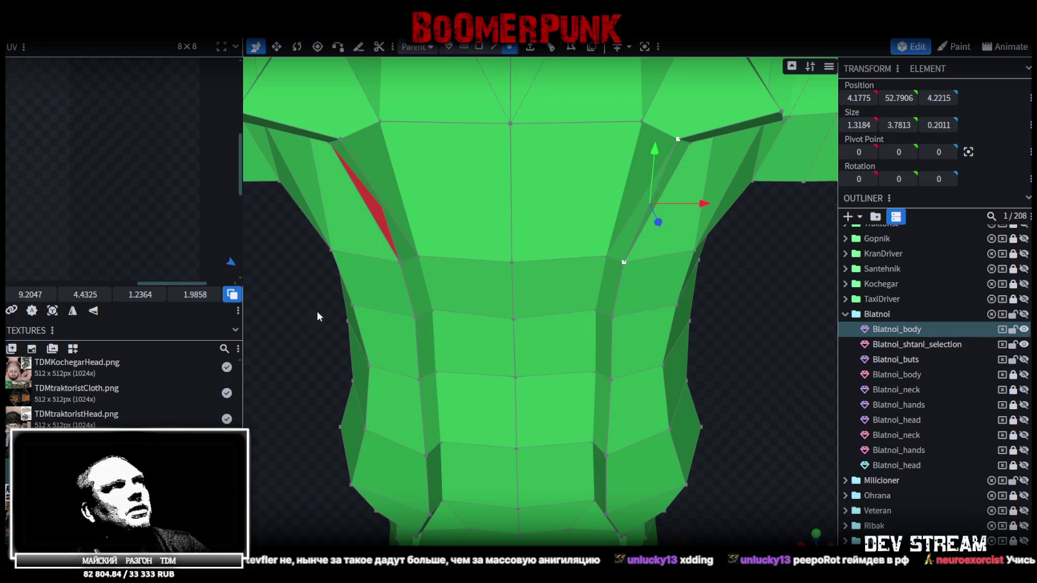
mouse_move(694, 338)
left_mouse_down()
mouse_move(700, 275)
mouse_move(778, 304)
left_mouse_up()
- Close the left lapel gap the same way, then save the model
left_click(425, 249)
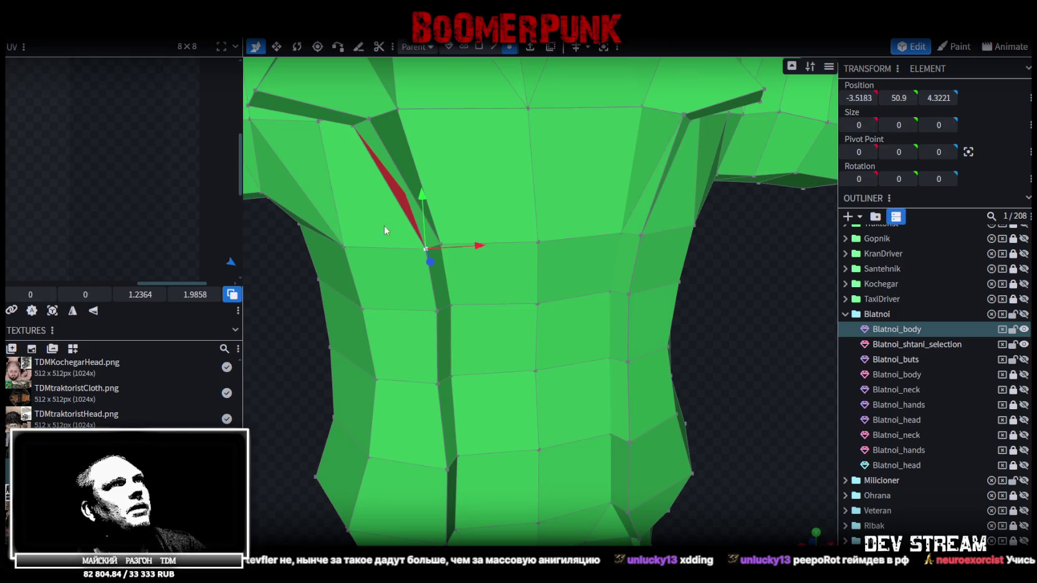
left_click(367, 120, "shift")
mouse_move(374, 125)
left_mouse_down()
mouse_move(717, 340)
mouse_move(681, 316)
left_mouse_up()
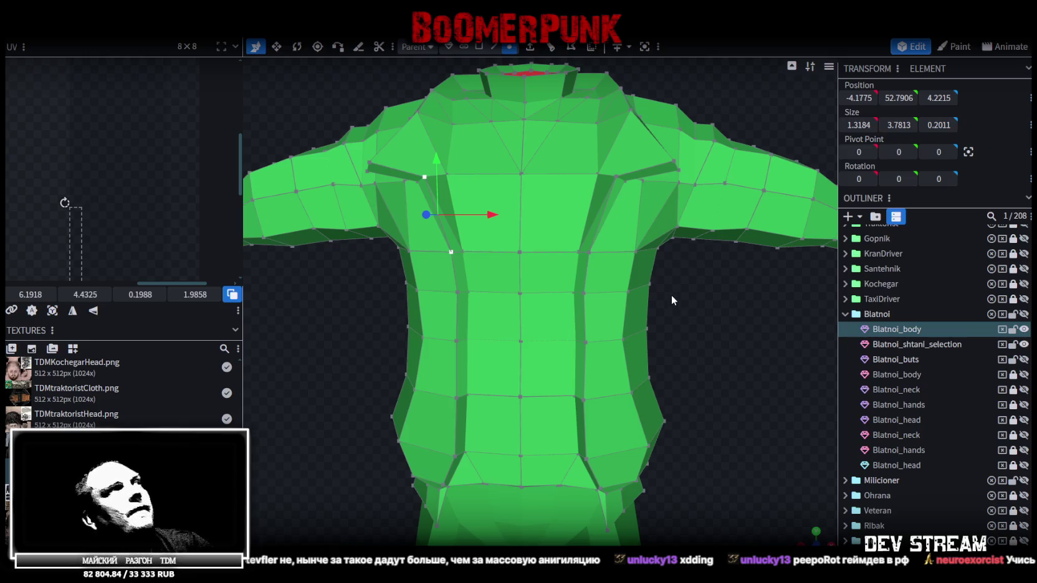
key("ctrl+s")
mouse_move(676, 297)
left_mouse_down()
mouse_move(589, 329)
mouse_move(677, 266)
mouse_move(656, 313)
mouse_move(684, 337)
mouse_move(683, 322)
mouse_move(702, 355)
mouse_move(695, 369)
mouse_move(648, 330)
mouse_move(624, 327)
mouse_move(661, 322)
mouse_move(691, 288)
mouse_move(616, 306)
mouse_move(680, 314)
mouse_move(618, 316)
mouse_move(570, 286)
mouse_move(687, 192)
mouse_move(677, 229)
mouse_move(581, 319)
mouse_move(689, 437)
mouse_move(689, 460)
mouse_move(407, 428)
mouse_move(483, 209)
mouse_move(506, 245)
mouse_move(498, 192)
mouse_move(508, 192)
mouse_move(483, 203)
left_mouse_up()
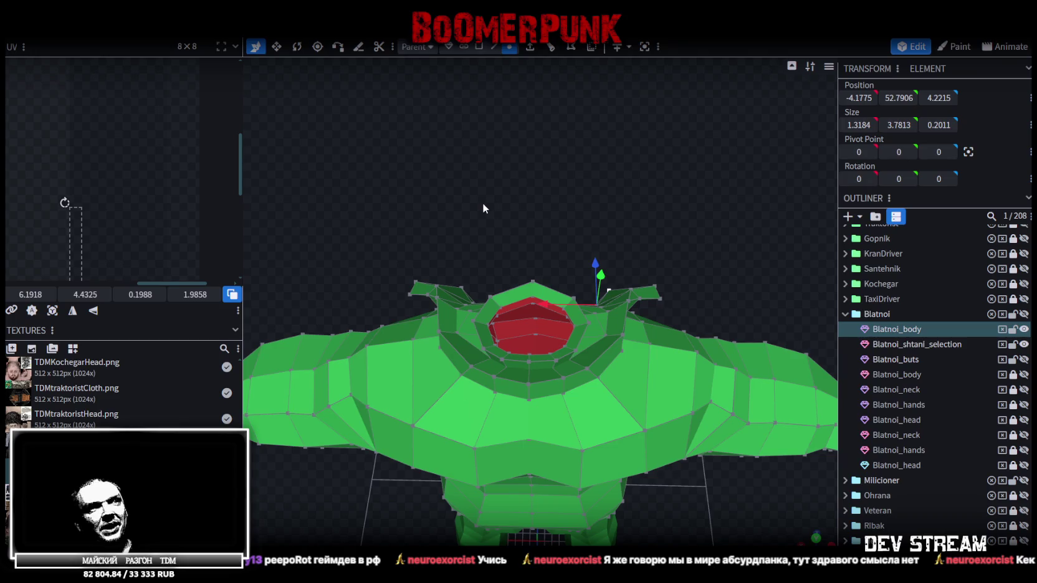
- Lock the Blatnoi_body row in the Outliner and view the figure at an angle
mouse_move(482, 202)
left_mouse_down()
mouse_move(355, 226)
mouse_move(328, 162)
mouse_move(351, 182)
mouse_move(337, 308)
mouse_move(537, 376)
mouse_move(618, 416)
mouse_move(592, 372)
mouse_move(630, 368)
left_mouse_up()
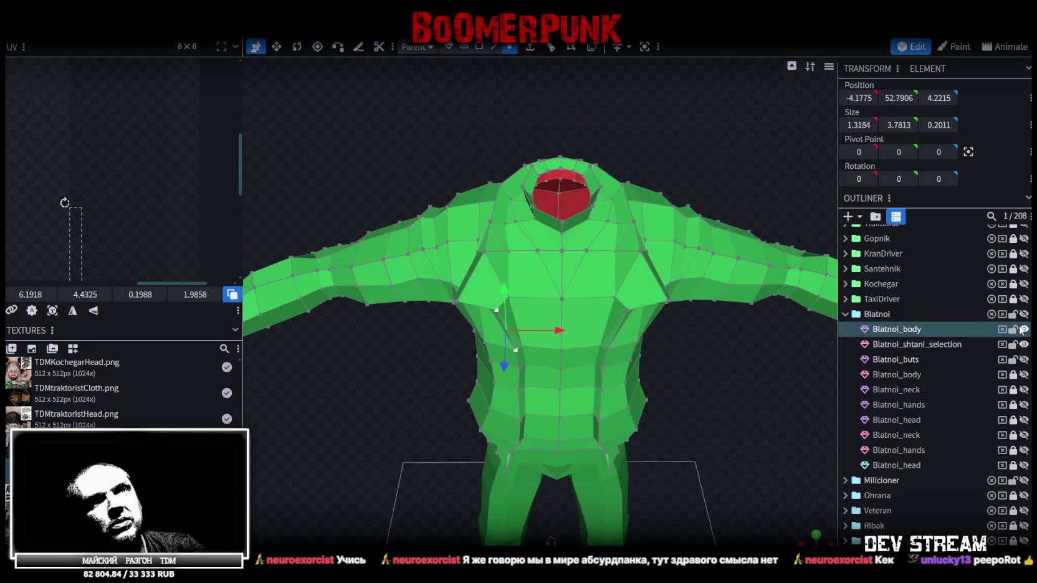
left_click(1012, 329)
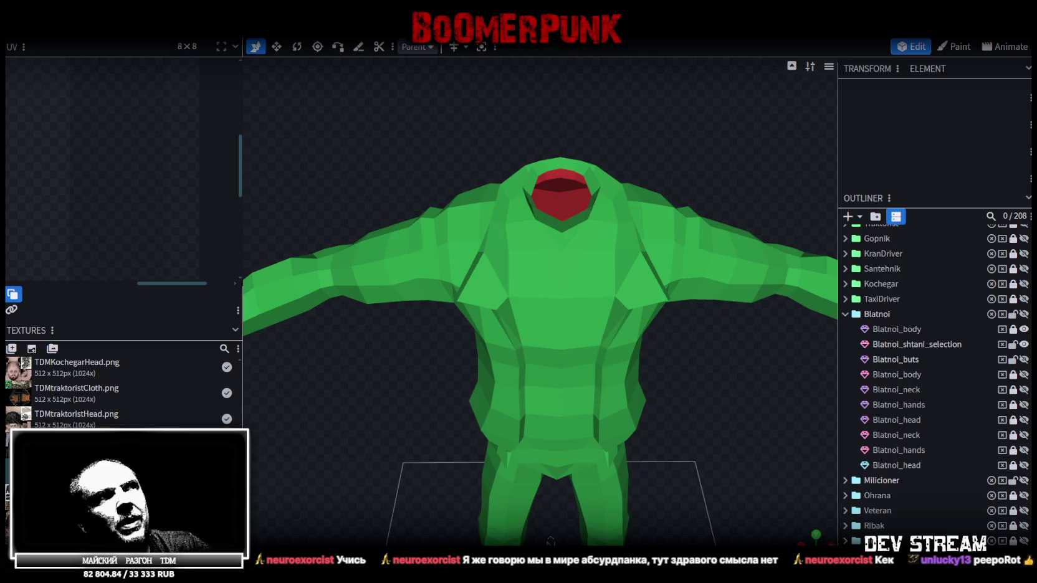
left_click_drag(634, 390, 586, 358)
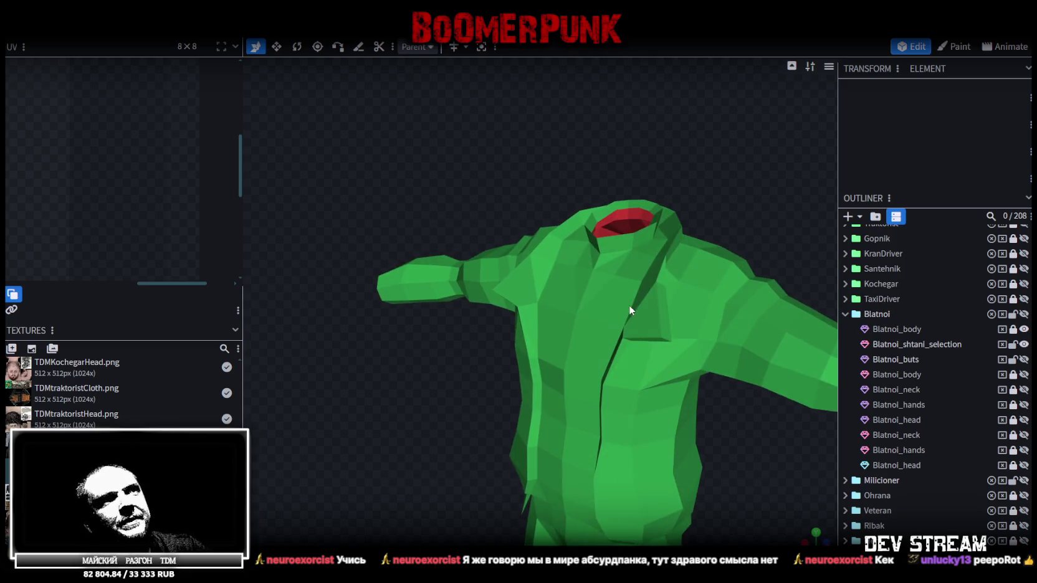
- Select the Blatnoi_shtani_selection trousers mesh and orbit in around the legs
left_click(586, 359)
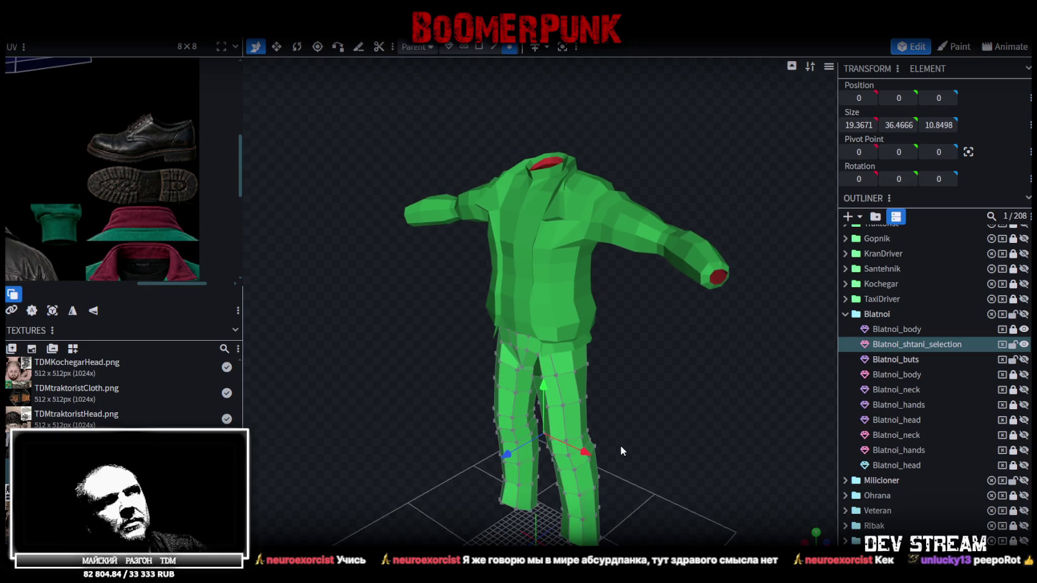
left_click_drag(744, 400, 495, 383)
scroll(546, 308, "up", 5)
left_click_drag(546, 308, 634, 352)
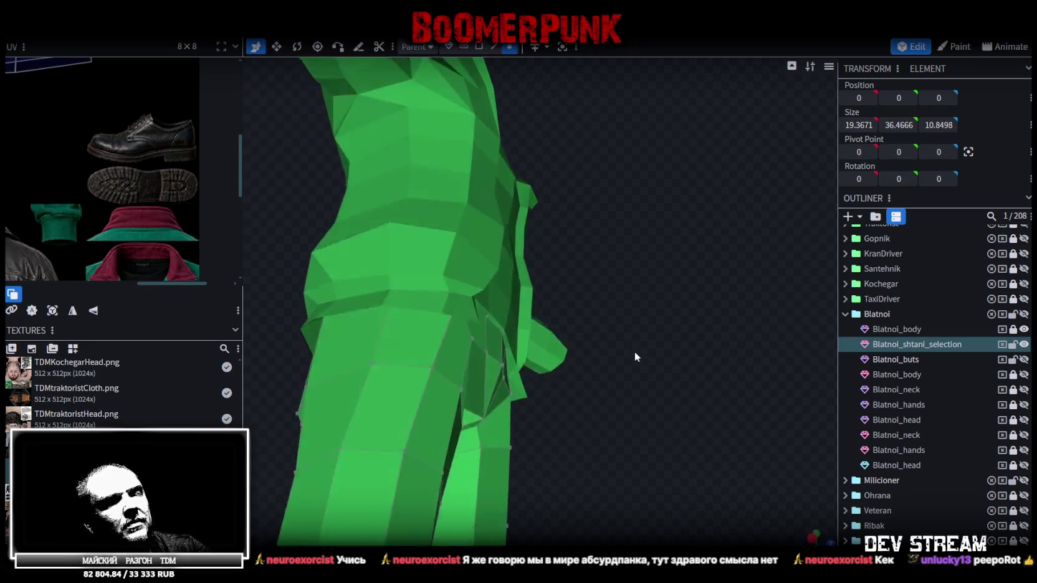
scroll(612, 430, "down", 5)
mouse_move(612, 430)
left_mouse_down()
mouse_move(590, 455)
mouse_move(373, 395)
mouse_move(323, 370)
mouse_move(347, 359)
left_mouse_up()
scroll(638, 373, "up", 5)
mouse_move(639, 379)
left_mouse_down()
mouse_move(661, 360)
mouse_move(430, 375)
mouse_move(457, 344)
mouse_move(766, 363)
mouse_move(606, 375)
mouse_move(646, 377)
mouse_move(297, 374)
left_mouse_up()
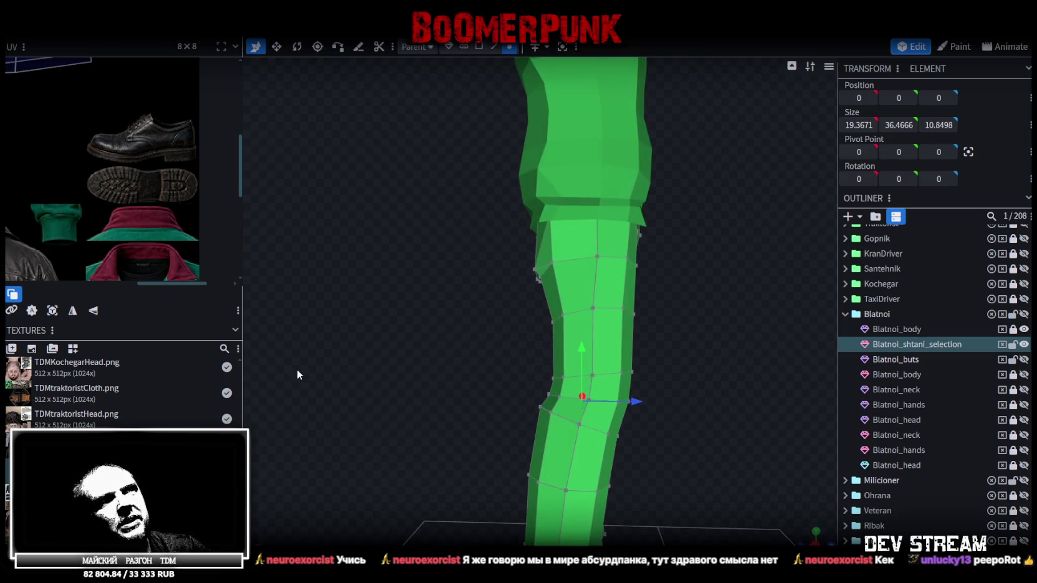
mouse_move(688, 427)
left_mouse_down()
mouse_move(573, 359)
mouse_move(473, 242)
mouse_move(511, 229)
left_mouse_up()
scroll(506, 240, "up", 4)
- Box-select one leg's hip vertices and lower them 0.4 on the Y axis
left_click_drag(424, 225, 517, 131)
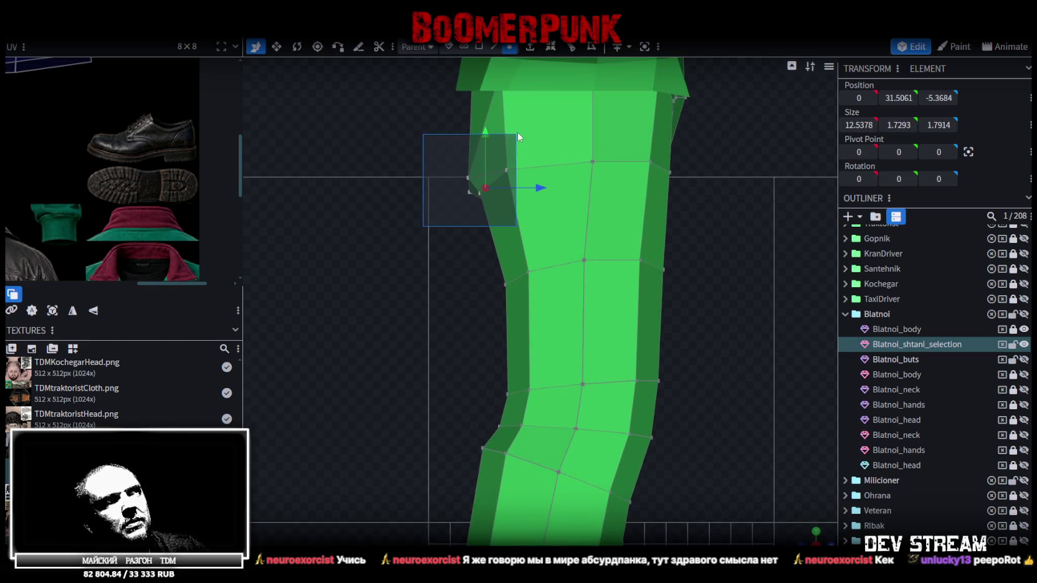
right_click_drag(516, 131, 539, 303)
mouse_move(498, 232)
left_mouse_down()
mouse_move(506, 206)
mouse_move(533, 225)
mouse_move(506, 236)
left_mouse_up()
left_click_drag(811, 511, 813, 536)
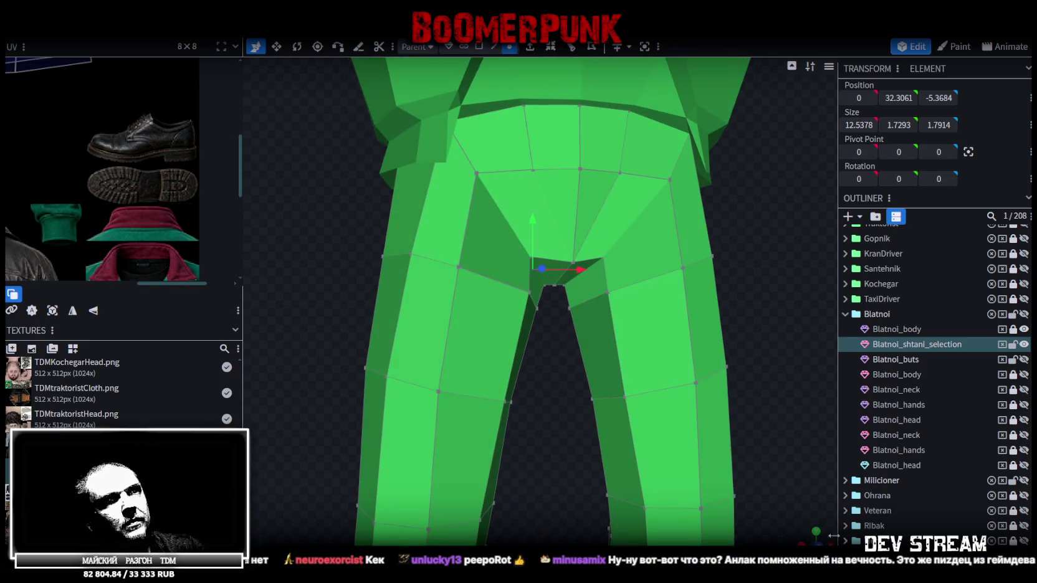
mouse_move(814, 536)
left_mouse_down()
mouse_move(625, 437)
mouse_move(540, 415)
left_mouse_up()
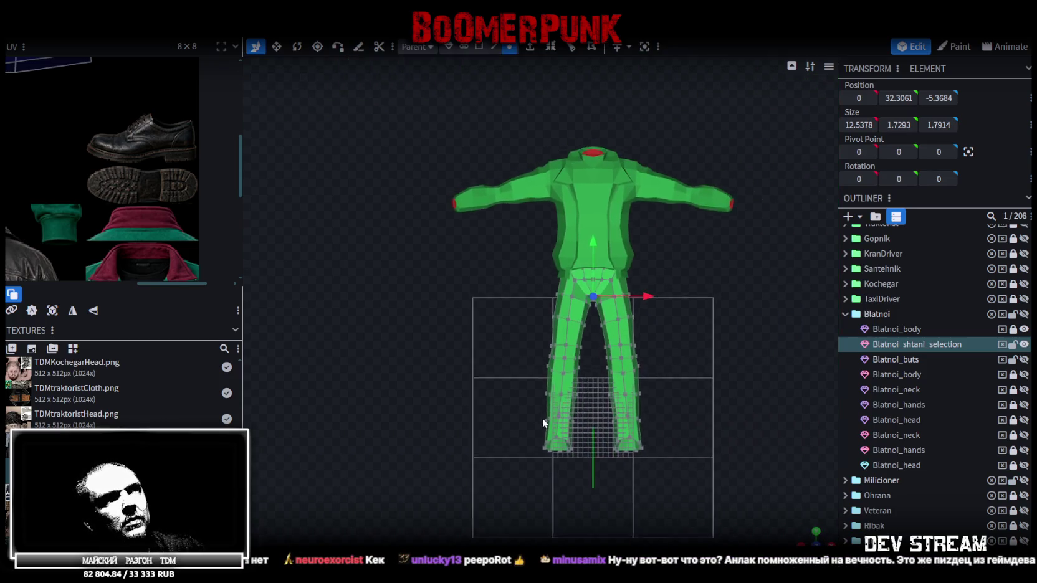
scroll(638, 349, "up", 2)
scroll(672, 359, "up", 2)
scroll(571, 355, "up", 2)
right_click_drag(571, 356, 437, 330)
scroll(376, 315, "up", 2)
- Box-select the crotch and thigh vertex rings and raise them slightly on Y
left_click_drag(366, 306, 681, 226)
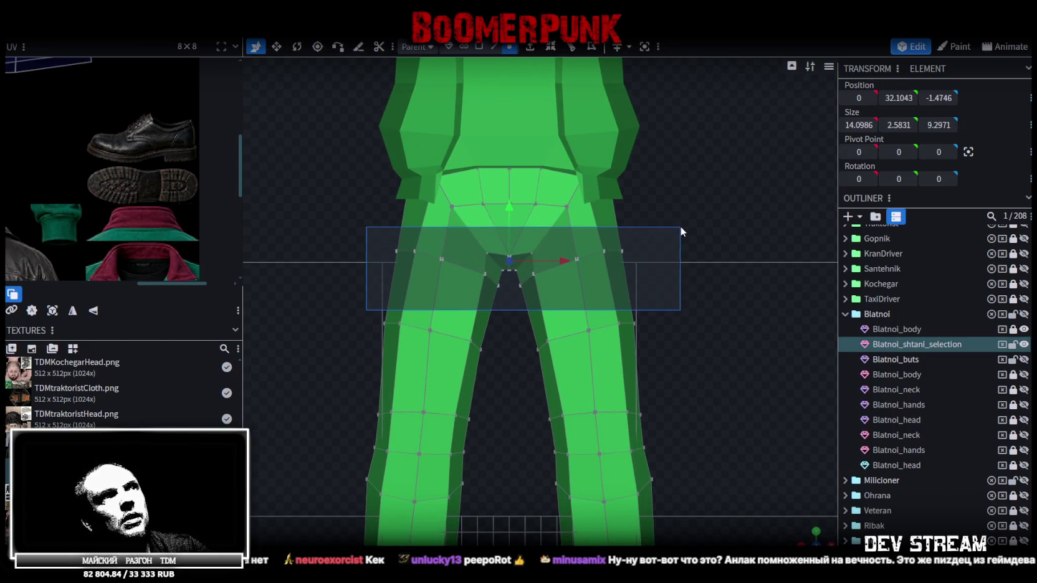
left_click_drag(510, 204, 510, 201)
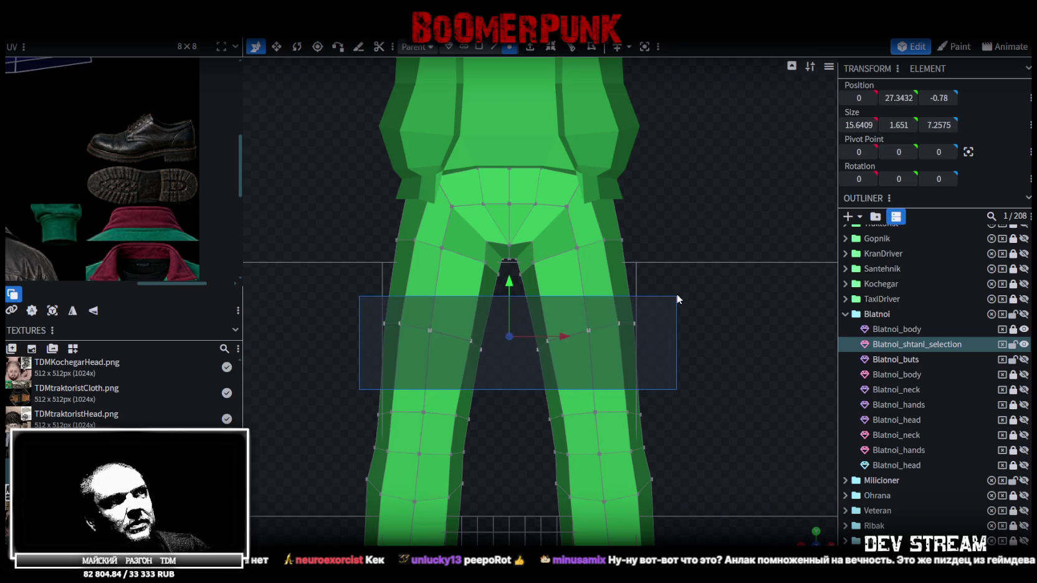
left_click_drag(359, 392, 677, 296)
mouse_move(656, 395)
left_mouse_down()
mouse_move(312, 315)
mouse_move(311, 294)
left_mouse_up()
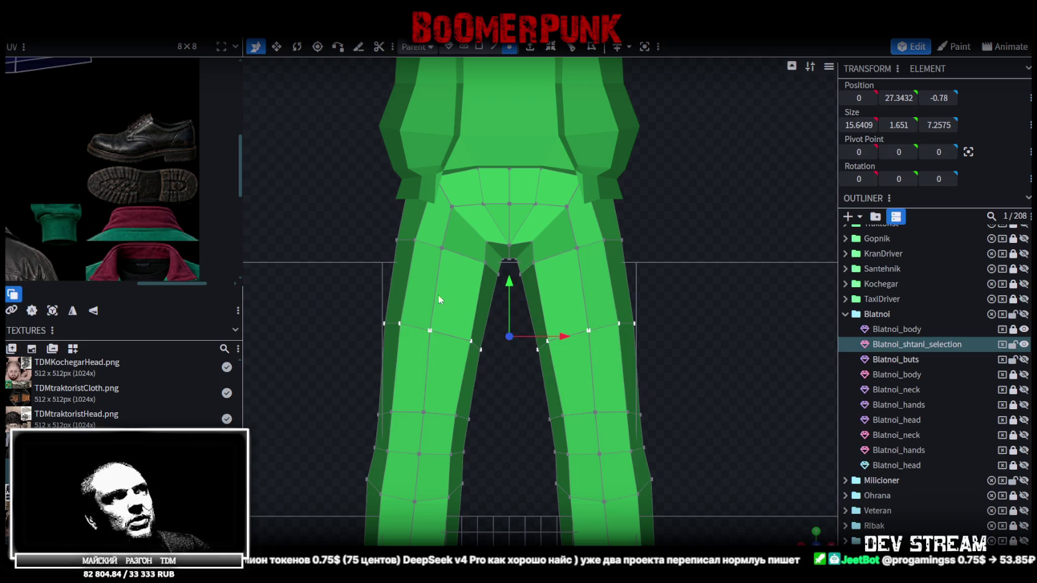
mouse_move(509, 283)
left_mouse_down()
mouse_move(509, 273)
mouse_move(502, 279)
left_mouse_up()
mouse_move(757, 485)
middle_mouse_down()
mouse_move(732, 430)
mouse_move(623, 364)
mouse_move(467, 371)
middle_mouse_up()
- Orbit around the legs to check the reshaped crotch from the side and above
mouse_move(375, 367)
middle_mouse_down()
mouse_move(436, 340)
mouse_move(427, 354)
mouse_move(493, 253)
mouse_move(701, 407)
mouse_move(740, 407)
middle_mouse_up()
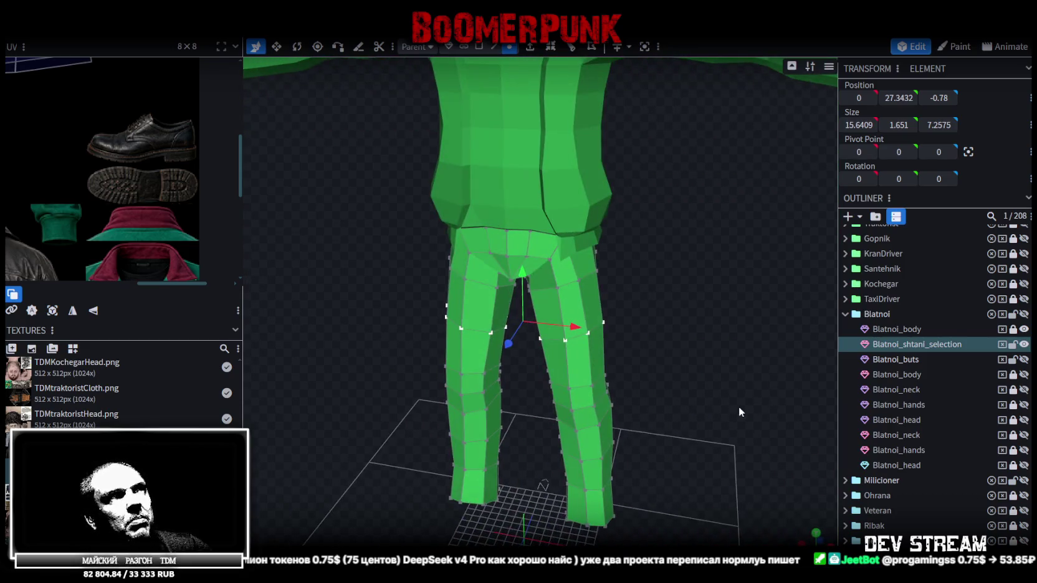
scroll(665, 313, "down", 5)
mouse_move(665, 314)
middle_mouse_down()
mouse_move(661, 339)
mouse_move(619, 295)
mouse_move(570, 342)
mouse_move(608, 359)
mouse_move(685, 298)
mouse_move(663, 488)
mouse_move(640, 376)
mouse_move(606, 391)
mouse_move(689, 326)
mouse_move(669, 412)
mouse_move(685, 391)
middle_mouse_up()
scroll(570, 343, "up", 3)
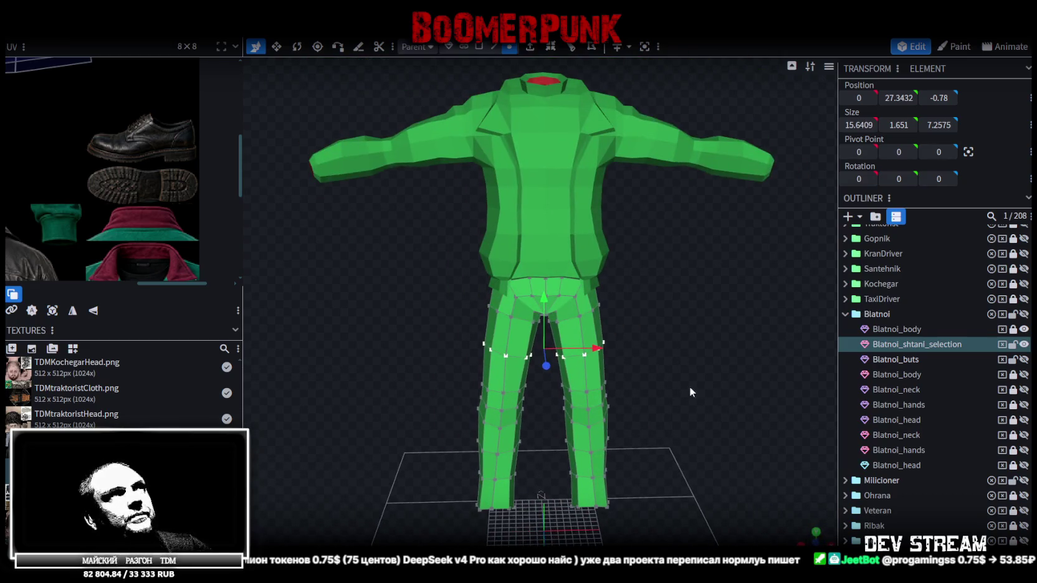
middle_click_drag(666, 331, 650, 254)
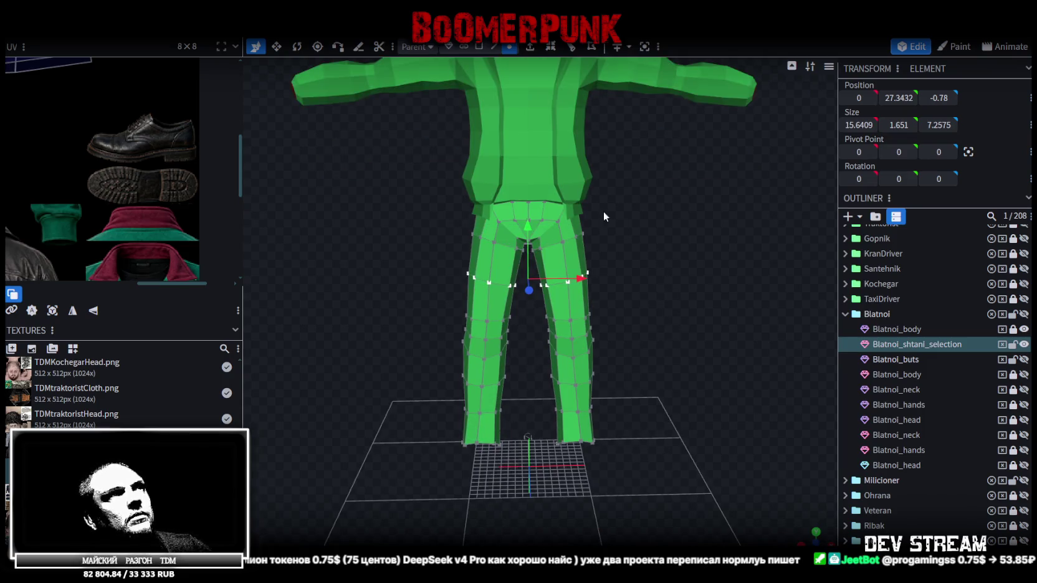
- Select the whole trousers mesh and rename it from Blatnoi_shtani_selection to Blatnoi_shtani
left_click(478, 46)
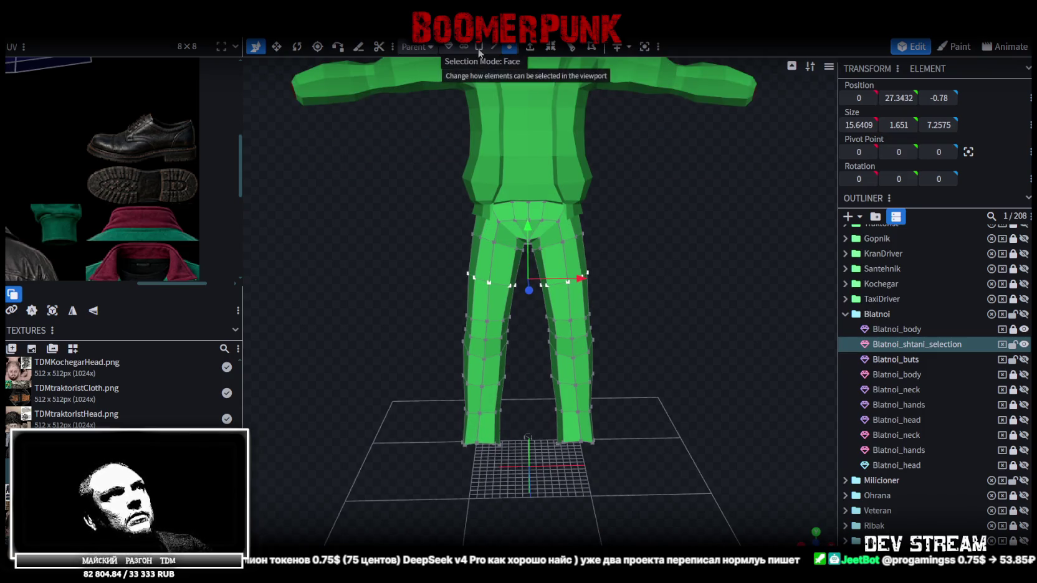
left_click(552, 236)
key("ctrl+a")
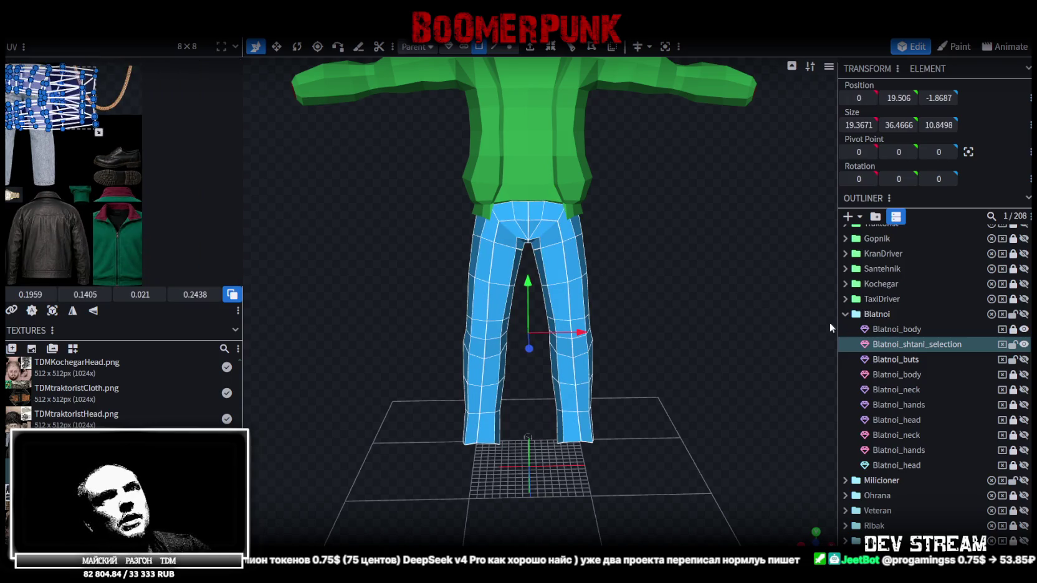
double_click(925, 345)
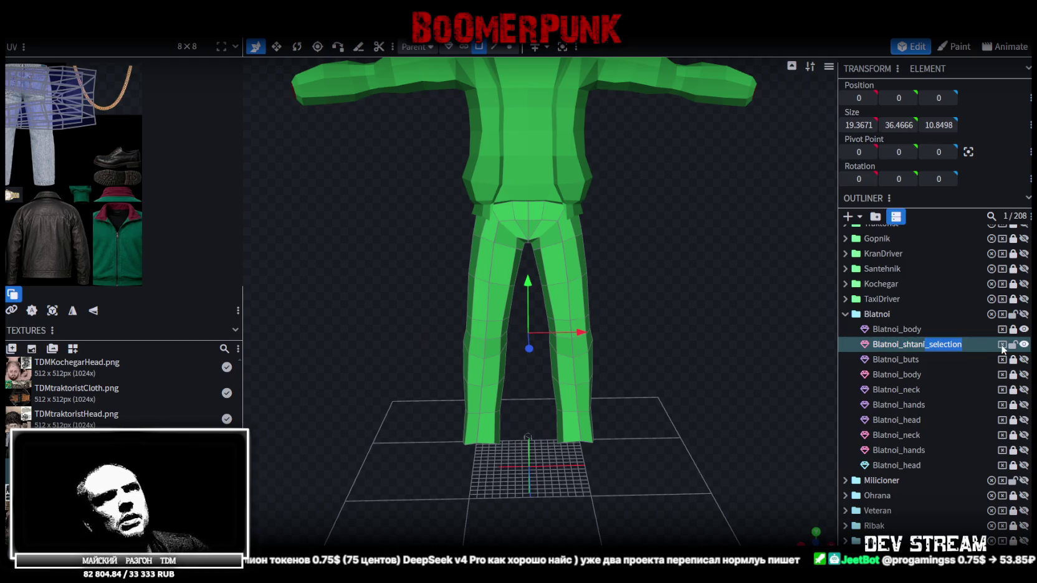
key("BackSpace")
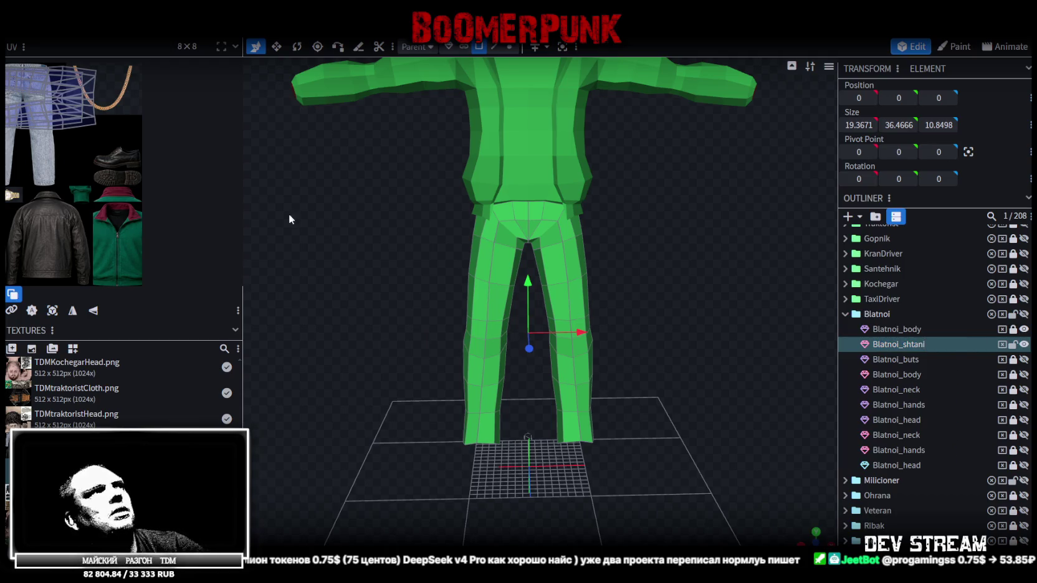
middle_click_drag(124, 166, 150, 193)
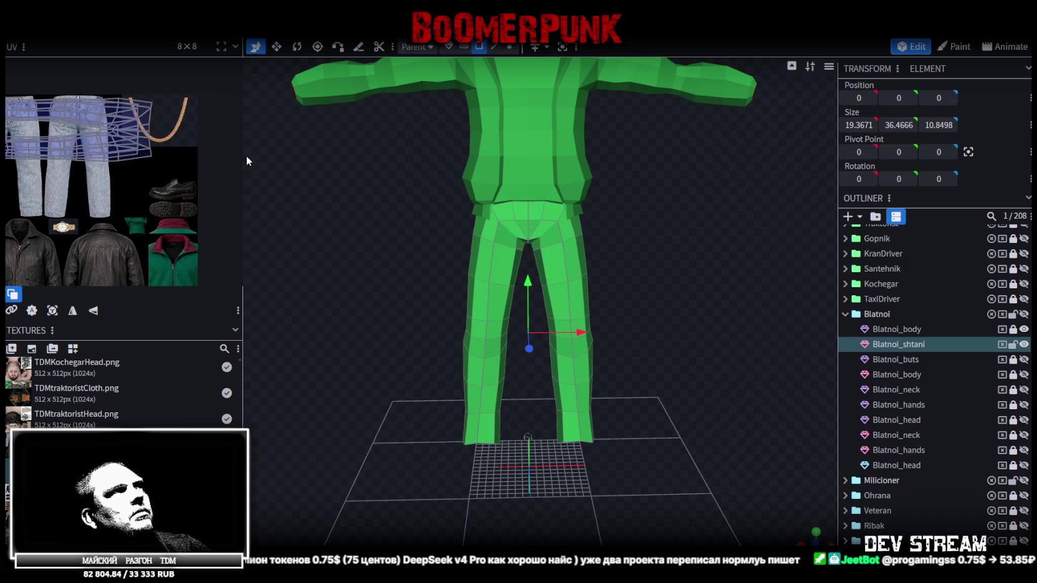
- Widen the UV panel and drag the trousers UV islands down onto the jeans part of the atlas
left_click_drag(243, 160, 405, 166)
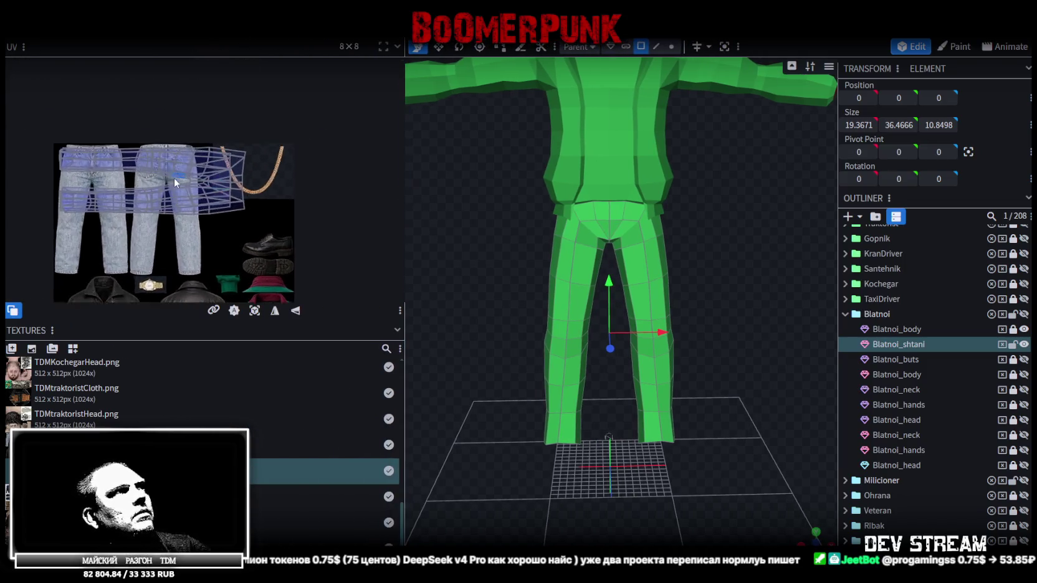
scroll(175, 177, "up", 2)
middle_click_drag(248, 244, 285, 202)
left_click(289, 167)
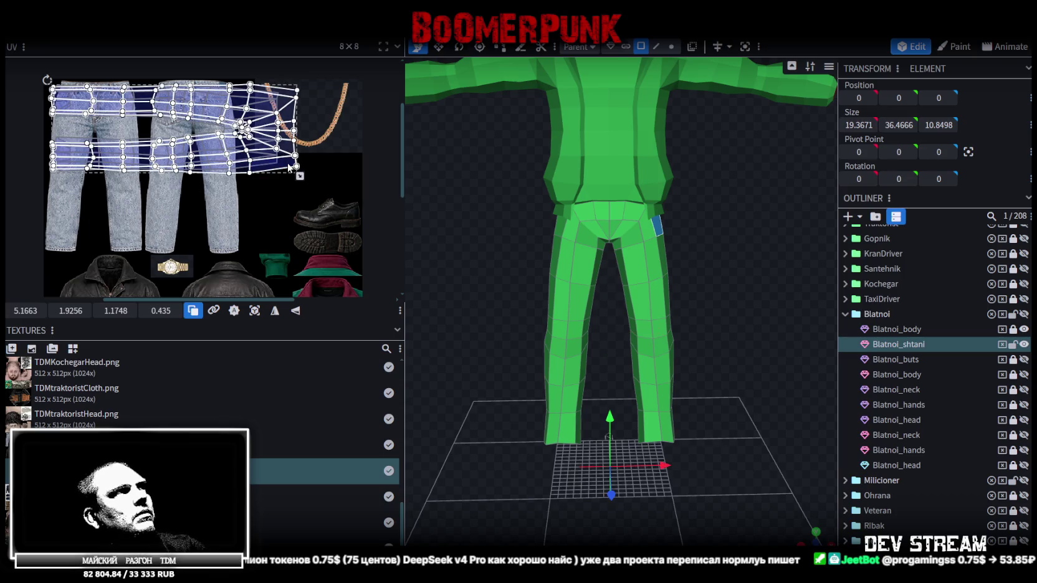
mouse_move(288, 179)
left_mouse_down()
mouse_move(302, 286)
mouse_move(303, 225)
left_mouse_up()
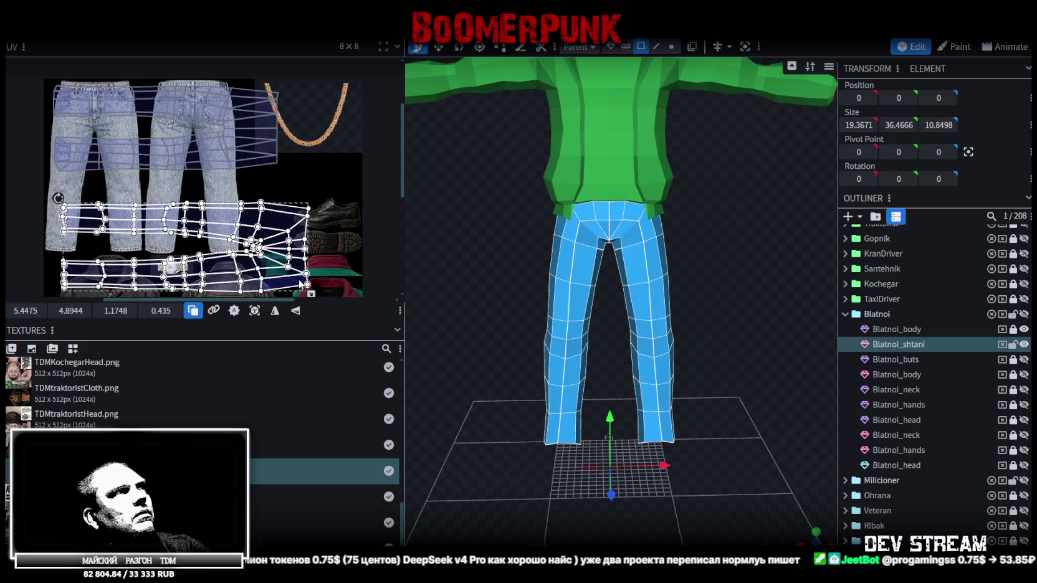
scroll(314, 214, "down", 1)
scroll(331, 201, "down", 2)
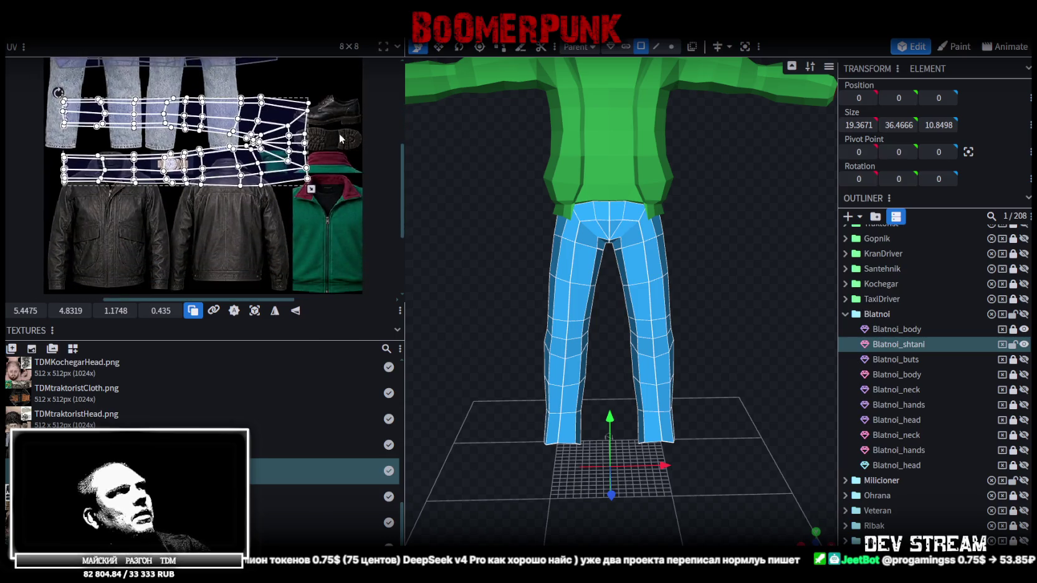
scroll(288, 161, "down", 1)
left_click_drag(266, 200, 279, 207)
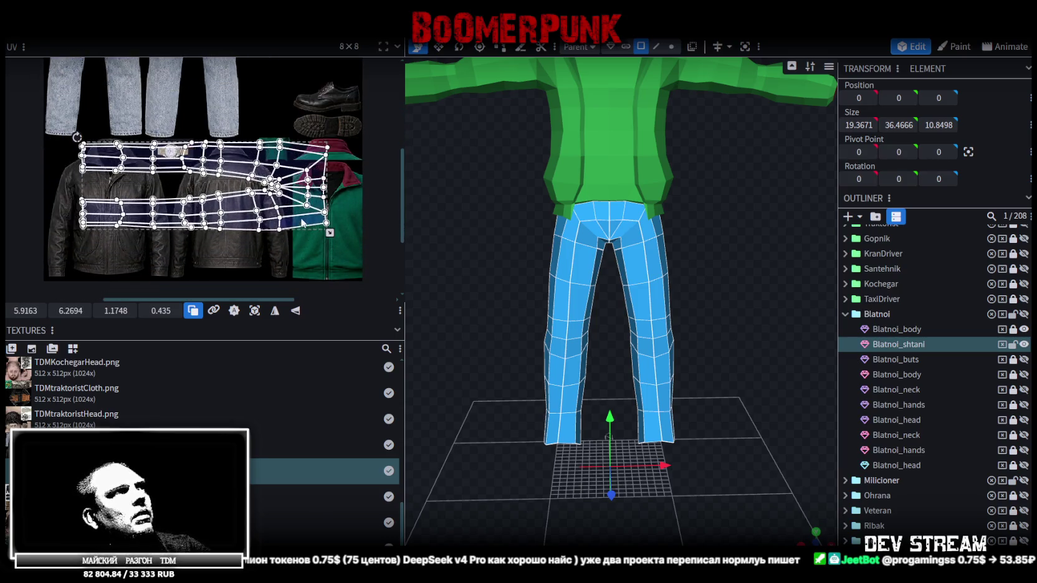
scroll(280, 207, "down", 2, "ctrl")
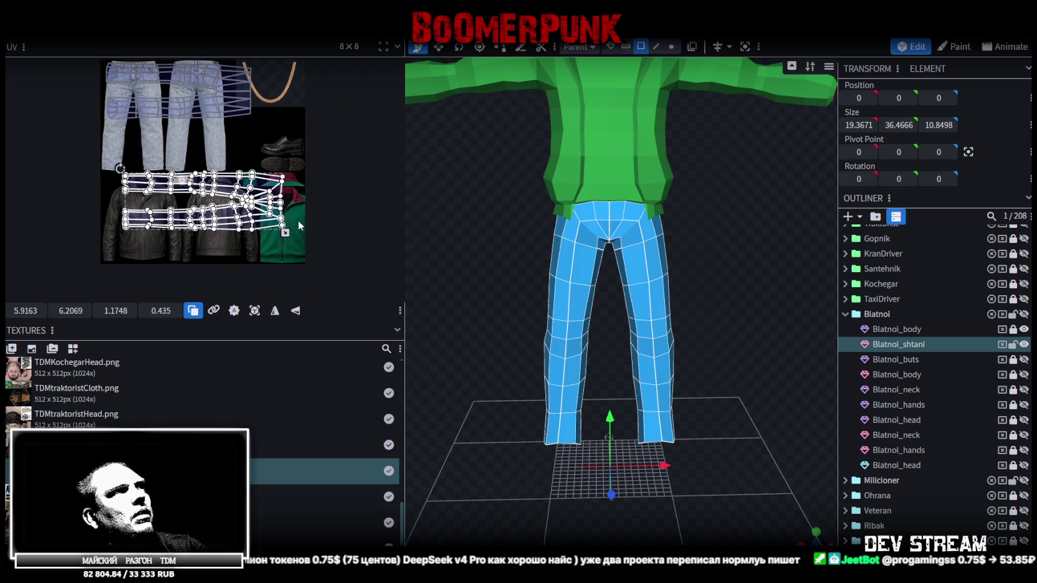
- Select all trousers UVs and apply Rotate 90° and Mirror so they sit upright
key("ctrl+a")
left_click_drag(244, 138, 227, 129)
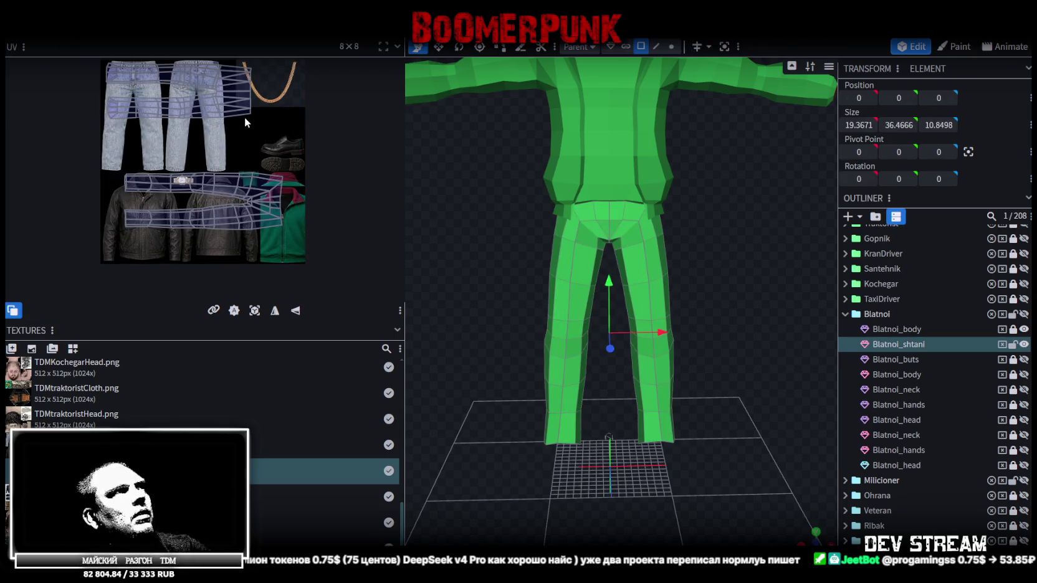
key("ctrl+z")
key("ctrl+z")
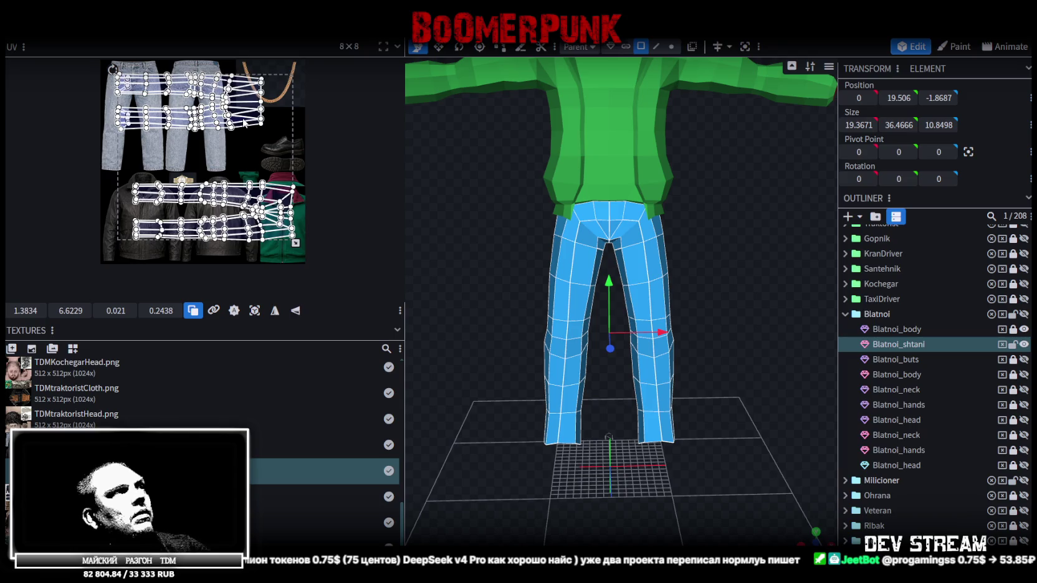
right_click(243, 120)
left_click(275, 351)
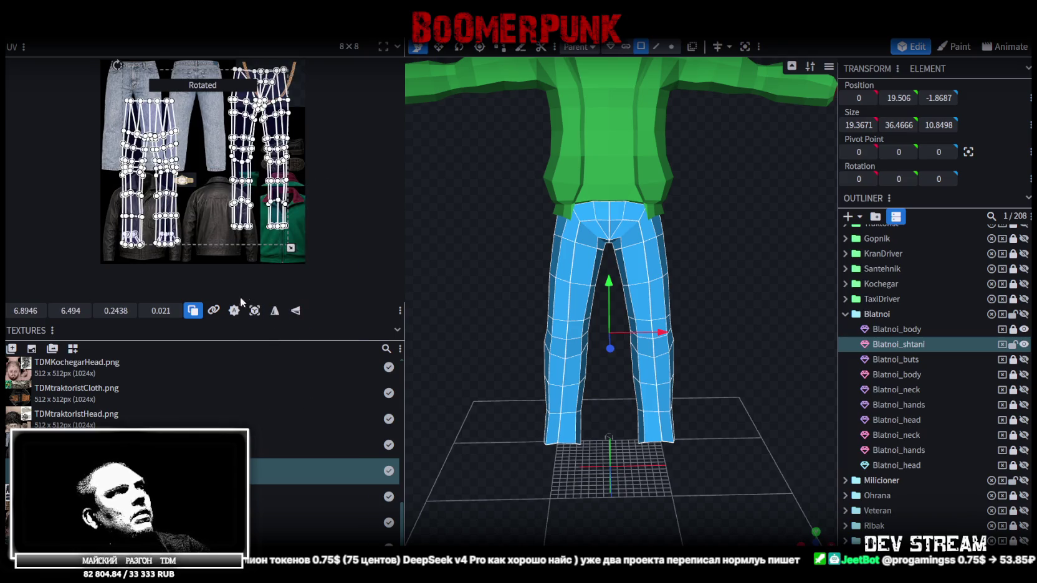
left_click(274, 310)
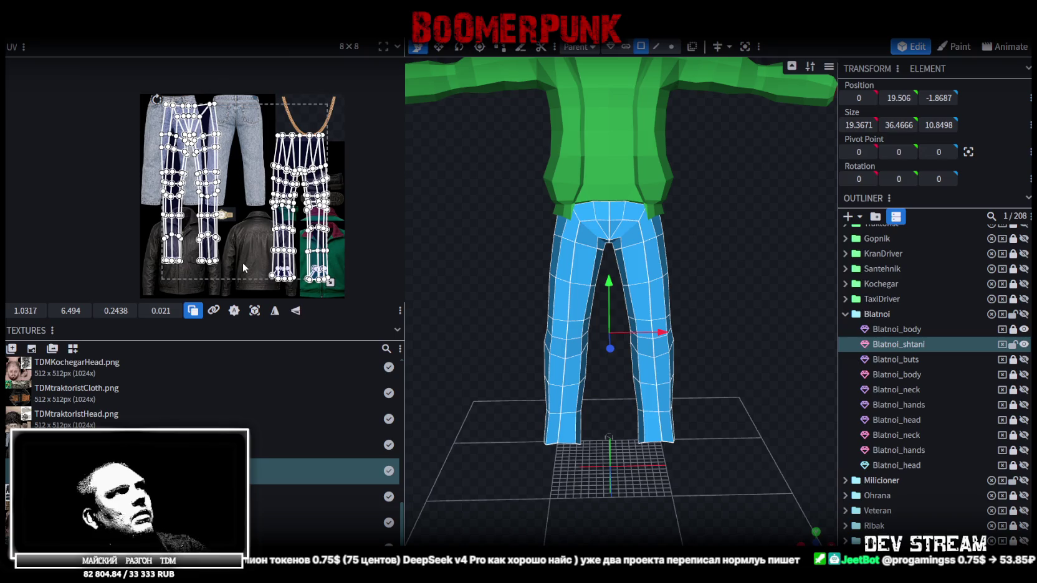
left_click(208, 215)
key("ctrl+a")
scroll(484, 276, "up", 2)
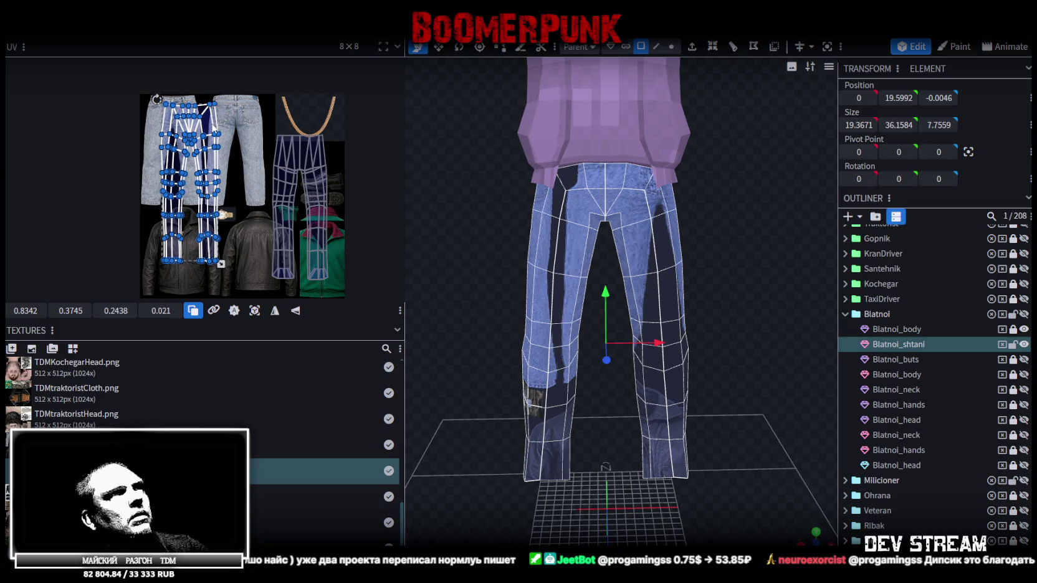
- Mirror the jeans texture horizontally and shift all UV islands up-left onto the waistband
left_click(274, 311)
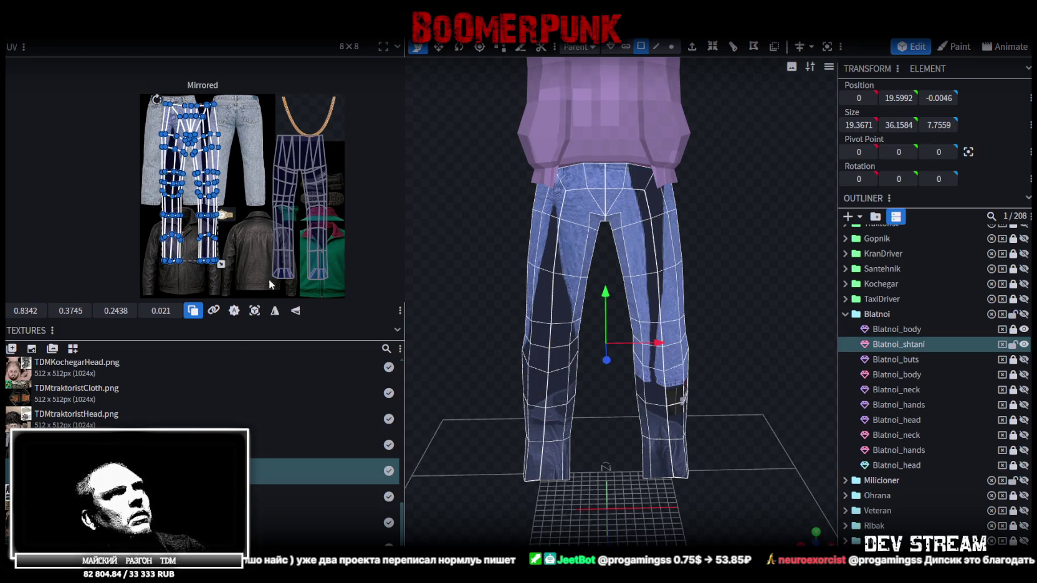
scroll(165, 139, "up", 2)
scroll(164, 138, "up", 3)
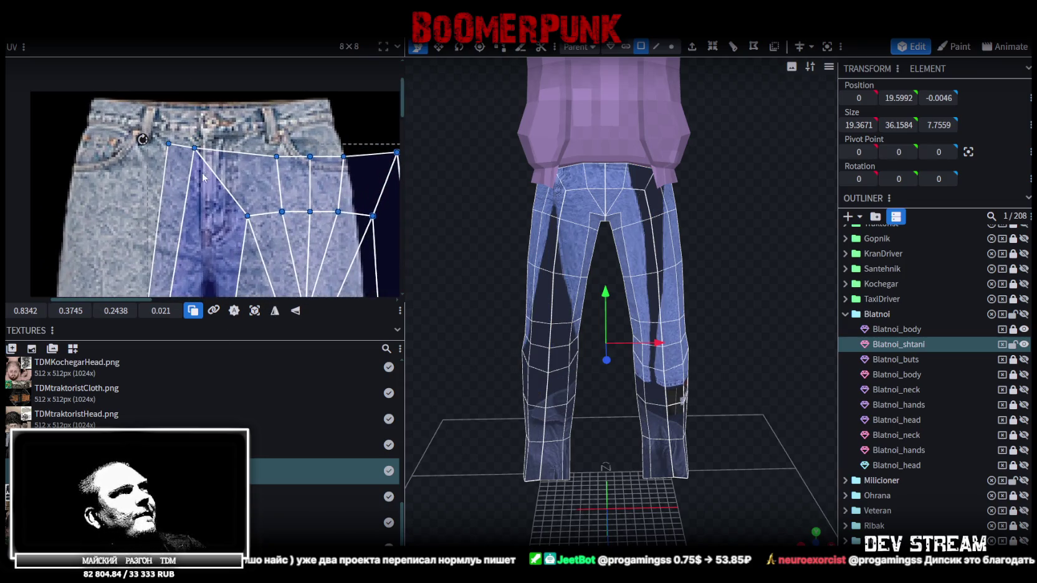
scroll(185, 164, "up", 1)
key("ctrl+a")
left_click_drag(180, 167, 116, 127)
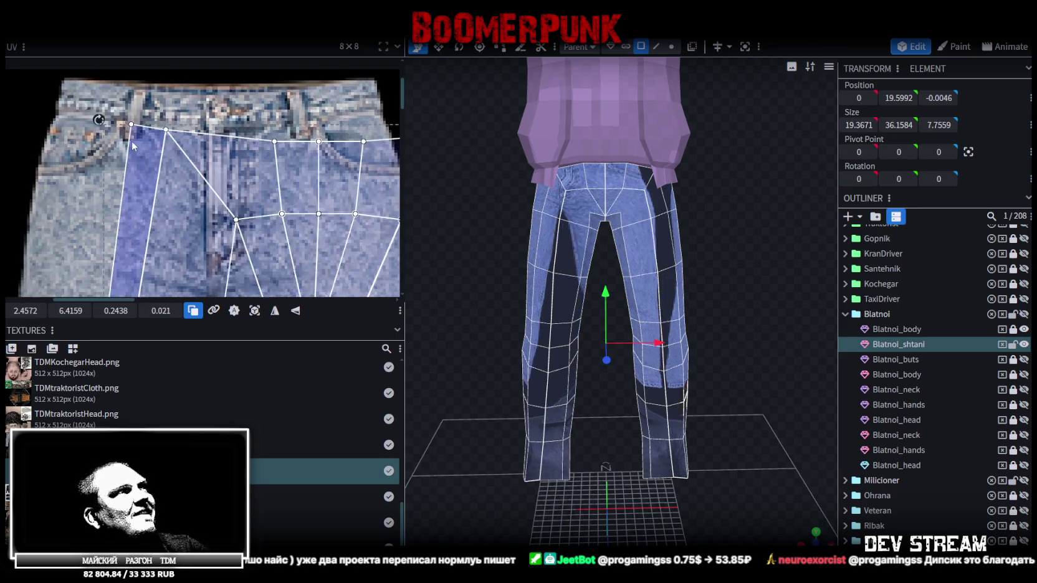
- Nudge a left-leg UV face left and shrink the selected islands to fit the jeans
mouse_move(738, 370)
left_mouse_down()
mouse_move(669, 346)
mouse_move(678, 308)
mouse_move(756, 306)
left_mouse_up()
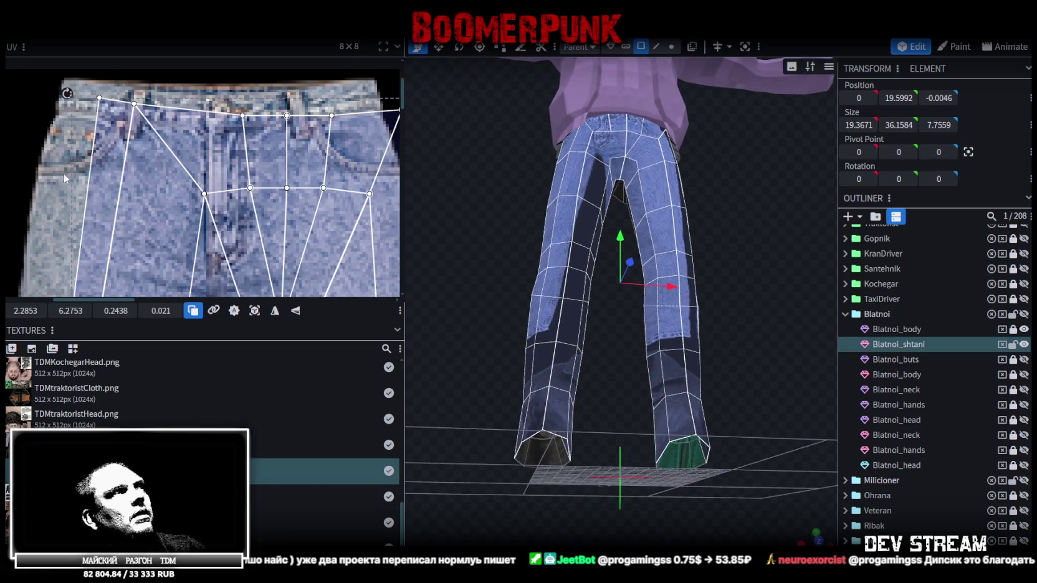
scroll(65, 178, "up", 2)
left_click(126, 169)
left_click_drag(126, 169, 110, 168)
scroll(114, 173, "down", 2)
scroll(120, 179, "down", 2)
scroll(187, 137, "up", 1)
scroll(251, 94, "up", 1)
scroll(256, 125, "down", 1)
scroll(268, 187, "down", 2)
scroll(284, 245, "up", 1)
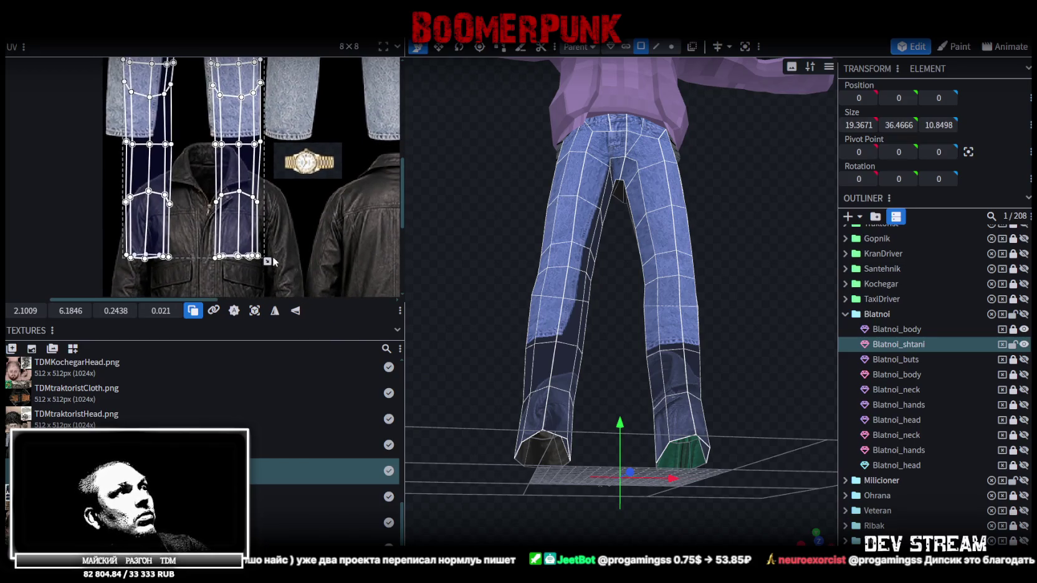
left_click_drag(269, 261, 262, 136)
scroll(220, 148, "down", 2)
scroll(234, 180, "down", 2)
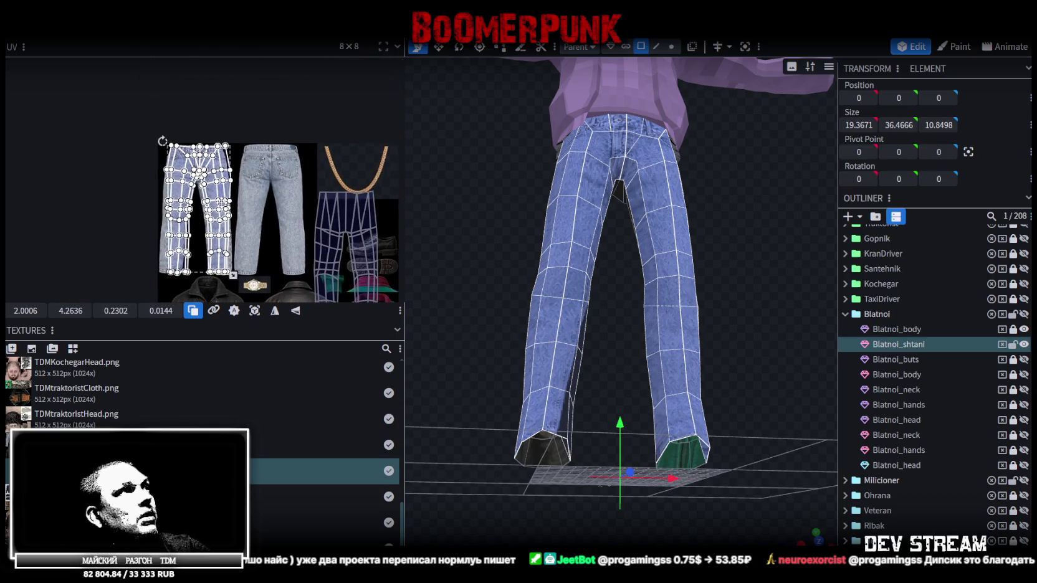
scroll(279, 164, "up", 2)
- Scale the UV islands narrower to match the width of the jeans texture
left_click_drag(406, 130, 415, 129)
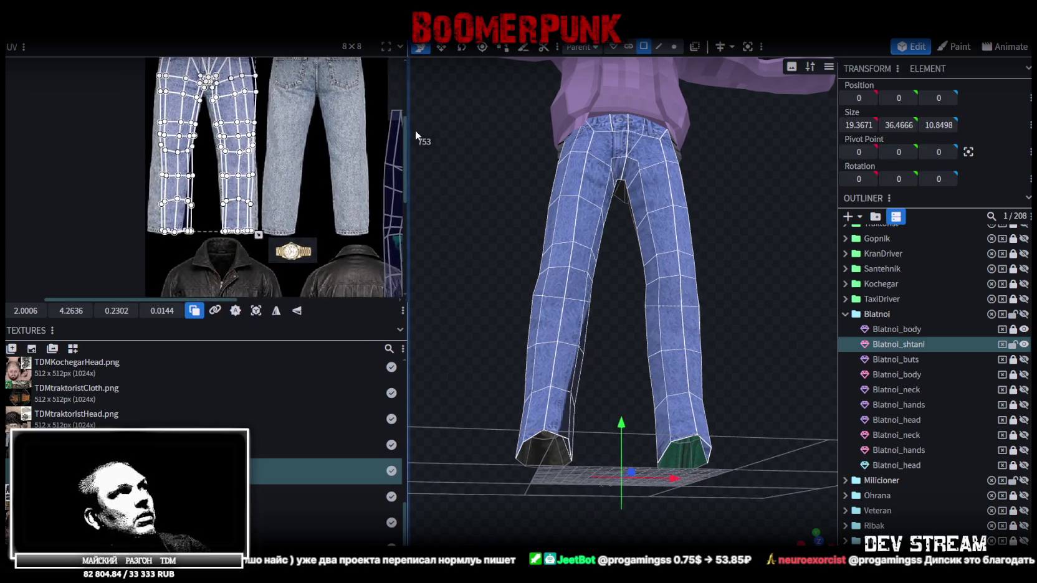
scroll(319, 180, "up", 2)
scroll(311, 246, "up", 1)
scroll(312, 246, "down", 2)
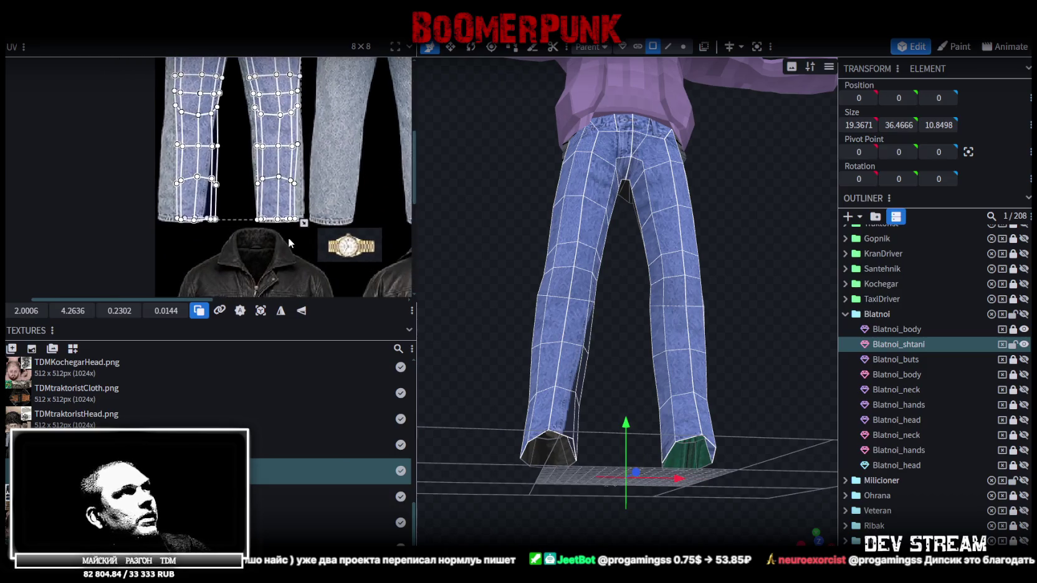
scroll(312, 215, "up", 2)
left_click_drag(306, 211, 286, 214)
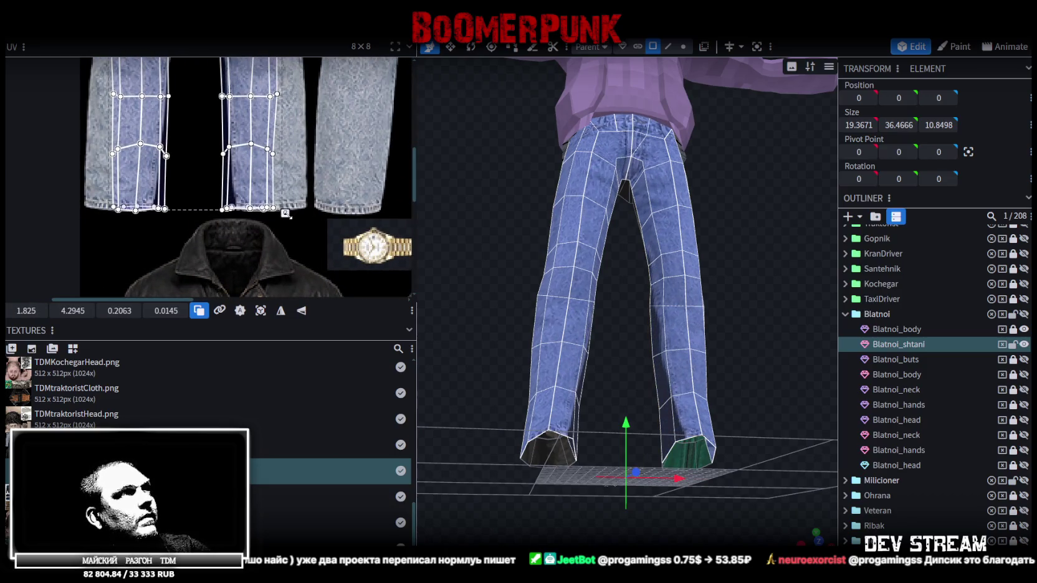
scroll(293, 213, "up", 3)
scroll(312, 180, "up", 3)
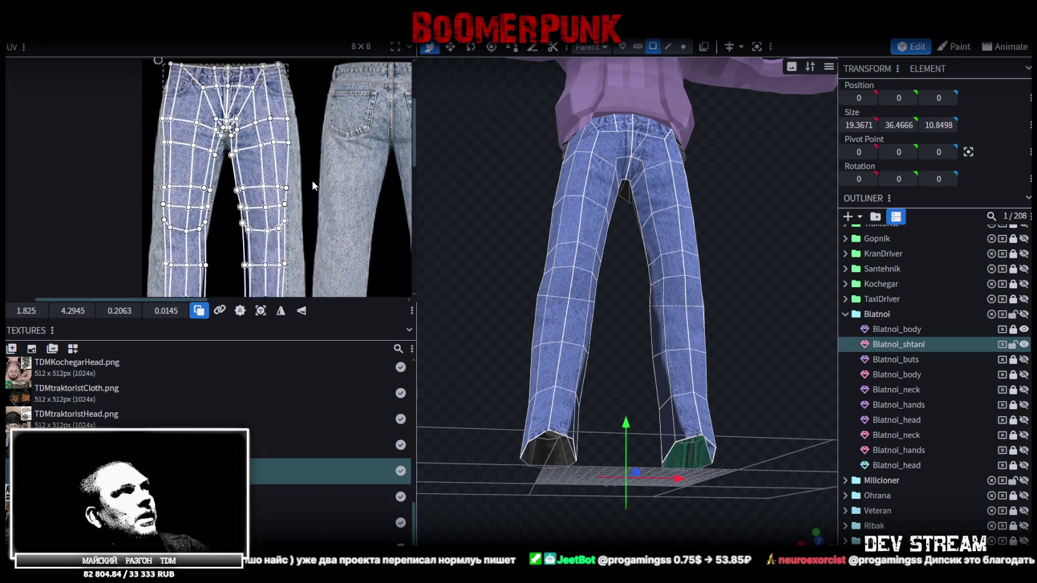
scroll(309, 190, "down", 1)
scroll(242, 141, "up", 1, "ctrl")
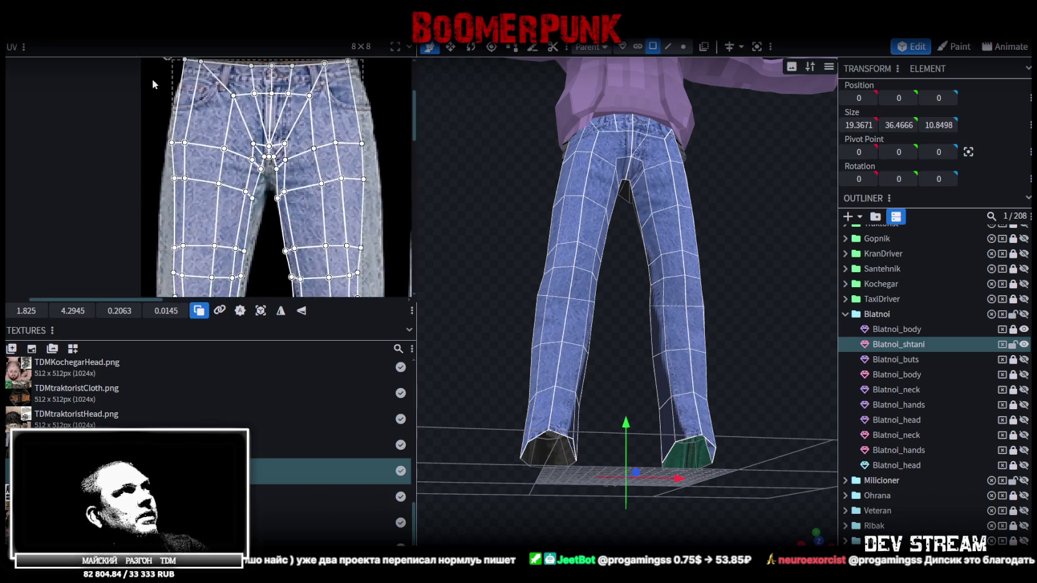
scroll(233, 139, "up", 1, "ctrl")
scroll(225, 135, "up", 1, "ctrl")
scroll(214, 129, "up", 1, "ctrl")
middle_click_drag(215, 119, 235, 121)
scroll(237, 125, "down", 2, "ctrl")
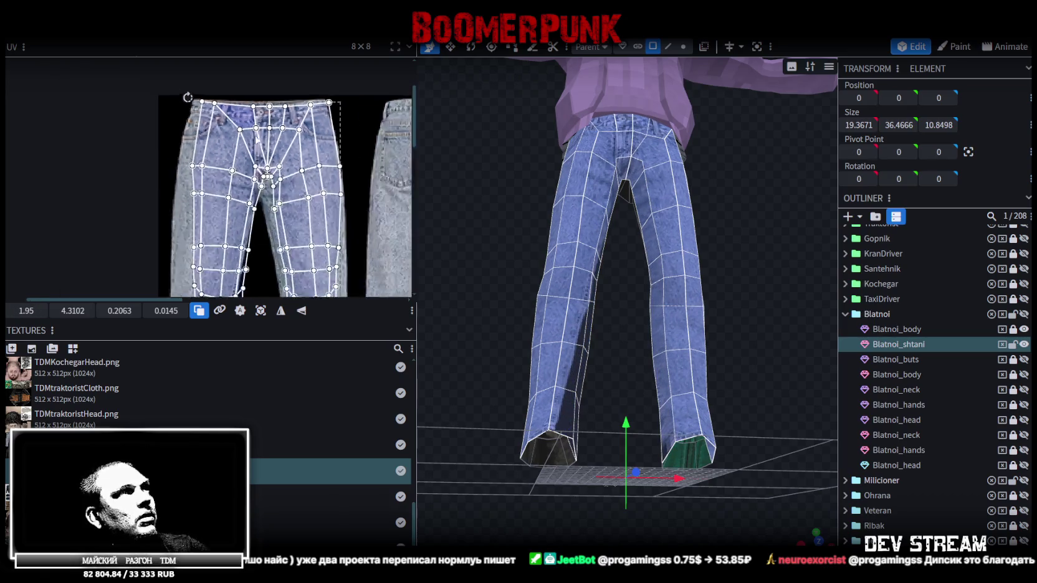
scroll(281, 156, "down", 1)
scroll(312, 178, "down", 1)
scroll(321, 183, "up", 1)
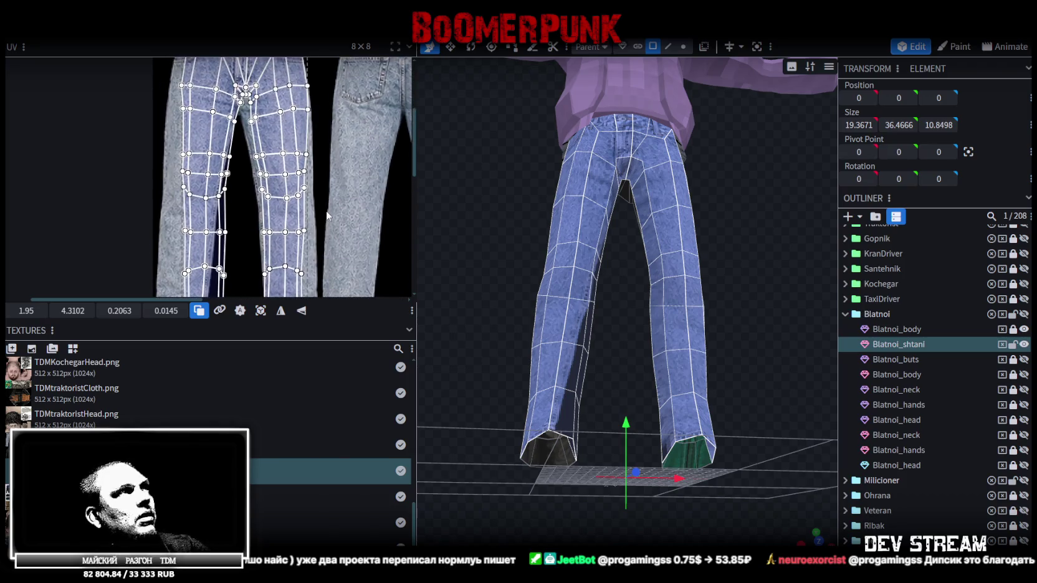
scroll(328, 206, "down", 1, "ctrl")
scroll(330, 215, "up", 2)
scroll(332, 223, "down", 1, "ctrl")
scroll(332, 222, "down", 1)
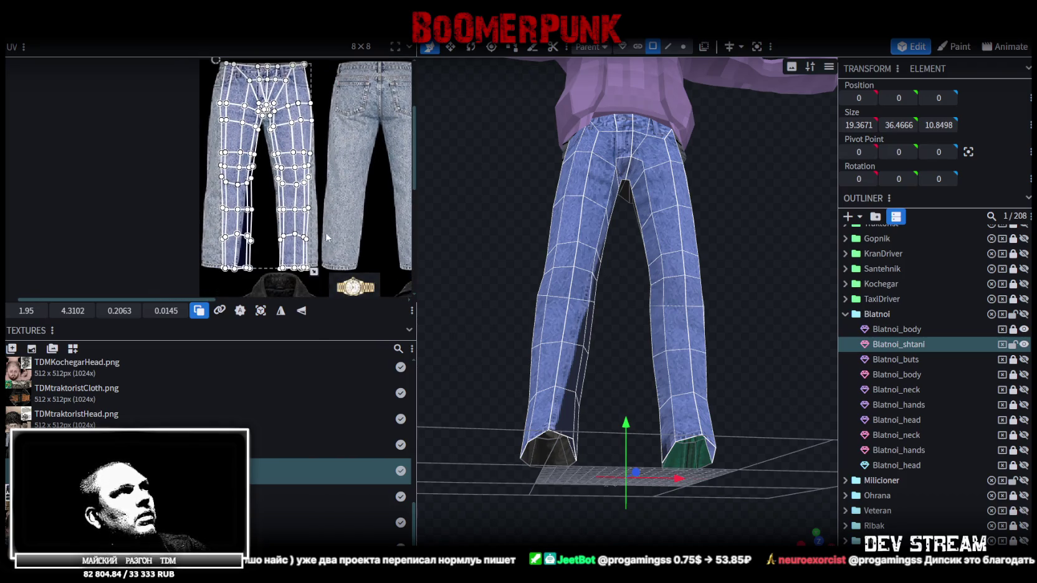
left_click_drag(314, 272, 305, 272)
scroll(262, 181, "up", 2)
scroll(263, 187, "up", 2)
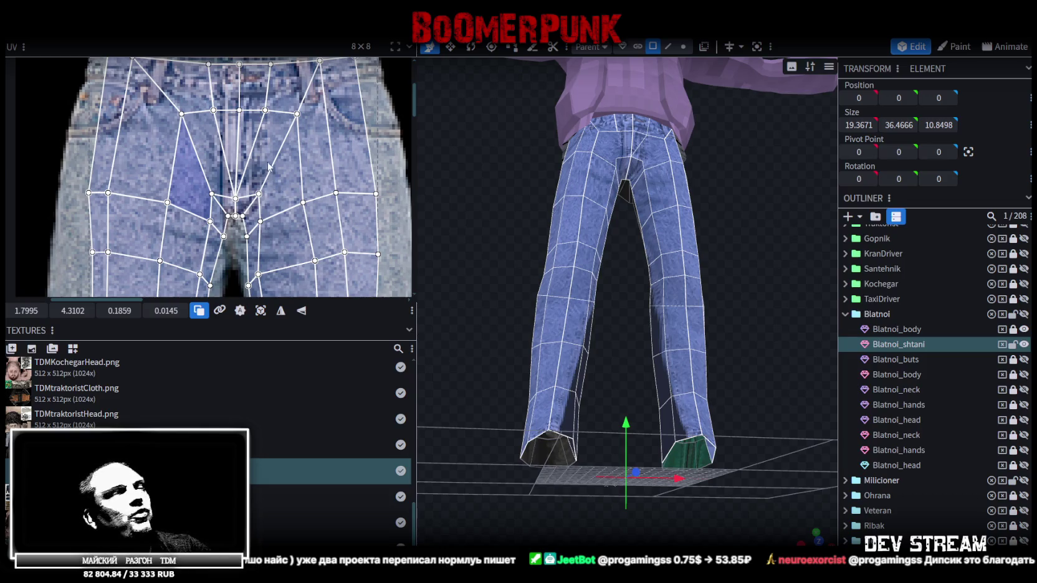
scroll(268, 165, "down", 1)
scroll(270, 162, "down", 1)
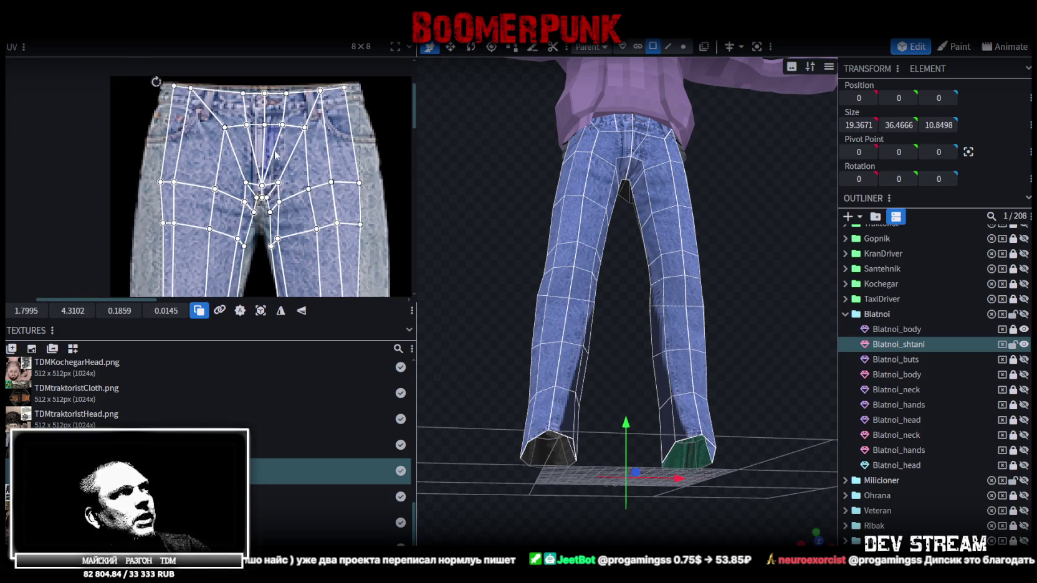
scroll(275, 155, "up", 1)
scroll(219, 156, "down", 1)
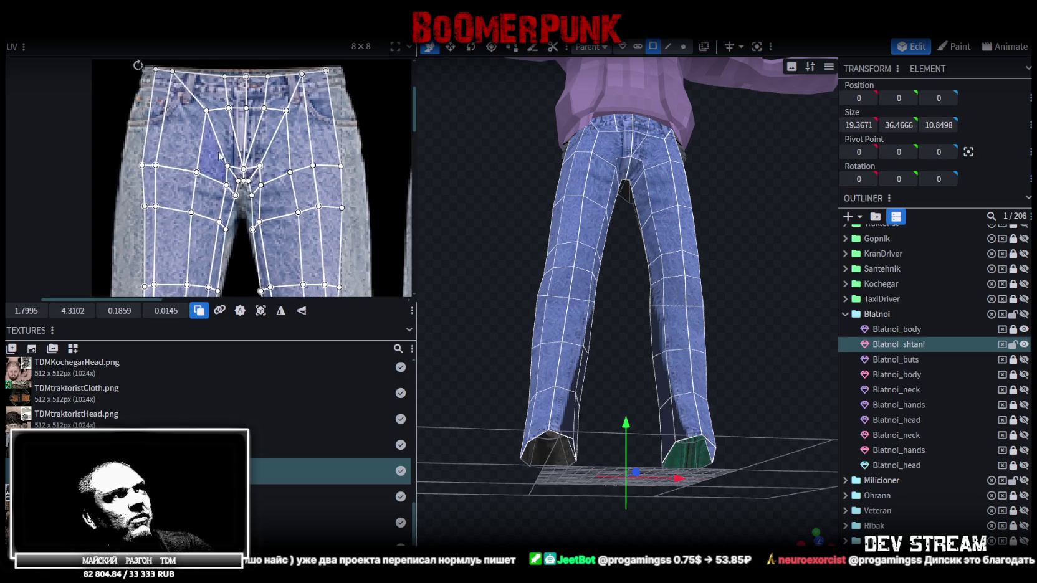
scroll(199, 130, "up", 1)
scroll(181, 106, "up", 1)
- Pull the waistband corner and hip-side UV vertices outward to widen those faces
left_click(175, 125)
scroll(160, 81, "up", 1)
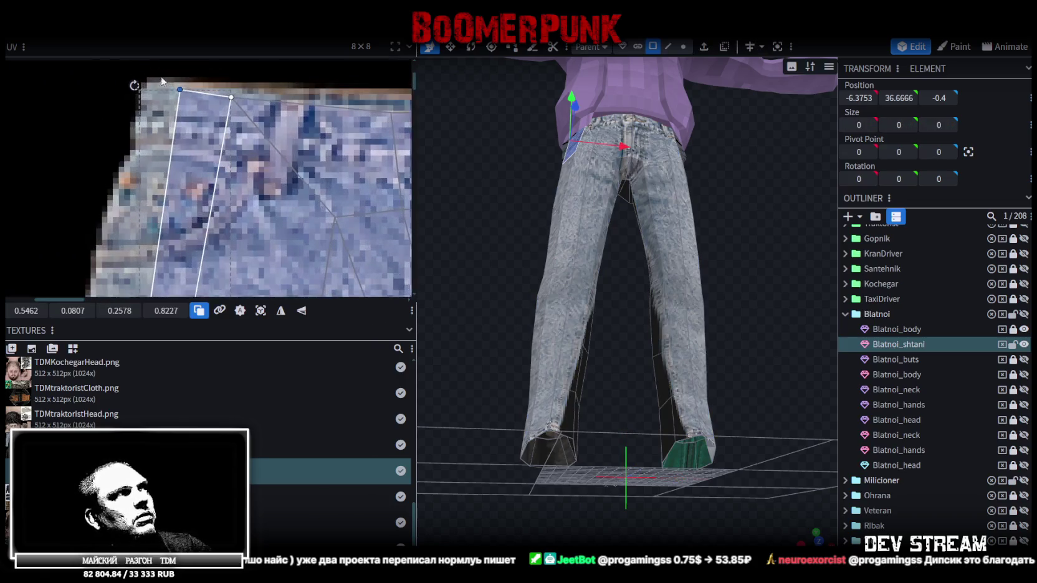
left_click_drag(179, 90, 148, 89)
scroll(156, 123, "down", 2)
left_click(228, 189)
scroll(228, 188, "up", 2)
left_click_drag(215, 185, 181, 184)
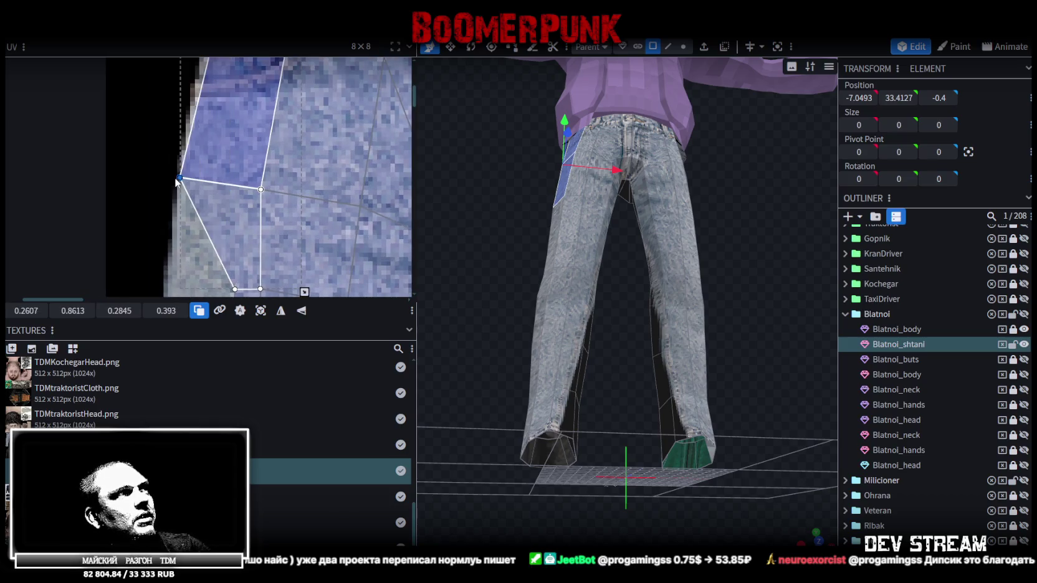
left_click_drag(181, 184, 182, 186)
scroll(209, 195, "down", 2)
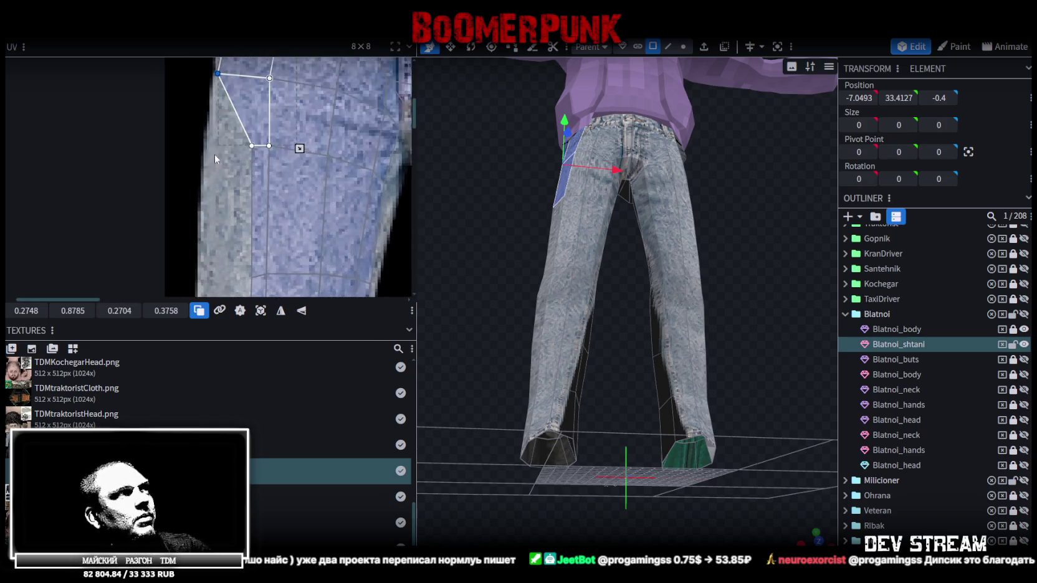
scroll(234, 152, "down", 1)
scroll(237, 123, "down", 1)
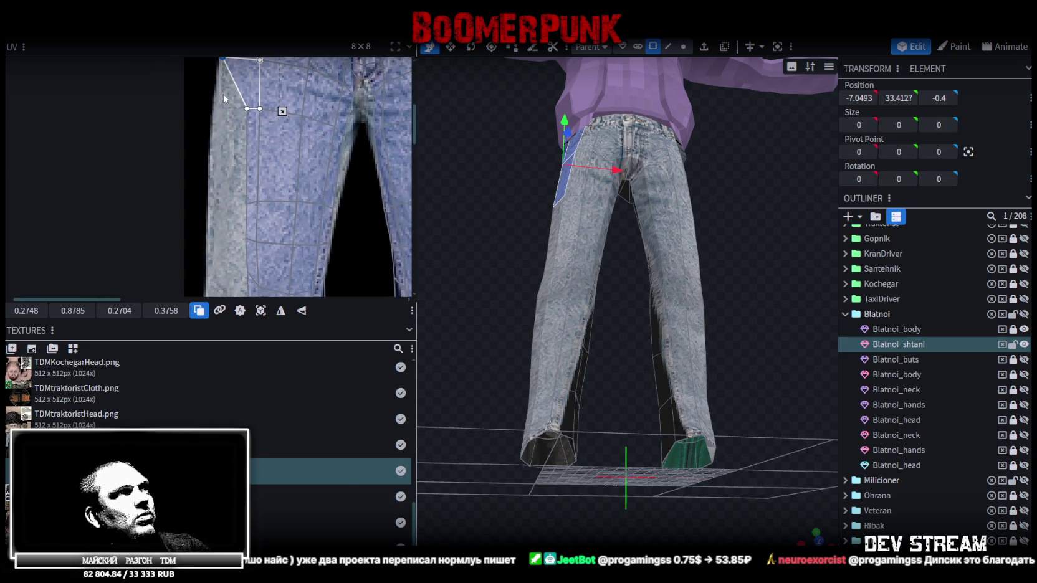
- Stretch the side-of-thigh face's top UV corner far to the left
left_click_drag(225, 94, 248, 151)
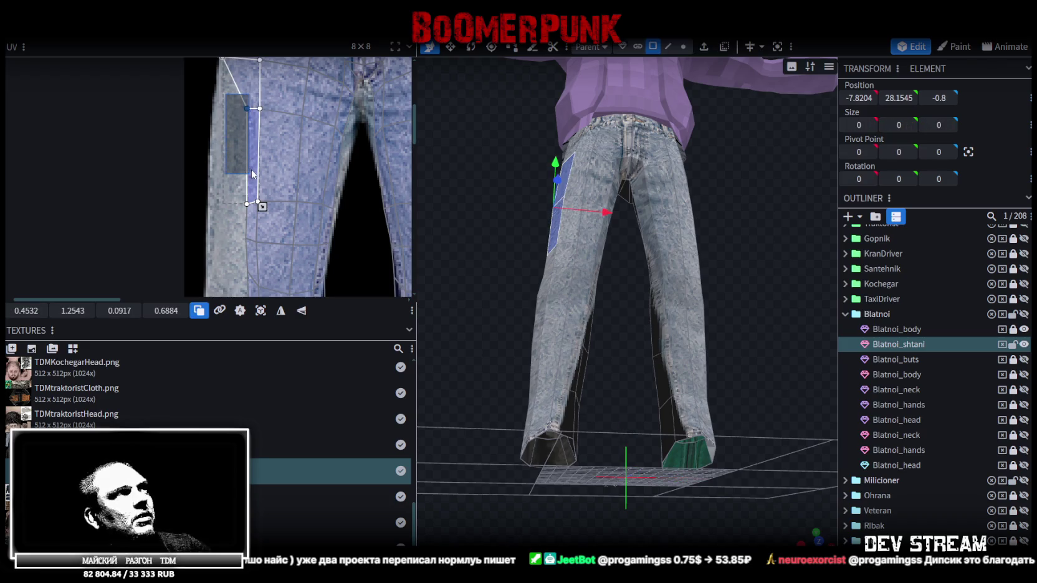
scroll(247, 111, "up", 1)
scroll(246, 111, "up", 1)
left_click_drag(247, 106, 189, 105)
scroll(234, 145, "down", 2)
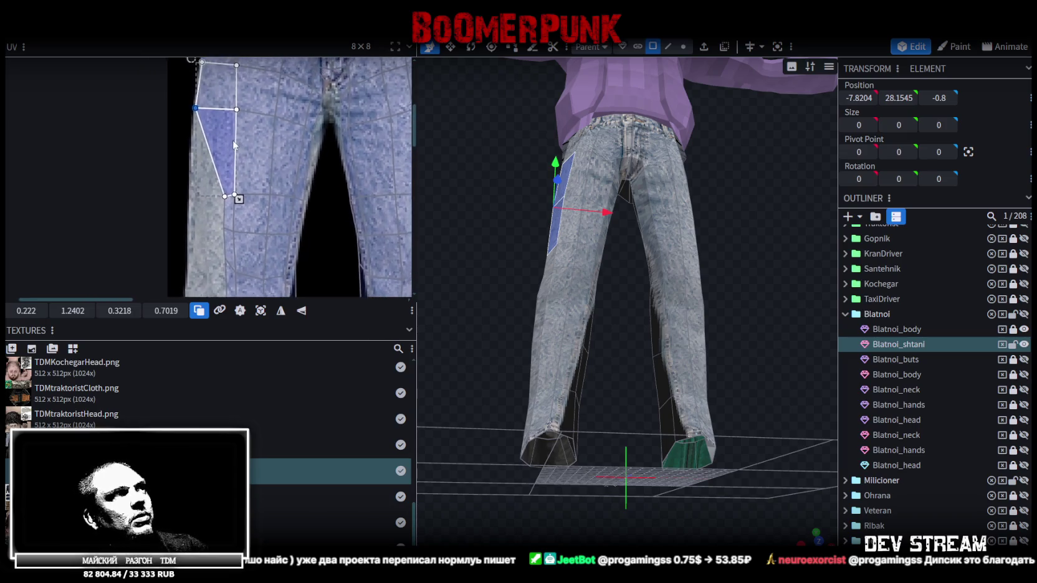
scroll(308, 117, "up", 1)
scroll(242, 227, "up", 1)
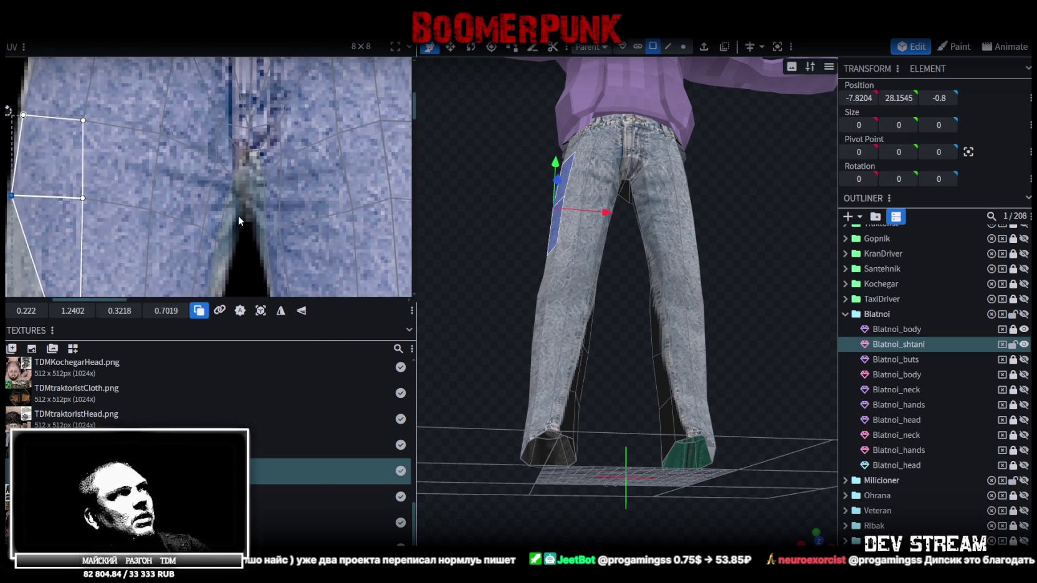
scroll(238, 216, "up", 1)
- Select the crotch faces and stretch their UVs down over the jeans seat
left_click(225, 191)
left_click(271, 131, "shift")
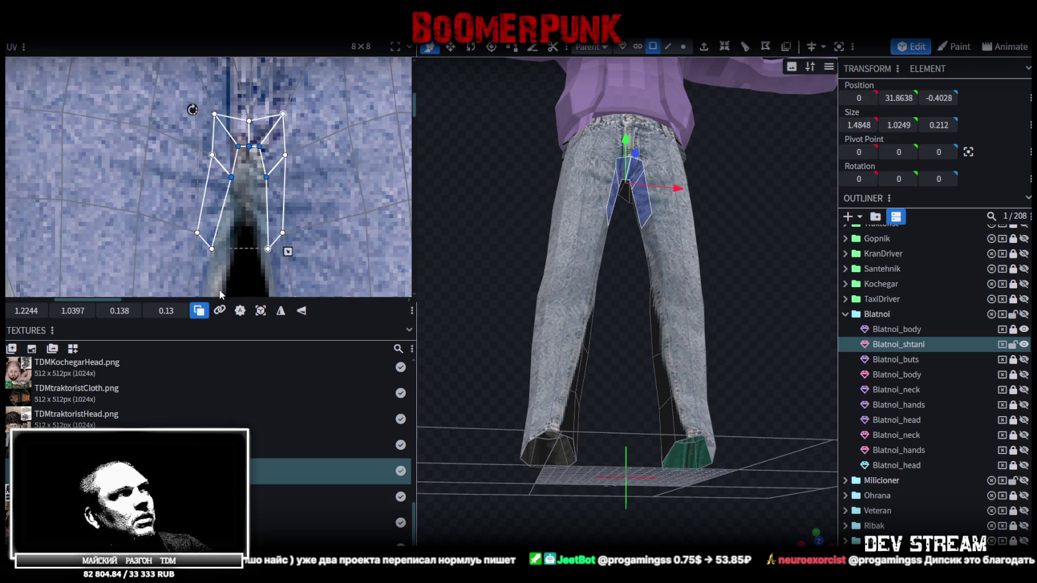
left_click_drag(73, 310, 94, 310)
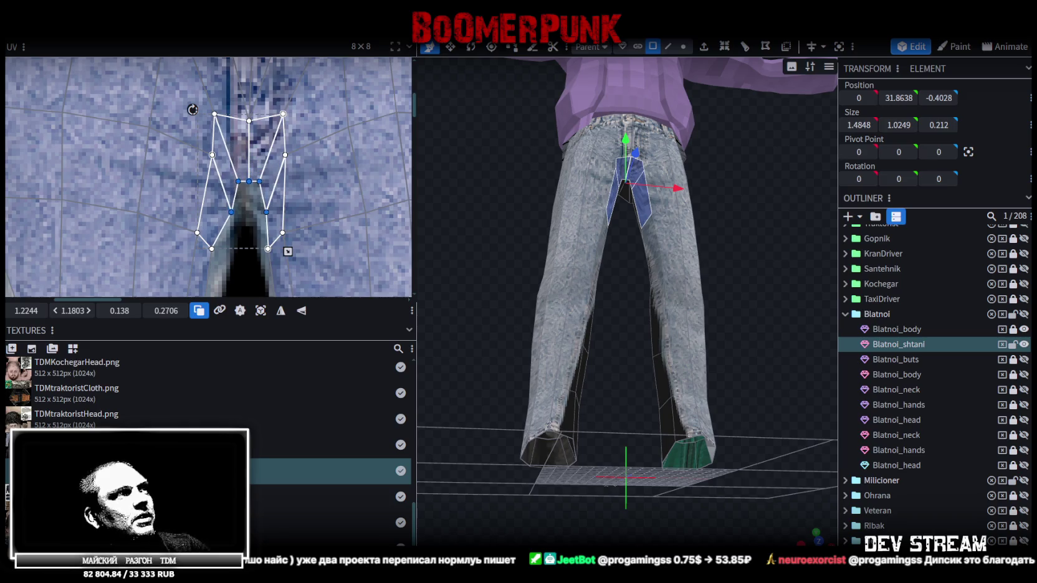
scroll(237, 159, "down", 1)
scroll(237, 164, "down", 1)
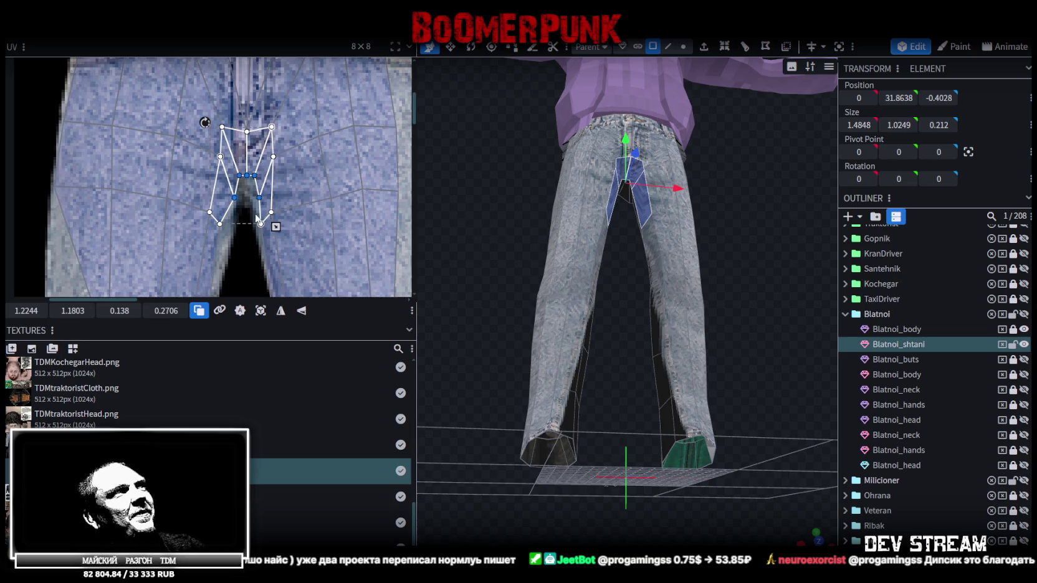
scroll(257, 219, "down", 2)
scroll(267, 131, "up", 2)
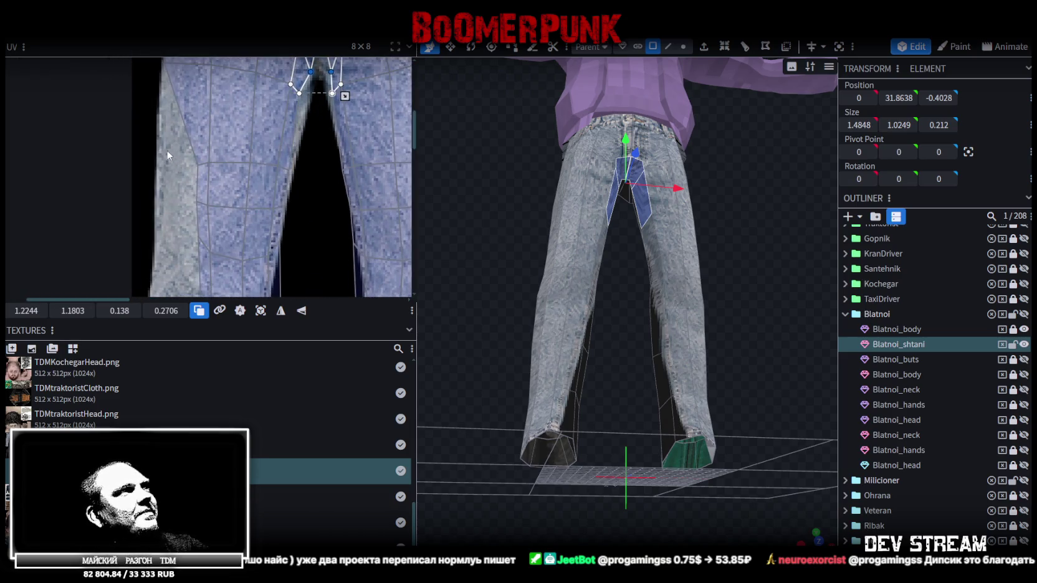
scroll(175, 155, "up", 1)
- Slide the left thigh's UV vertex row and an outer-thigh vertex to the left
left_click_drag(208, 149, 324, 185)
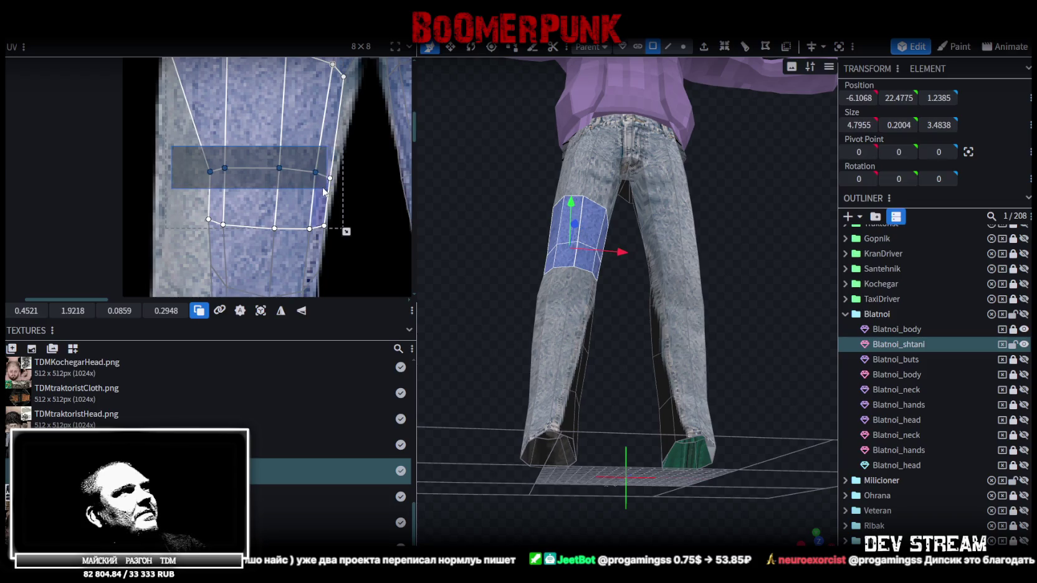
mouse_move(26, 315)
left_mouse_down()
mouse_move(12, 315)
mouse_move(42, 312)
left_mouse_up()
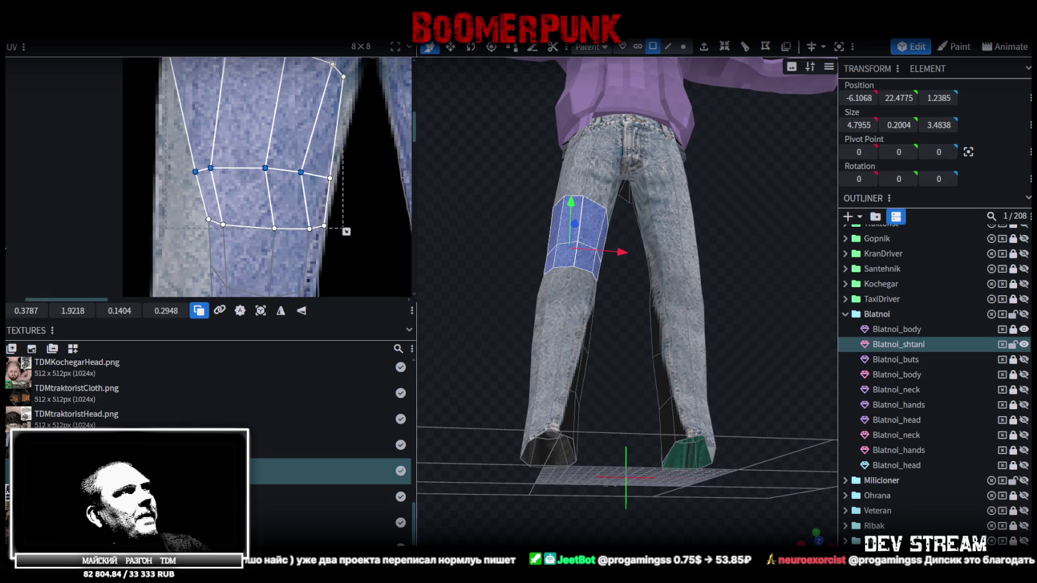
left_click_drag(195, 171, 162, 168)
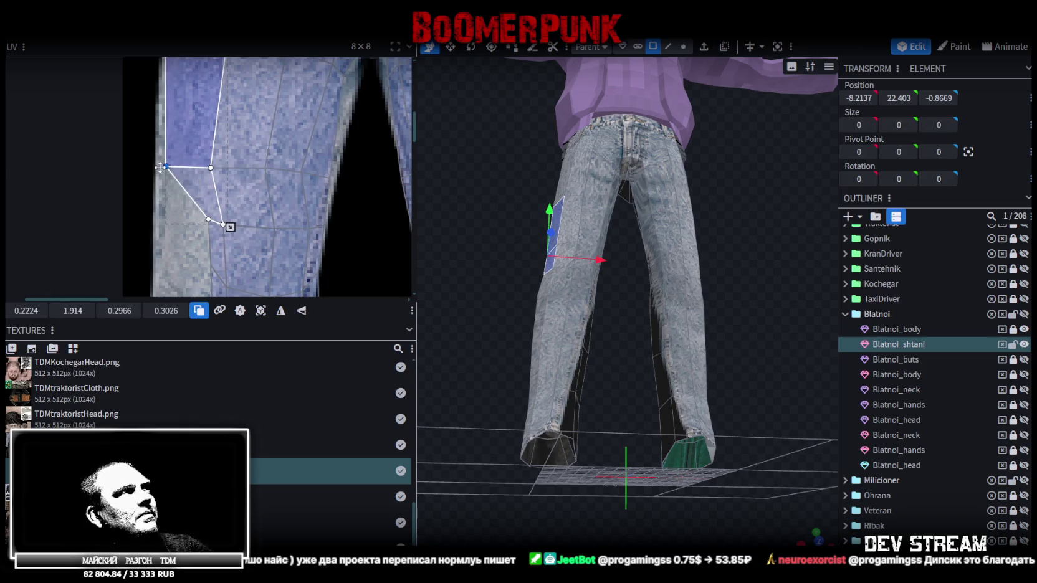
scroll(213, 110, "down", 3)
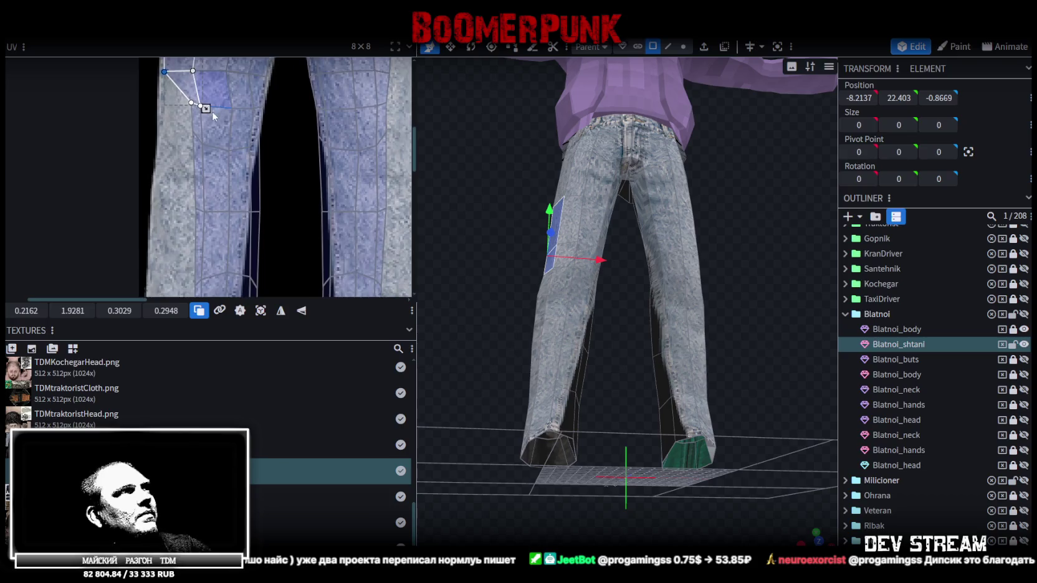
- Shift the knee-area UVs and the leg's outer-edge vertices slightly left
left_click_drag(164, 95, 274, 153)
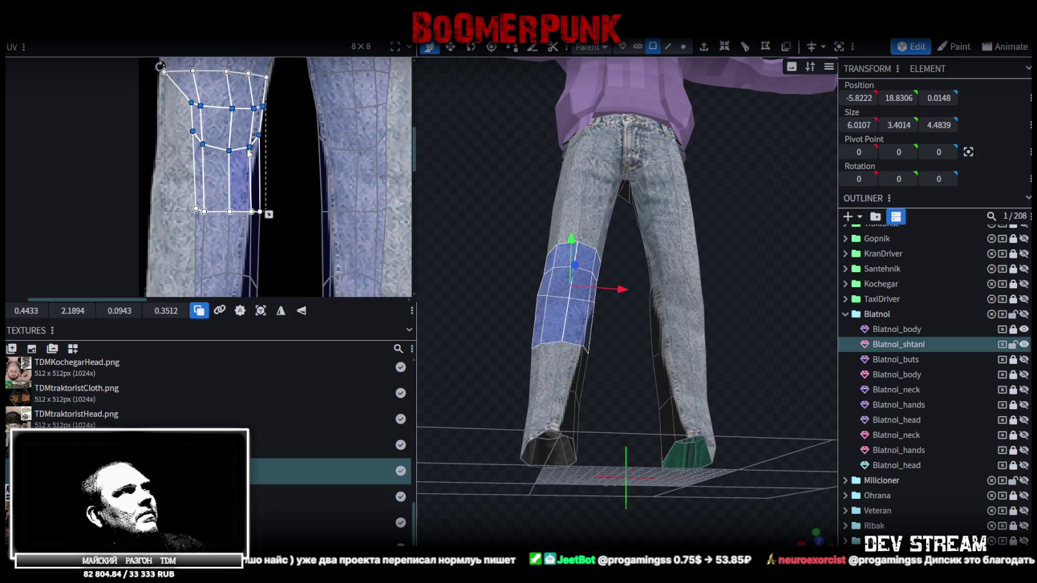
left_click_drag(232, 108, 226, 111)
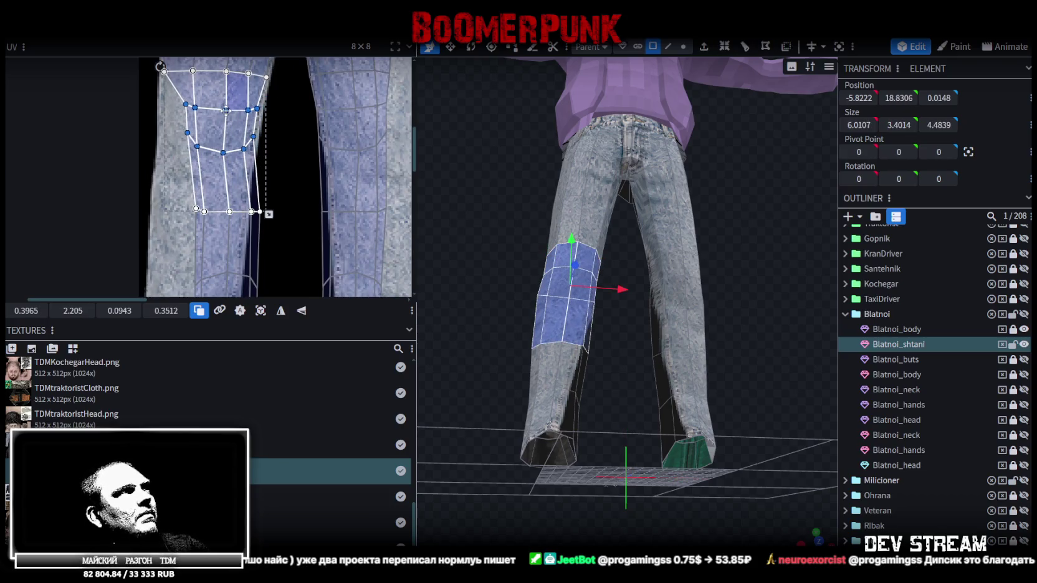
mouse_move(168, 164)
left_mouse_down()
mouse_move(248, 98)
mouse_move(249, 110)
mouse_move(236, 111)
left_mouse_up()
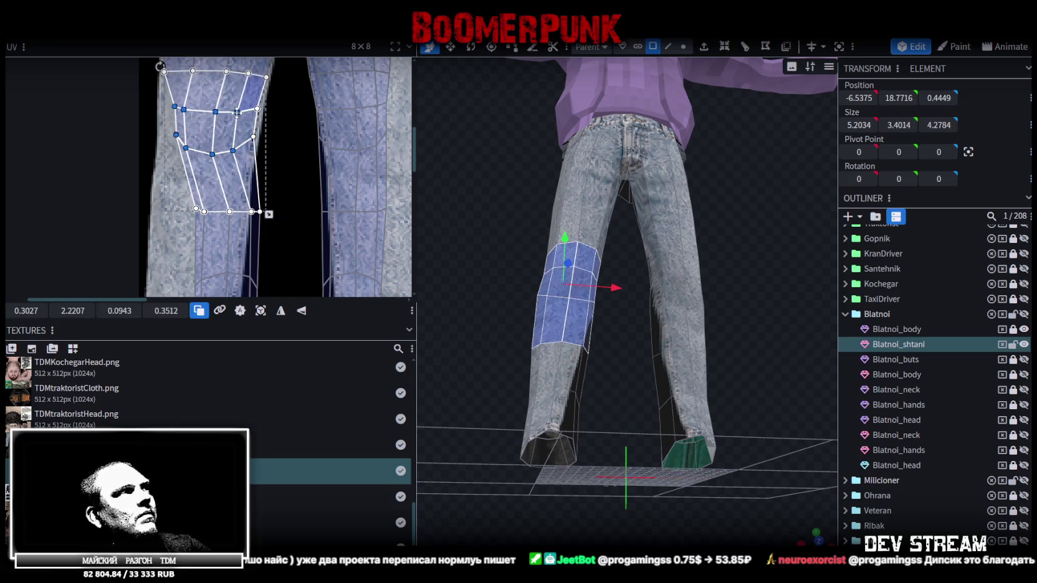
scroll(150, 120, "up", 3)
scroll(187, 175, "up", 2)
mouse_move(195, 182)
left_mouse_down()
mouse_move(217, 98)
mouse_move(212, 114)
mouse_move(184, 114)
left_mouse_up()
scroll(199, 161, "down", 3)
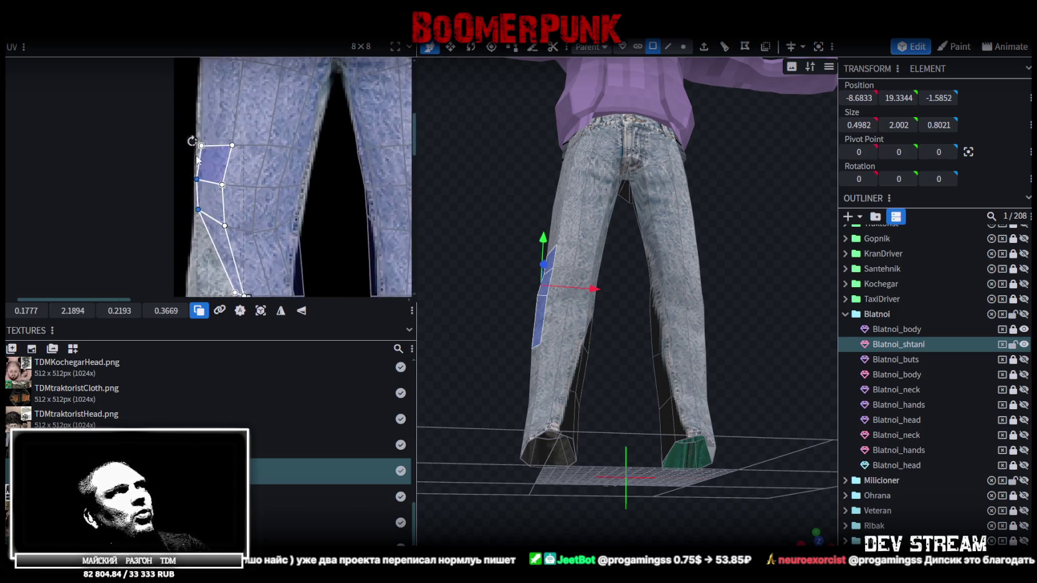
scroll(199, 161, "up", 3)
left_click(219, 120)
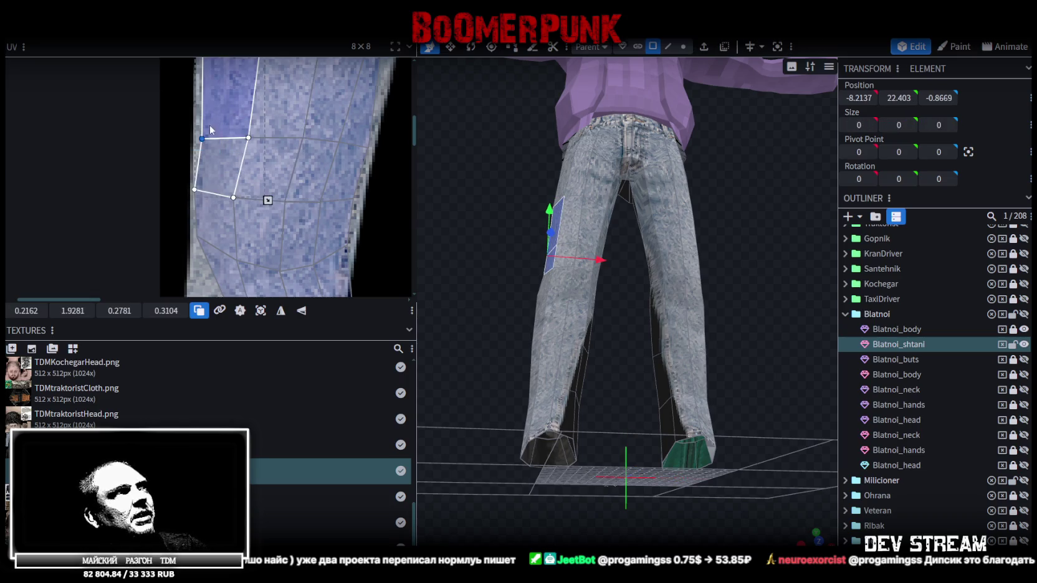
left_click_drag(200, 138, 195, 136)
scroll(209, 145, "down", 3)
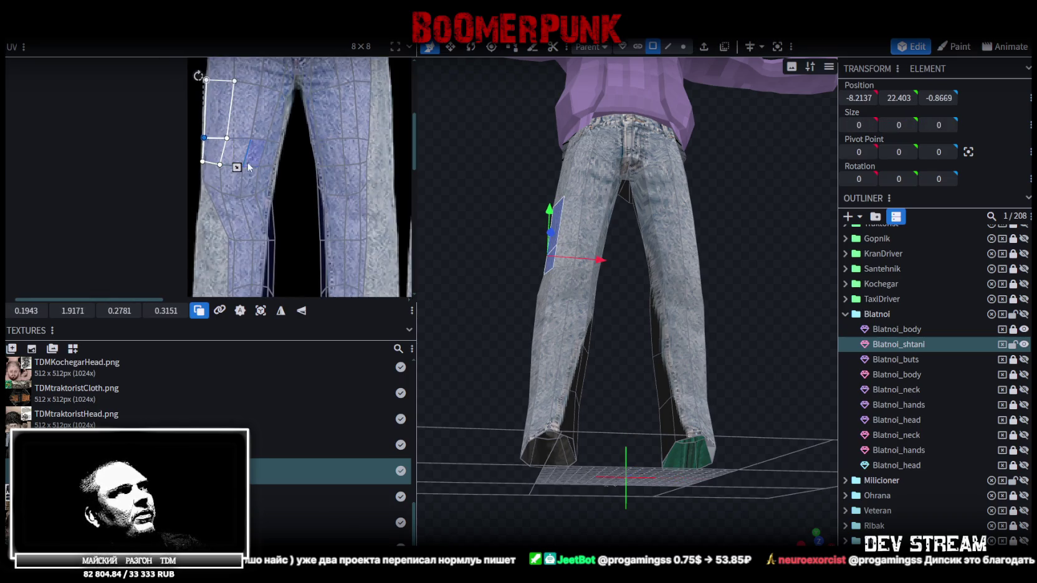
scroll(245, 167, "up", 3)
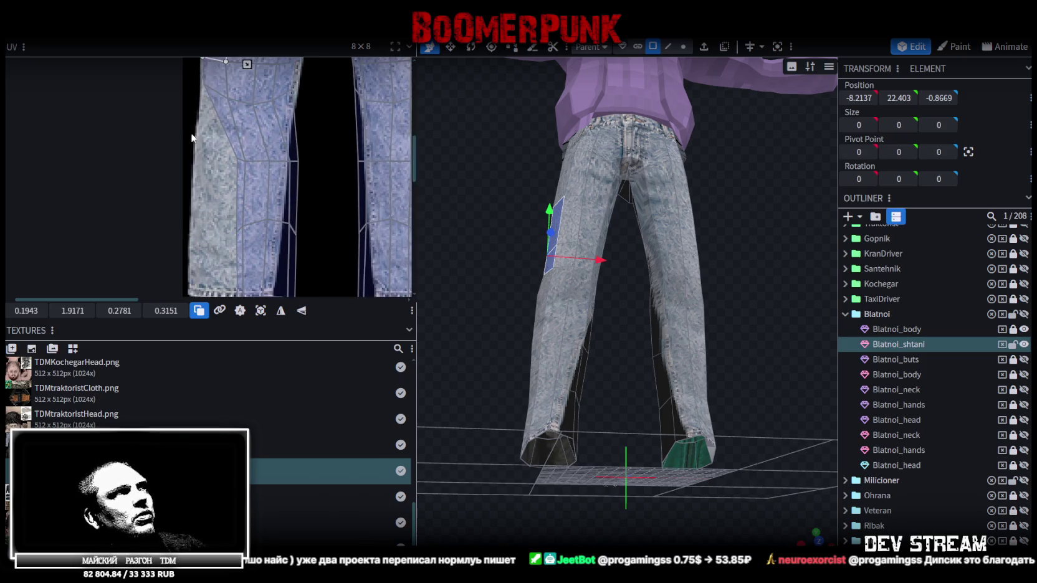
- Move the whole lower left leg's UVs left onto the jeans leg strip
left_click_drag(191, 135, 312, 245)
scroll(313, 240, "down", 2)
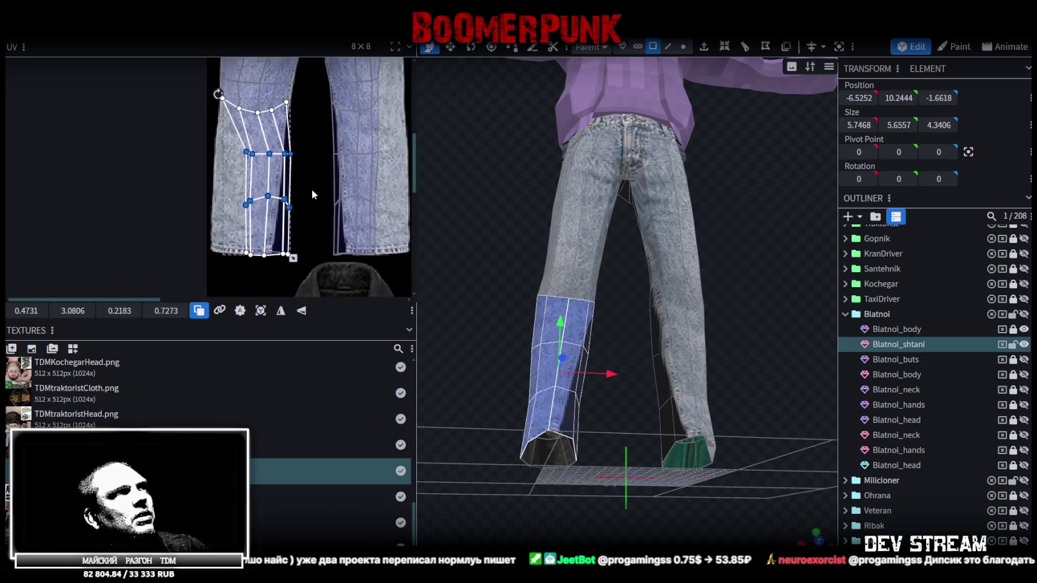
left_click_drag(307, 258, 217, 137)
scroll(219, 140, "up", 3)
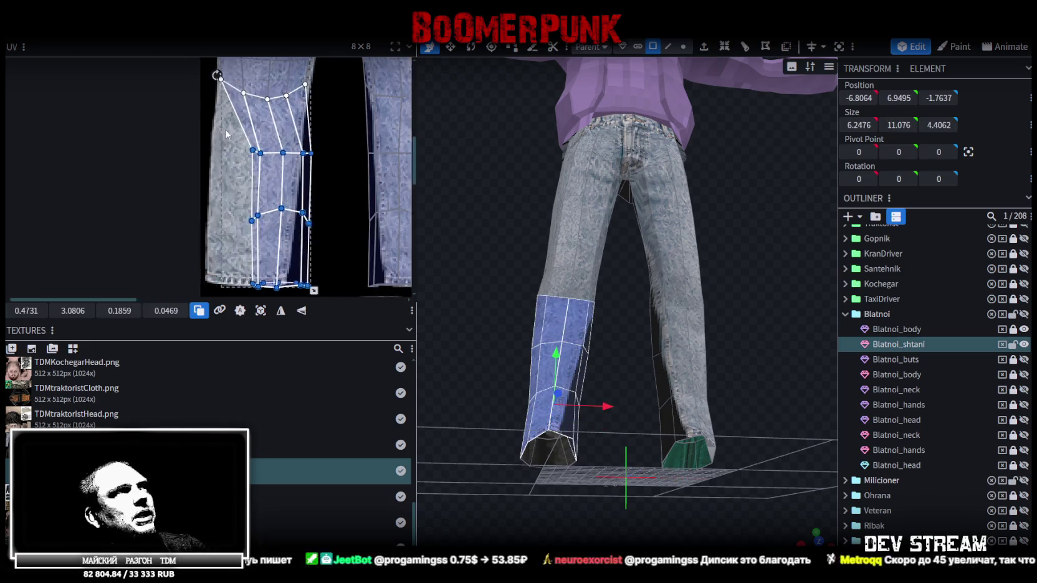
left_click_drag(246, 162, 231, 149)
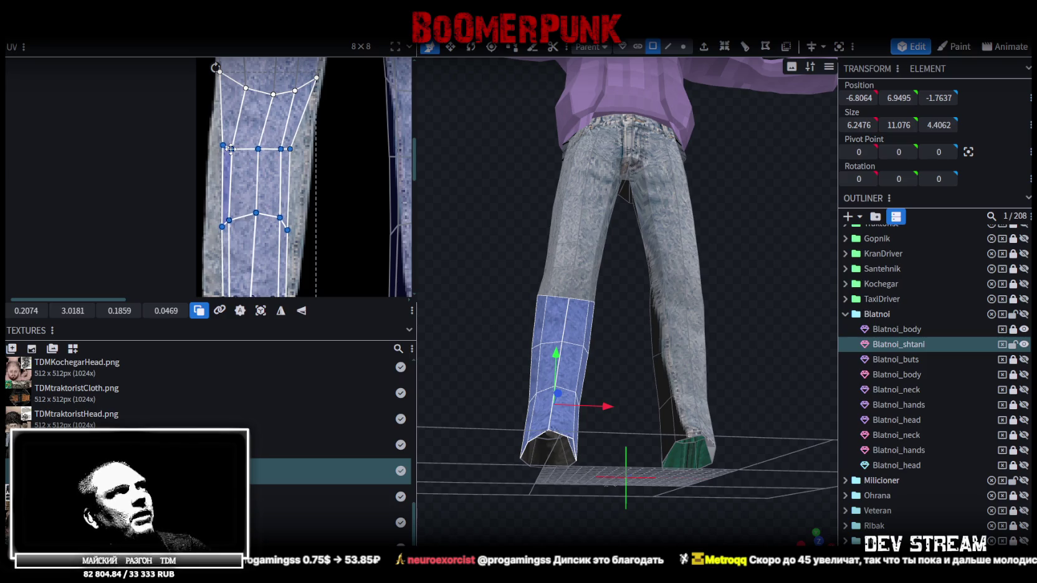
scroll(315, 143, "down", 2)
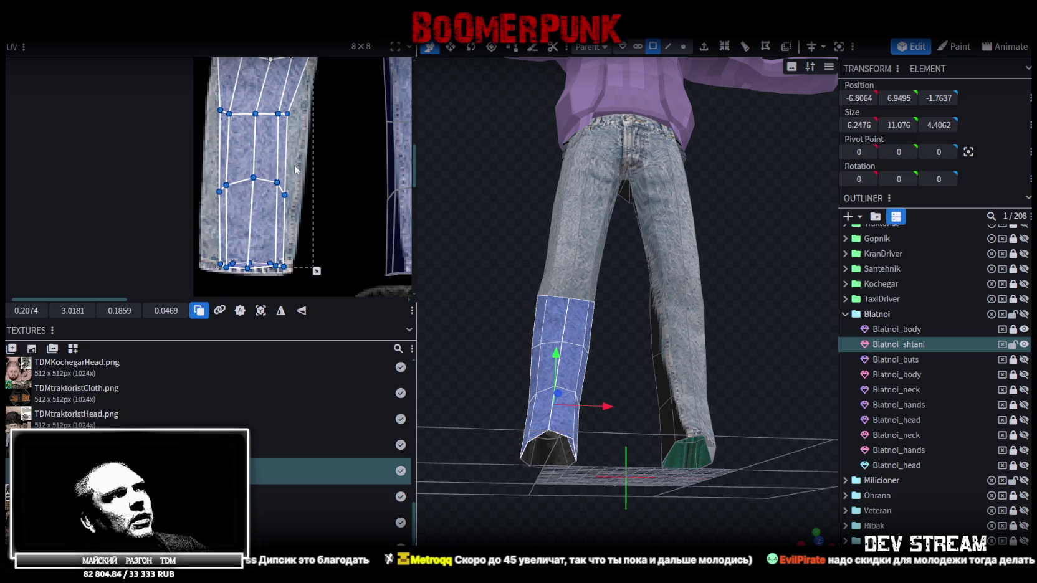
- Pull the first back-leg face's UV corner right onto the jeans leg strip
scroll(274, 136, "up", 2)
scroll(281, 136, "up", 3)
left_click(249, 116)
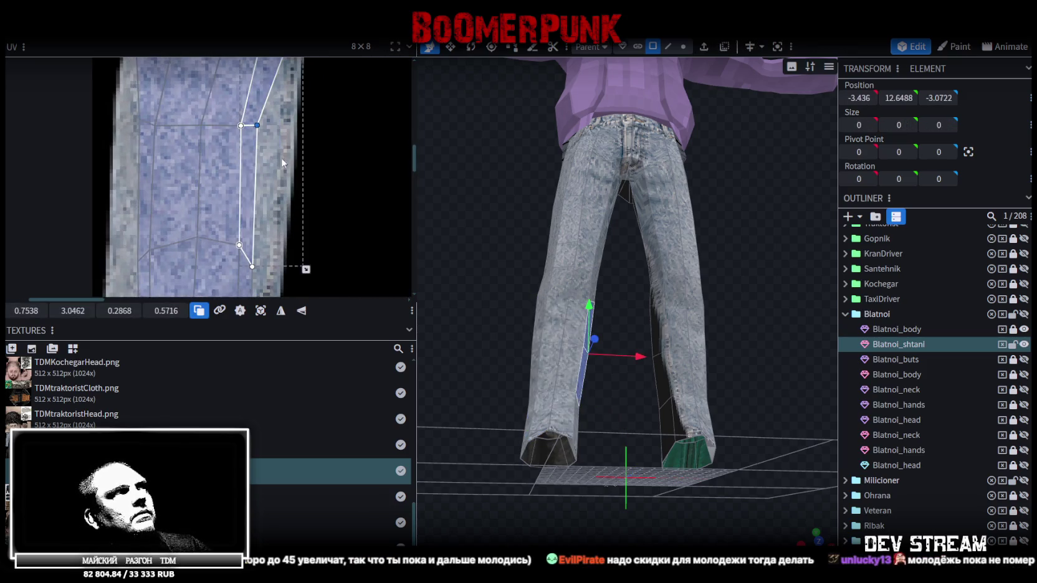
middle_click_drag(281, 155, 290, 244)
left_click_drag(266, 206, 296, 211)
middle_click_drag(269, 216, 328, 216)
- Move the neighbouring narrow leg face's upper UV corner left to the leg edge
left_click(207, 199)
left_click(206, 199)
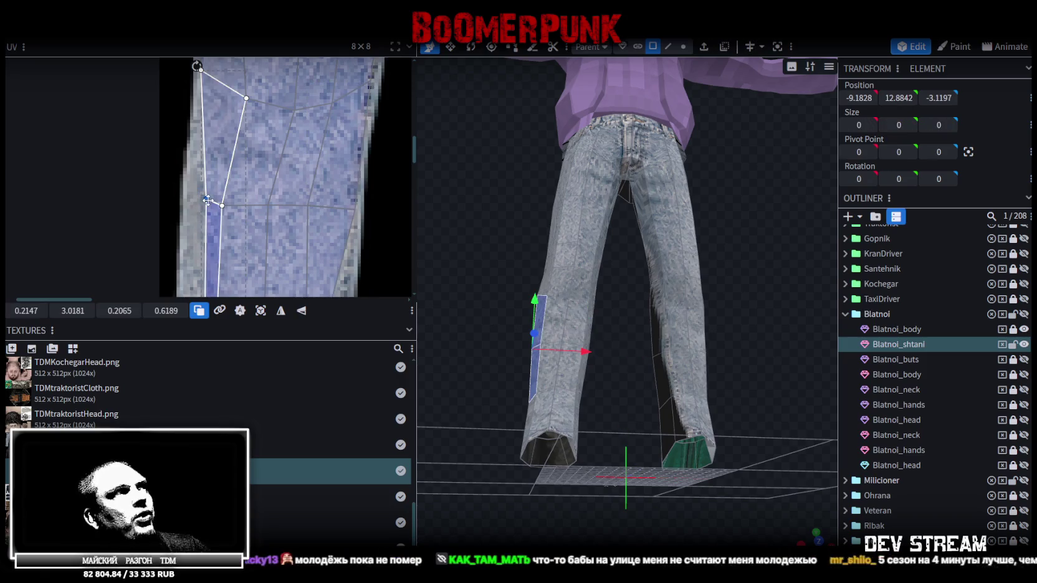
left_click_drag(206, 199, 184, 193)
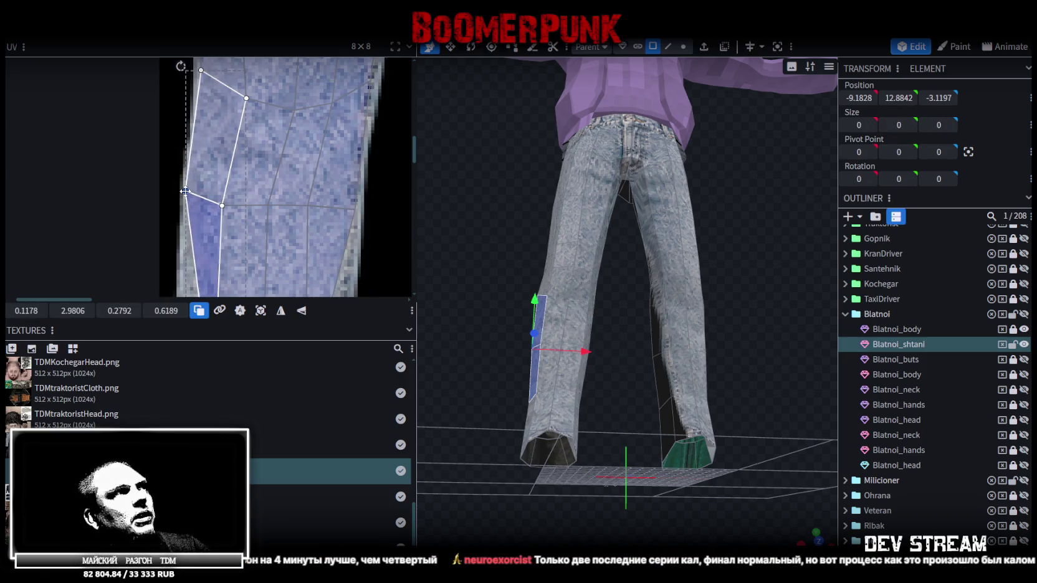
scroll(282, 243, "down", 3)
middle_click_drag(282, 243, 298, 212)
- Pull the thin lower-leg face's UV corner up and left onto the jeans leg
scroll(202, 155, "up", 1)
scroll(193, 125, "up", 1)
scroll(184, 98, "up", 1)
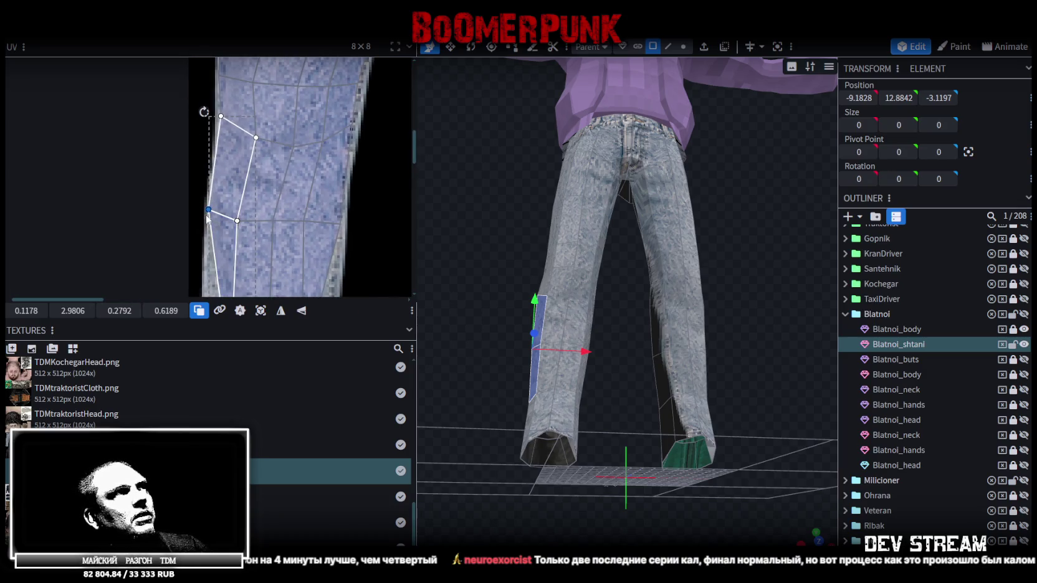
middle_click_drag(259, 231, 203, 206)
left_click(246, 193)
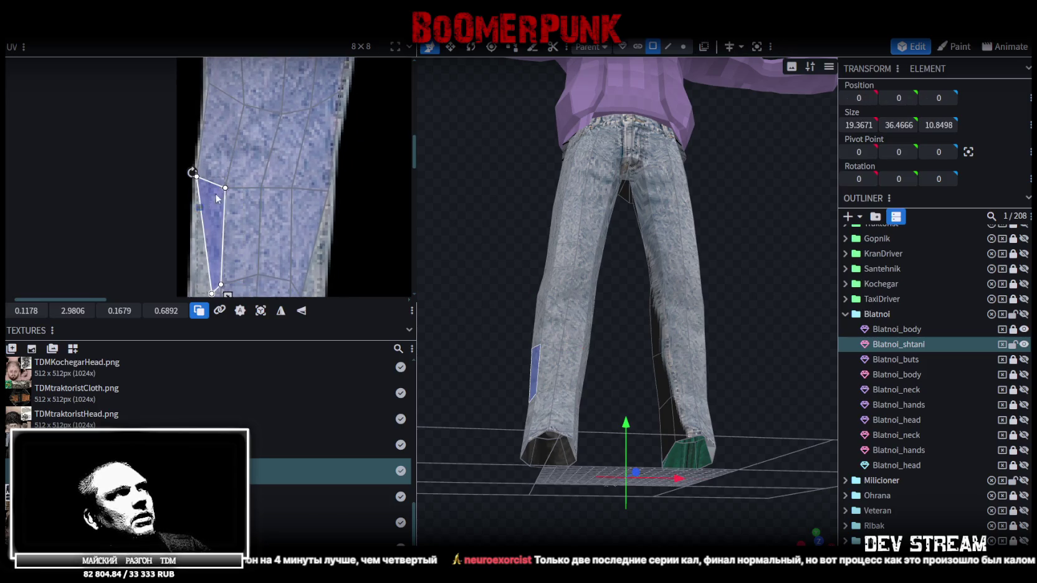
left_click(209, 218, "shift")
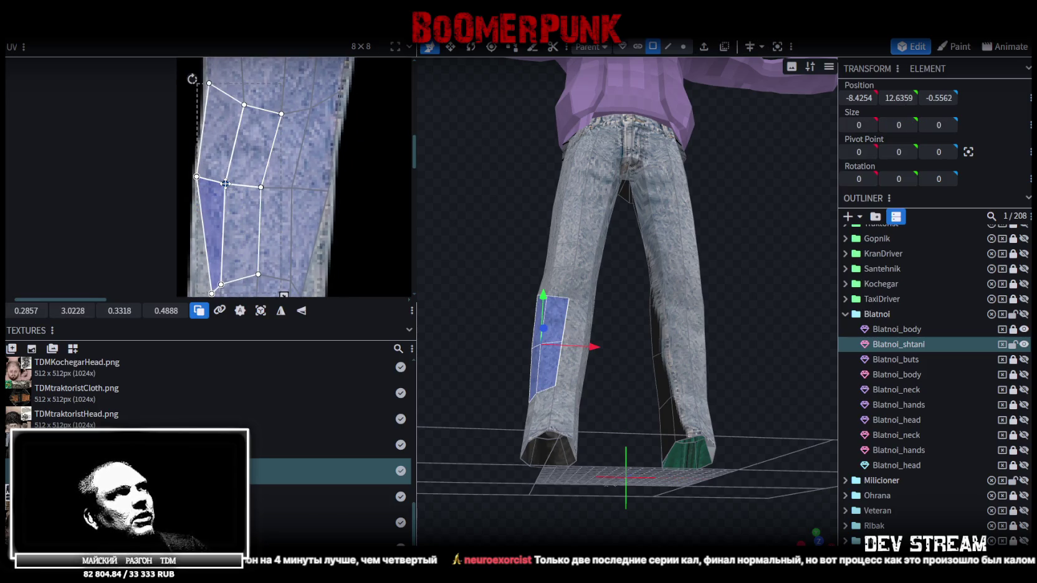
scroll(225, 183, "down", 1)
scroll(223, 187, "up", 2)
left_click(221, 190)
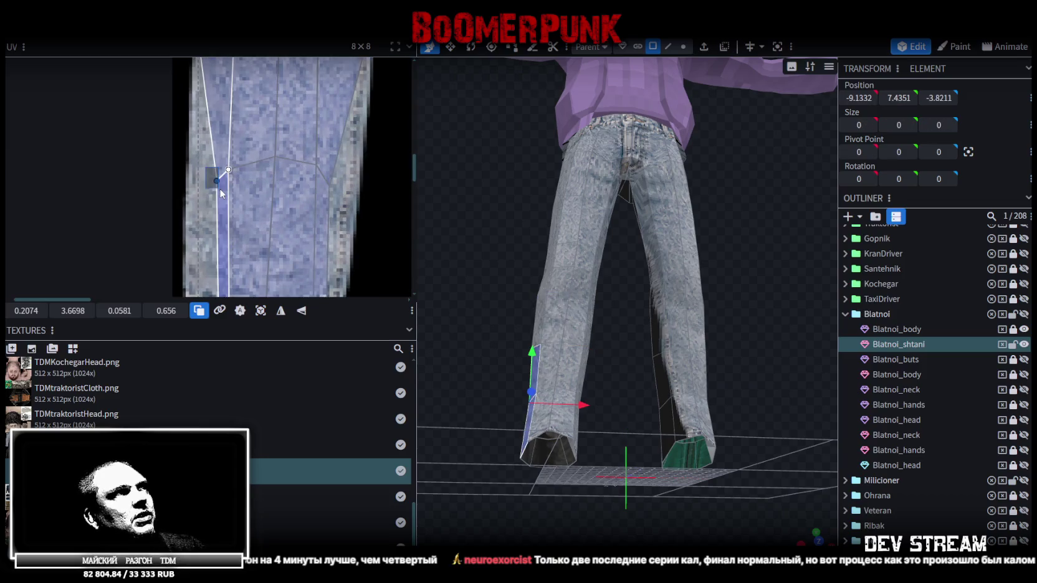
left_click_drag(206, 176, 192, 164)
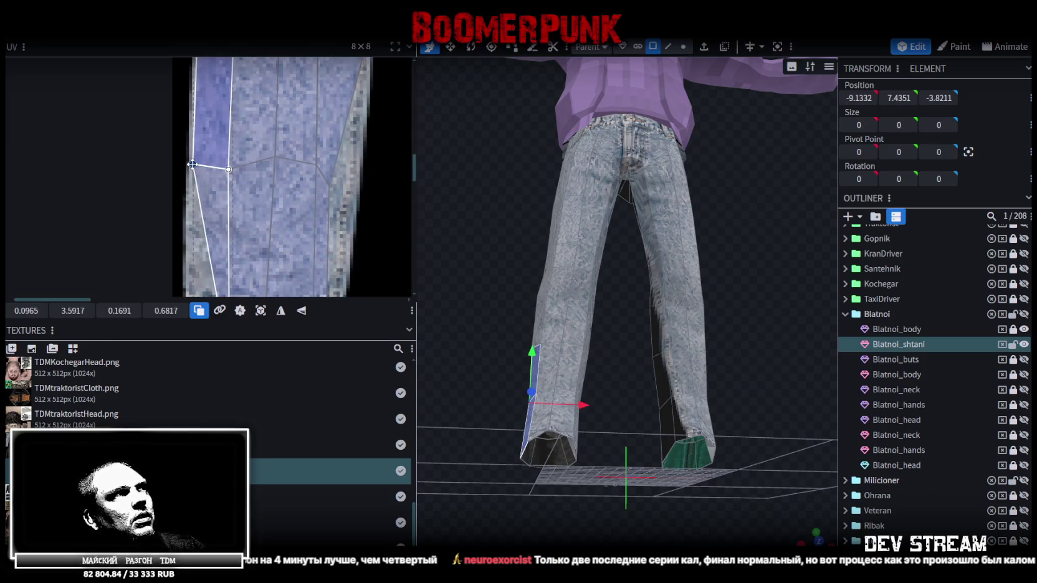
- Nudge the UV top corner of the face near the shoe slightly upward
scroll(203, 173, "up", 1)
scroll(189, 208, "down", 1)
left_click(217, 185)
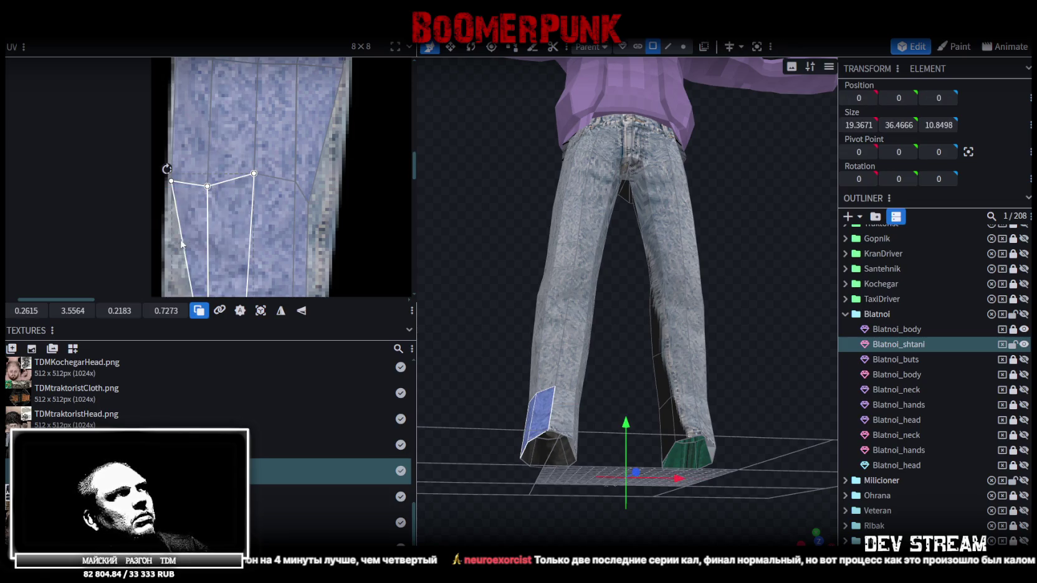
left_click(207, 185)
left_click_drag(206, 183, 206, 181)
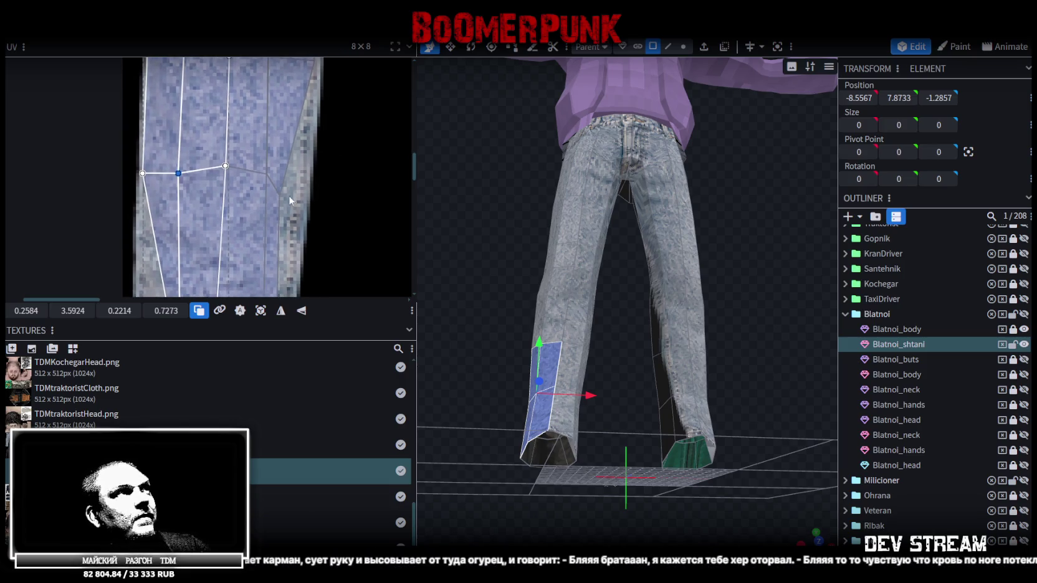
left_click(278, 185)
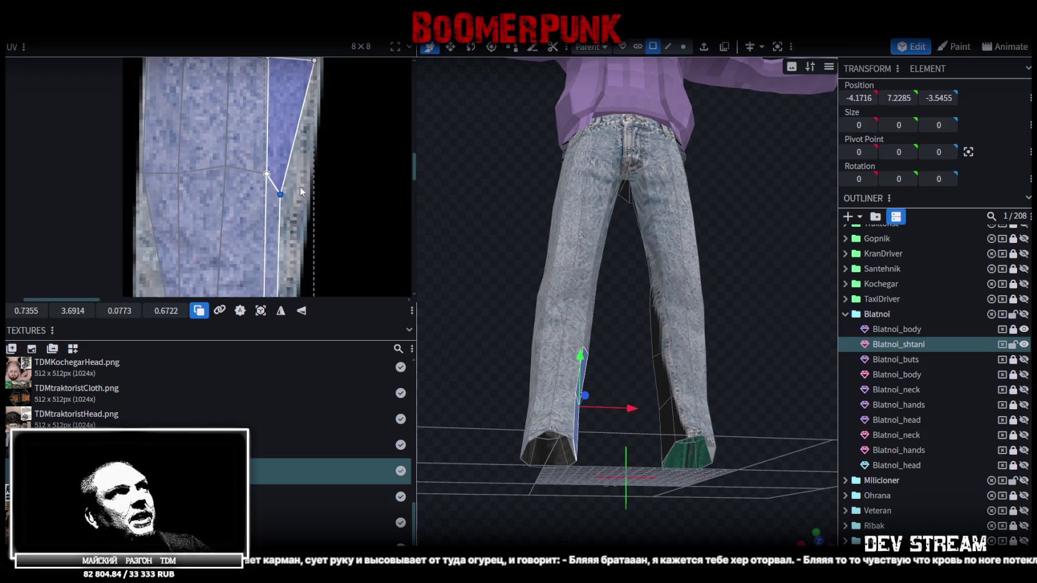
scroll(305, 185, "down", 3)
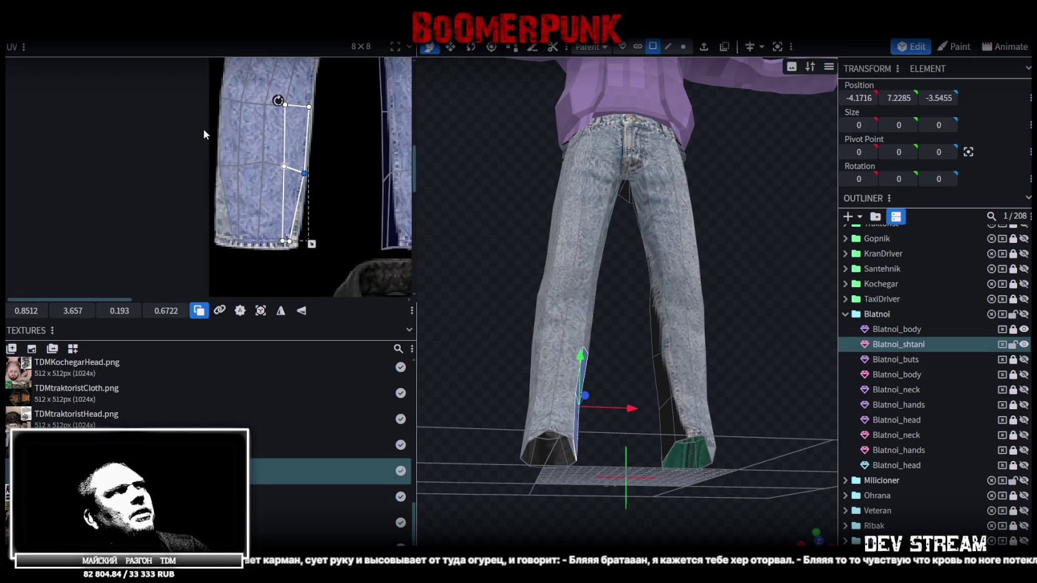
mouse_move(211, 89)
left_mouse_down()
mouse_move(274, 173)
mouse_move(261, 164)
left_mouse_up()
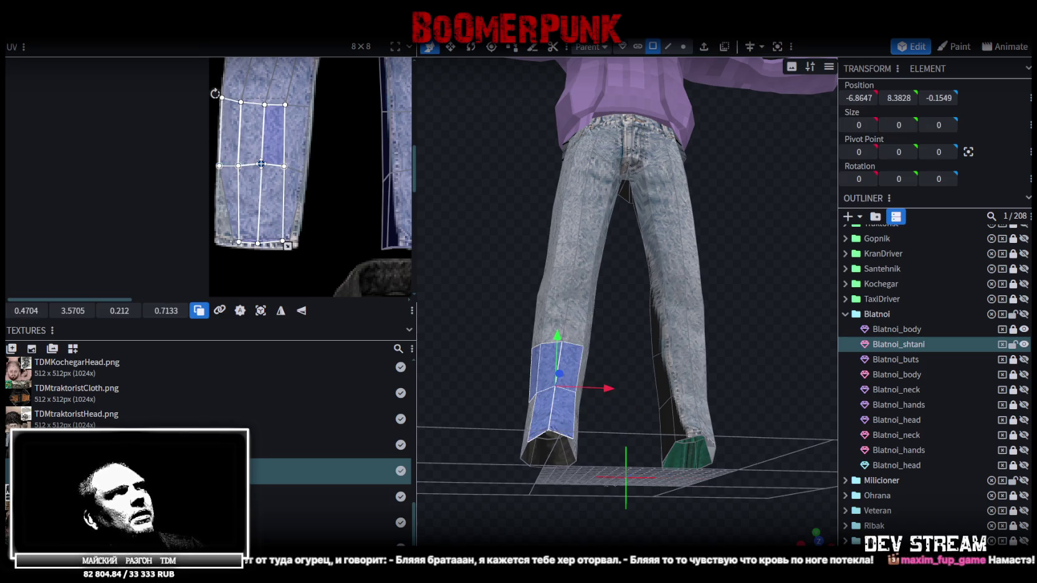
- Move the left hem strip's bottom UV corner left along the jeans cuff
scroll(201, 221, "down", 1)
scroll(201, 221, "up", 3, "ctrl")
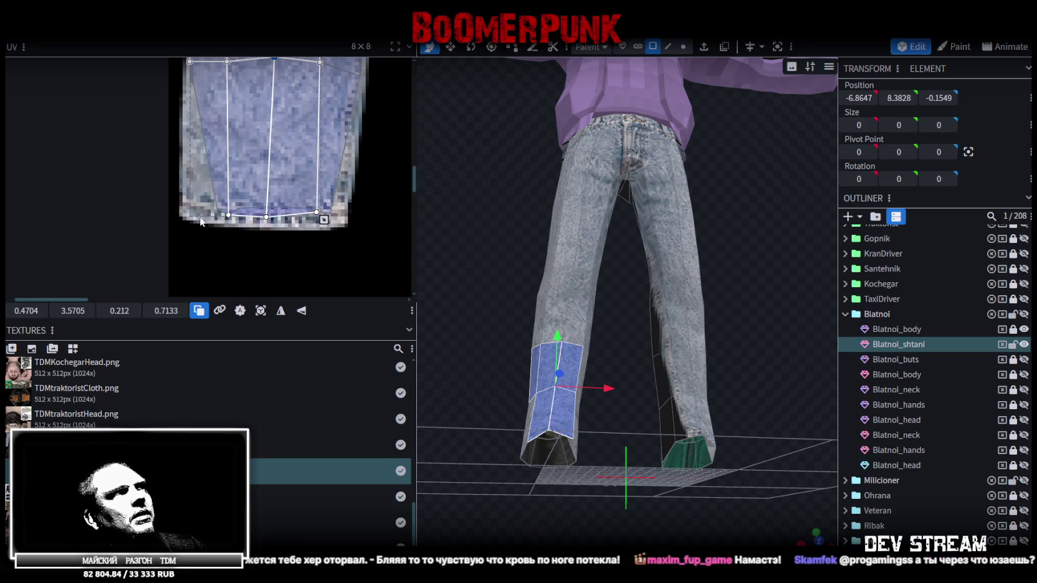
left_click(221, 198)
scroll(221, 203, "up", 1, "ctrl")
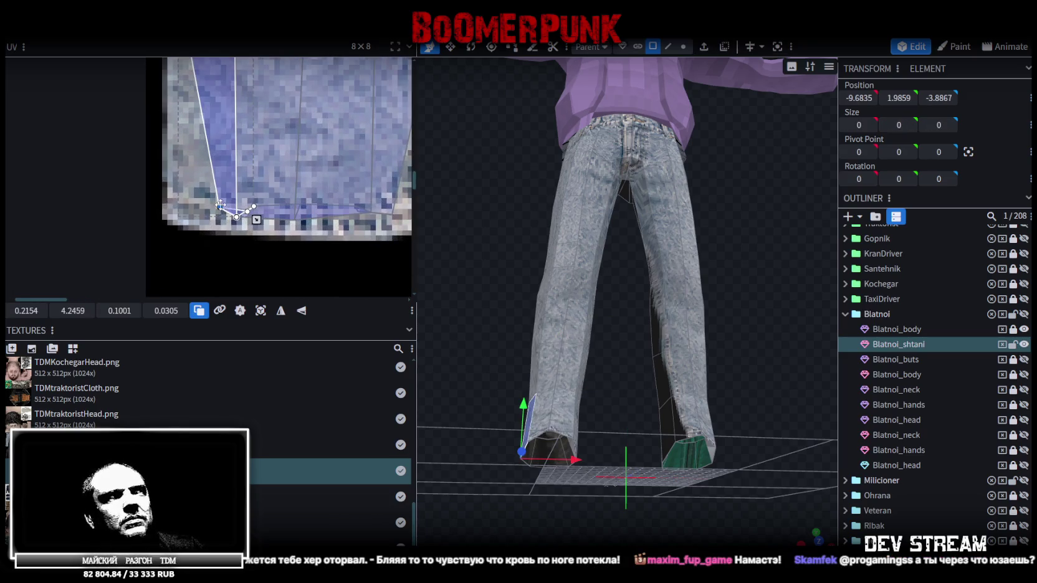
left_click_drag(218, 207, 165, 210)
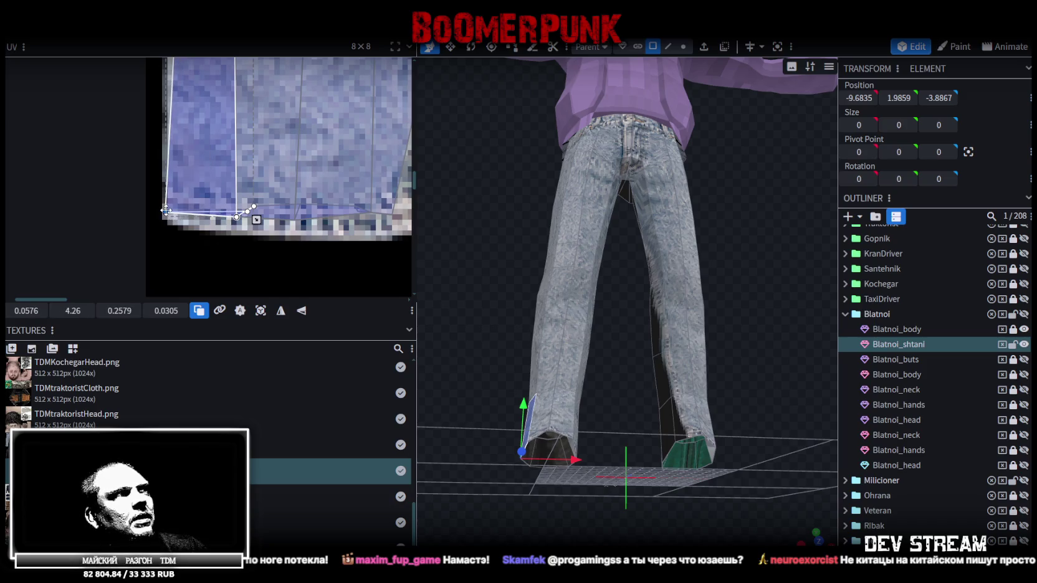
- Lower the bottom UV edges of the neighbouring hem faces onto the cuff
left_click(214, 231)
left_click(268, 187)
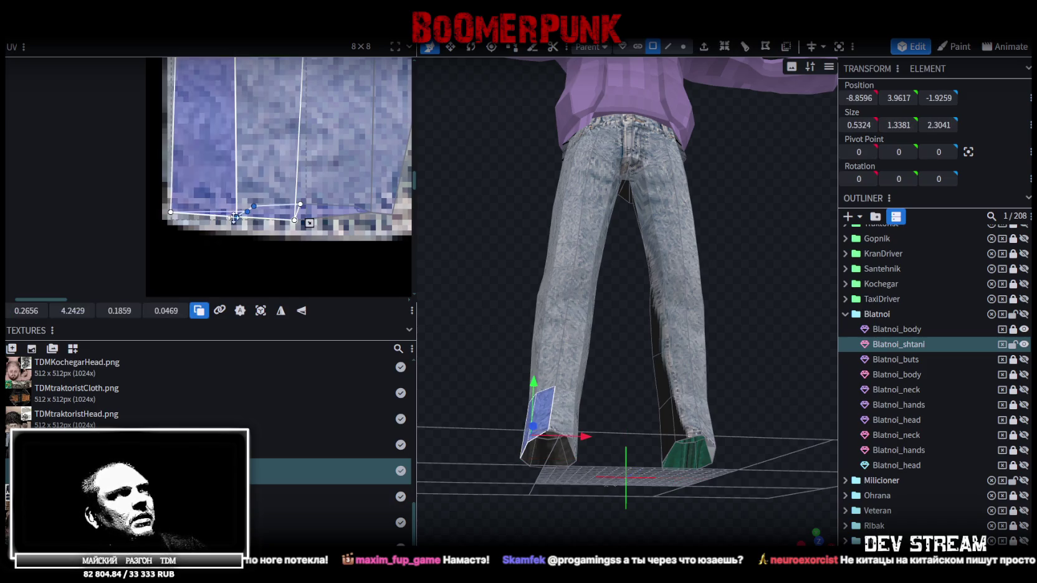
left_click_drag(235, 218, 237, 222)
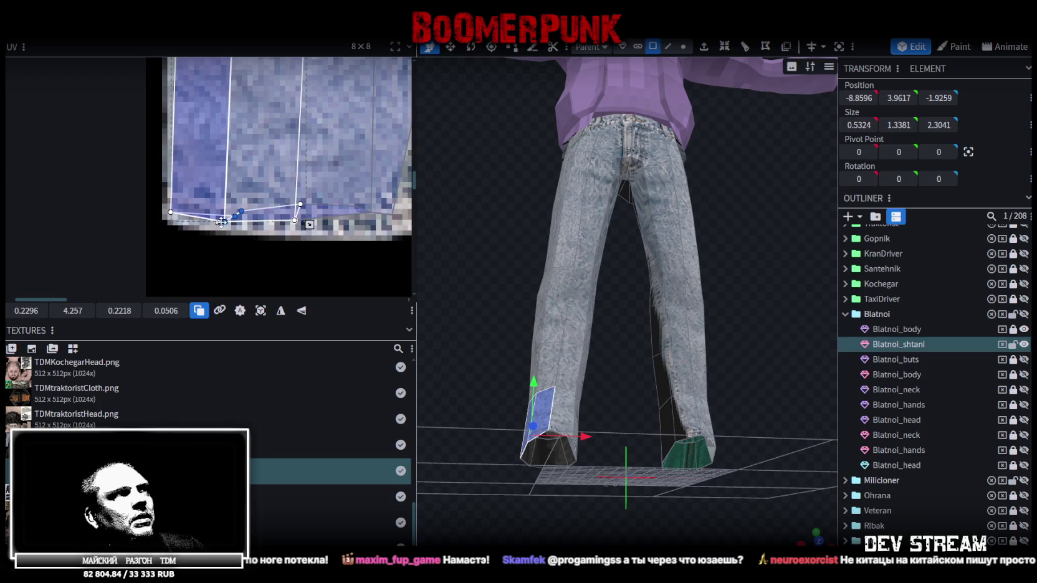
scroll(237, 222, "down", 3)
scroll(275, 251, "up", 3)
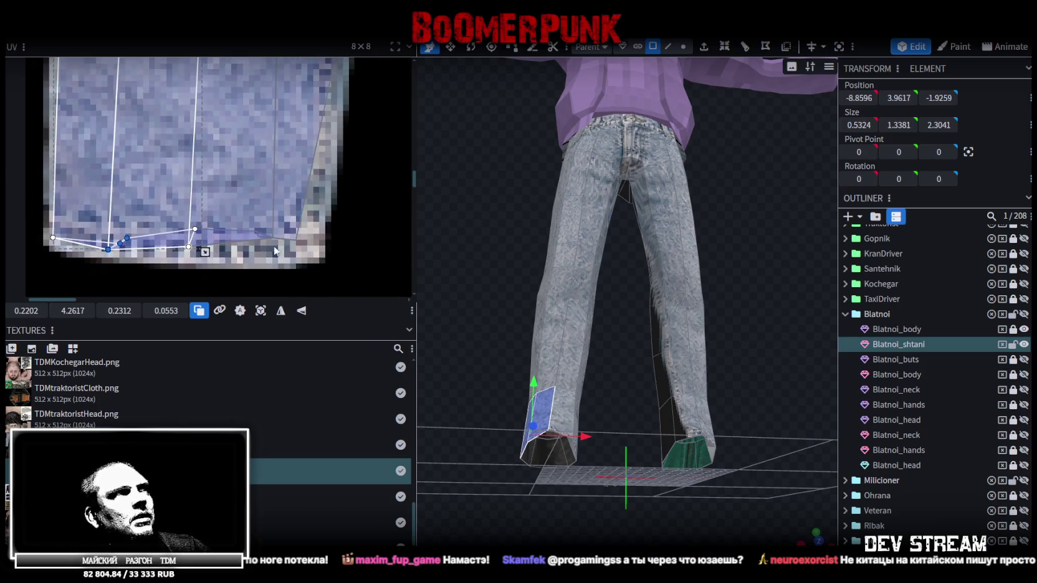
left_click(272, 219)
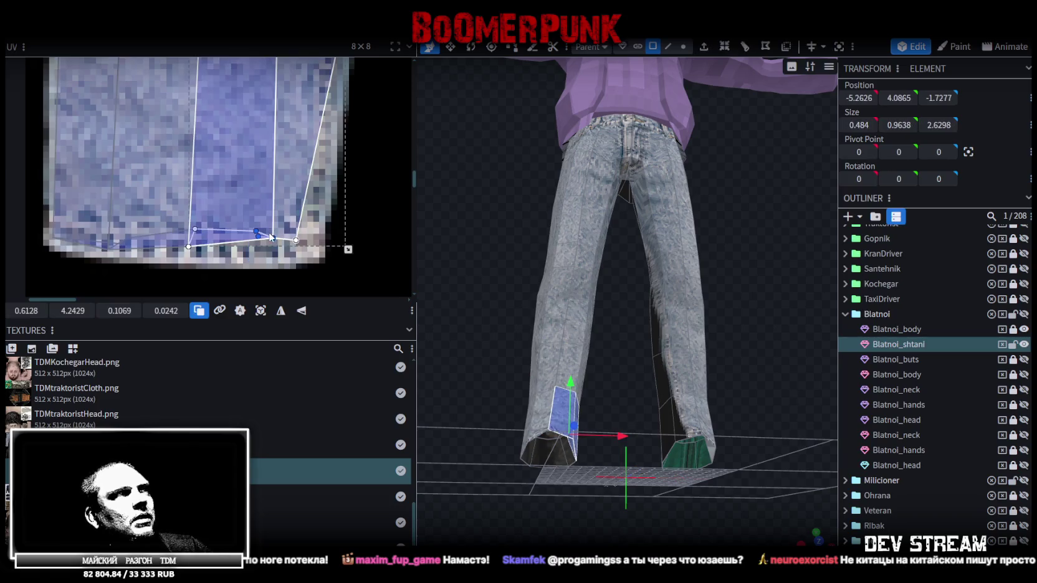
left_click_drag(266, 245, 259, 257)
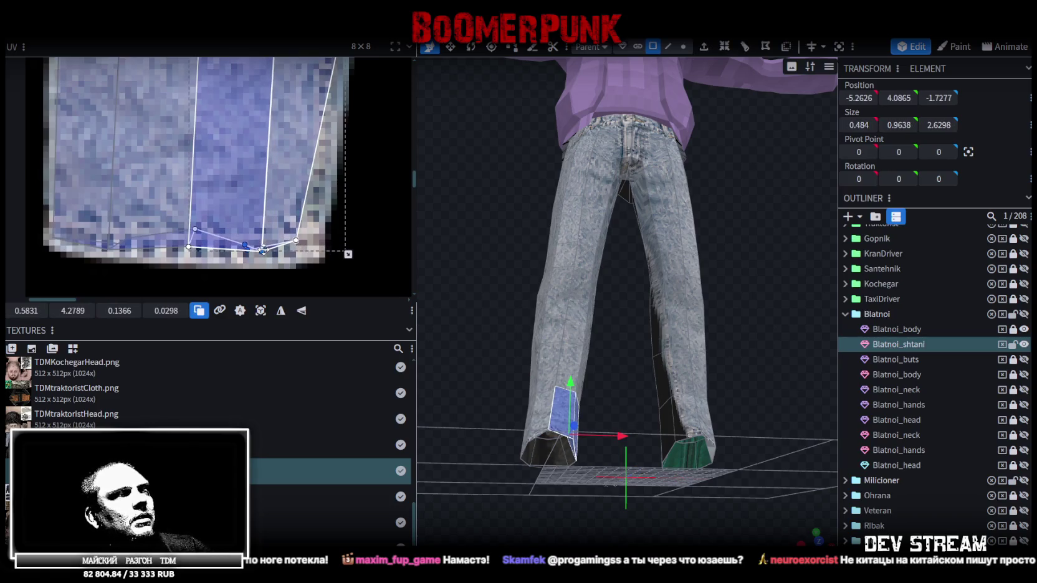
- Move the right hem strip's bottom UV corner down onto the hem
left_click(205, 207)
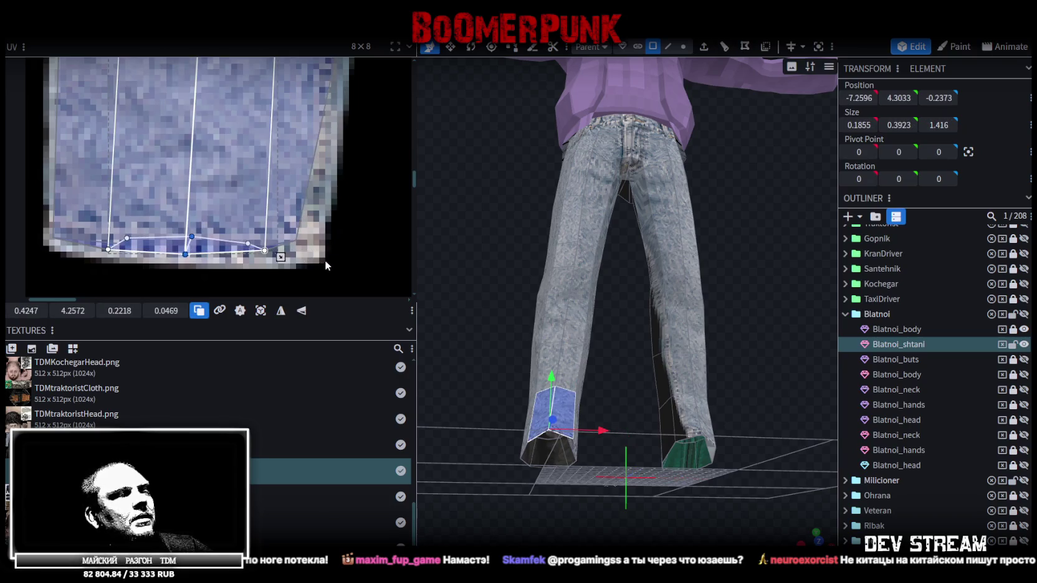
left_click(295, 240)
left_click_drag(295, 240, 316, 252)
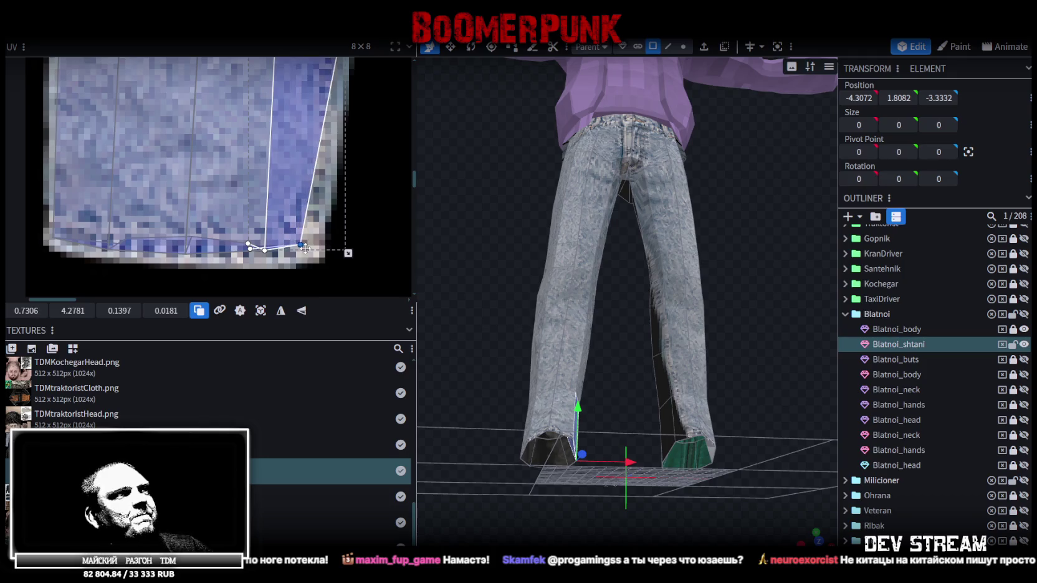
scroll(317, 251, "down", 3)
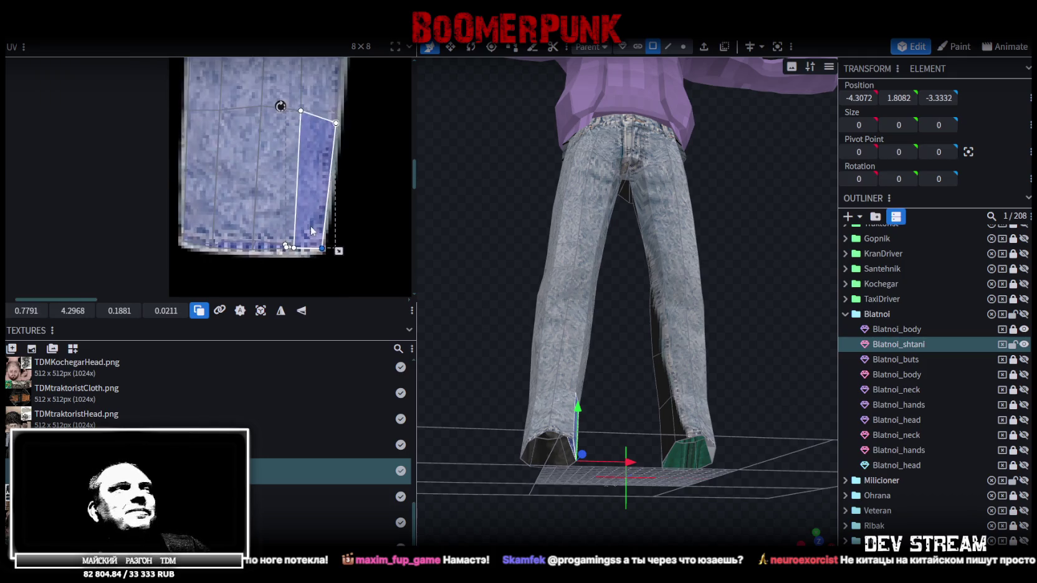
scroll(314, 202, "down", 2)
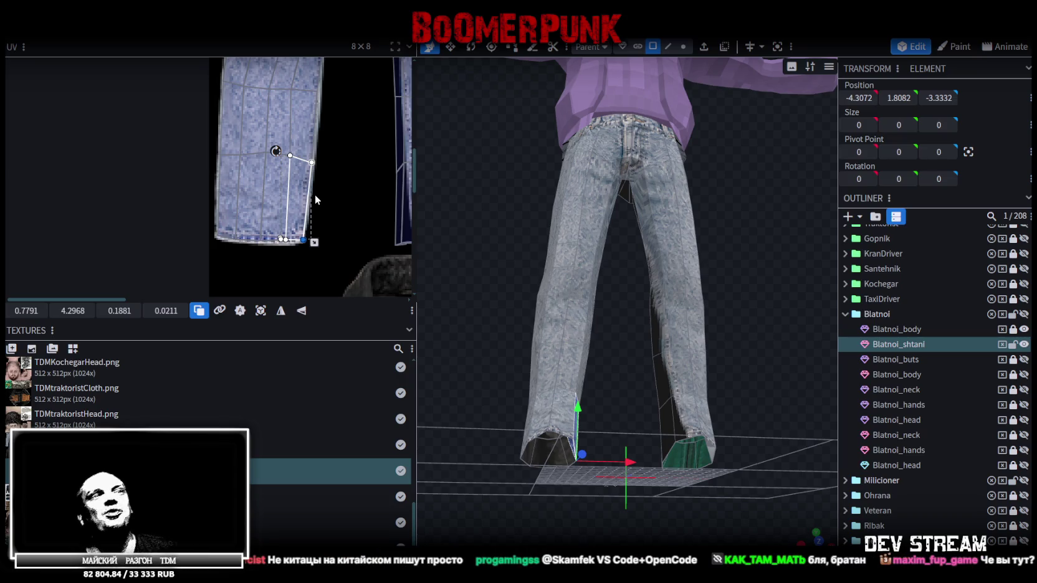
scroll(315, 187, "down", 3)
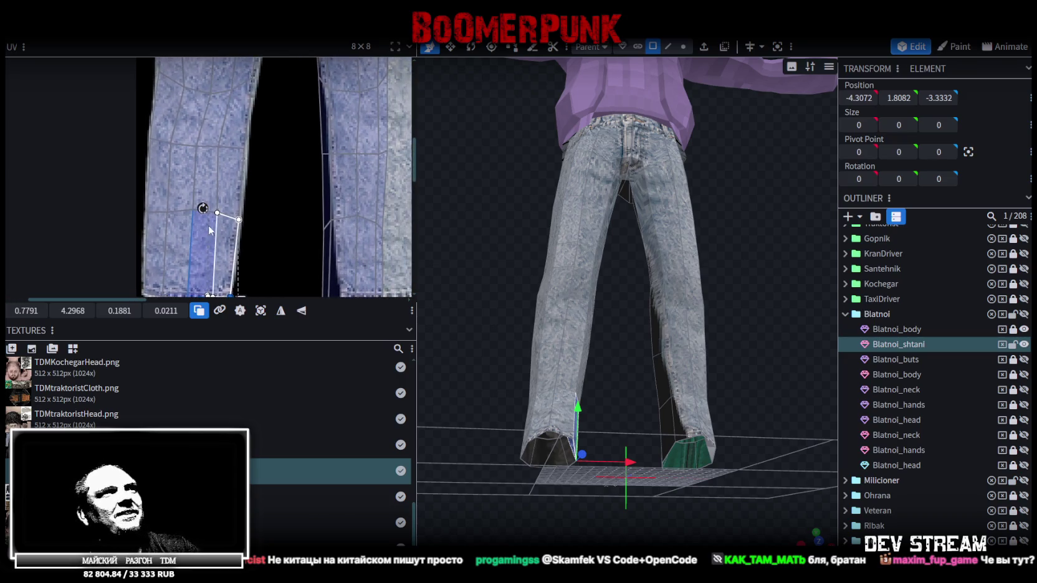
scroll(315, 180, "up", 3)
scroll(326, 198, "up", 2)
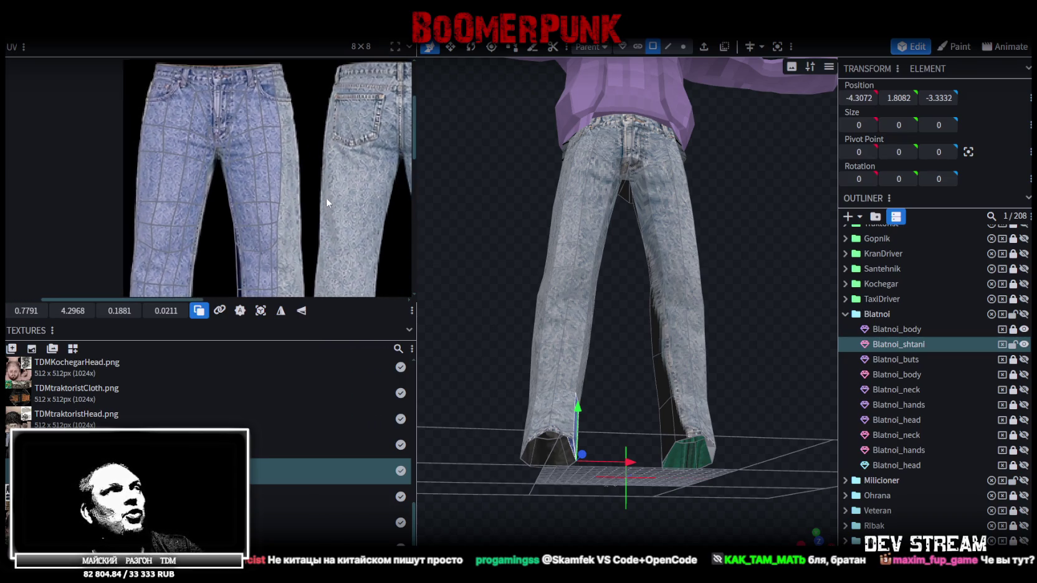
scroll(315, 182, "up", 2)
scroll(274, 118, "up", 3)
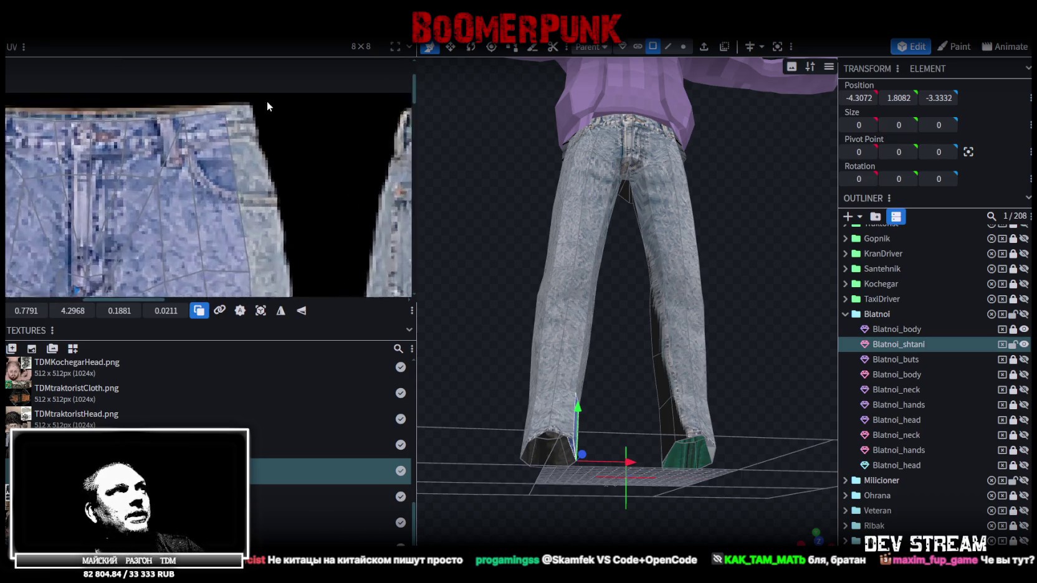
- Stretch the waistband face's UV corner to the right on the jeans texture
scroll(293, 122, "up", 3)
left_click(244, 120)
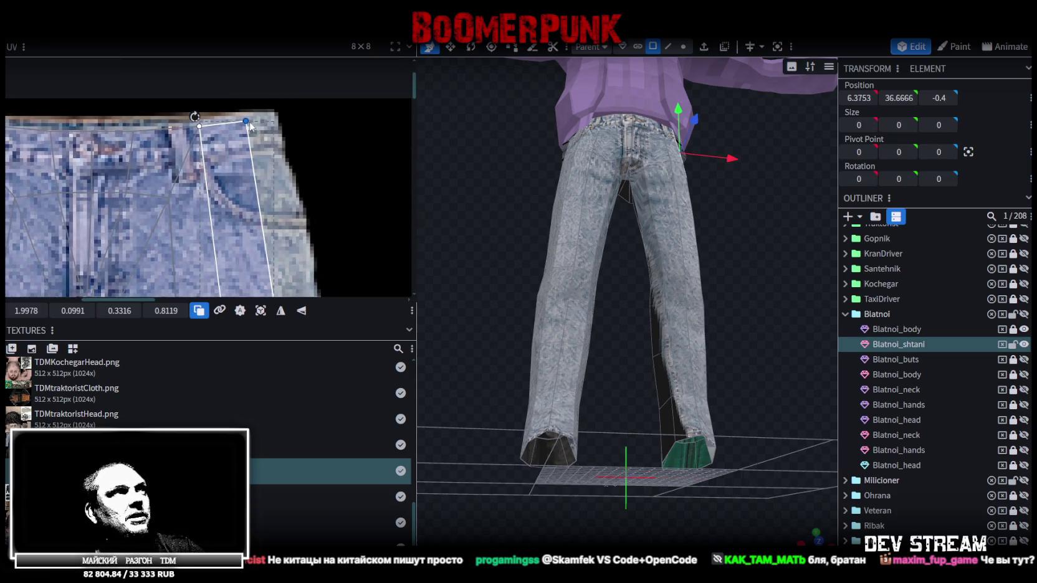
left_click_drag(249, 123, 270, 116)
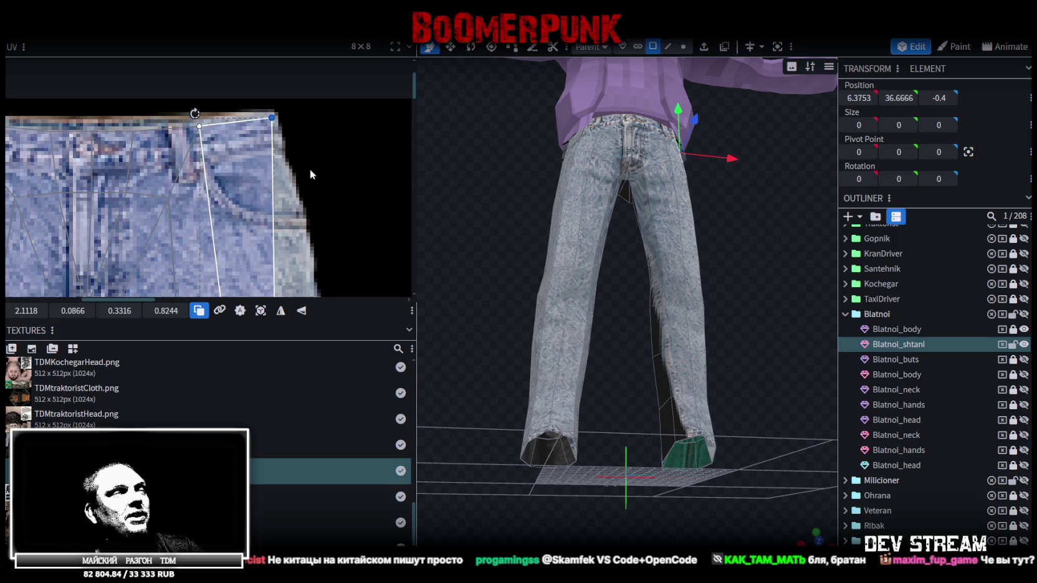
scroll(328, 208, "down", 3)
scroll(322, 169, "up", 1)
scroll(305, 185, "up", 1)
scroll(304, 184, "down", 2)
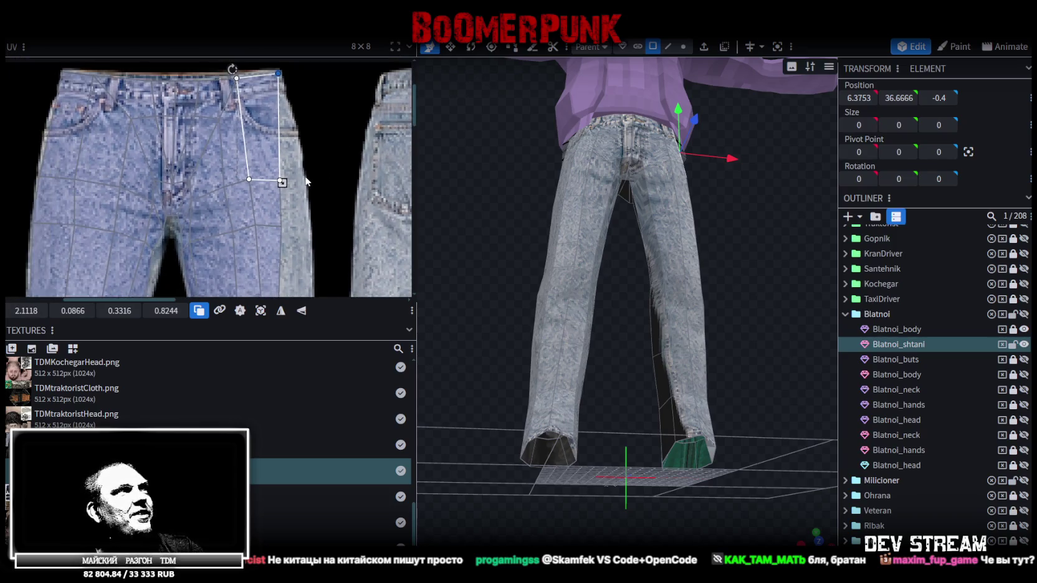
scroll(311, 185, "up", 1)
scroll(318, 193, "down", 1)
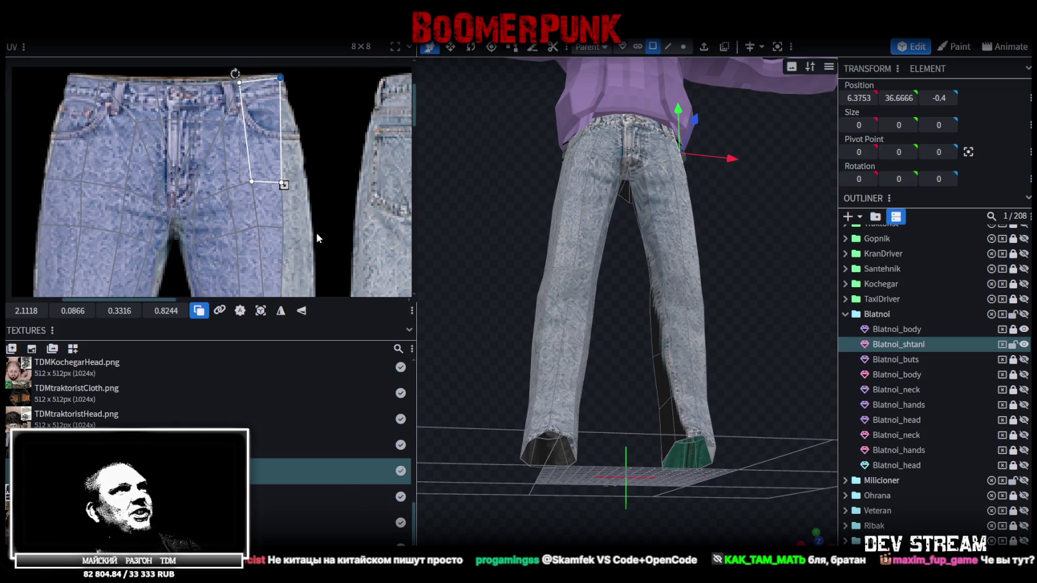
scroll(303, 222, "up", 2)
- Shift the thigh strip's UV points right toward the pocket, widening the face
left_click(275, 181)
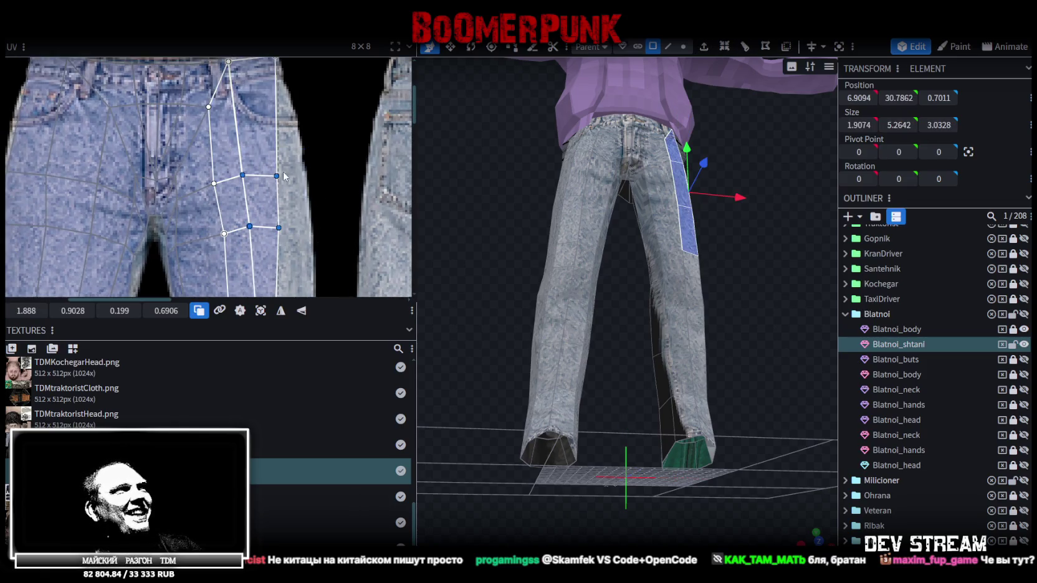
left_click_drag(278, 175, 287, 169)
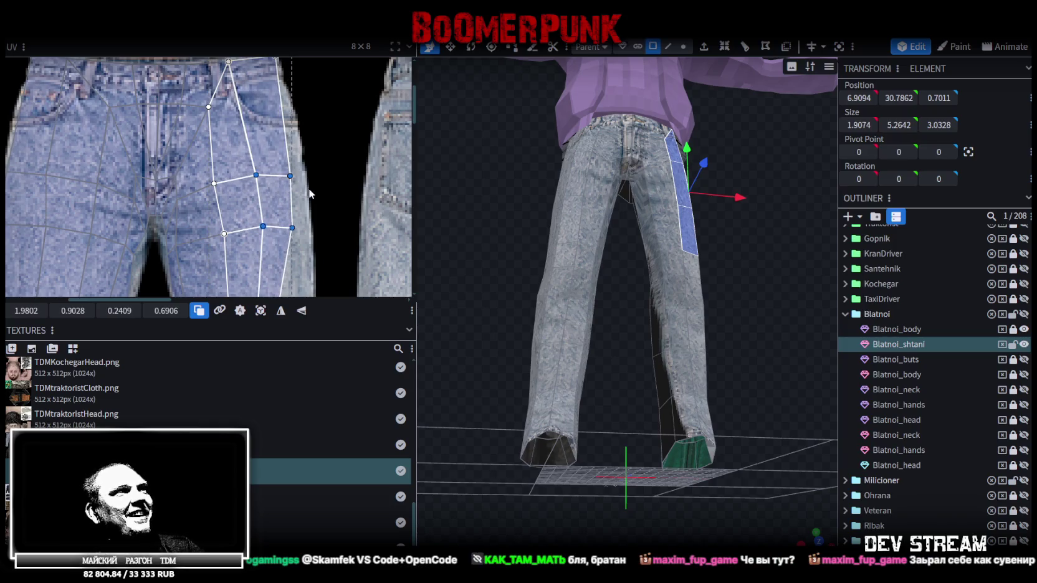
scroll(287, 168, "up", 1)
left_click_drag(296, 168, 299, 168)
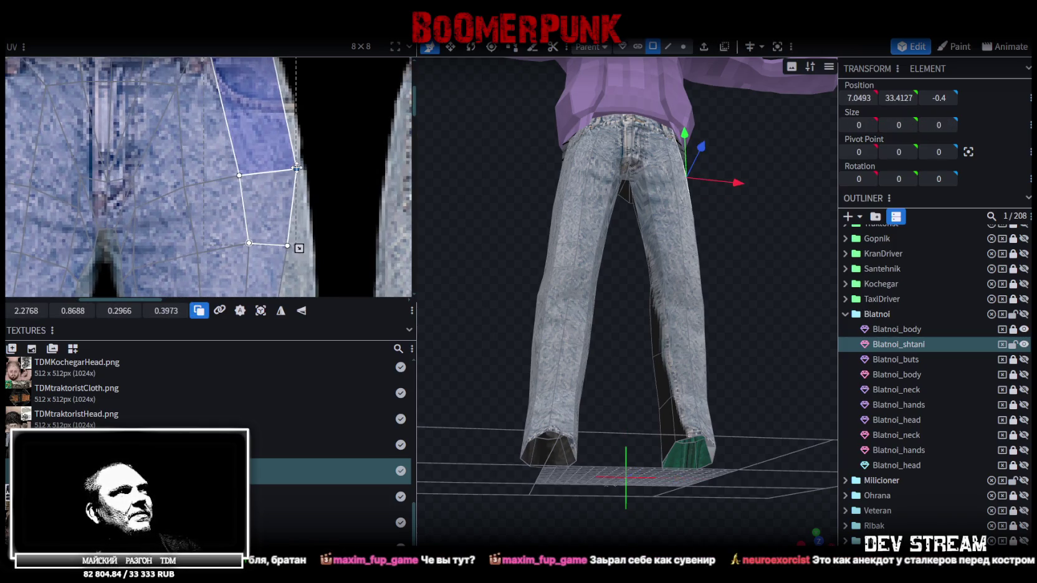
mouse_move(298, 168)
middle_mouse_down()
mouse_move(318, 196)
mouse_move(328, 162)
middle_mouse_up()
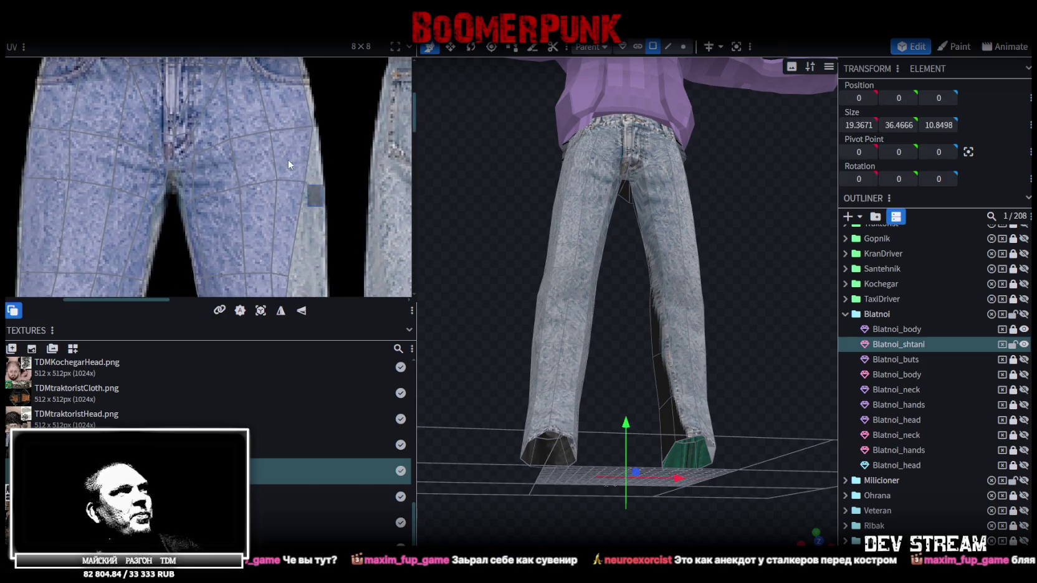
- Move the UV vertex near the pocket onto the pocket edge
left_click(302, 181)
left_click_drag(304, 181, 320, 178)
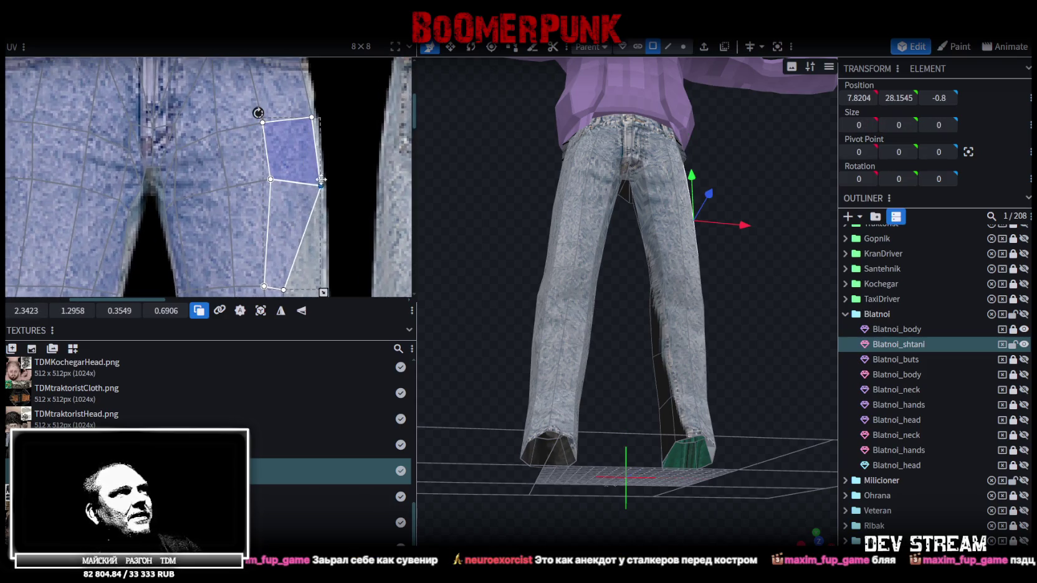
scroll(320, 178, "down", 3)
middle_click_drag(332, 205, 340, 128)
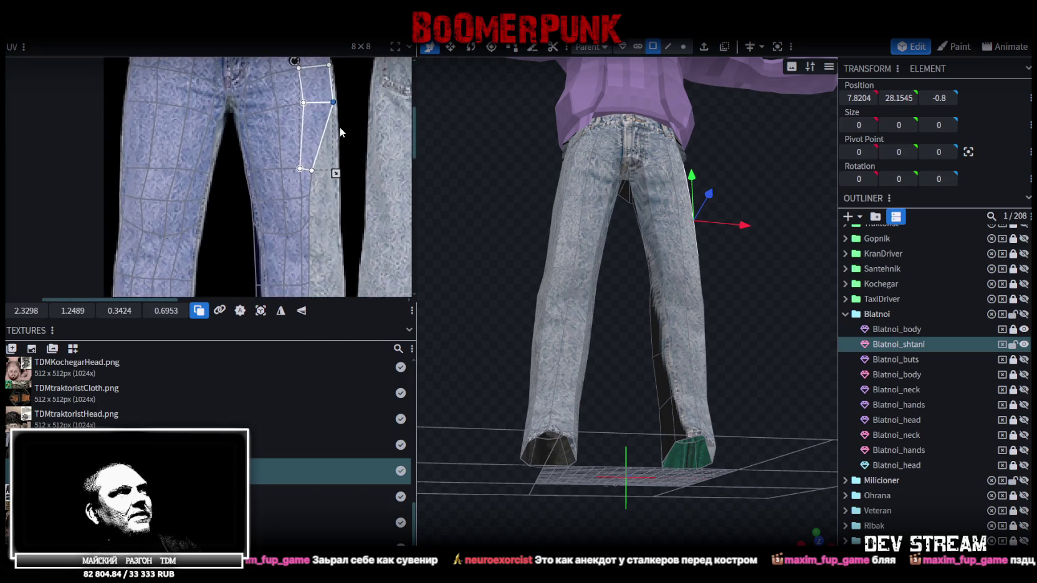
left_click(289, 197)
- Shift the selected lower-leg face UVs right on the jeans texture
left_click(288, 197)
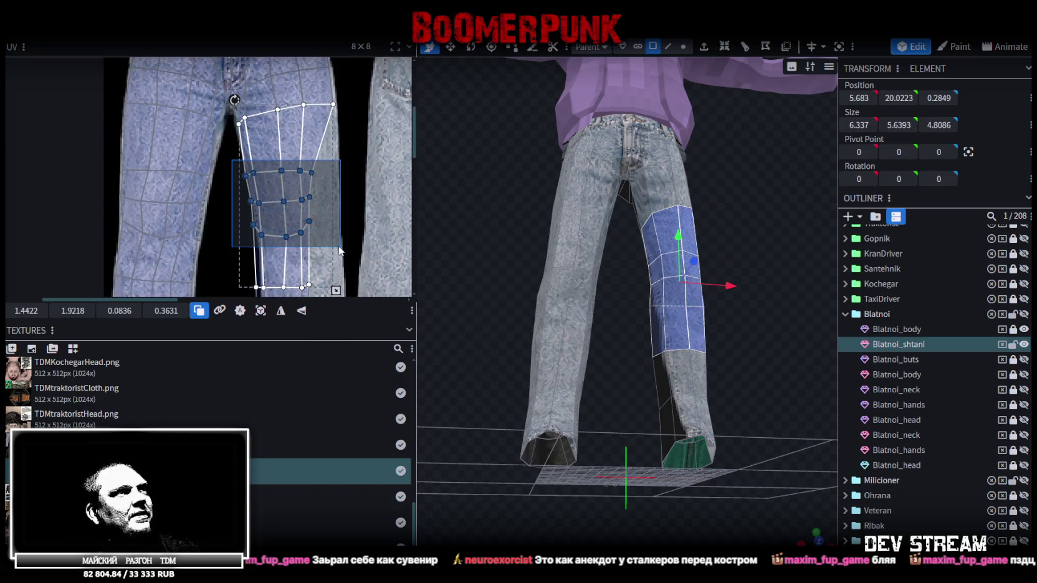
scroll(318, 199, "down", 2)
scroll(341, 104, "down", 2)
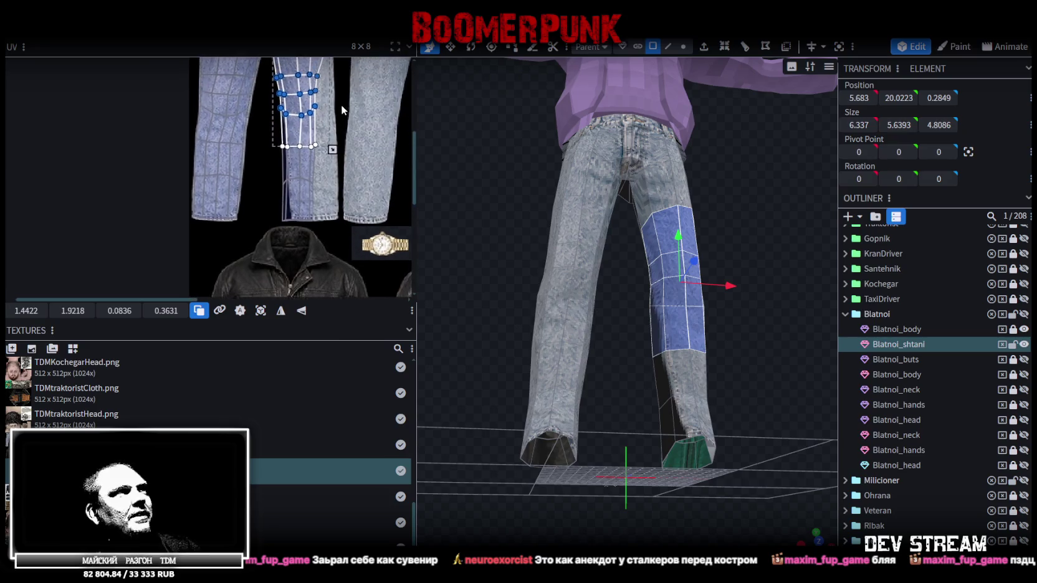
scroll(208, 182, "up", 2)
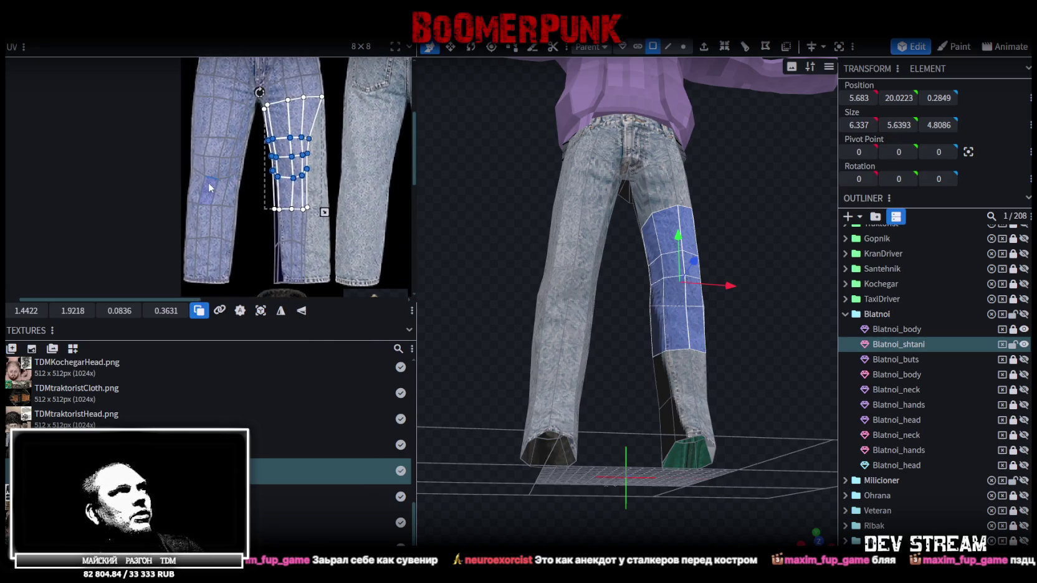
scroll(526, 231, "down", 3)
mouse_move(530, 253)
left_mouse_down()
mouse_move(612, 249)
mouse_move(526, 249)
mouse_move(549, 243)
mouse_move(499, 238)
left_mouse_up()
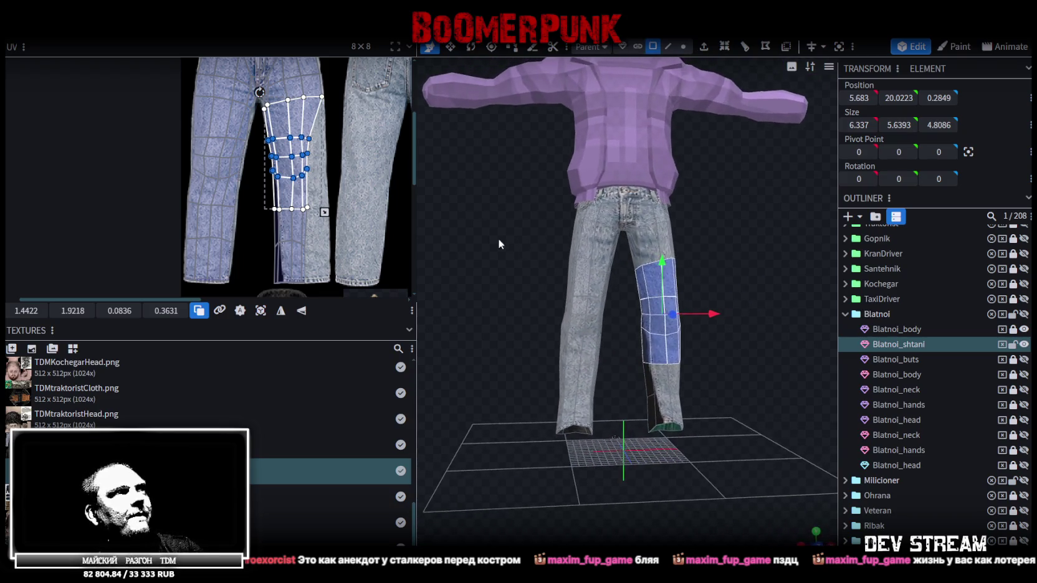
scroll(269, 145, "up", 2)
middle_click_drag(341, 167, 314, 161)
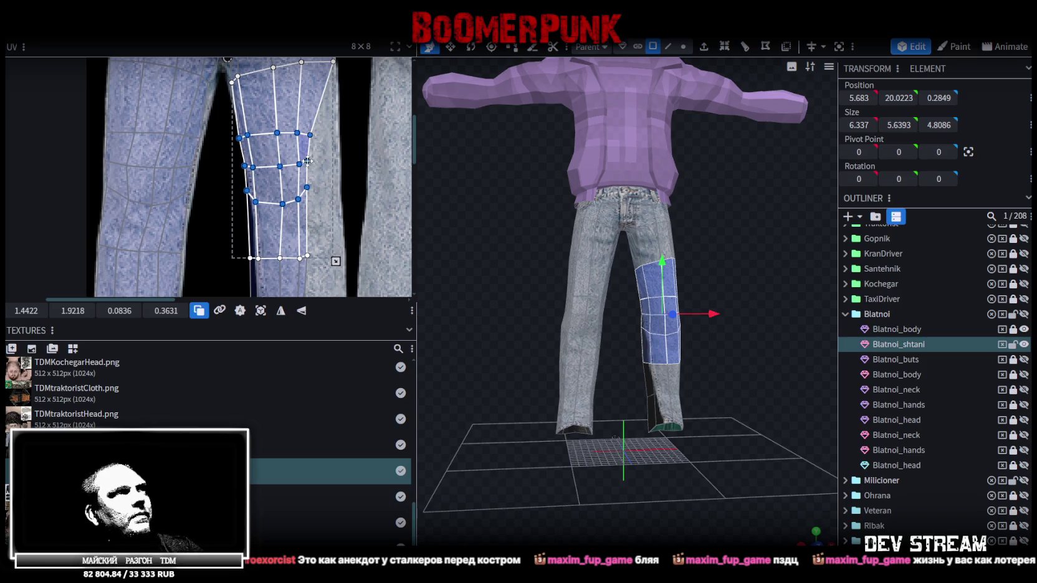
left_click_drag(308, 161, 326, 167)
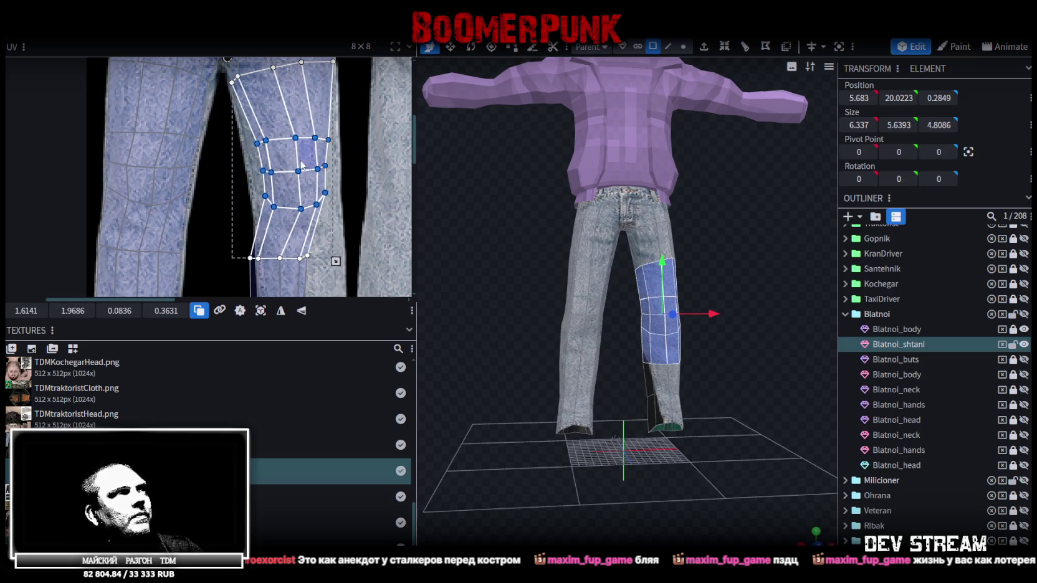
- Pull the lower leg strip's left-edge UV vertices onto the jeans leg edge
scroll(243, 148, "up", 2)
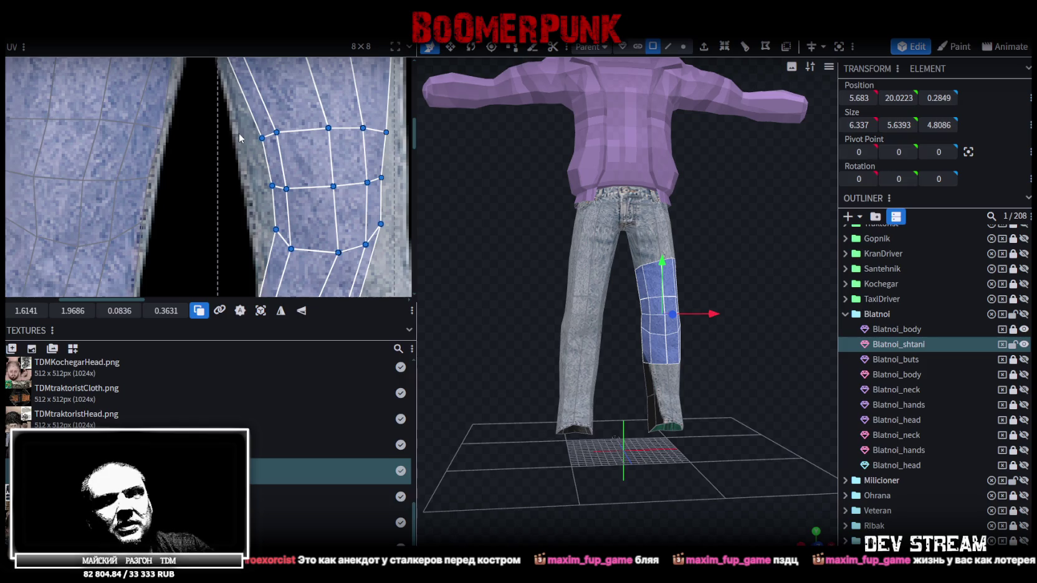
scroll(261, 125, "up", 1)
left_click(256, 144)
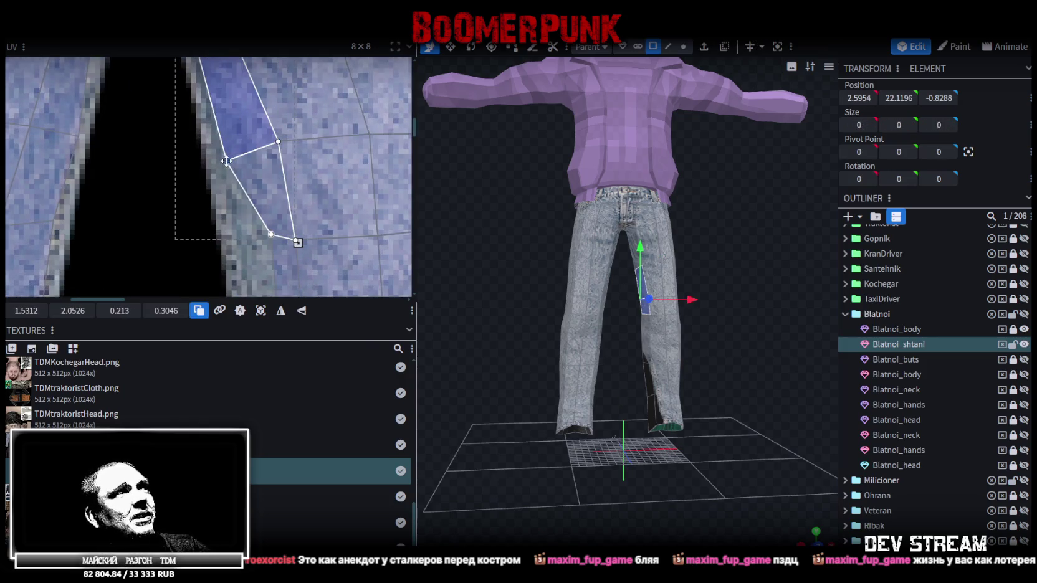
scroll(242, 150, "down", 3)
scroll(240, 129, "up", 2)
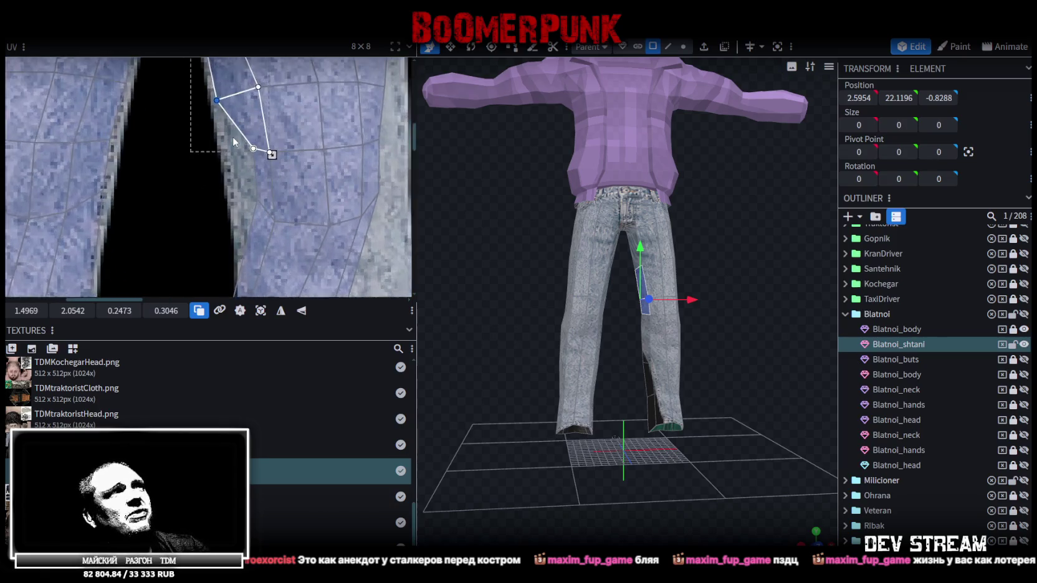
scroll(243, 150, "up", 1)
left_click(270, 240)
left_click(264, 167)
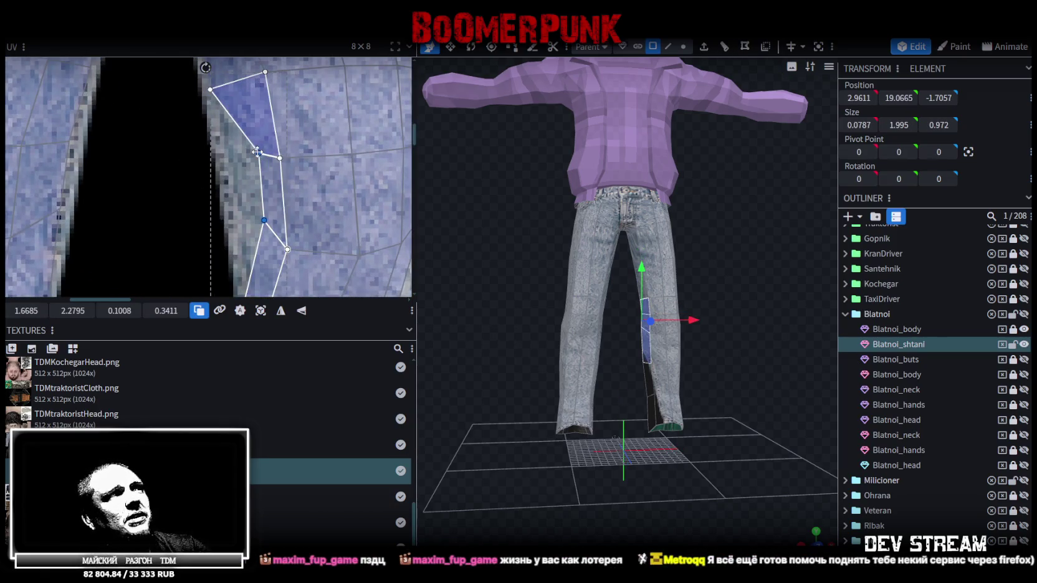
left_click_drag(258, 153, 229, 170)
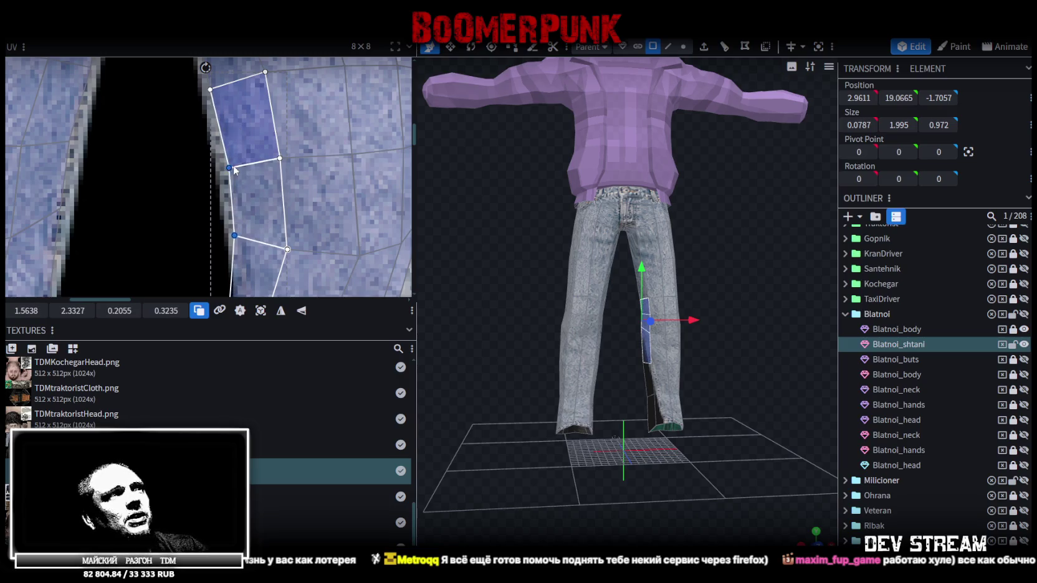
- Move another leg strip's UV vertices right so they meet the leg's edge
scroll(262, 180, "down", 2)
scroll(280, 187, "up", 2)
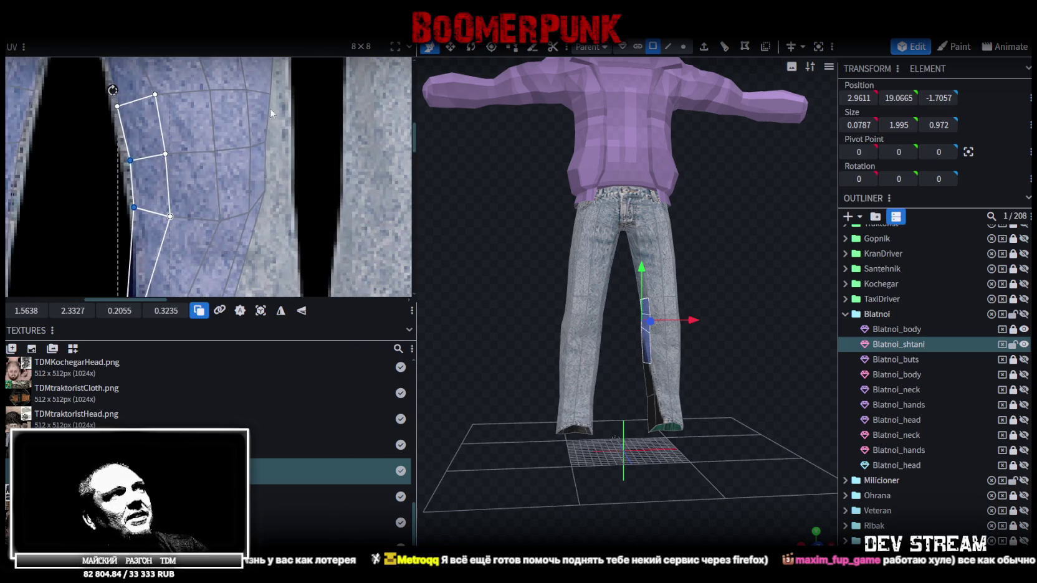
left_click(269, 108)
left_click_drag(268, 94, 286, 94)
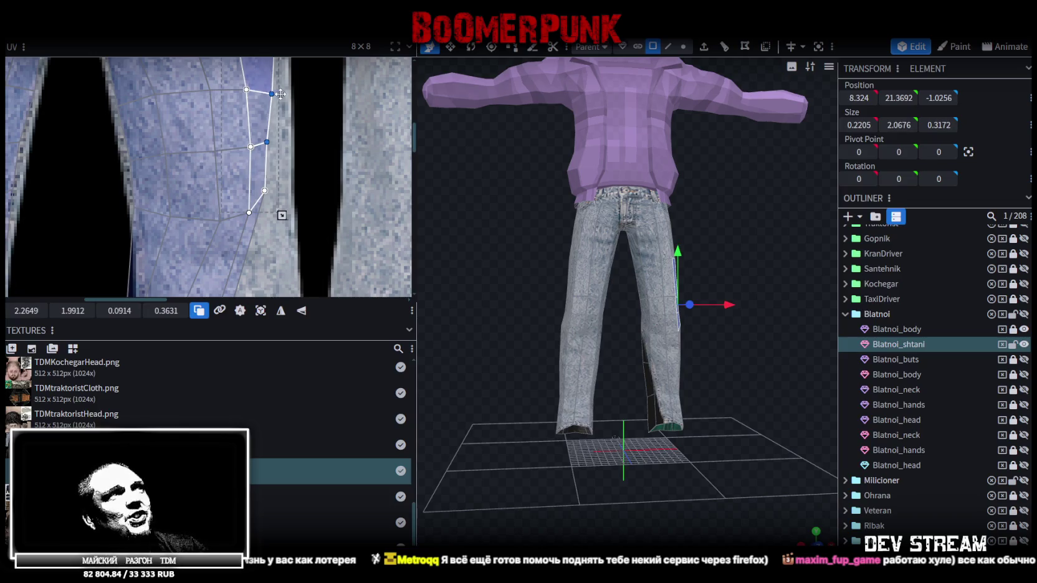
left_click(281, 142)
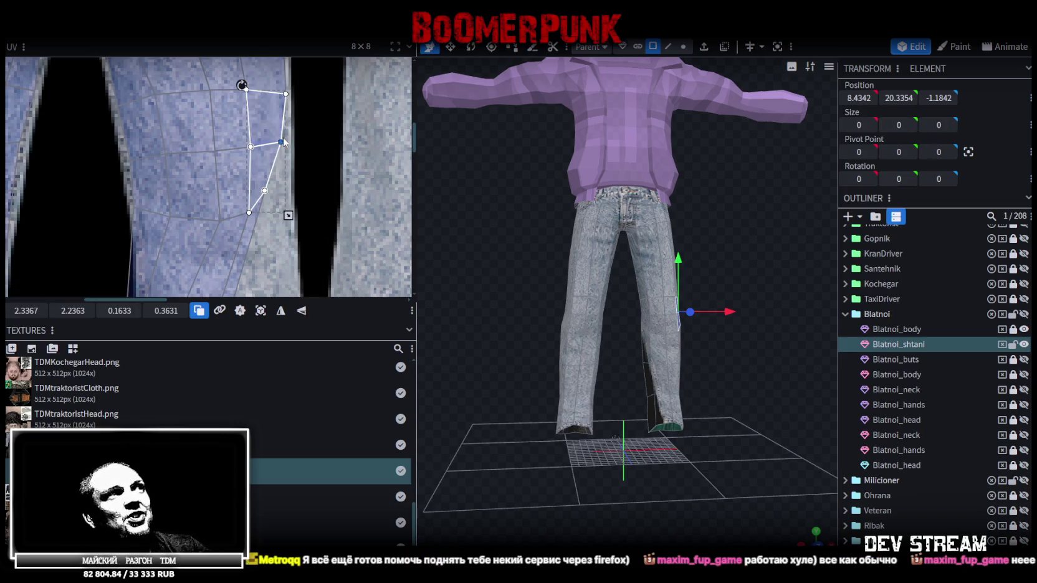
left_click_drag(286, 140, 287, 142)
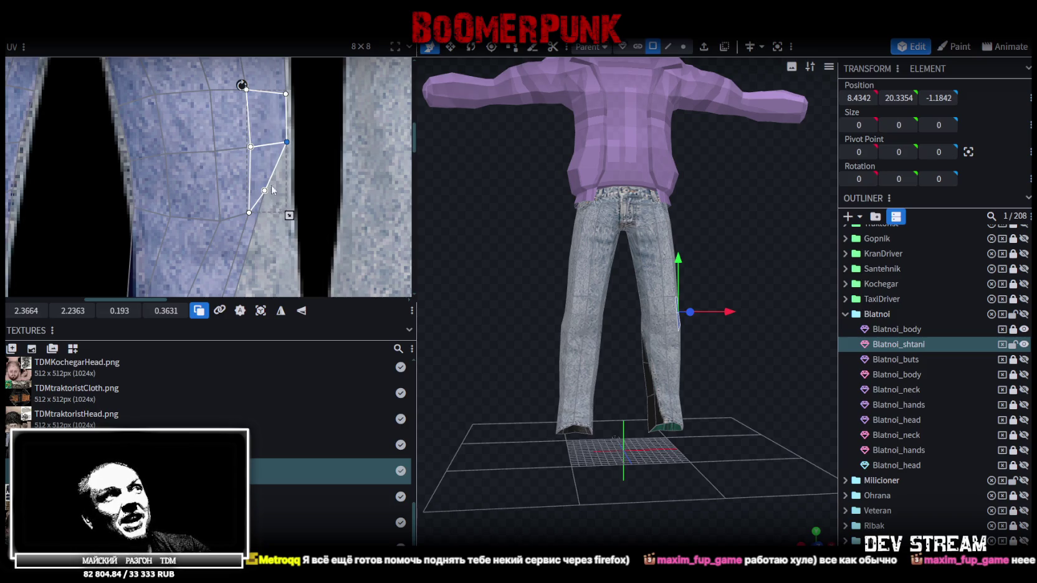
left_click(265, 190)
left_click_drag(266, 191, 293, 207)
scroll(305, 216, "down", 3)
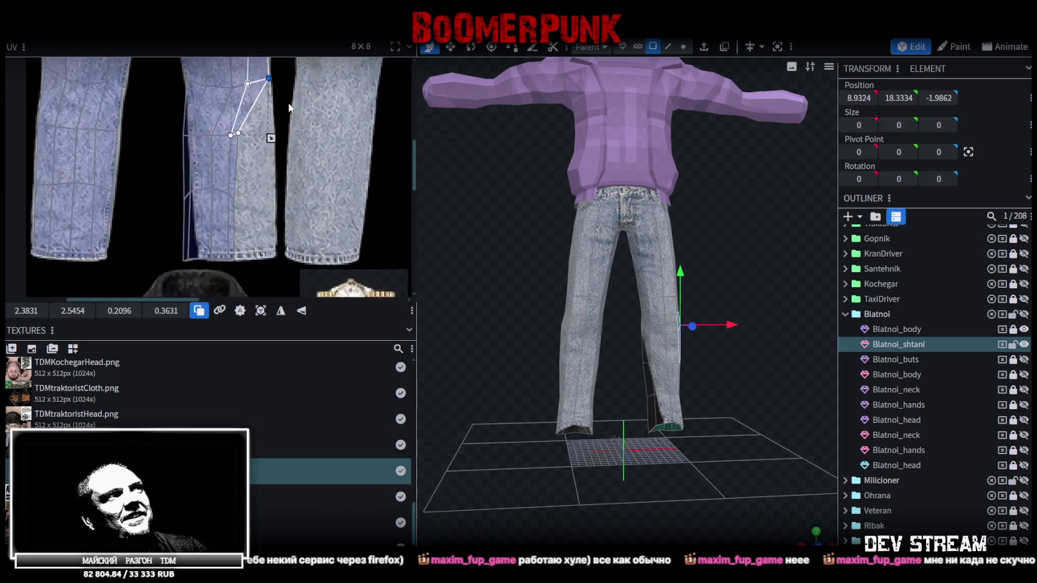
left_click_drag(172, 116, 256, 205)
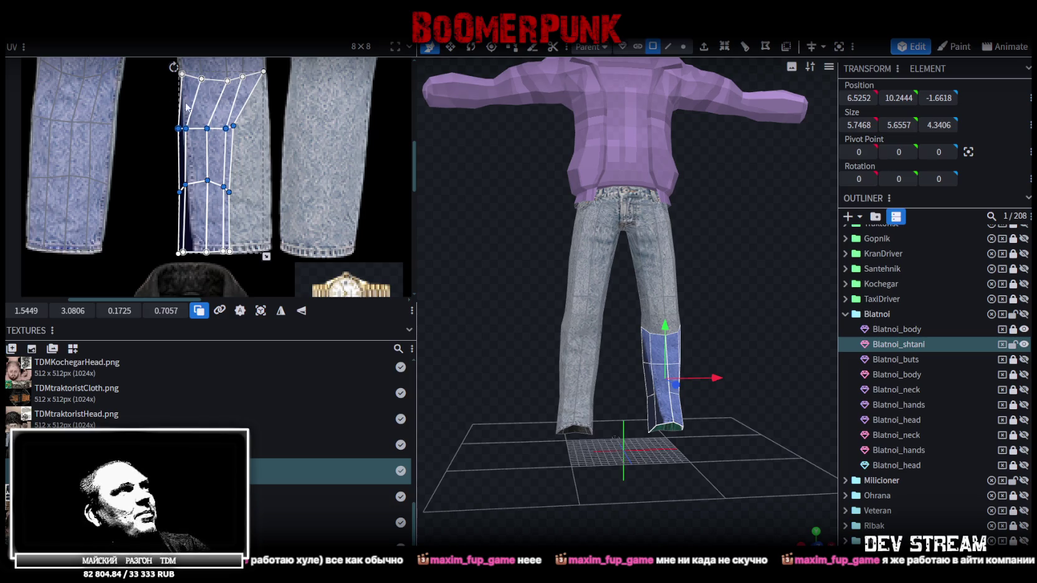
- Nudge the selected leg UVs and reshape the strip by moving a vertex left
scroll(187, 107, "up", 3)
left_click_drag(265, 139, 233, 141)
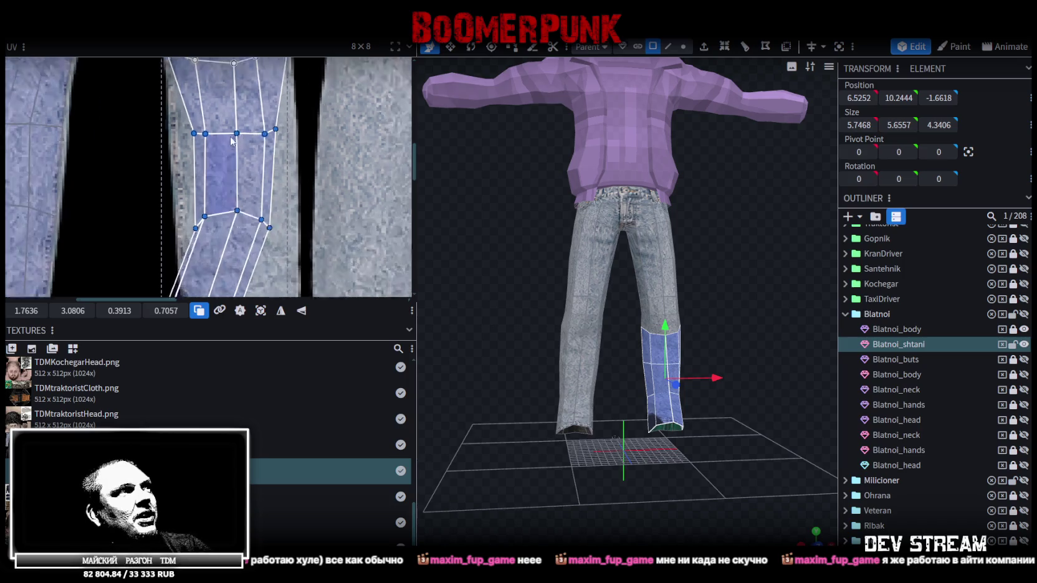
scroll(232, 140, "up", 2)
left_click_drag(220, 149, 191, 152)
left_click_drag(232, 192, 205, 168)
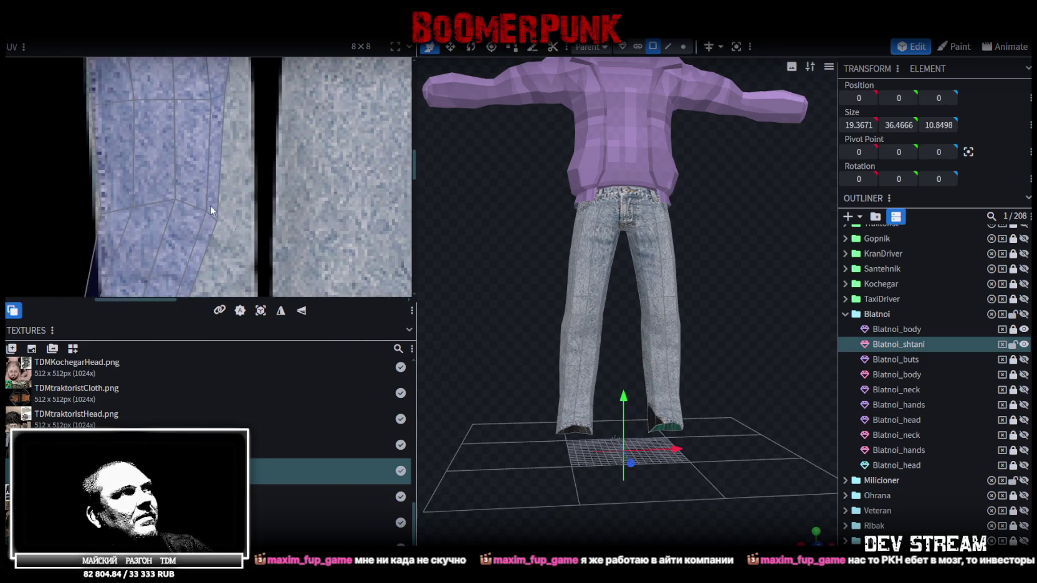
- Widen a narrow UV face and move its neighbour's top vertex right and down
left_click(210, 206)
left_click_drag(216, 220, 252, 221)
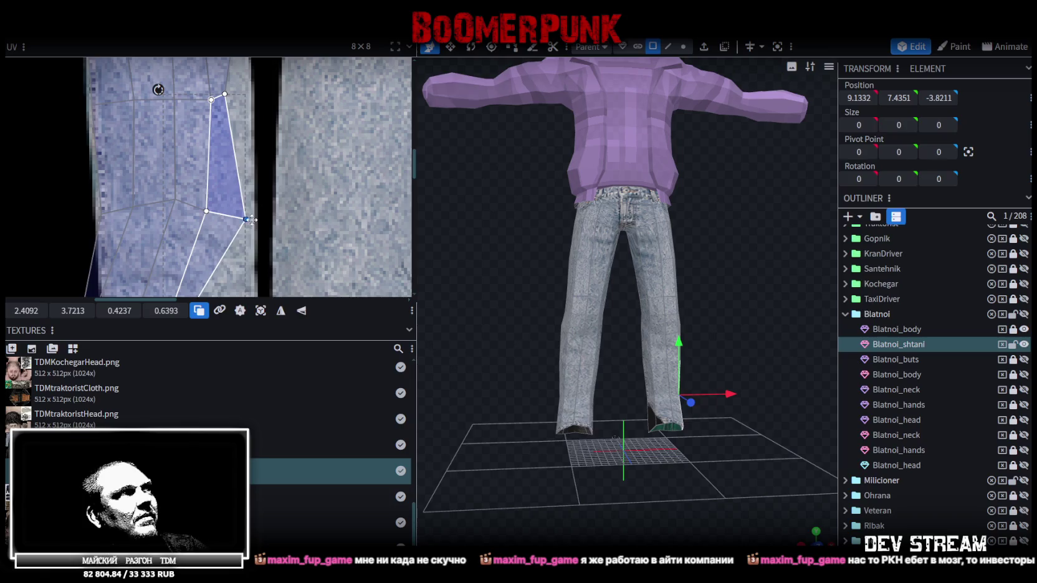
left_click(227, 94)
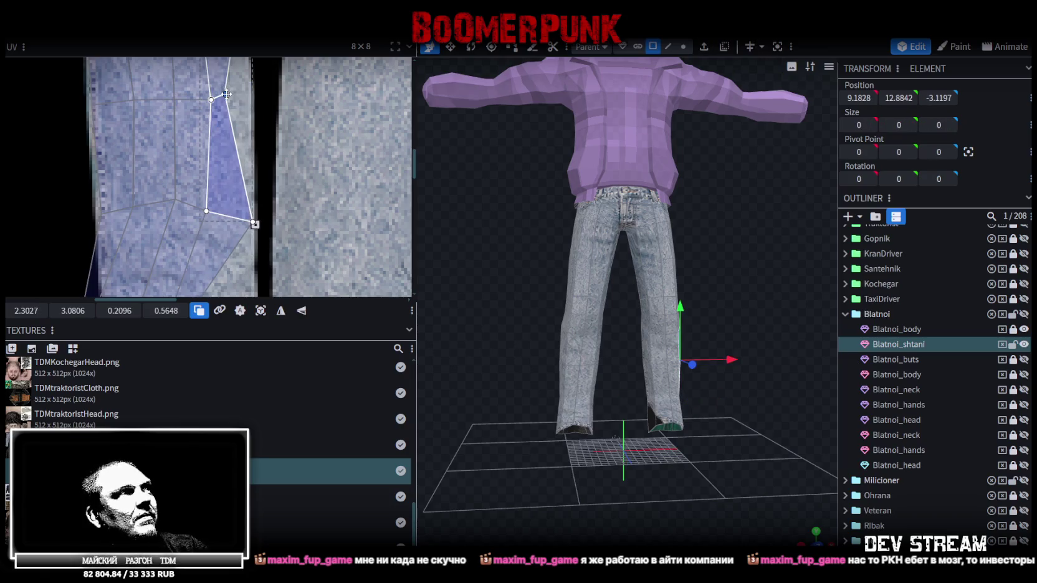
left_click_drag(228, 94, 248, 108)
scroll(249, 109, "down", 2)
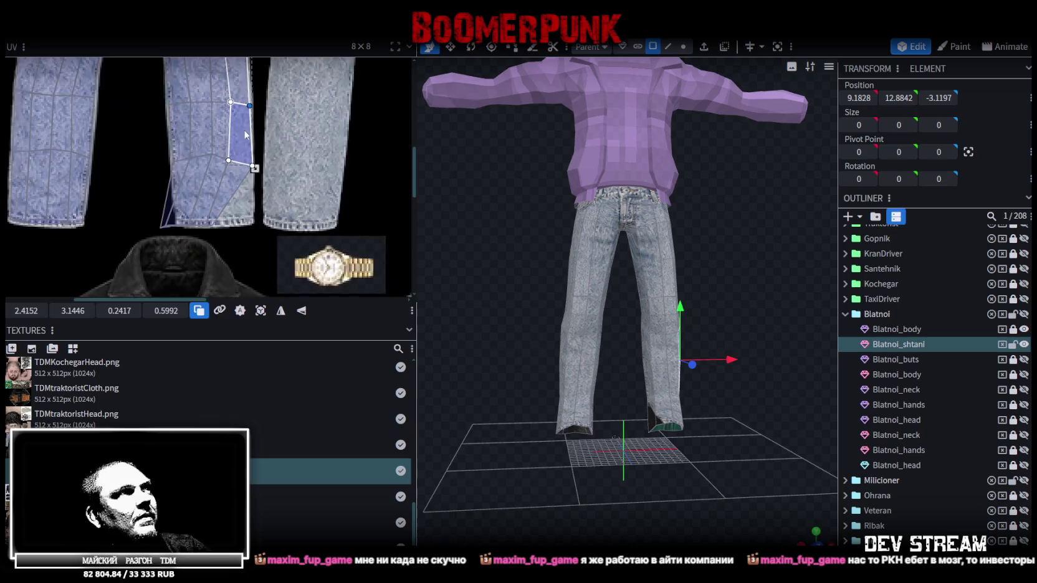
scroll(252, 127, "up", 2)
scroll(182, 194, "up", 1)
- Straighten the cuff's bottom UV vertices along the jeans hem
left_click_drag(127, 229, 262, 184)
left_click_drag(222, 212, 264, 210)
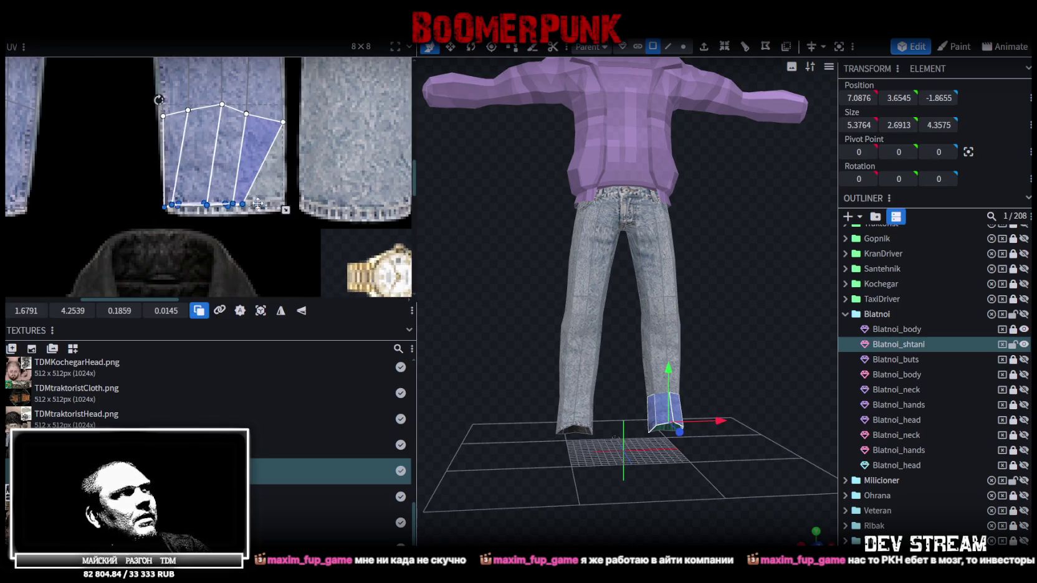
left_click(187, 212)
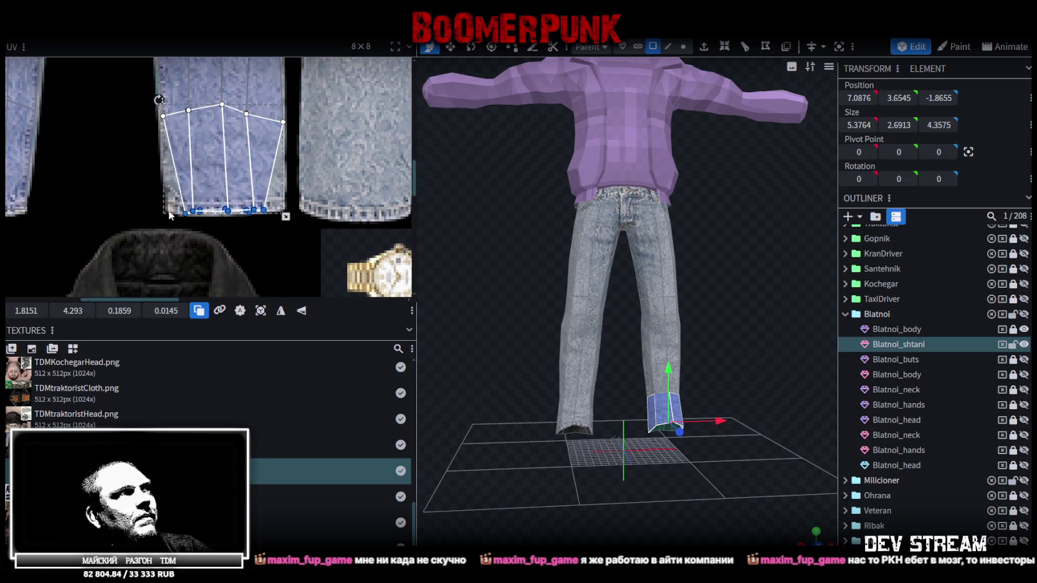
scroll(172, 213, "up", 2)
scroll(185, 213, "up", 1)
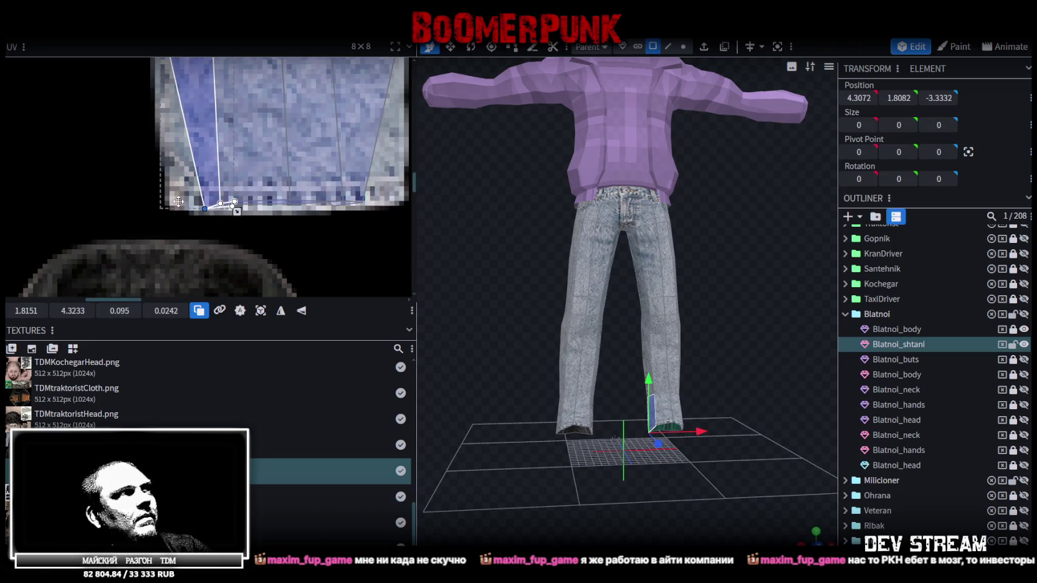
left_click_drag(179, 202, 168, 200)
middle_click_drag(172, 202, 288, 149)
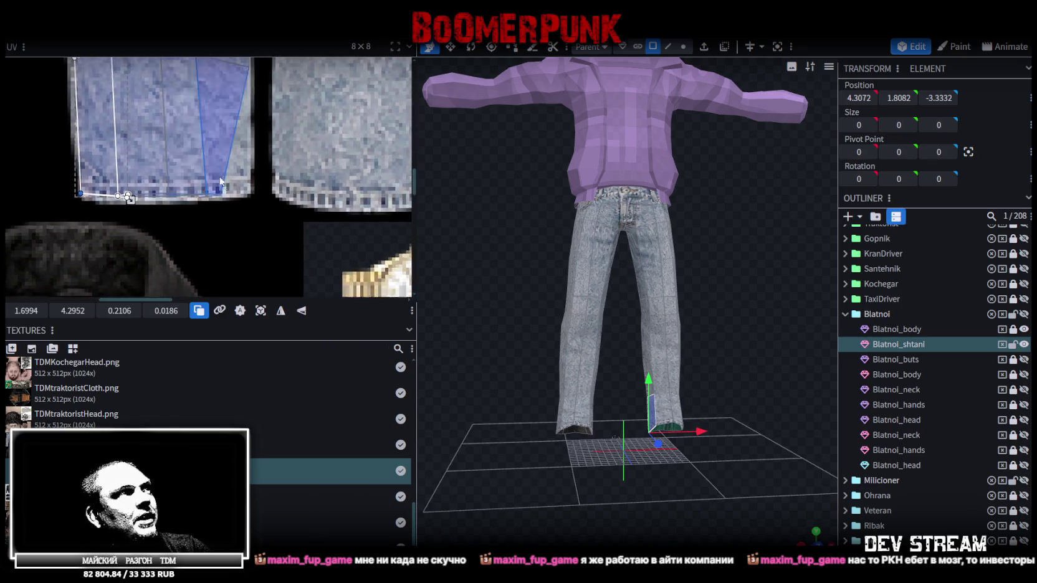
mouse_move(239, 225)
left_mouse_down()
mouse_move(210, 189)
mouse_move(268, 198)
left_mouse_up()
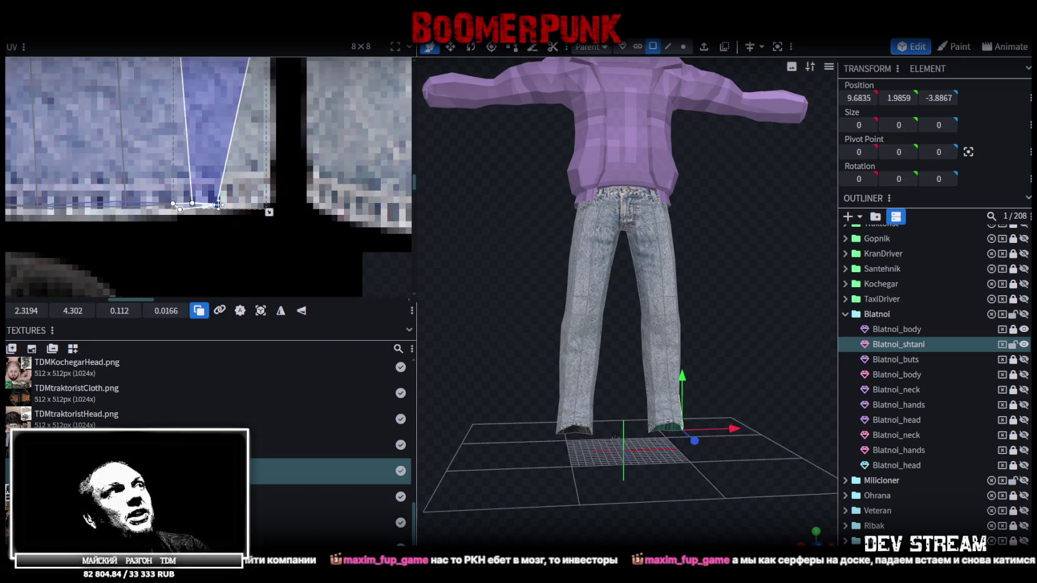
- Save the model as TDMchars.bbmodel
scroll(255, 193, "down", 3)
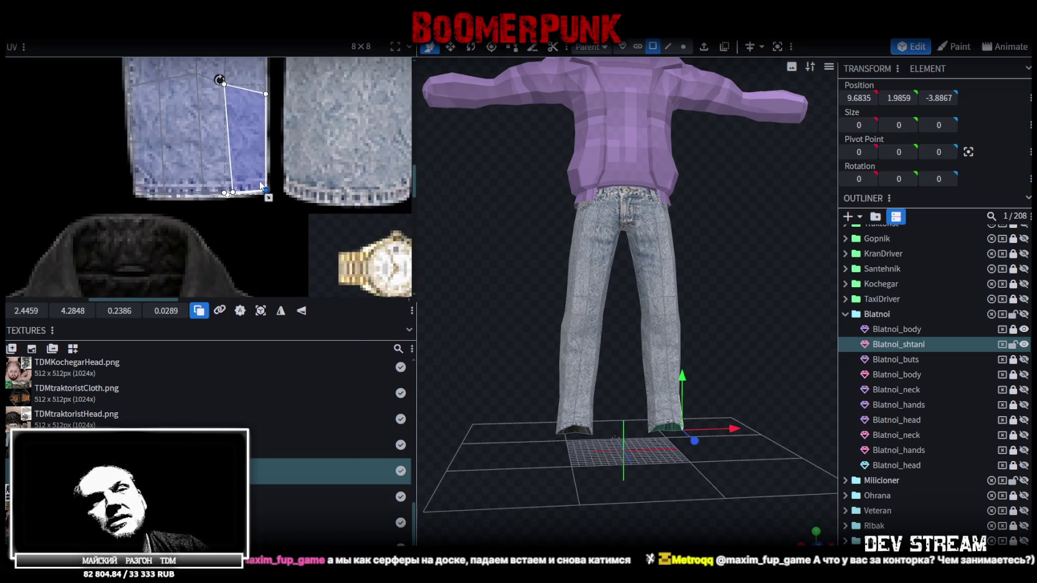
scroll(282, 154, "up", 3)
key("ctrl+s")
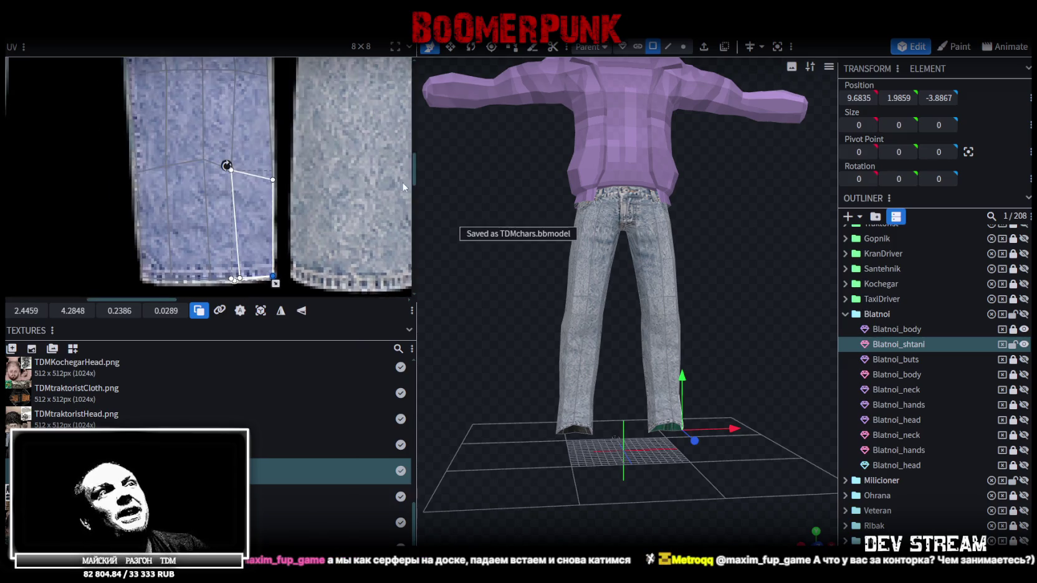
- Select the Blatnoi_shtani trousers mesh and all of its UV faces
scroll(832, 461, "up", 3)
scroll(935, 374, "down", 5)
left_click(779, 421)
left_click_drag(739, 294, 598, 273)
left_click(680, 280)
left_click(578, 224)
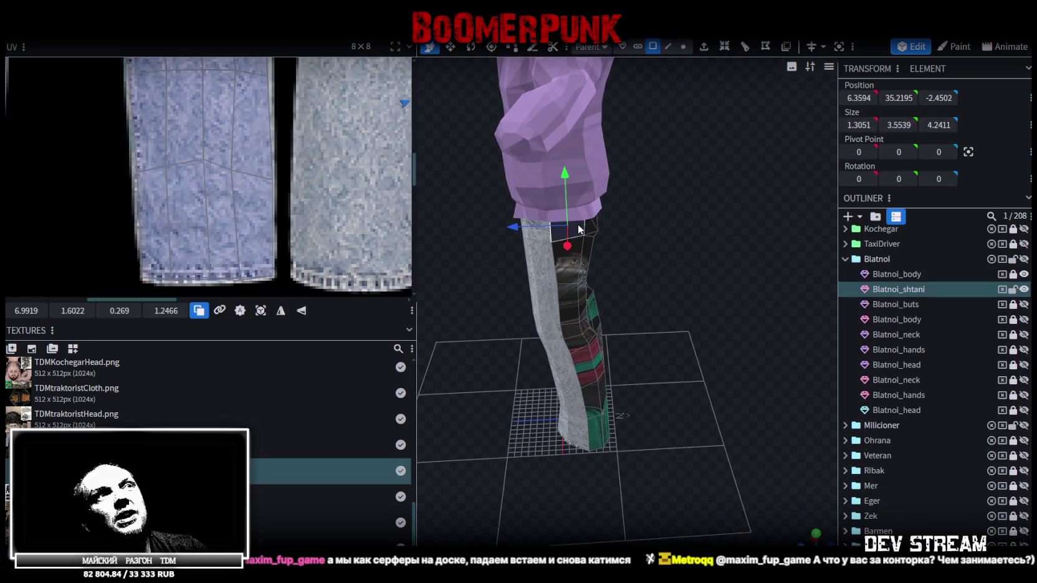
scroll(187, 181, "down", 3)
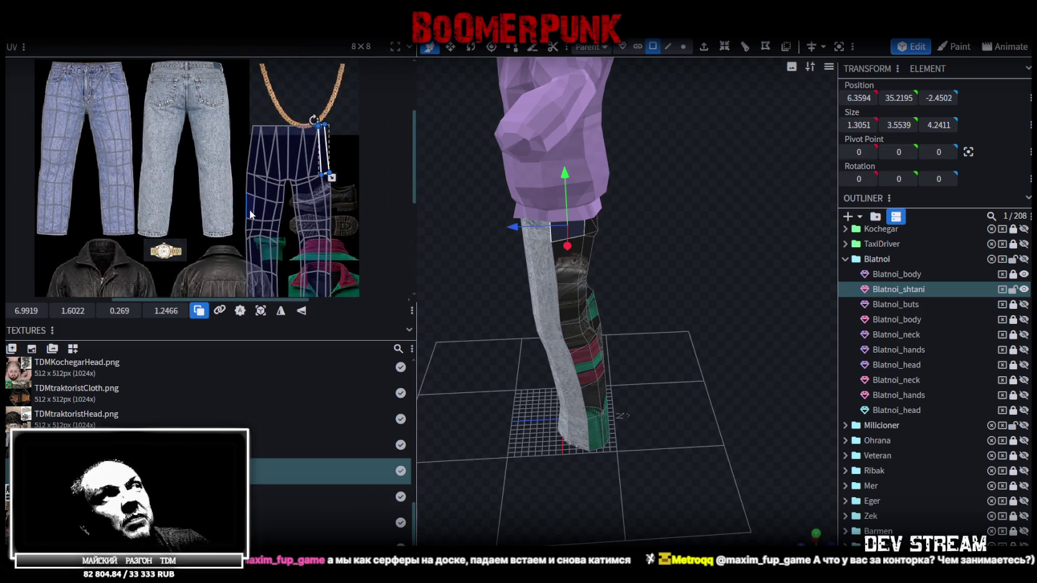
scroll(278, 213, "down", 1)
scroll(272, 169, "down", 1)
scroll(269, 184, "down", 1)
scroll(270, 183, "down", 1)
left_click_drag(241, 116, 308, 263)
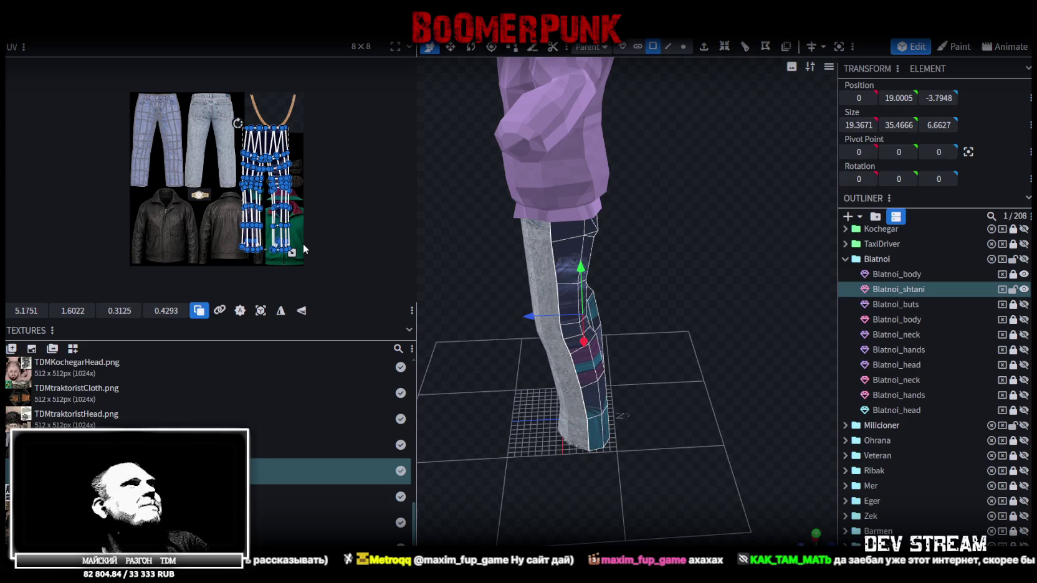
- Move the trousers' UV island onto the jeans texture and mirror it horizontally
scroll(202, 98, "up", 3)
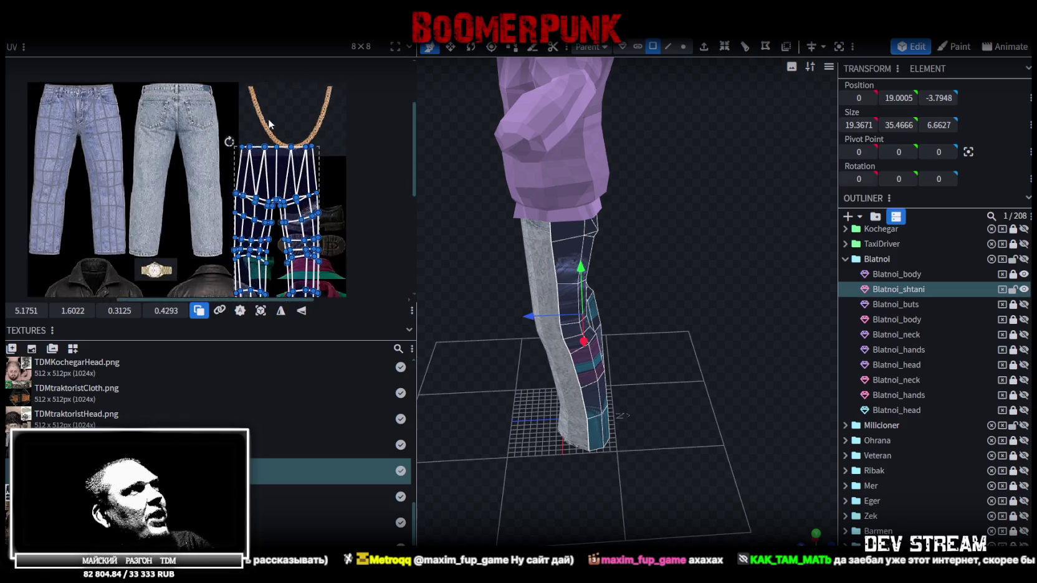
left_click_drag(237, 199, 374, 204)
mouse_move(430, 231)
left_mouse_down()
mouse_move(555, 284)
mouse_move(508, 262)
left_mouse_up()
left_click_drag(240, 163, 214, 106)
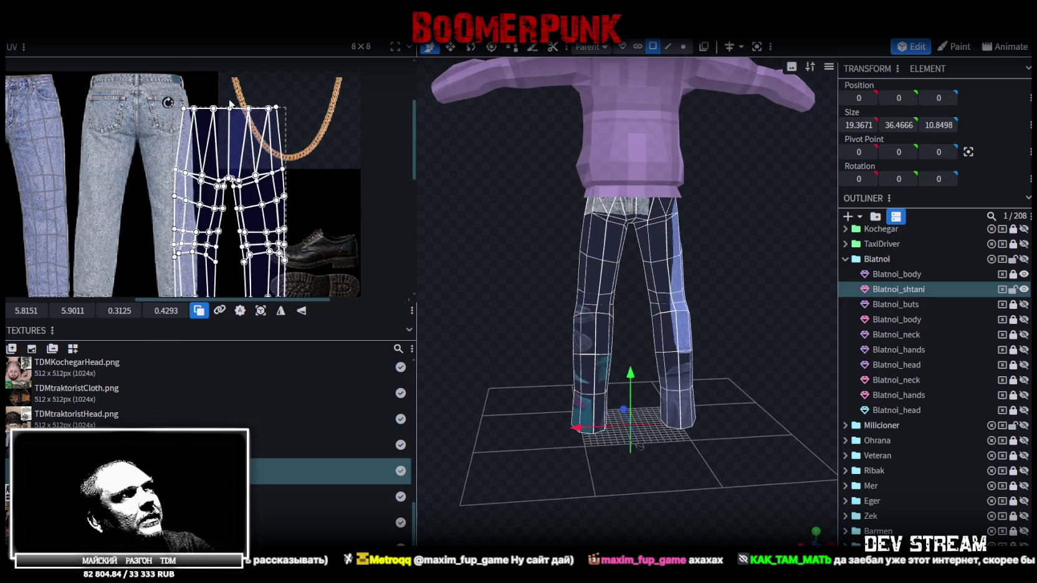
left_click(289, 314)
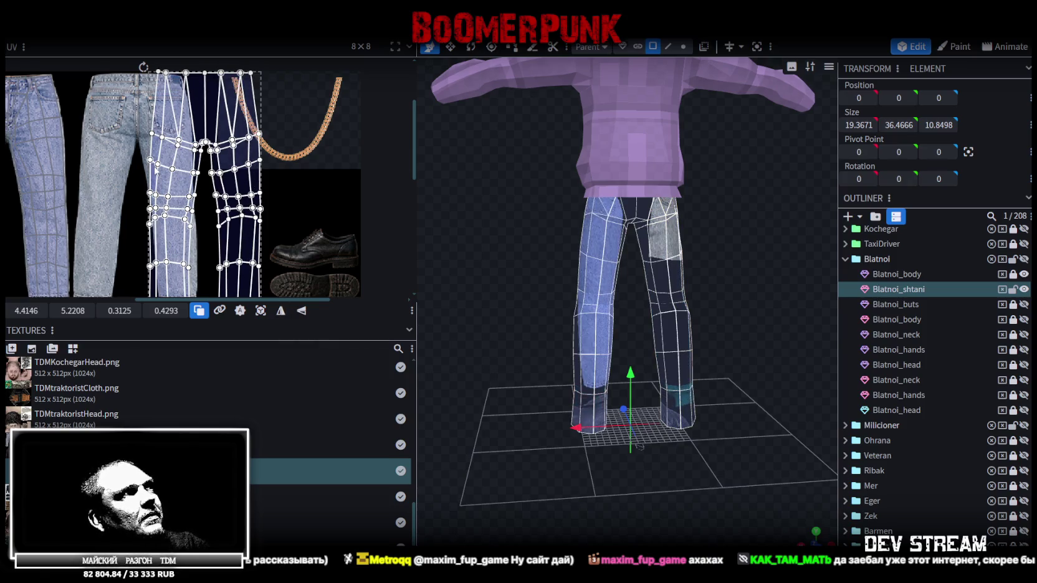
- Slide the mirrored UV island onto the back-view jeans and scale it to fit
scroll(201, 159, "up", 2)
scroll(225, 146, "up", 2)
scroll(254, 132, "up", 2)
left_click_drag(254, 132, 88, 142)
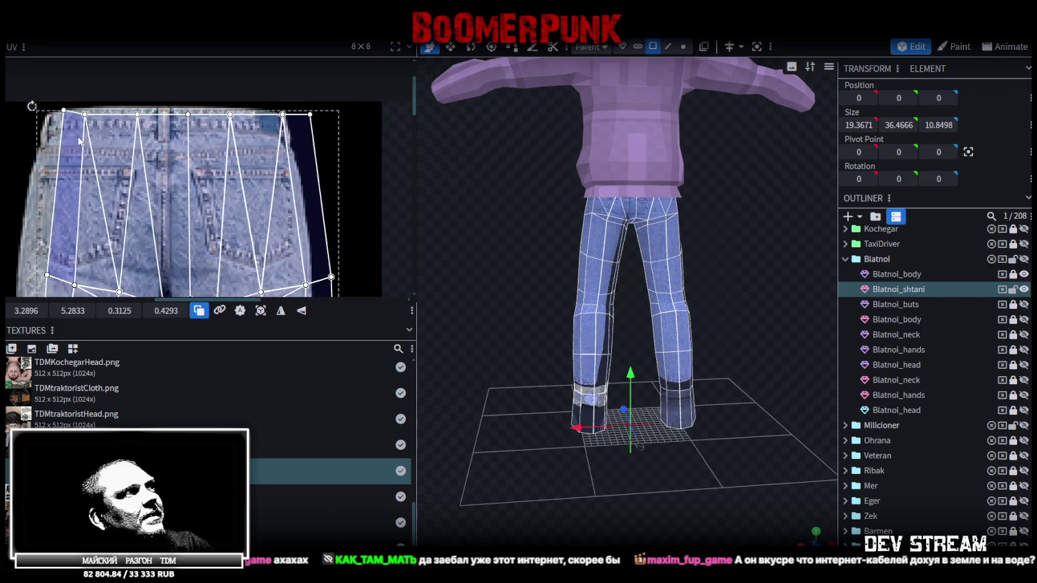
scroll(88, 143, "down", 2)
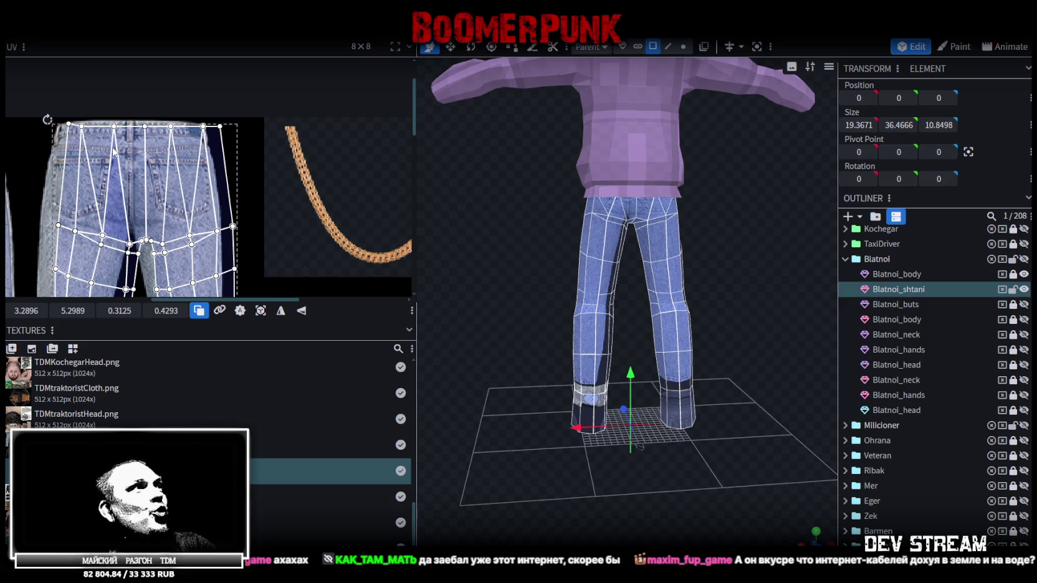
scroll(143, 125, "down", 2)
scroll(264, 164, "down", 2)
scroll(245, 265, "down", 1)
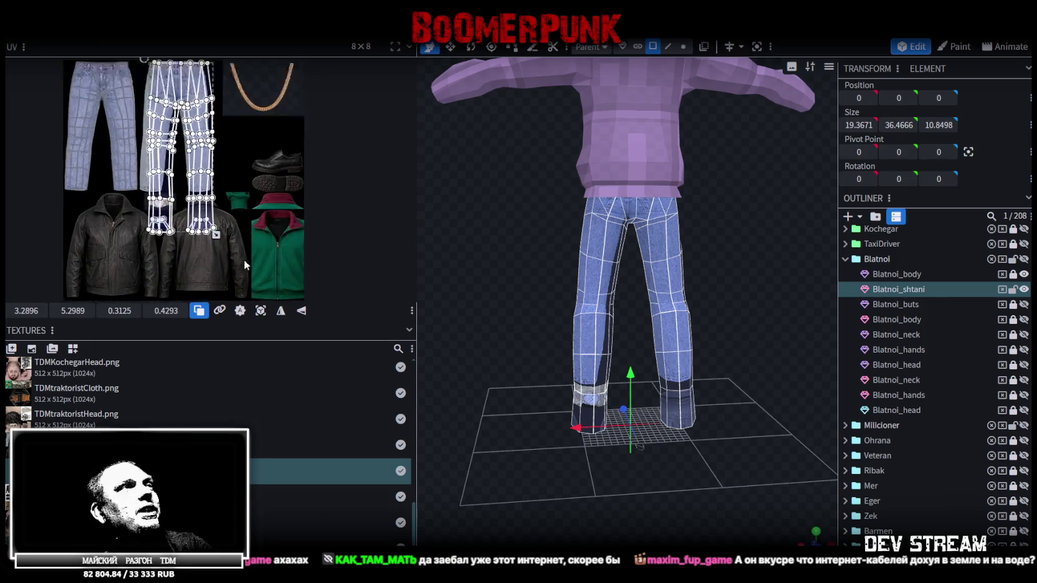
scroll(244, 265, "up", 1)
left_click_drag(212, 230, 184, 182)
- Stretch the left waistband face strip across the jeans' back waist
scroll(185, 178, "up", 2)
scroll(185, 178, "up", 2)
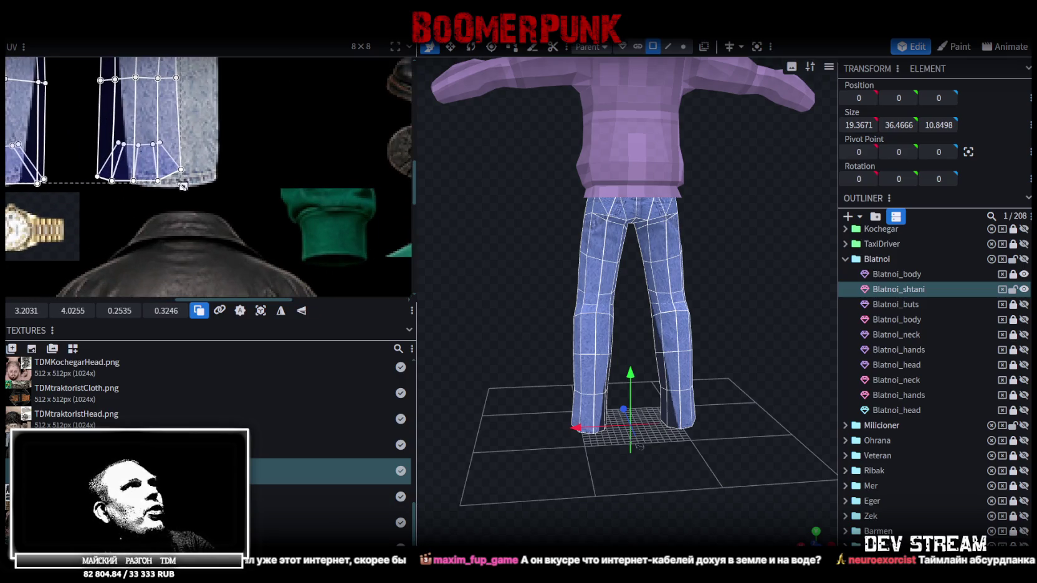
scroll(209, 105, "down", 3)
scroll(218, 244, "up", 1)
scroll(218, 205, "up", 1)
scroll(228, 143, "up", 1)
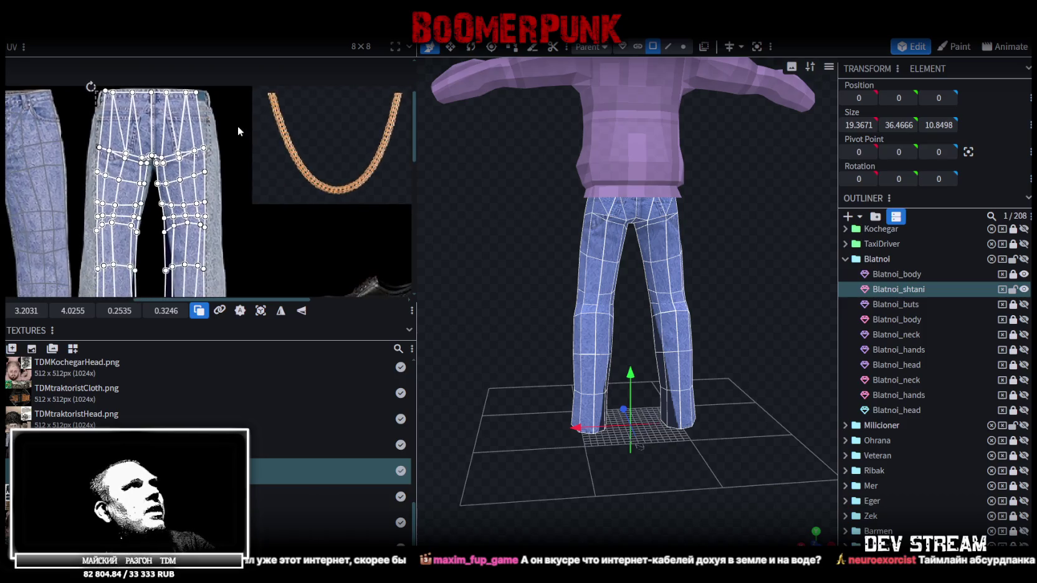
scroll(187, 115, "up", 2)
scroll(143, 101, "up", 2)
left_click(140, 101)
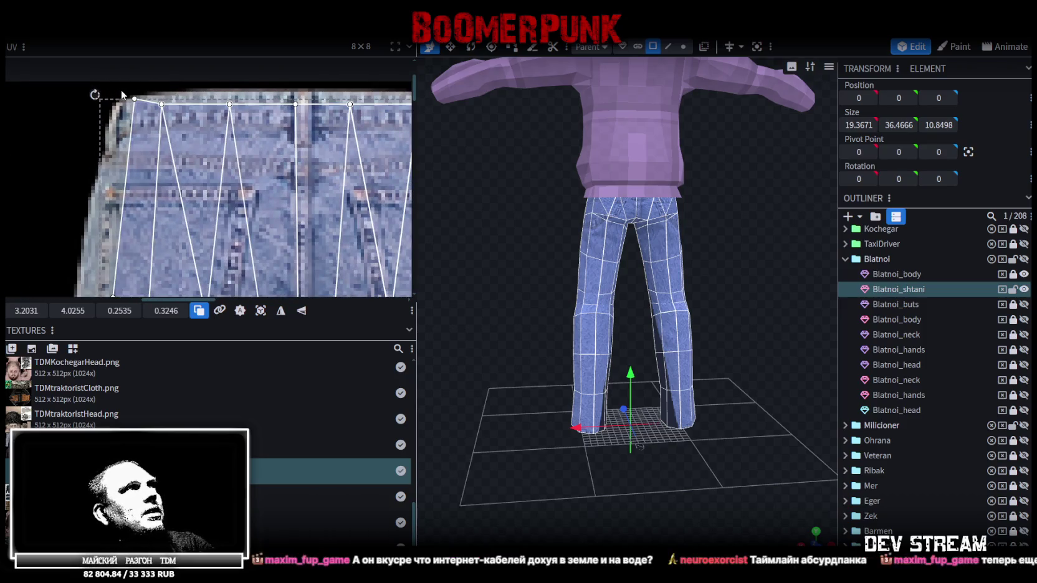
mouse_move(134, 98)
left_mouse_down()
mouse_move(118, 102)
mouse_move(260, 129)
left_mouse_up()
scroll(140, 129, "down", 1)
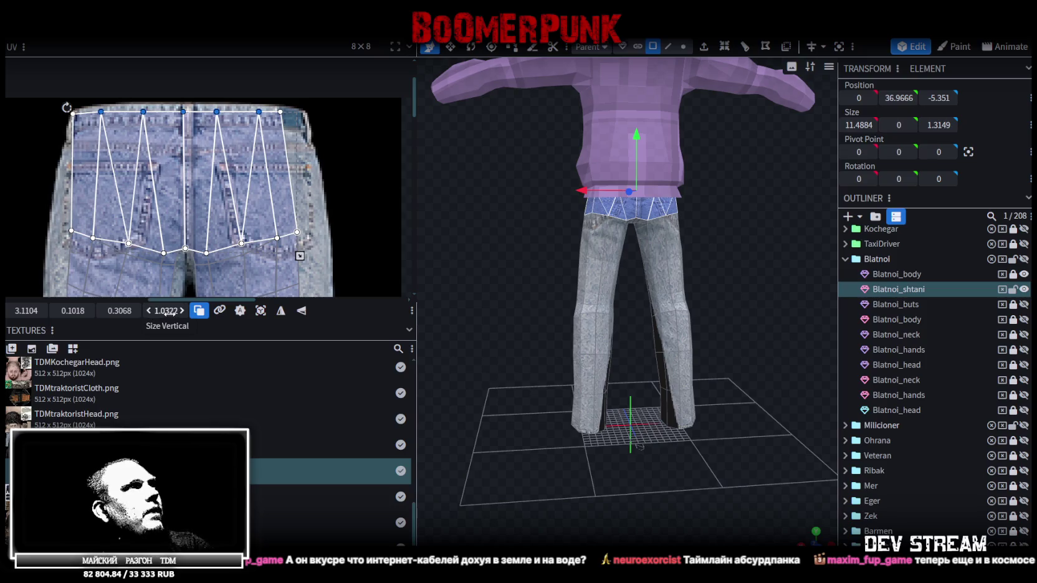
- Nudge the top waistband vertices to the waist edge and raise the centre waistband strip
scroll(218, 199, "down", 5)
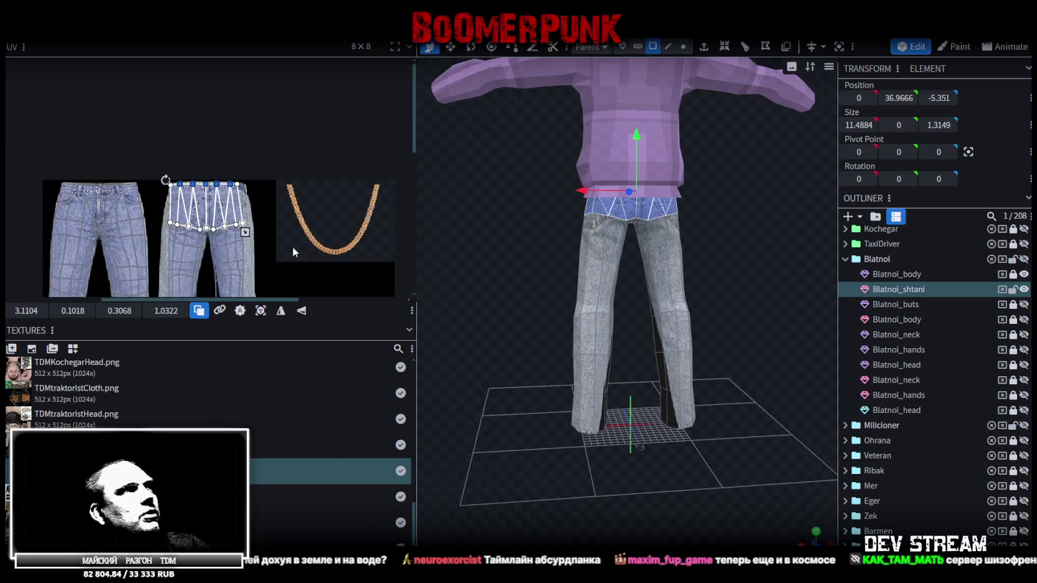
scroll(196, 238, "up", 2)
scroll(196, 238, "up", 2)
scroll(197, 238, "up", 1)
left_click_drag(118, 138, 117, 141)
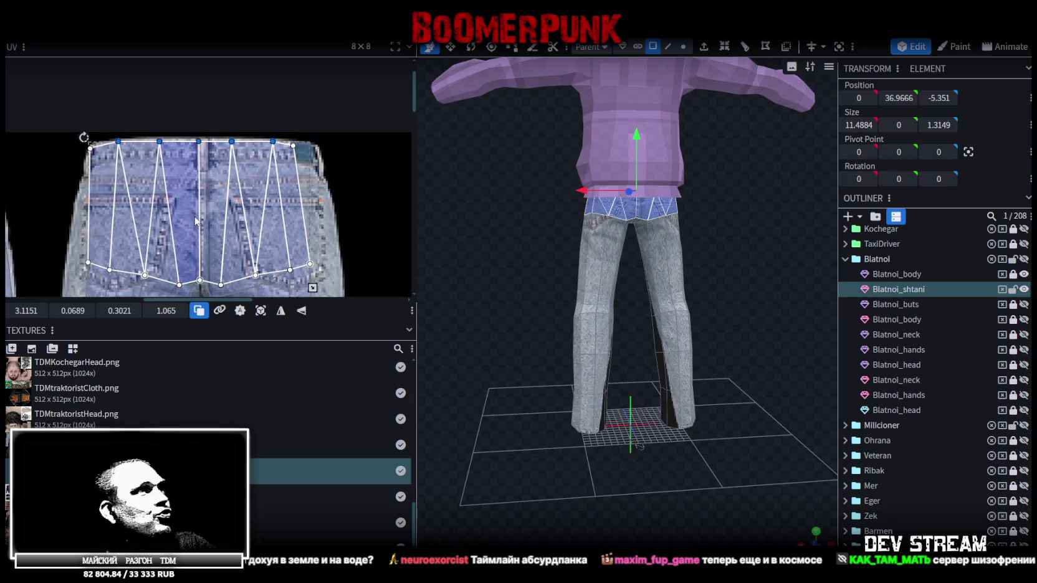
scroll(187, 212, "down", 2)
mouse_move(197, 230)
left_mouse_down()
mouse_move(203, 69)
mouse_move(203, 87)
left_mouse_up()
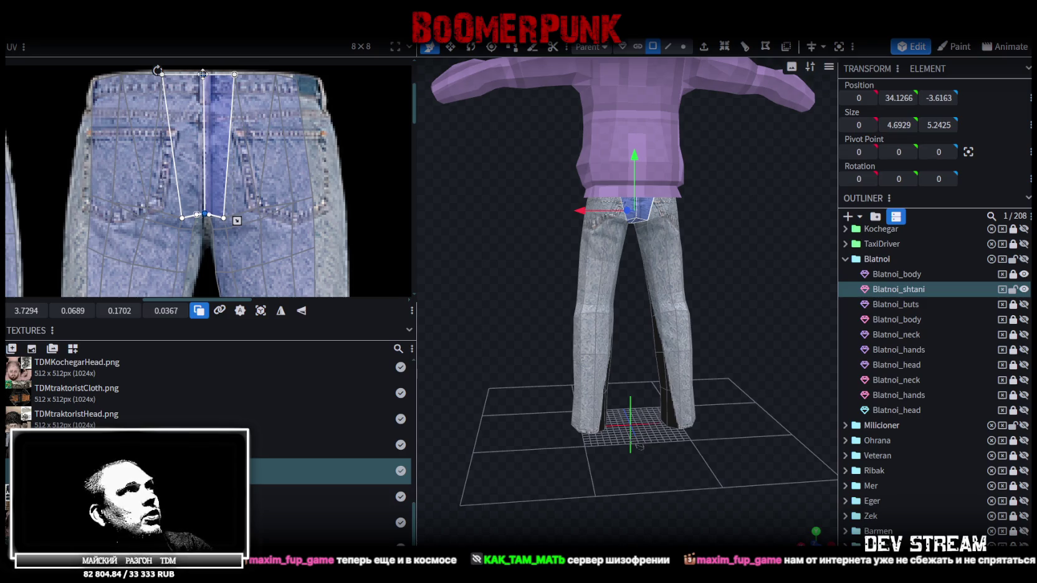
- Shift the right back-leg UV island slightly to the right
scroll(268, 177, "down", 2)
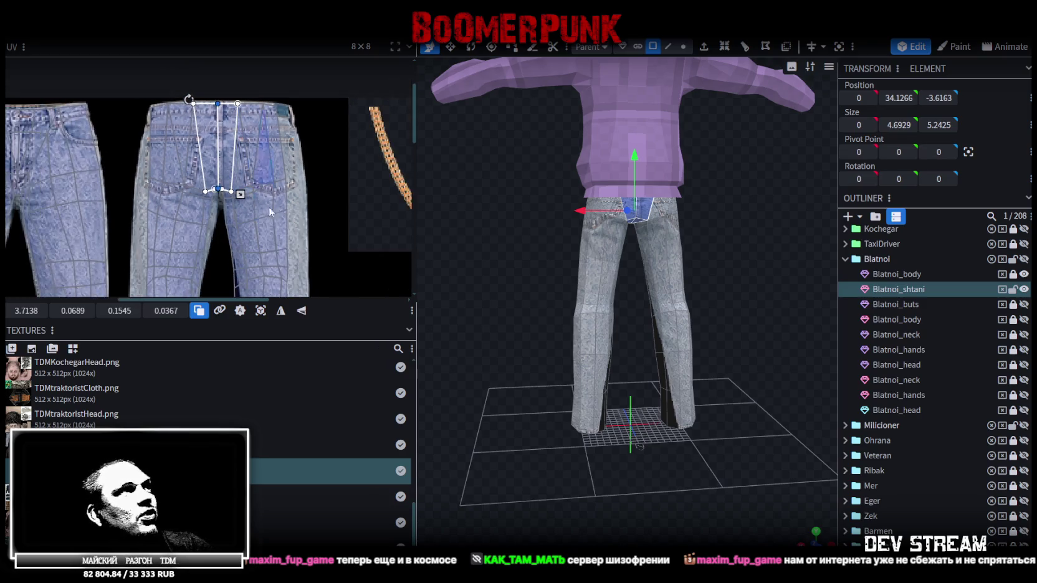
scroll(270, 176, "up", 1)
scroll(280, 187, "down", 2)
scroll(296, 199, "down", 1)
left_click_drag(290, 261, 232, 68)
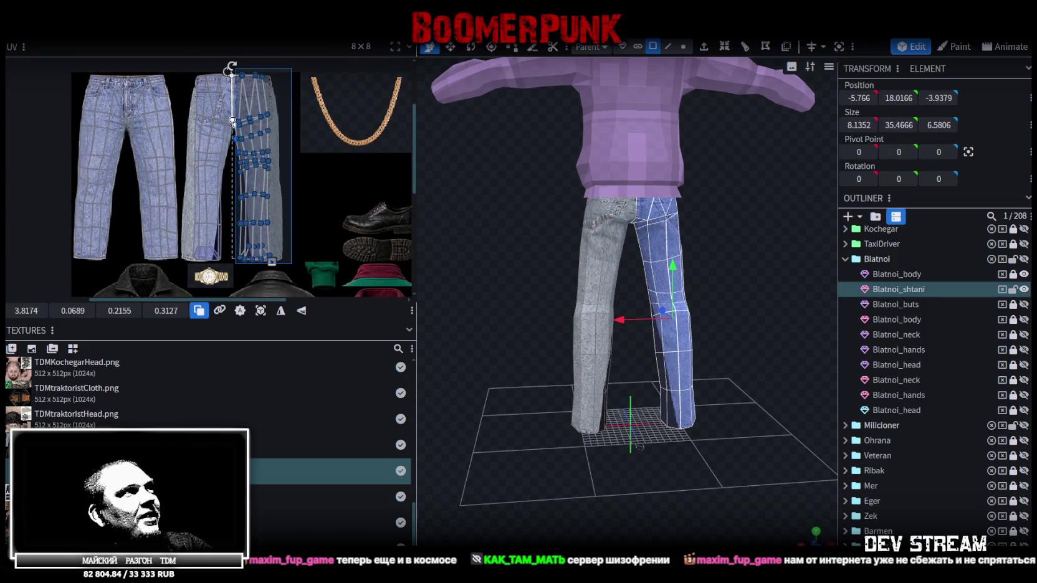
scroll(237, 100, "up", 3)
scroll(262, 144, "up", 2)
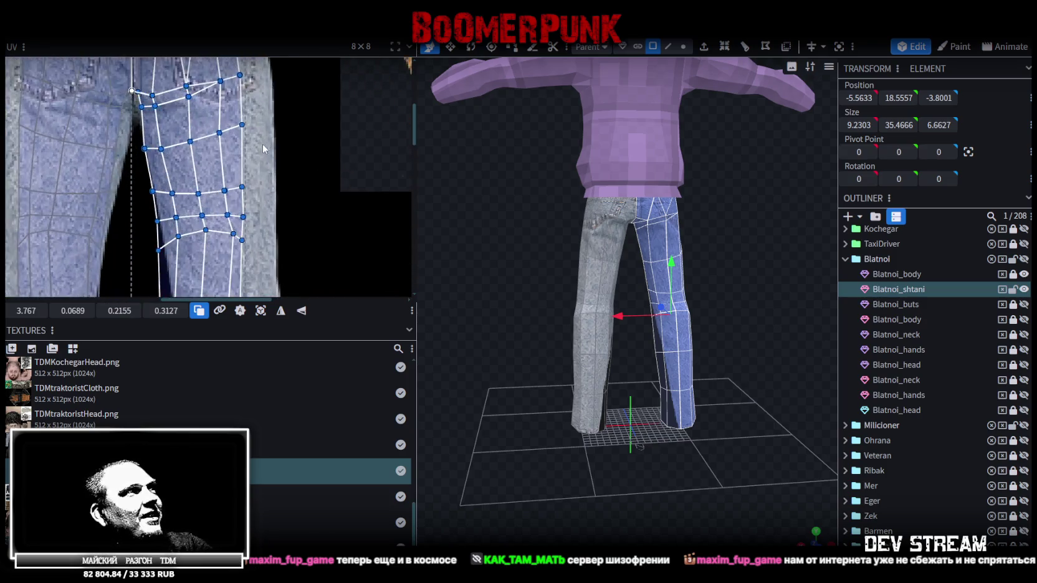
left_click_drag(27, 310, 38, 310)
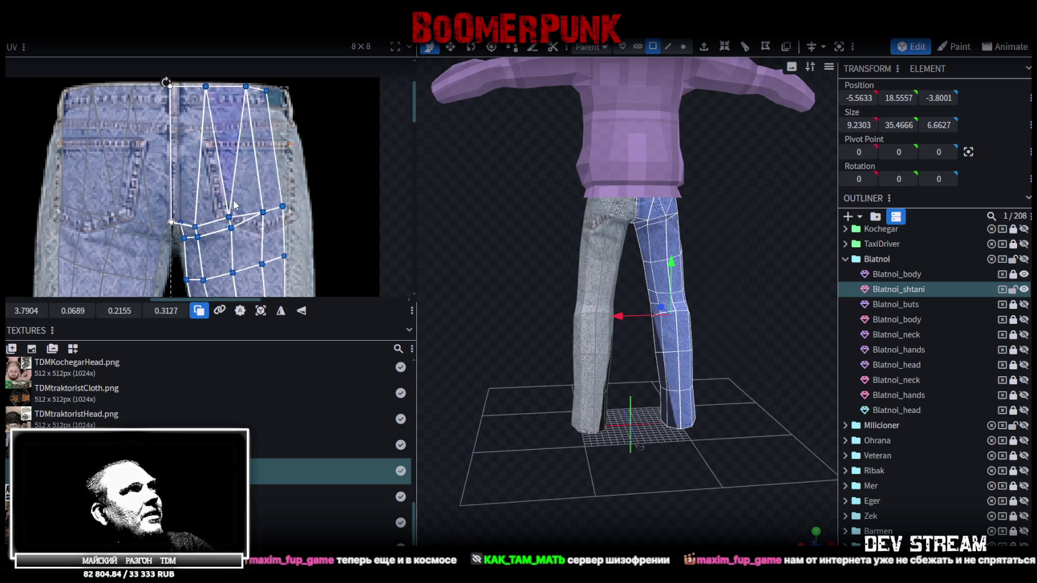
- Shift the centre waist face right and nudge the three centre back waistband faces onto the waistband
scroll(234, 201, "up", 2)
scroll(203, 225, "up", 1)
scroll(214, 253, "up", 1)
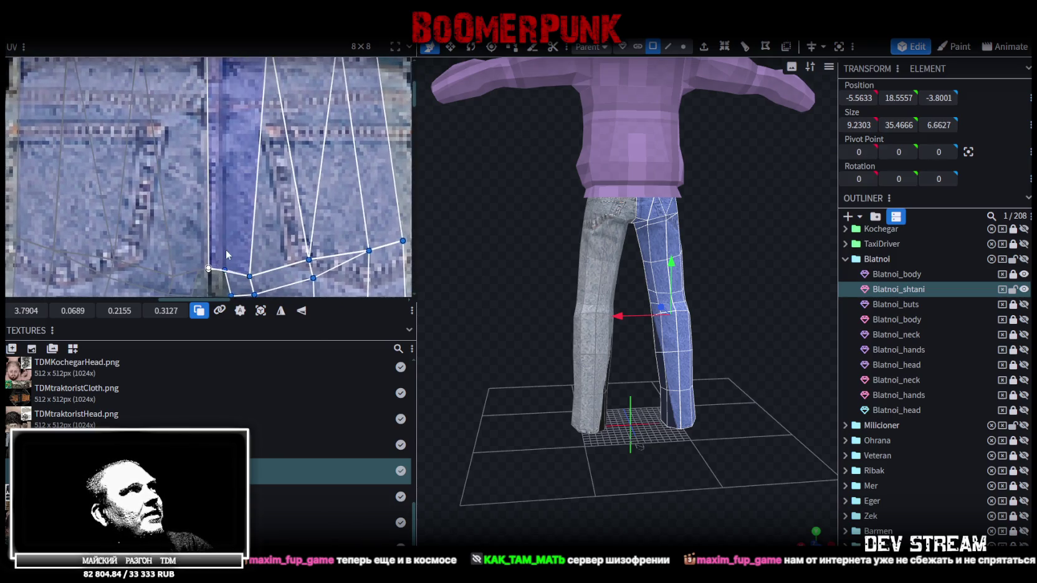
scroll(225, 252, "down", 4)
left_click(202, 182)
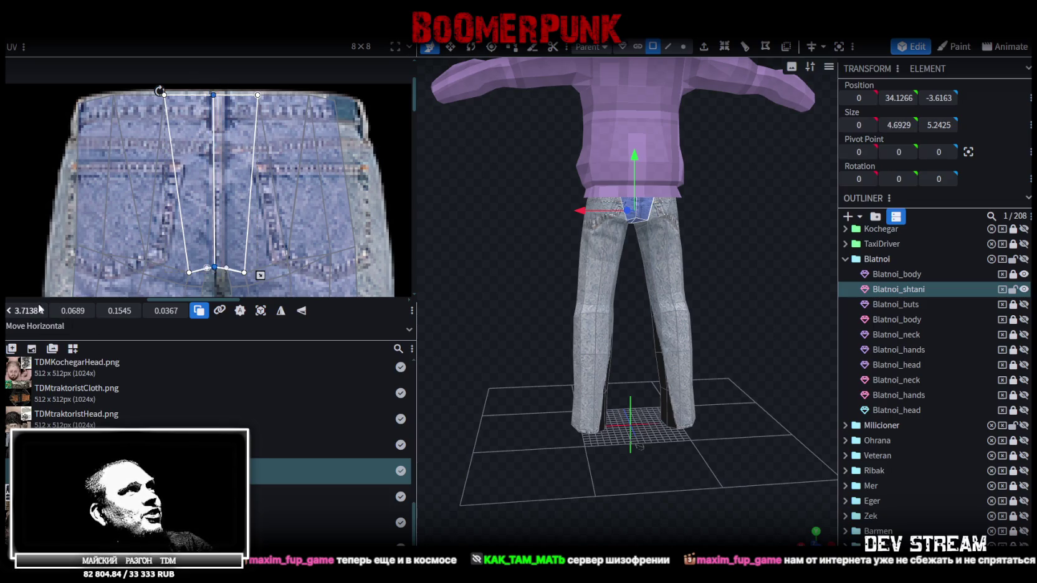
left_click_drag(119, 311, 128, 311)
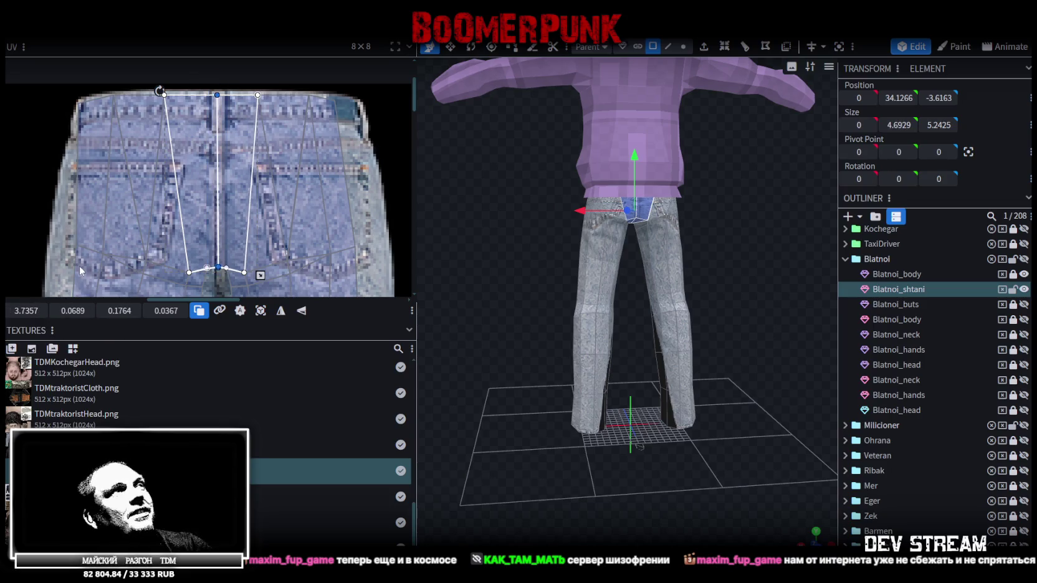
middle_click_drag(142, 91, 108, 136)
left_click_drag(108, 136, 277, 287)
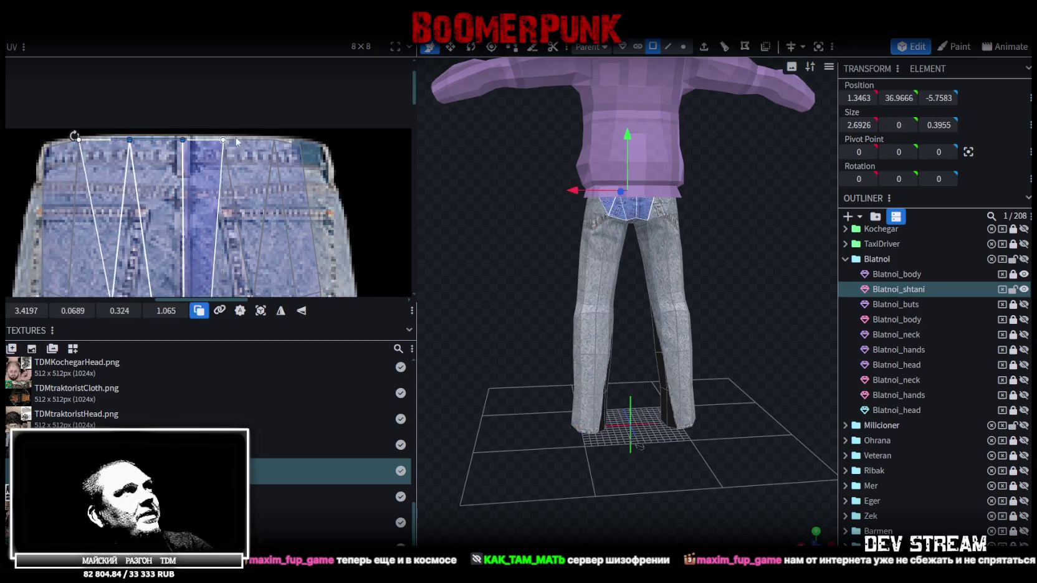
left_click_drag(73, 311, 79, 310)
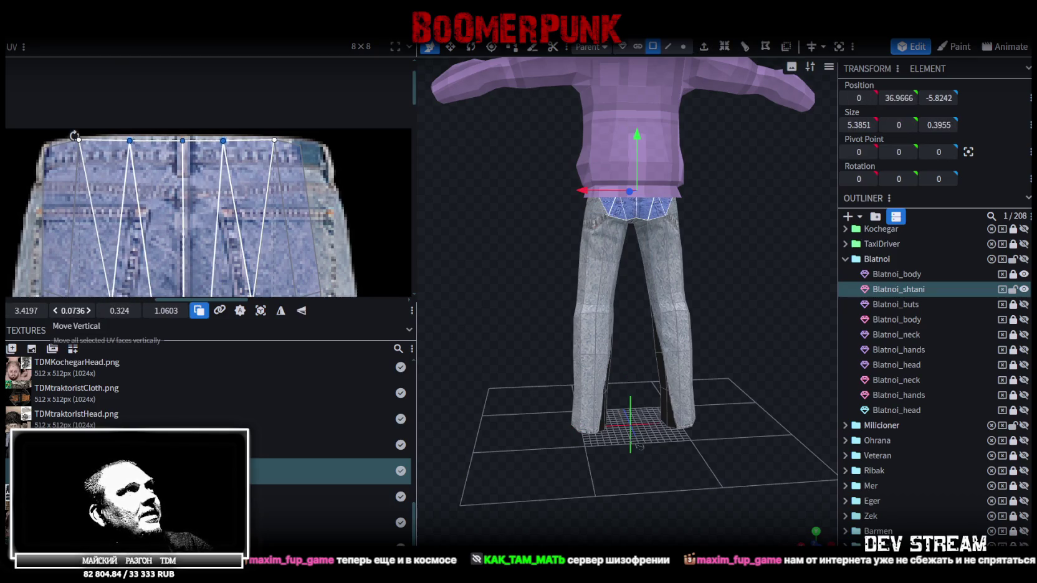
- Deselect the waistband faces and pick the right-hand waistband face instead
scroll(191, 199, "down", 3)
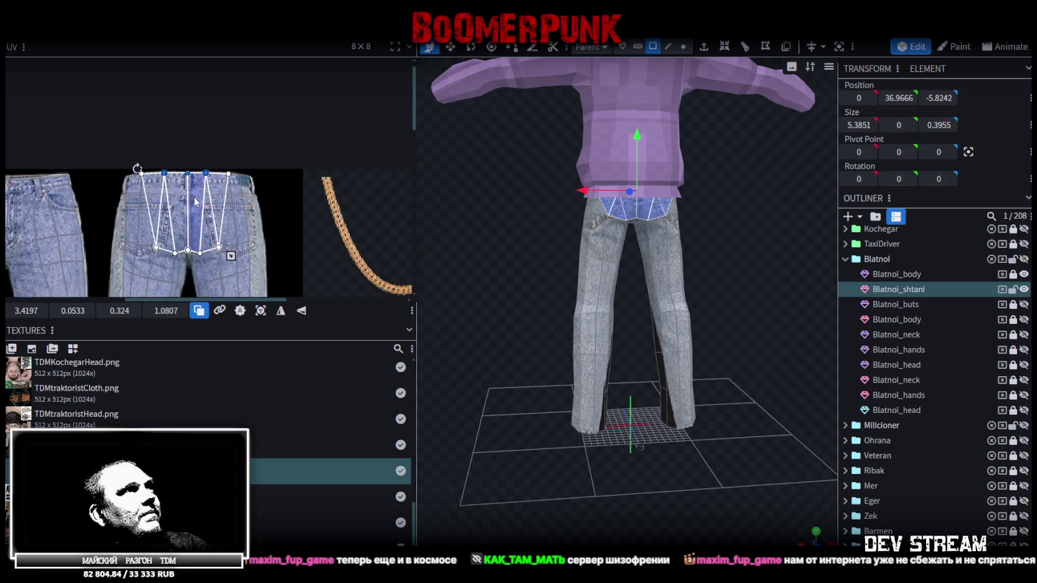
scroll(175, 268, "up", 1)
scroll(175, 259, "up", 2)
scroll(187, 218, "up", 1)
scroll(219, 218, "up", 1)
scroll(244, 237, "up", 2)
scroll(132, 141, "up", 2)
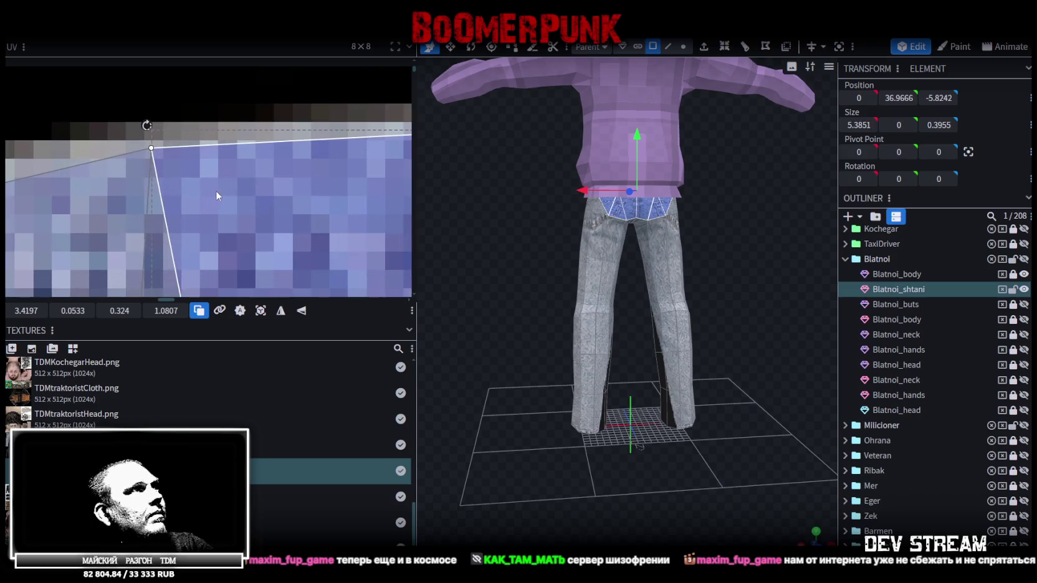
scroll(215, 191, "up", 1)
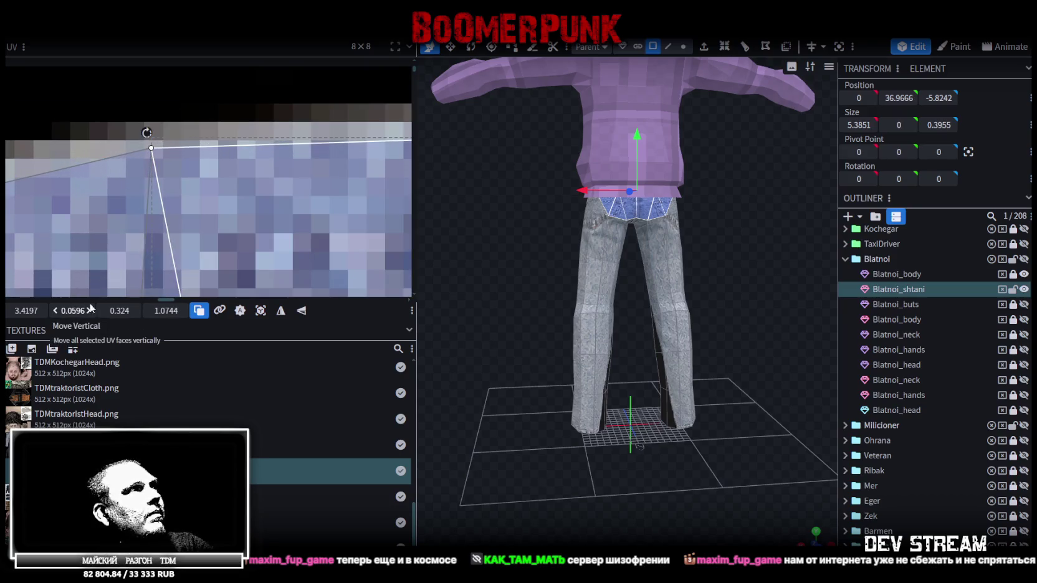
scroll(240, 209, "down", 1)
scroll(239, 209, "down", 2)
scroll(225, 199, "down", 2)
scroll(262, 175, "up", 1)
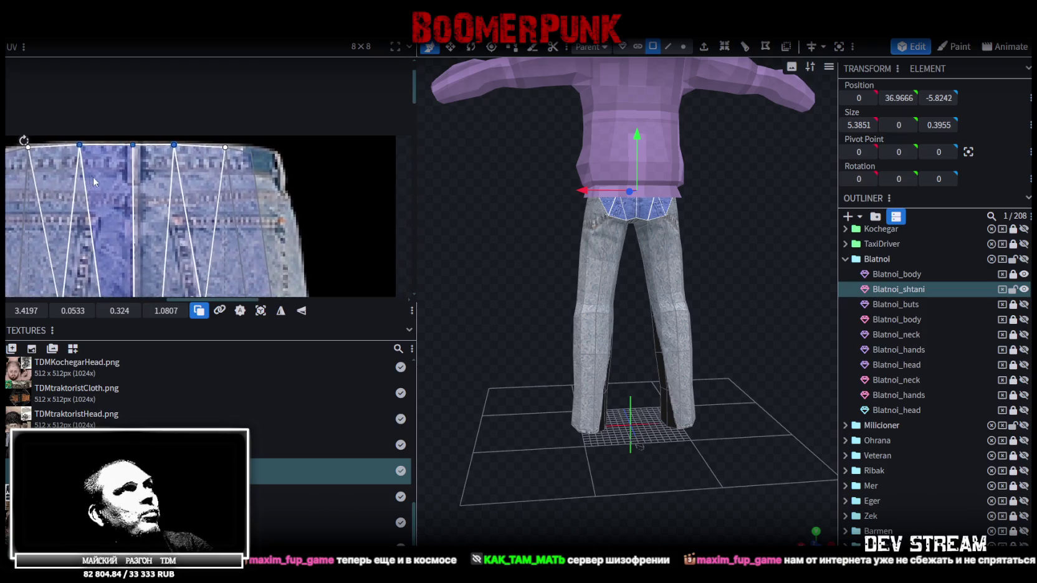
scroll(272, 162, "up", 1)
left_click(234, 142)
left_click(248, 148)
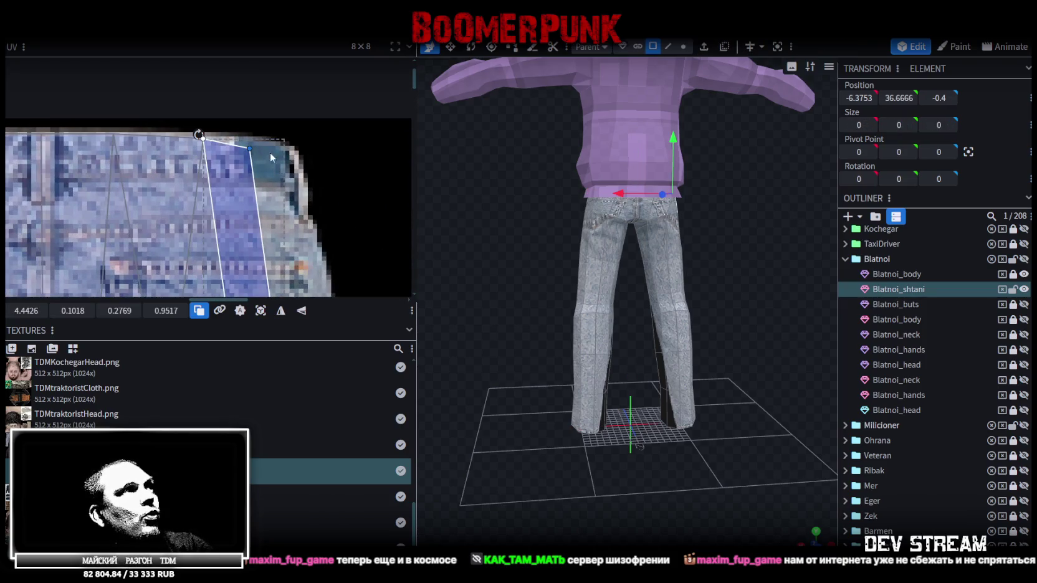
- Stretch the right waistband face's corner out to the jeans' waistband edge
left_click_drag(270, 153, 294, 155)
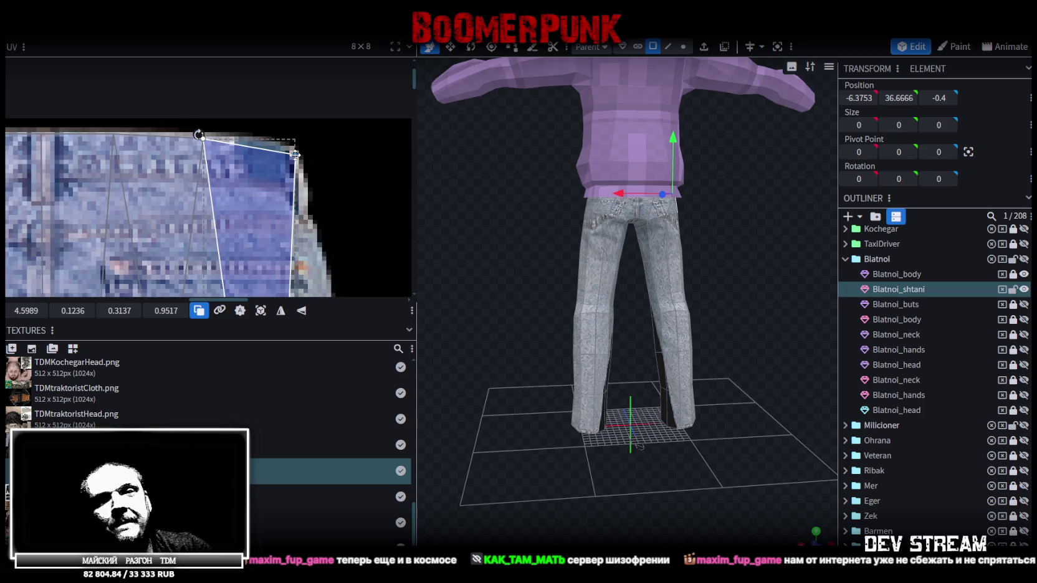
scroll(295, 155, "down", 1)
scroll(280, 159, "down", 2)
scroll(237, 164, "down", 1)
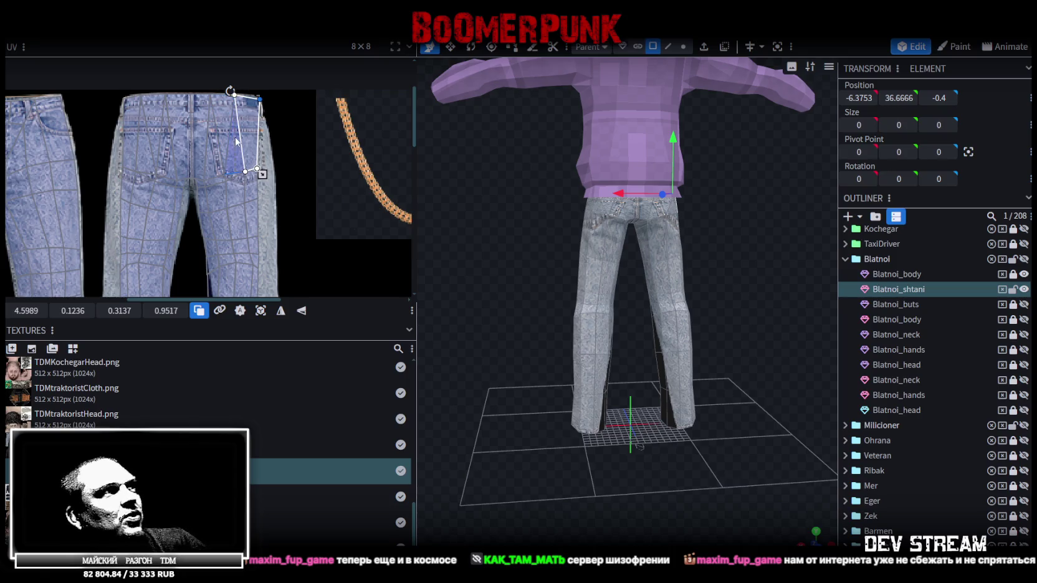
scroll(271, 151, "up", 5)
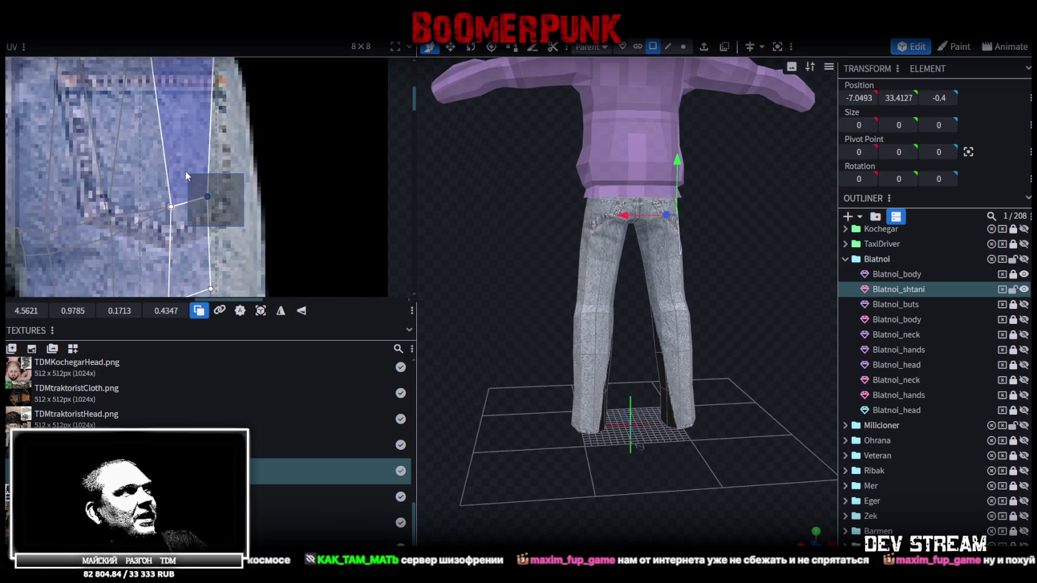
- Pull the back pocket faces' corners right across the texture's pocket
mouse_move(208, 196)
left_mouse_down()
mouse_move(239, 197)
mouse_move(222, 197)
left_mouse_up()
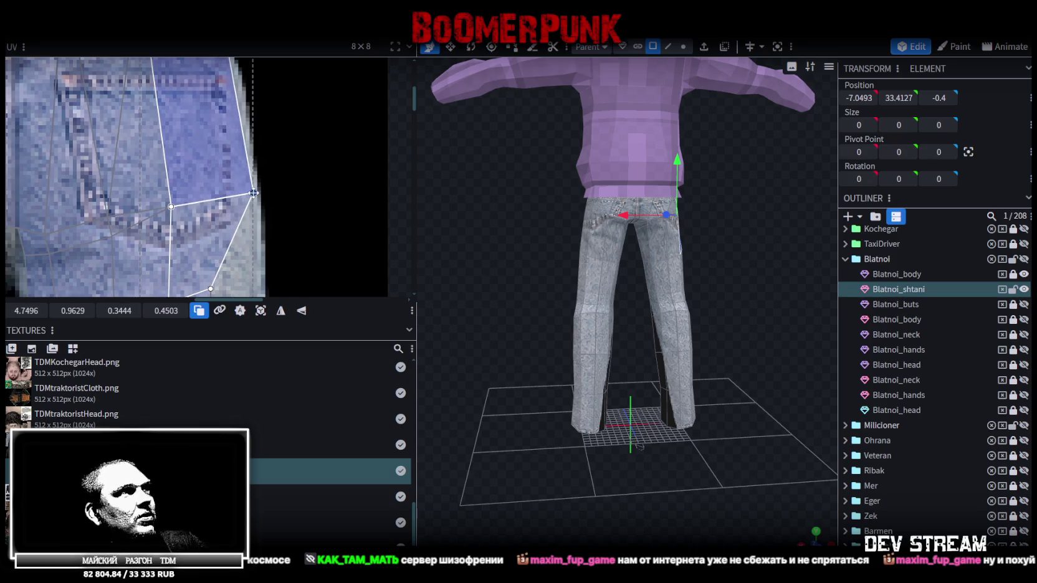
left_click(157, 182)
middle_click_drag(217, 167, 191, 195)
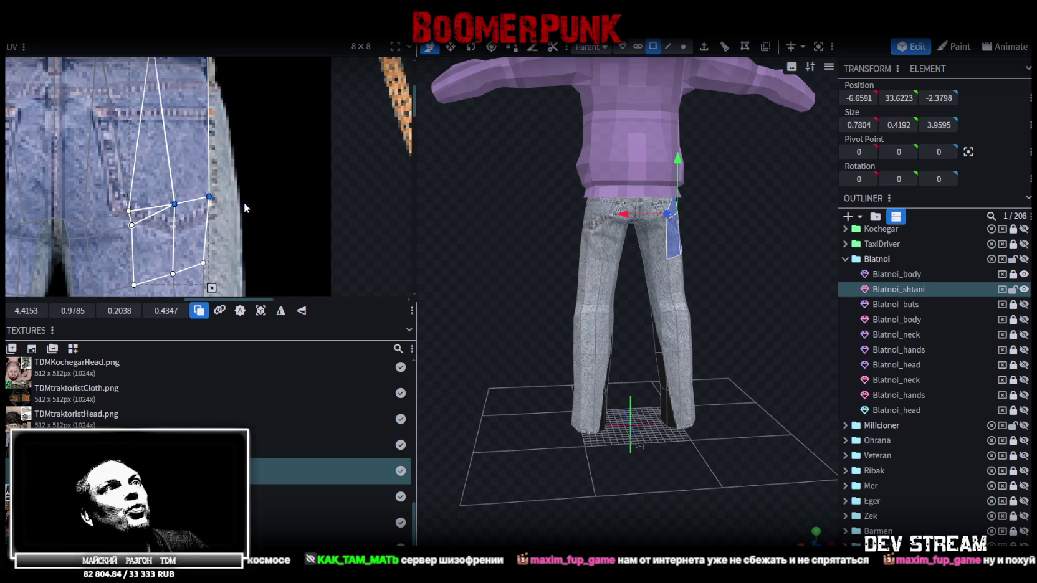
scroll(248, 208, "up", 2)
mouse_move(204, 194)
left_mouse_down()
mouse_move(261, 184)
mouse_move(227, 191)
left_mouse_up()
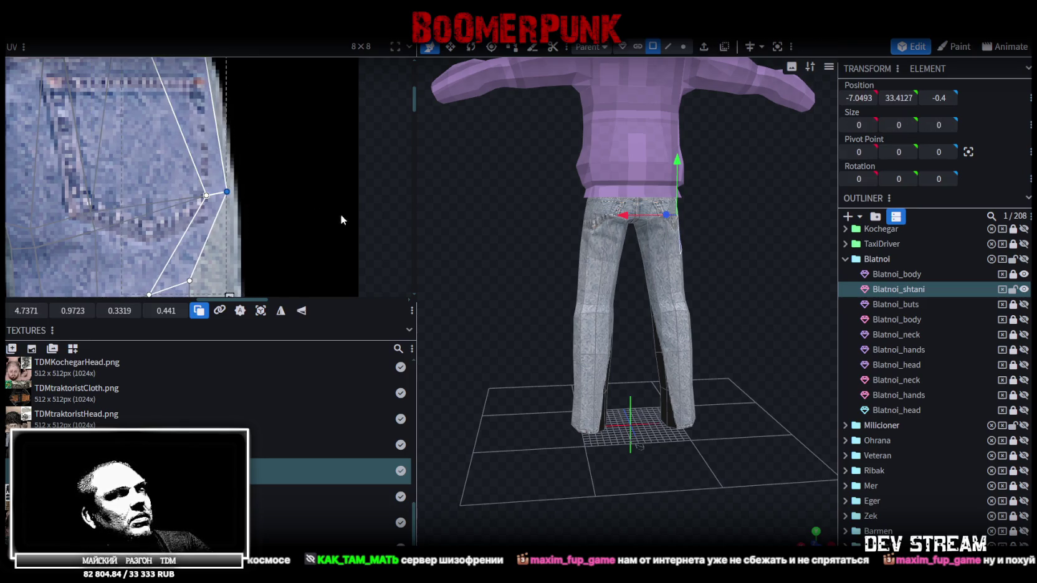
- Pull the back thigh face below the pocket right and down onto the jeans leg
left_click_drag(740, 257, 609, 260)
scroll(609, 263, "up", 3)
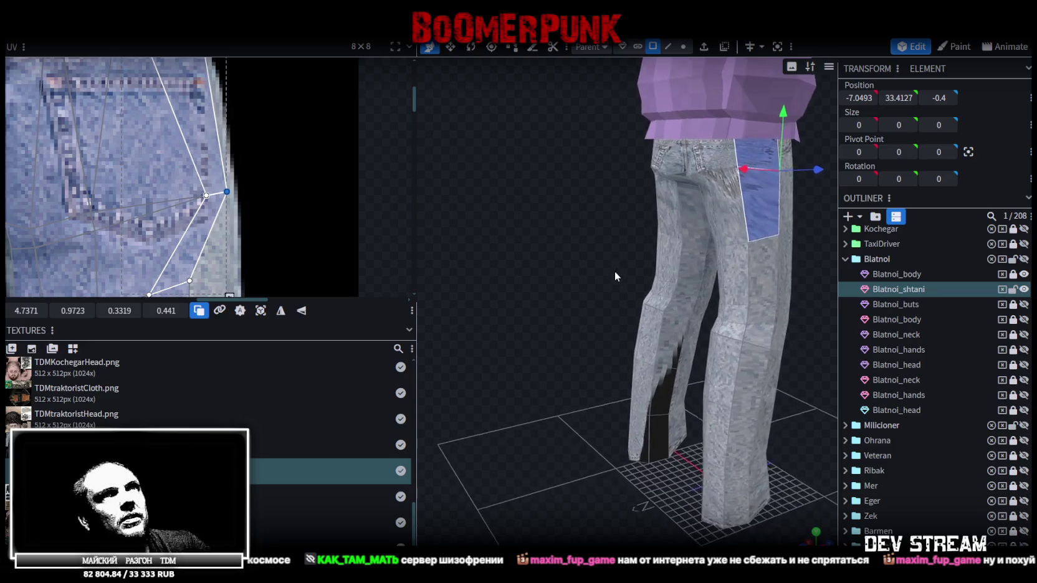
scroll(385, 187, "down", 3)
scroll(239, 148, "down", 2)
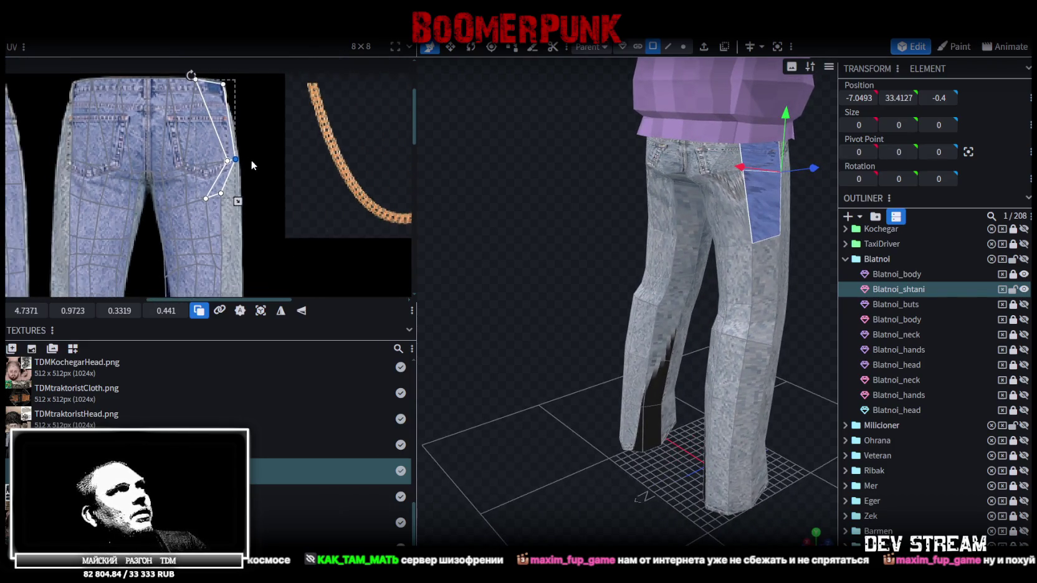
middle_click_drag(251, 160, 234, 130)
scroll(281, 187, "up", 3)
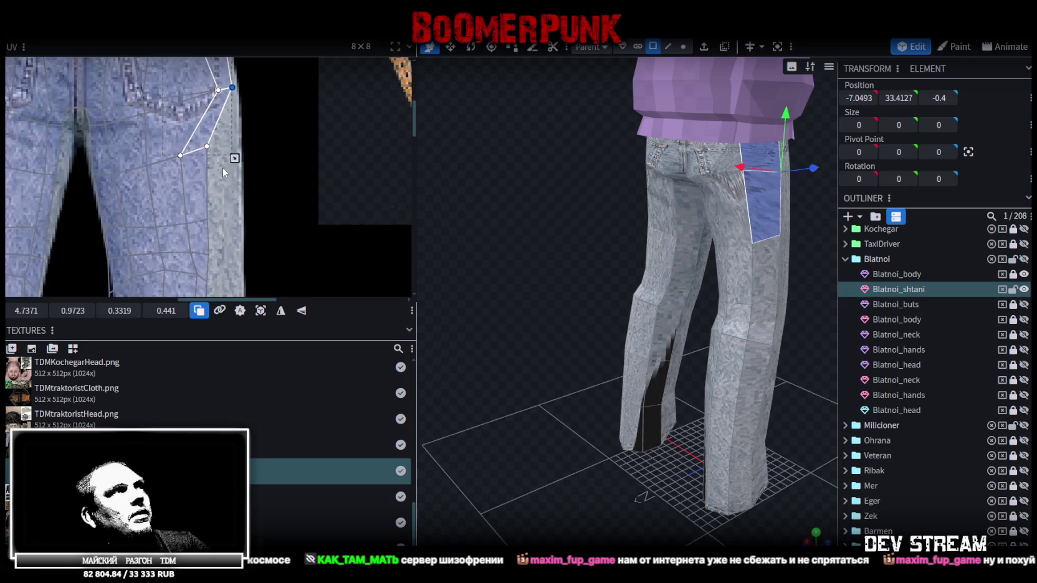
scroll(223, 167, "up", 1)
left_click(144, 120)
left_click_drag(202, 140, 244, 147)
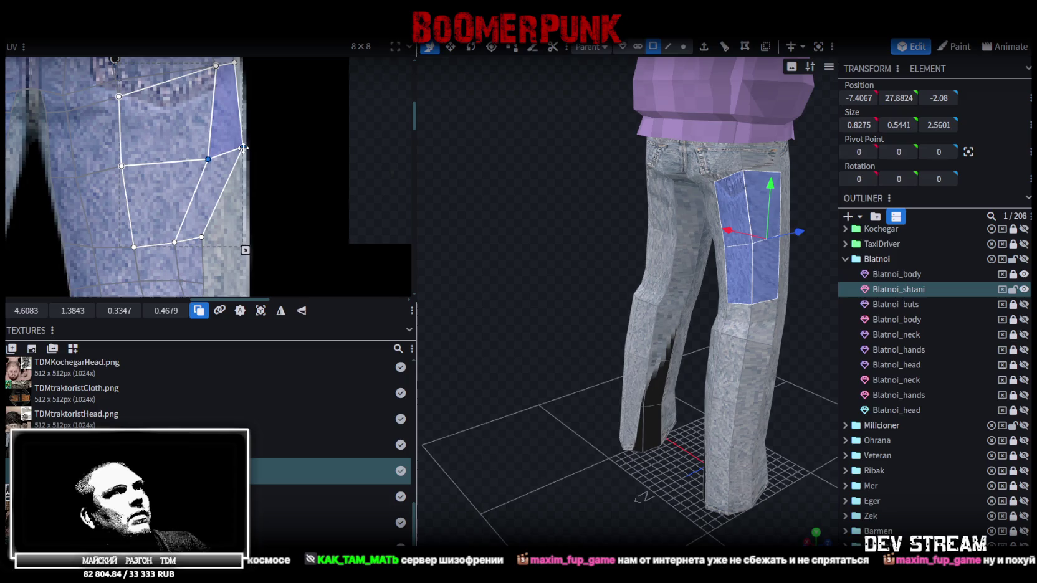
left_click_drag(548, 287, 618, 295)
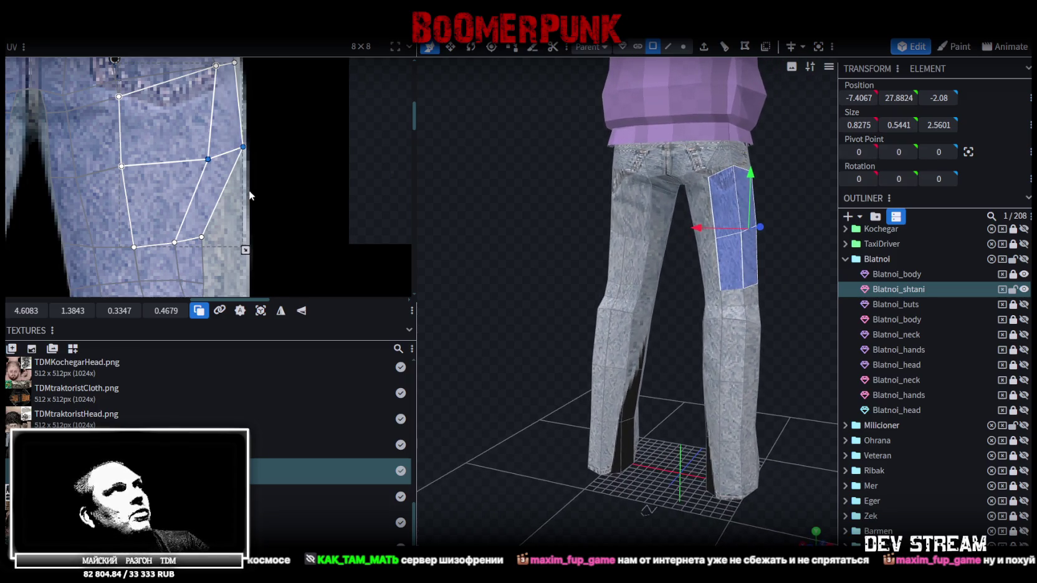
scroll(251, 191, "up", 2)
scroll(194, 204, "up", 1)
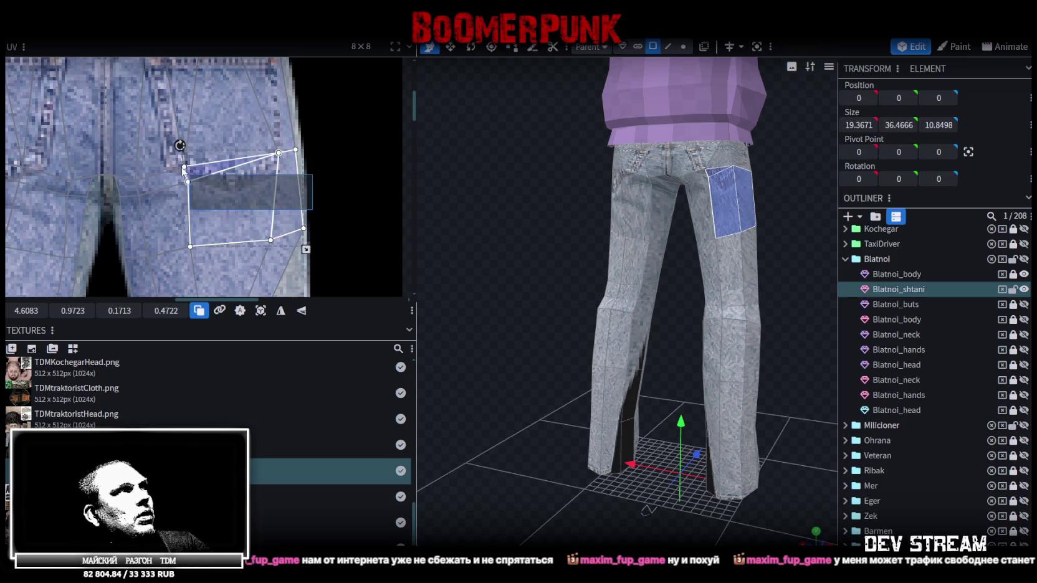
- Widen the pocket's outer corner and the thigh faces' corners rightward to fit the jeans leg
left_click(187, 182)
left_click_drag(184, 165, 232, 164)
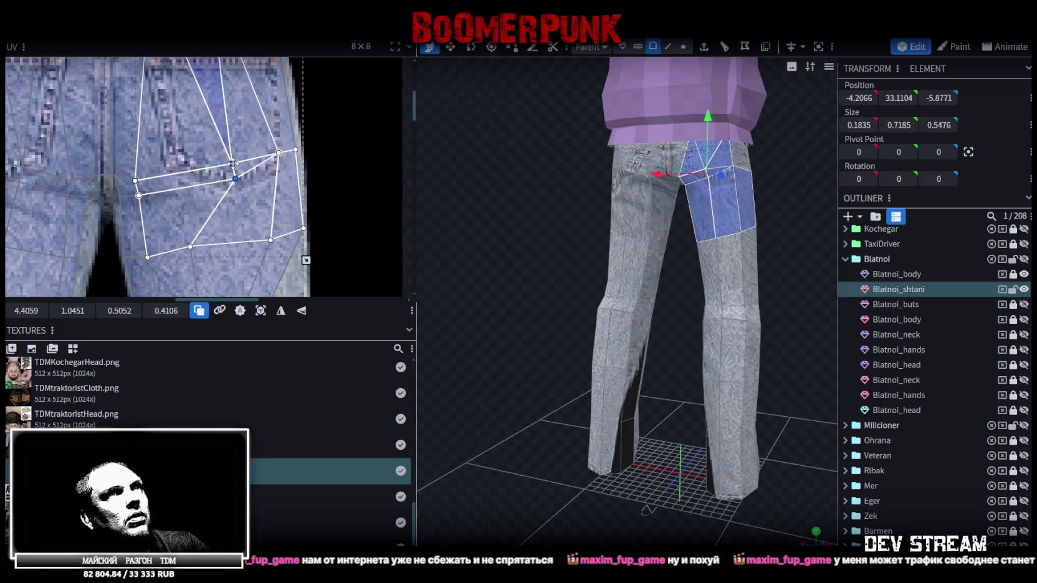
scroll(188, 139, "down", 3)
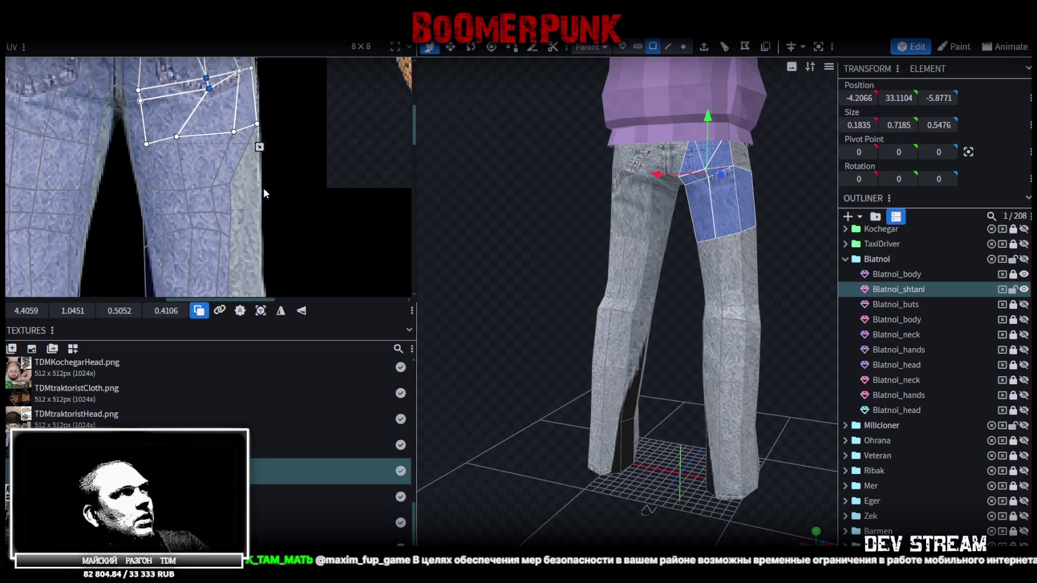
left_click(240, 172)
left_click(178, 115, "shift")
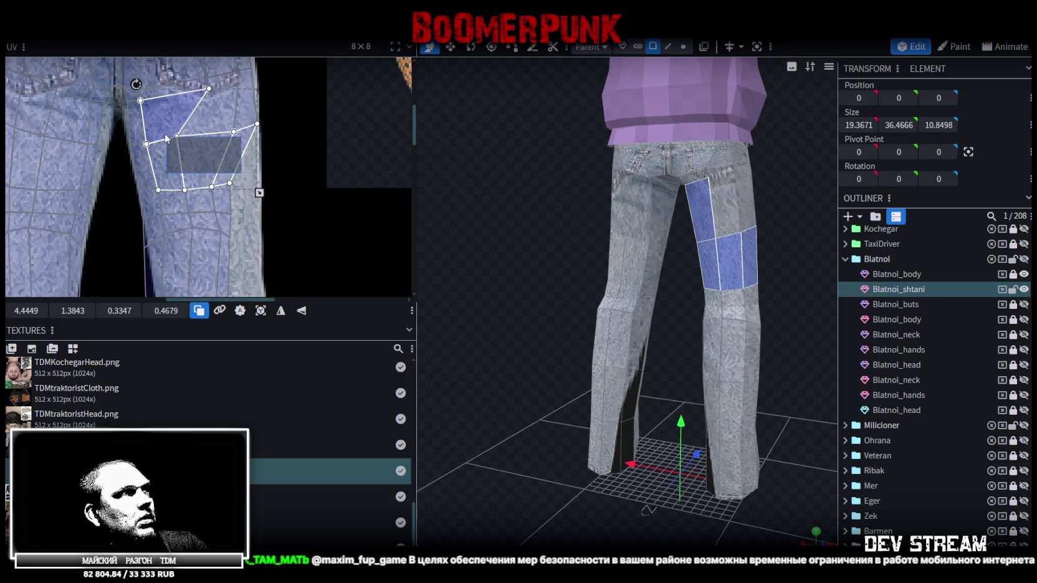
left_click(209, 103, "shift")
left_click_drag(177, 135, 207, 133)
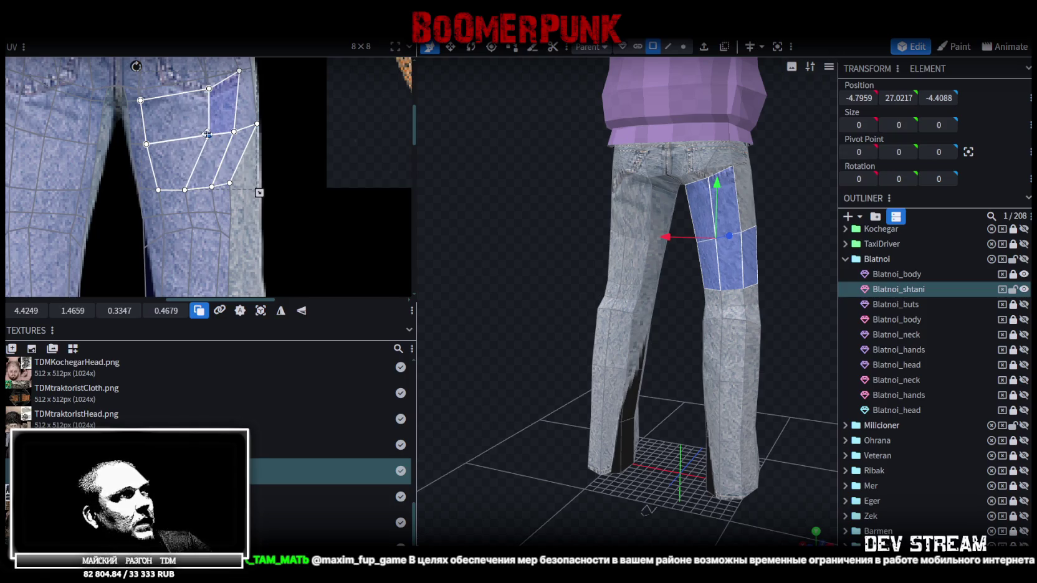
- Shift the lower-leg face vertices right, then check the leg from the side and rear
scroll(207, 147, "up", 3)
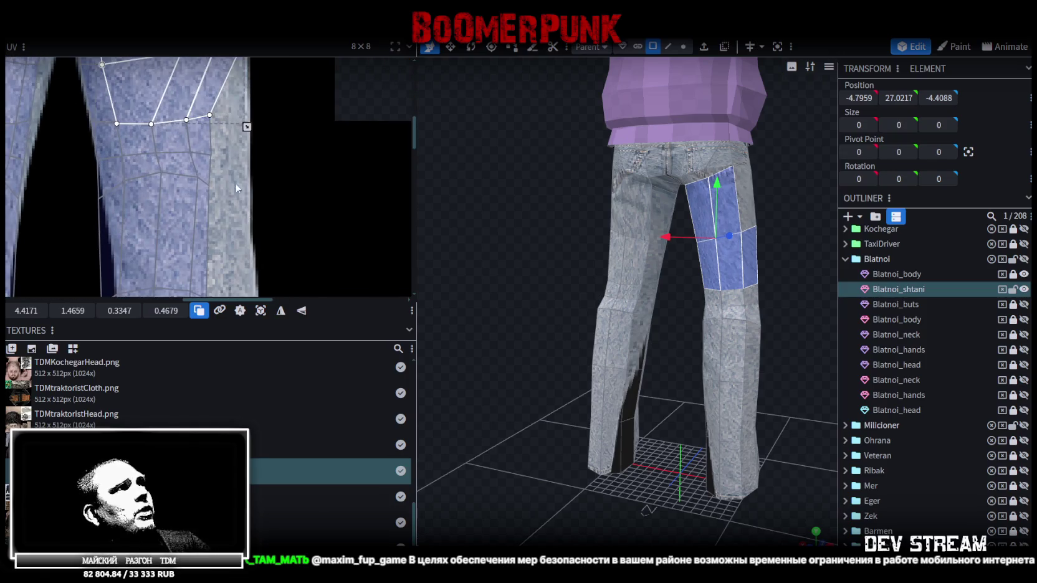
left_click_drag(249, 212, 153, 108)
left_click_drag(223, 118, 250, 123)
scroll(267, 182, "down", 2)
middle_click_drag(268, 183, 279, 227)
mouse_move(474, 293)
left_mouse_down()
mouse_move(517, 305)
mouse_move(640, 304)
mouse_move(585, 293)
left_mouse_up()
middle_click_drag(193, 224, 155, 162)
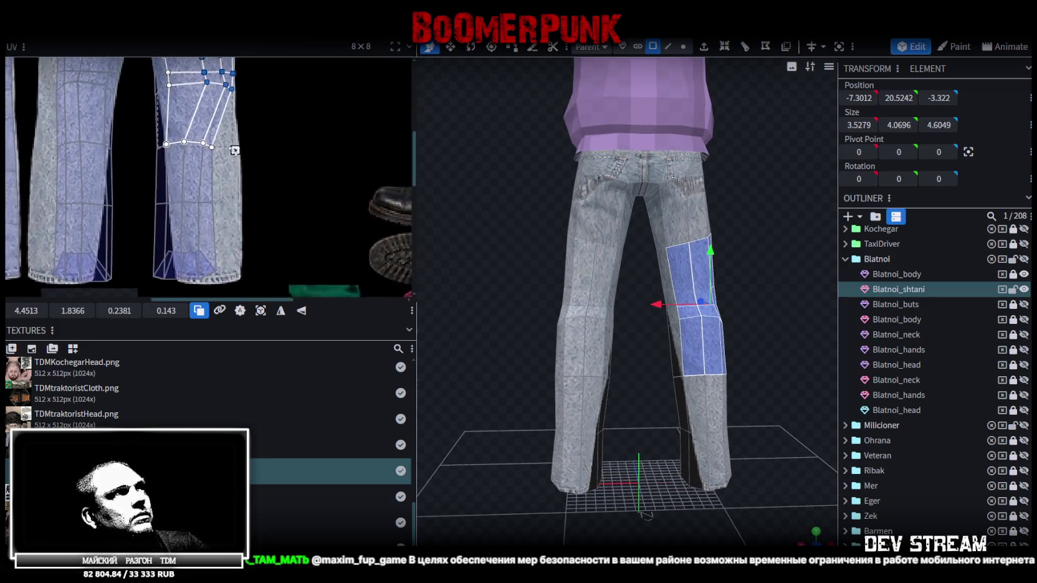
scroll(133, 126, "up", 3)
scroll(133, 229, "up", 2)
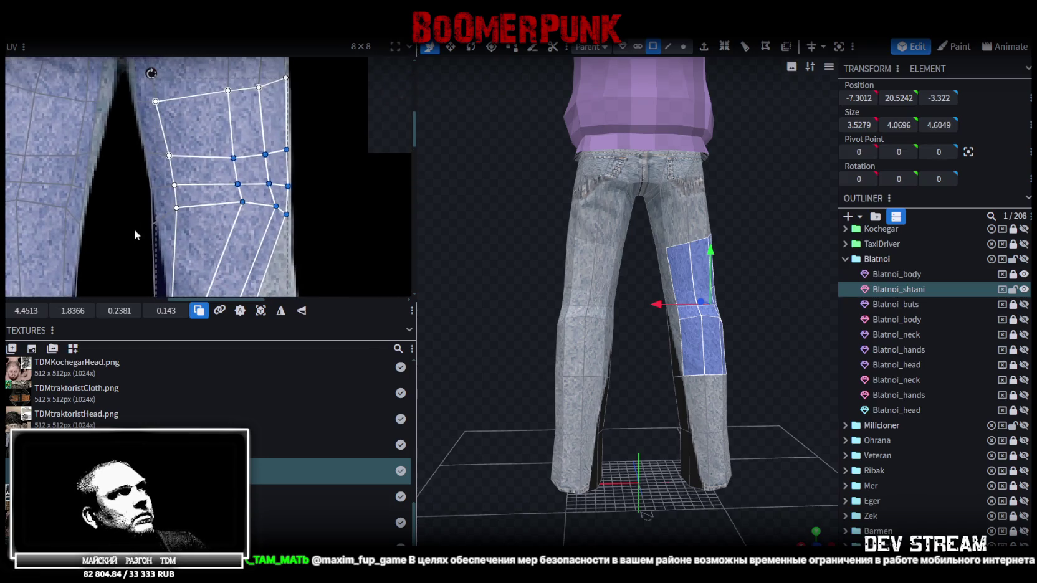
- Select the outer columns of shin faces for adjustment
left_click(152, 223)
left_click_drag(243, 93, 140, 293)
left_click_drag(100, 144, 210, 150, "shift")
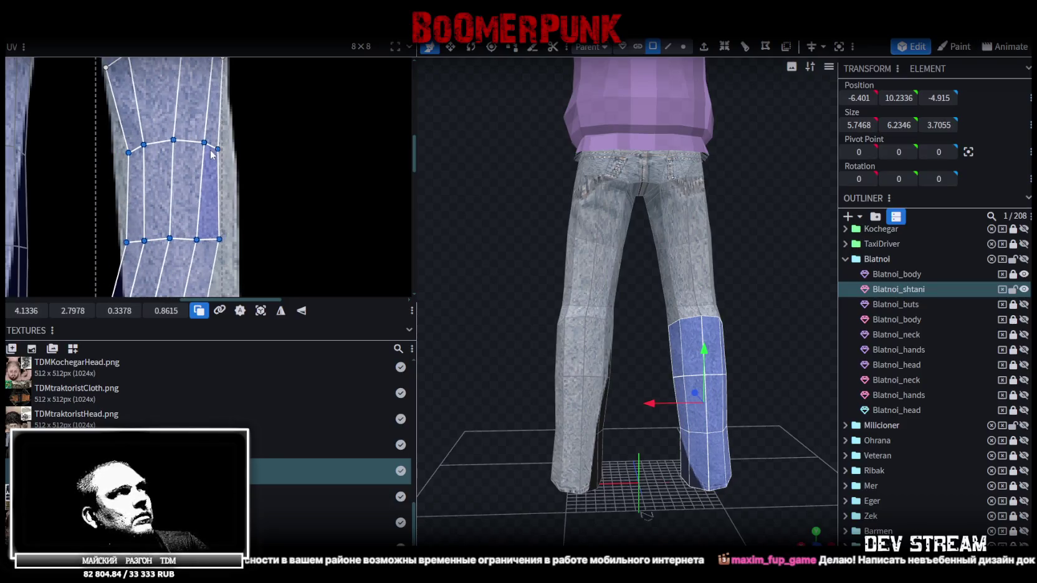
mouse_move(233, 268)
left_mouse_down()
mouse_move(158, 124)
mouse_move(225, 148)
left_mouse_up()
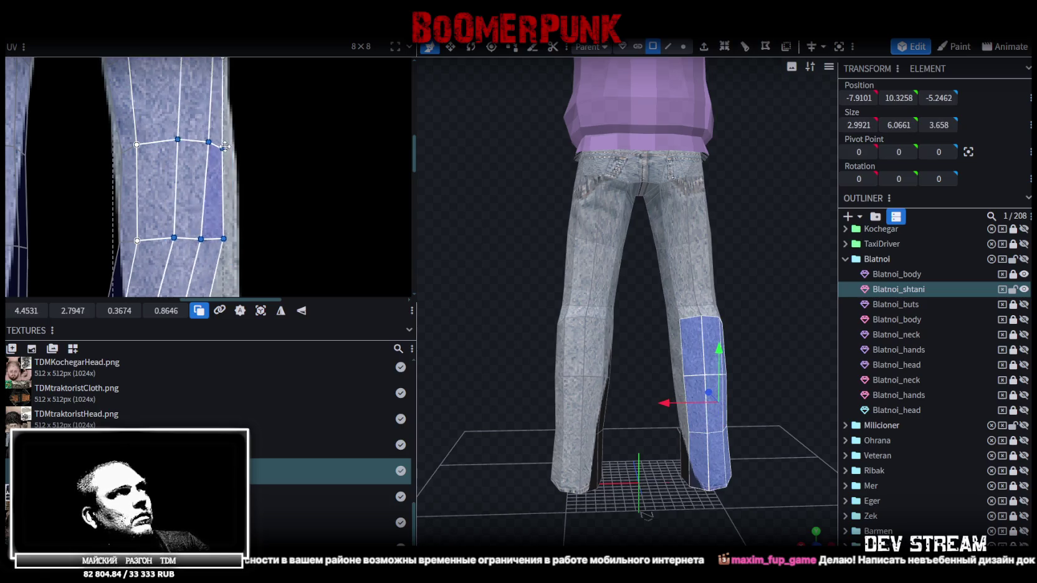
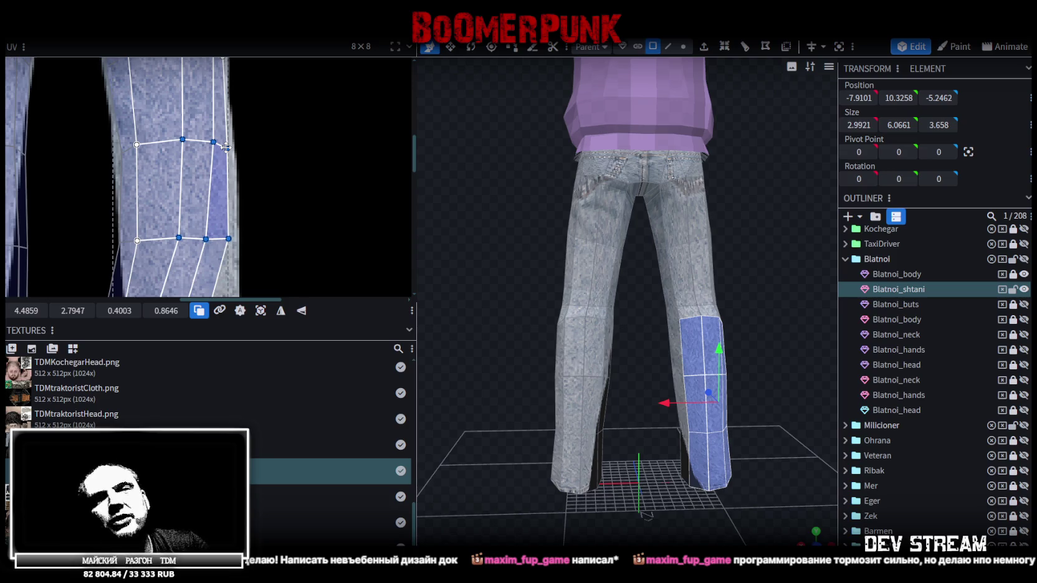
- Select the lower leg's UV vertices and nudge them slightly right
scroll(222, 162, "down", 1)
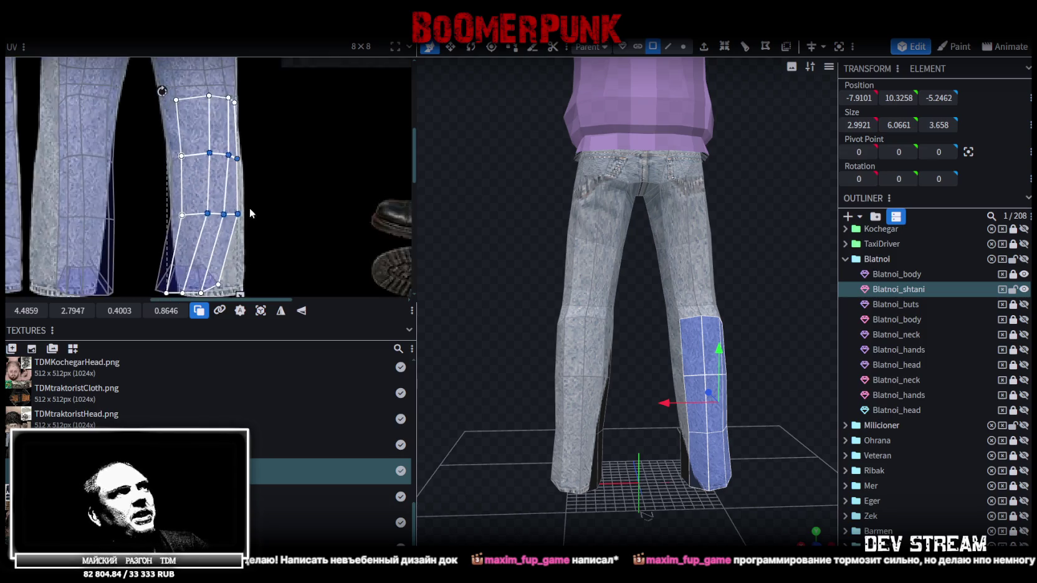
scroll(215, 187, "down", 1)
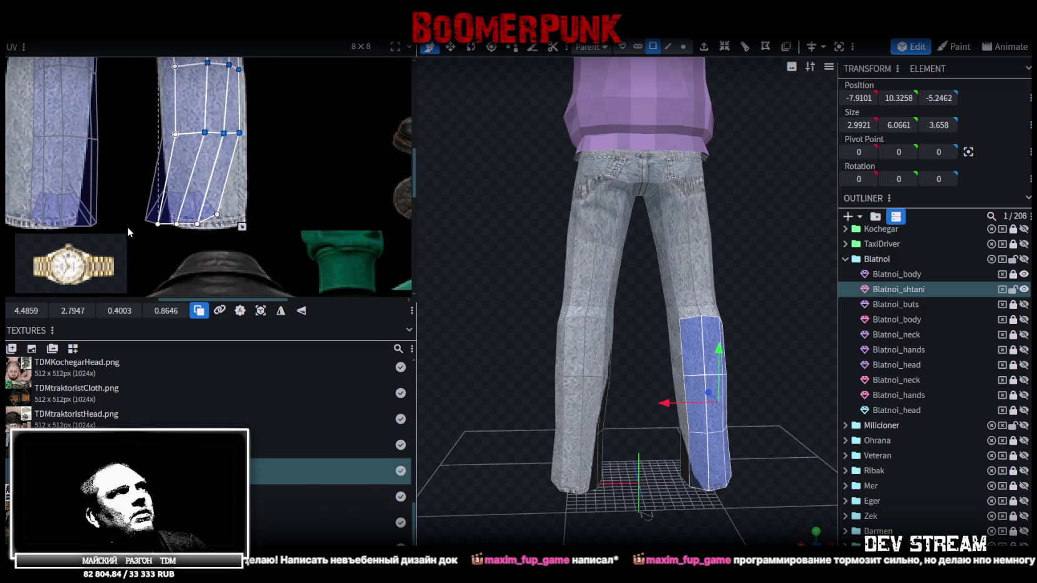
left_click_drag(130, 229, 262, 107)
scroll(248, 92, "up", 1)
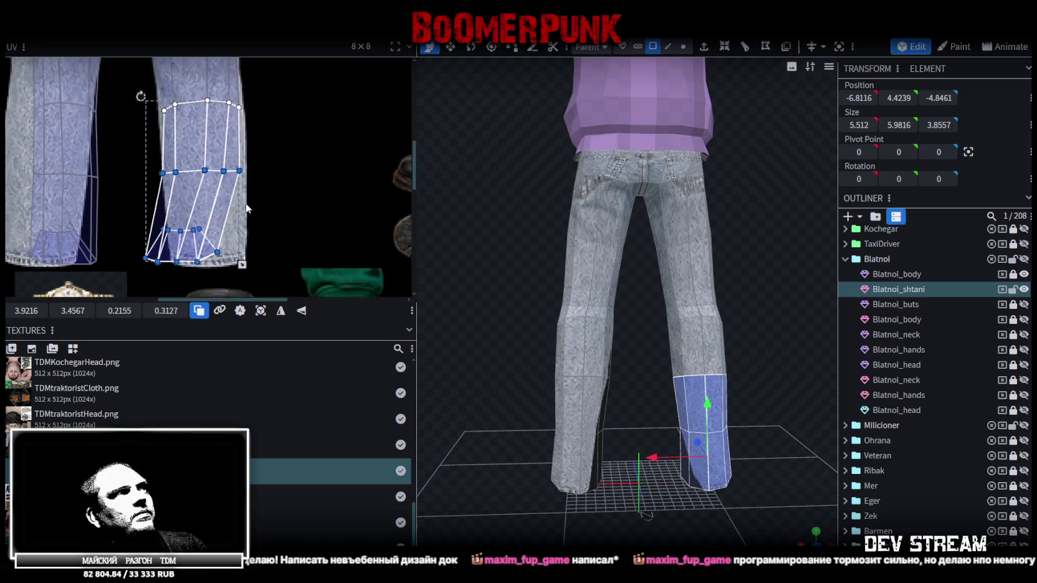
scroll(248, 93, "up", 1)
left_click_drag(230, 177, 240, 178)
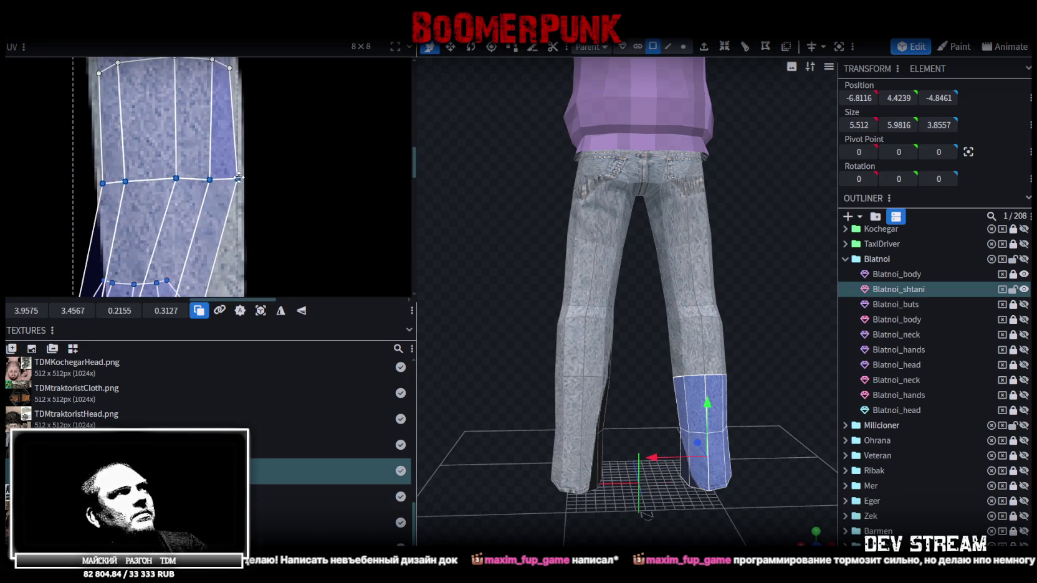
- Shift the lower leg island's bottom two vertex rows right to square it
scroll(255, 164, "down", 2)
left_click_drag(252, 190, 134, 240)
scroll(213, 221, "up", 2)
left_click_drag(201, 225, 242, 229)
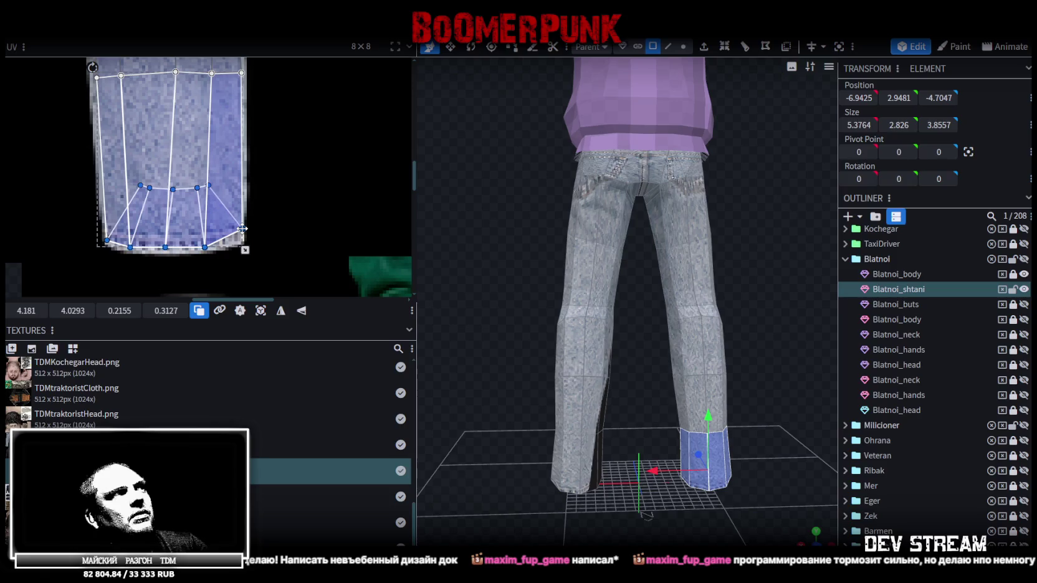
- Scroll the UV editor up to the hip area and select a back-pocket face
scroll(262, 228, "up", 1)
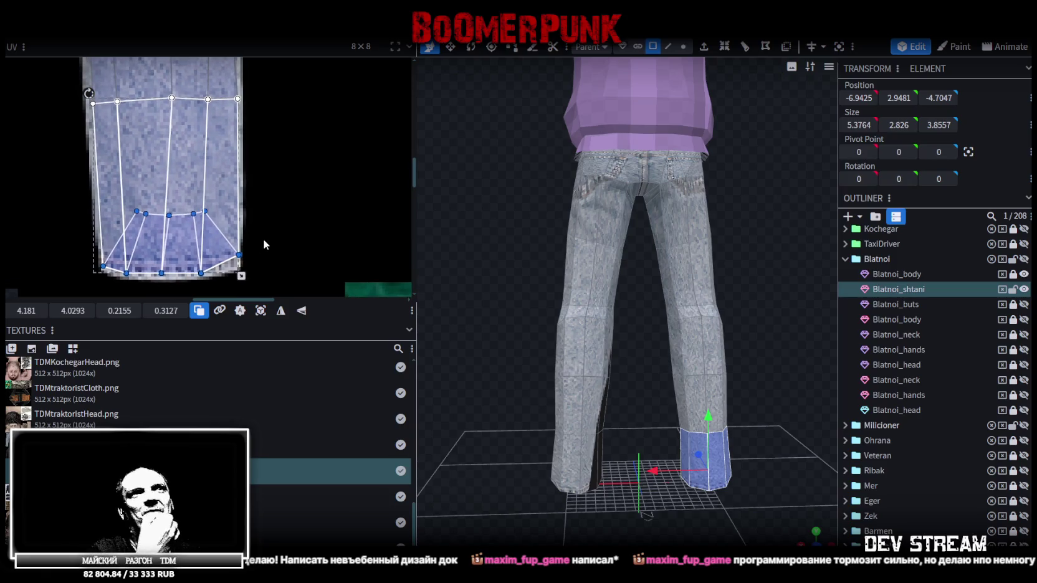
scroll(230, 158, "down", 3)
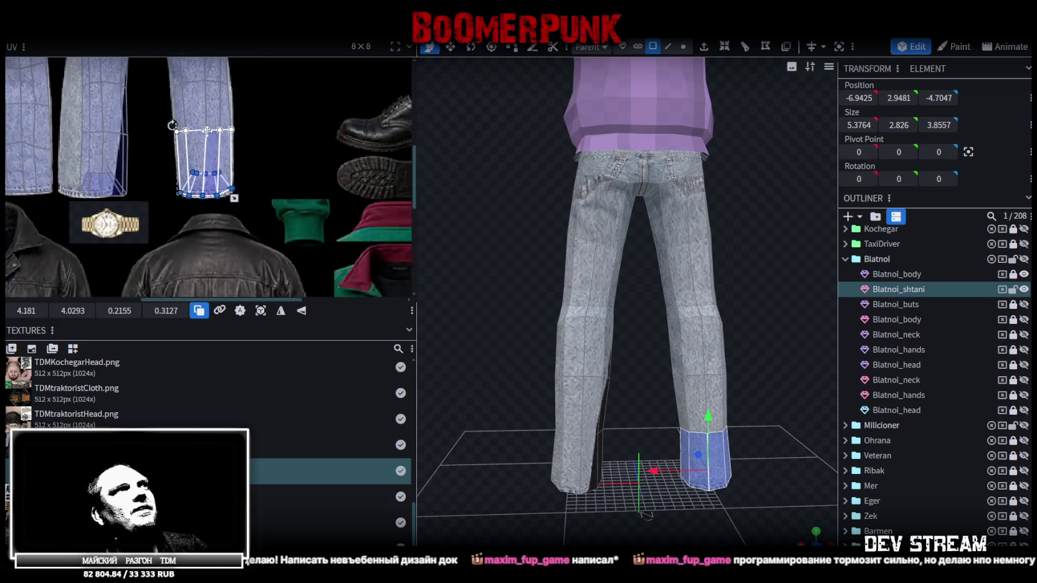
scroll(259, 257, "up", 3)
scroll(217, 201, "up", 2)
scroll(157, 164, "up", 1)
scroll(166, 162, "up", 2)
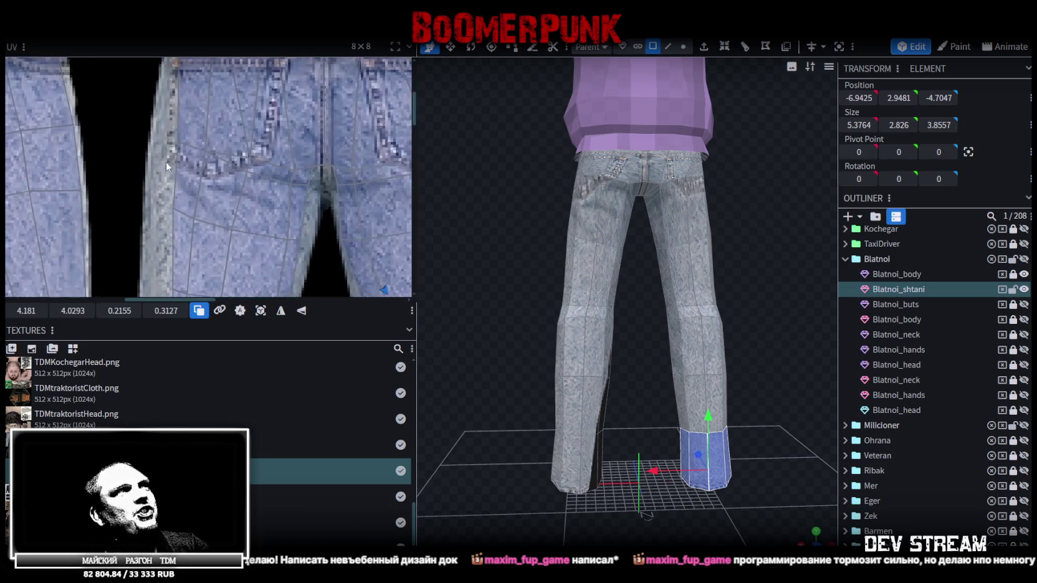
scroll(155, 124, "up", 1)
left_click(243, 199)
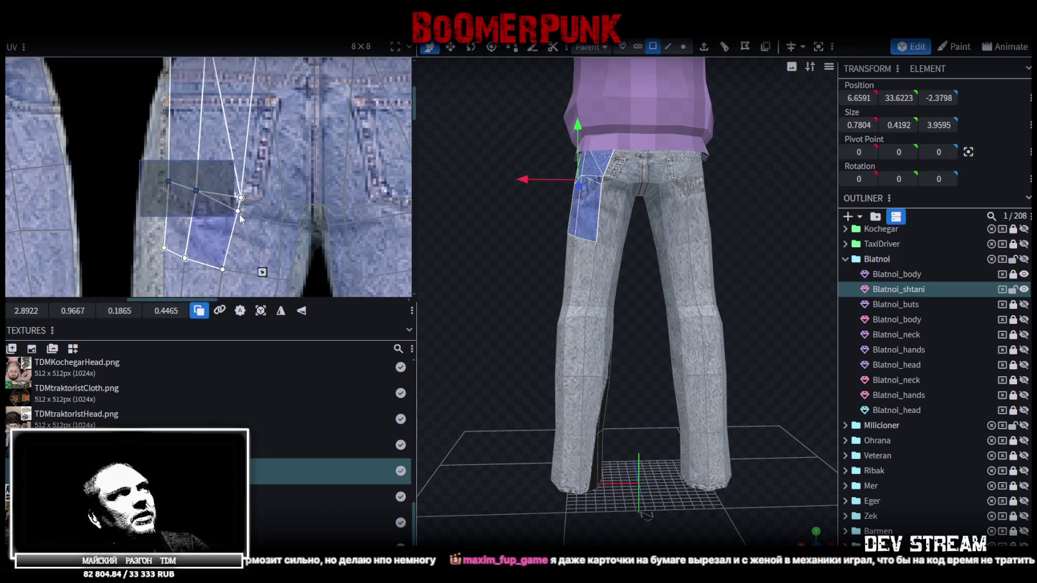
- Move the back-pocket face UVs left, then nudge a smaller pocket face and triangle into place
left_click_drag(243, 199, 215, 193)
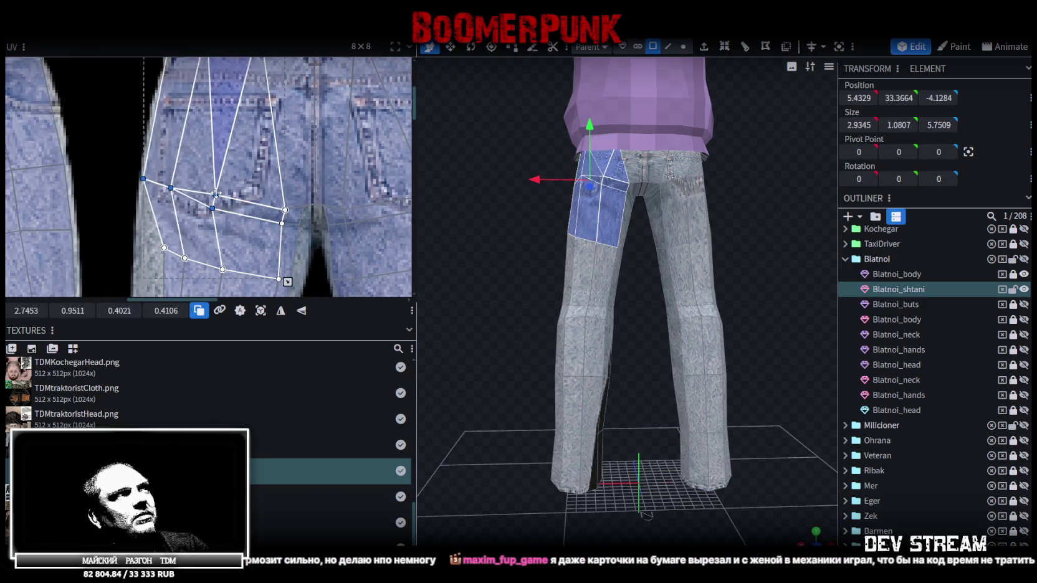
left_click(177, 184)
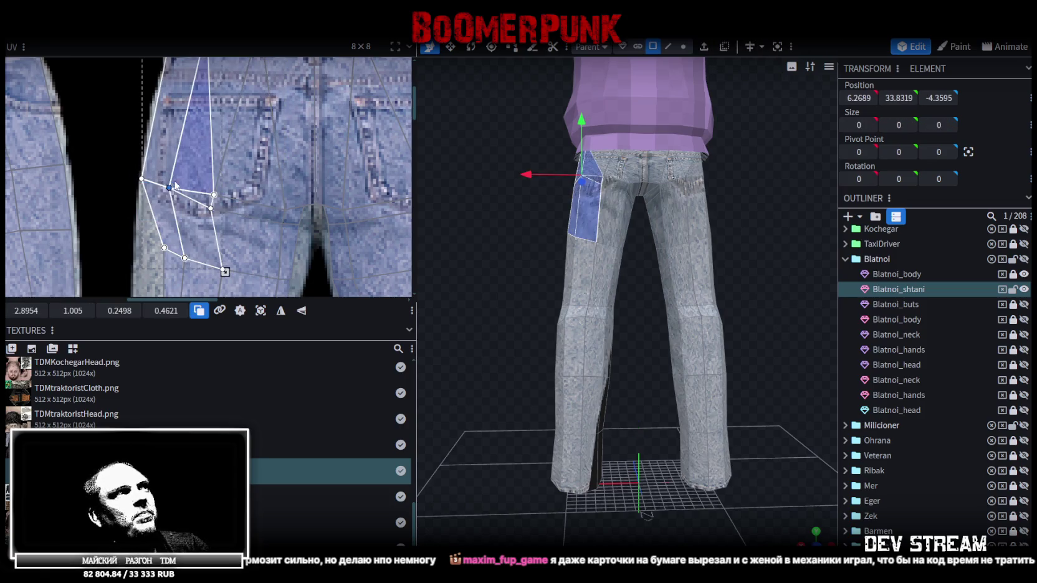
left_click_drag(169, 187, 172, 186)
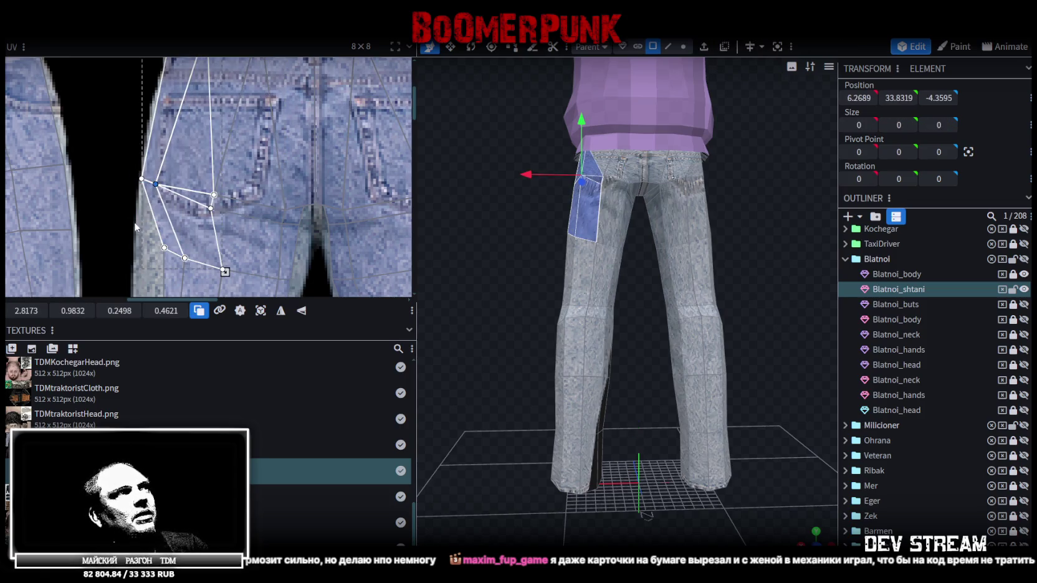
left_click(221, 199)
left_click(221, 198)
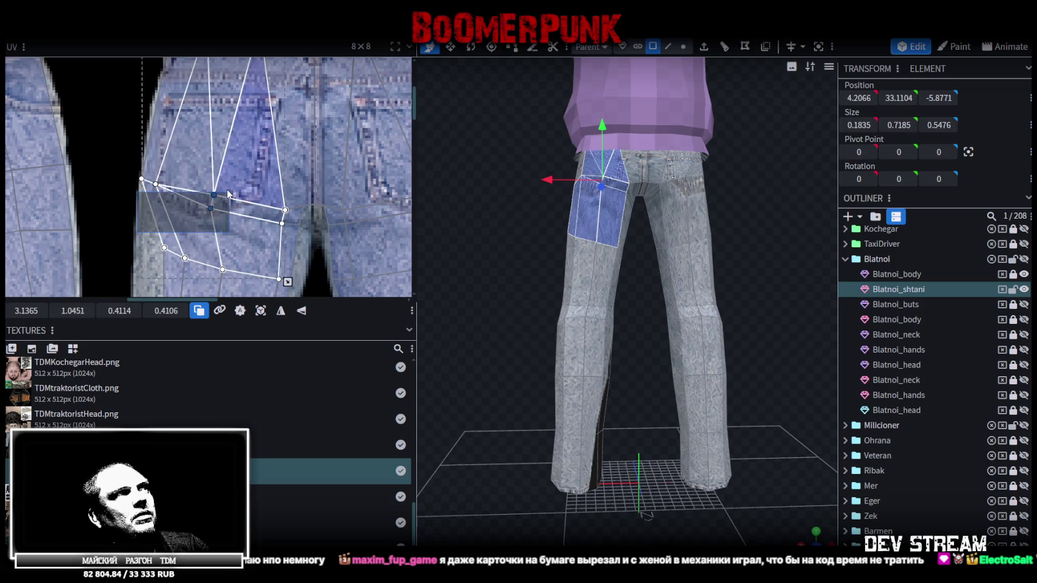
left_click(196, 207)
left_click_drag(197, 207, 199, 206)
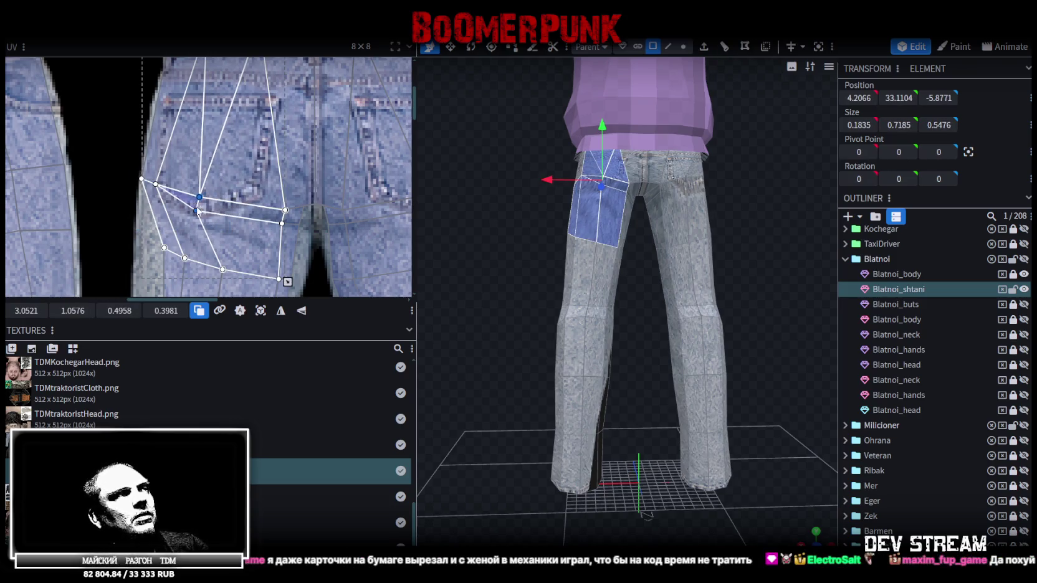
- Select the waistband faces and lower their top UV edge in two moves
scroll(214, 206, "down", 3)
scroll(169, 156, "right", 2)
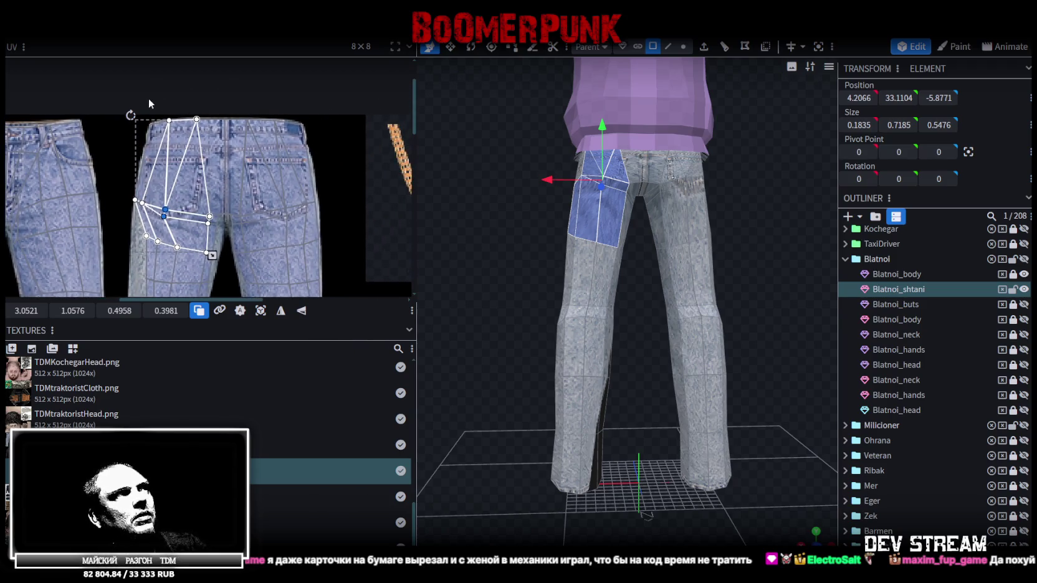
left_click(298, 174)
scroll(297, 176, "down", 2)
scroll(288, 165, "up", 2)
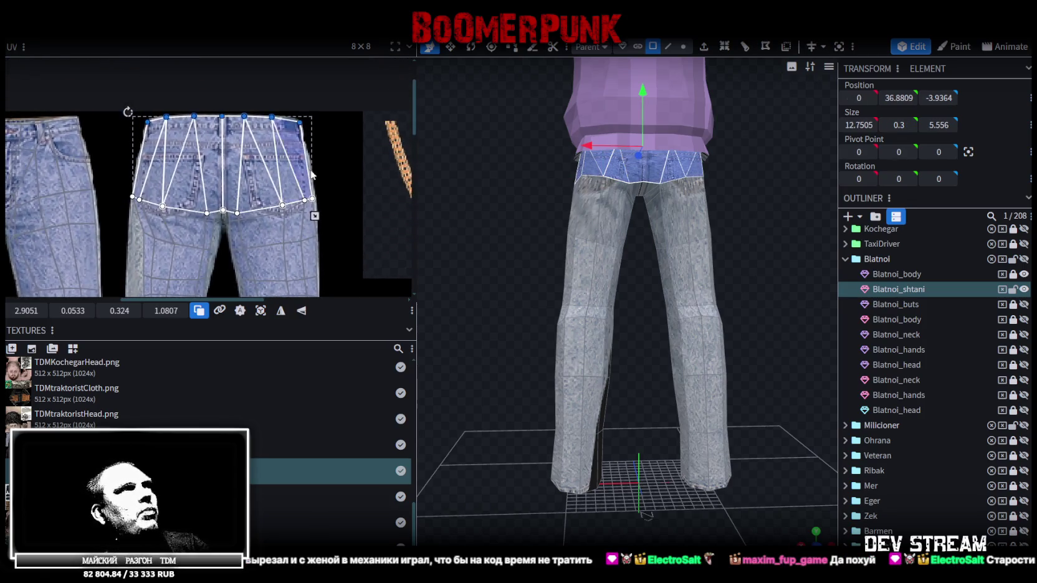
left_click_drag(69, 311, 59, 311)
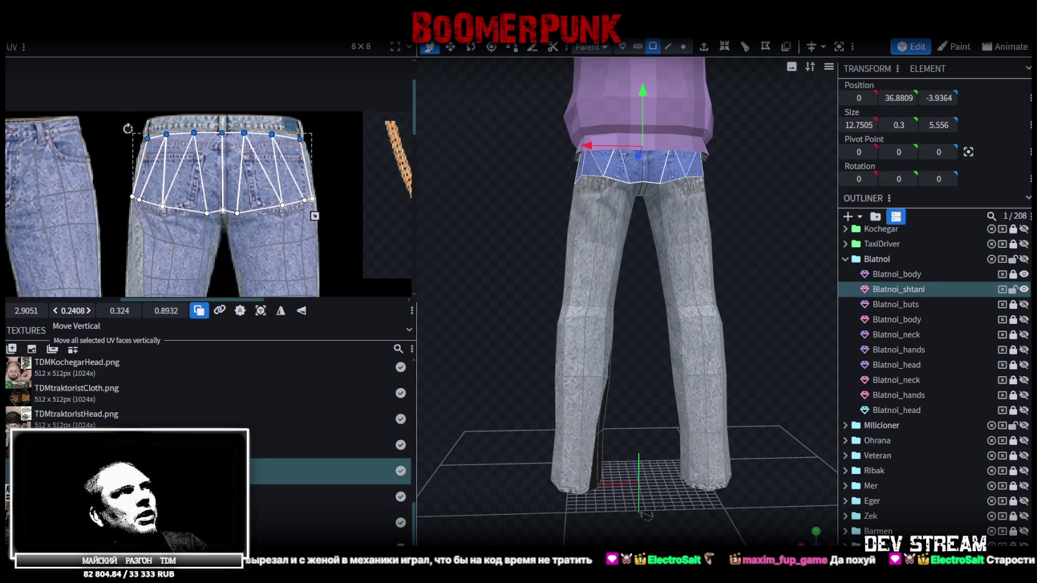
mouse_move(598, 321)
left_mouse_down()
mouse_move(653, 321)
mouse_move(722, 300)
left_mouse_up()
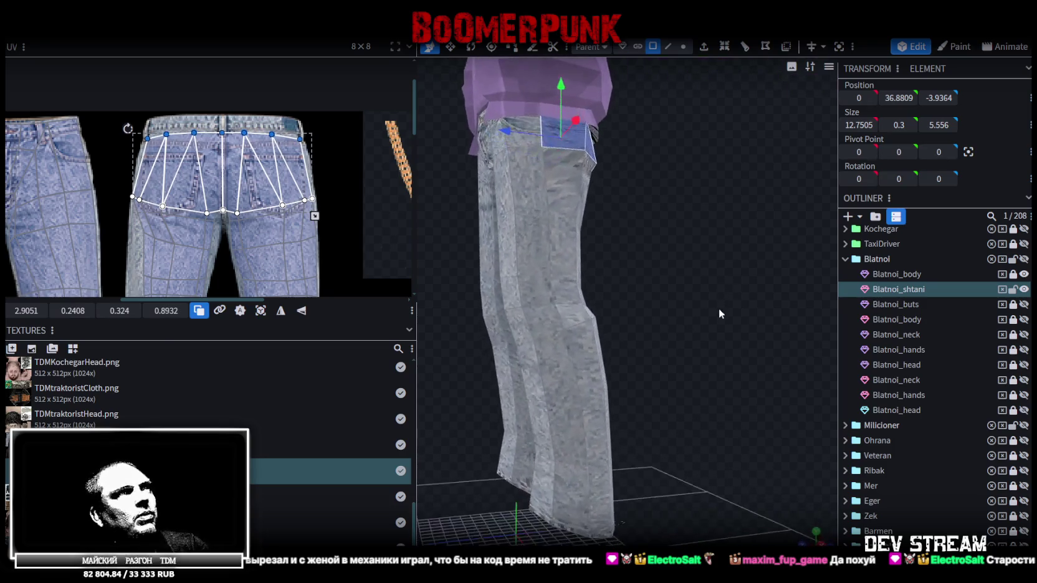
- Select the back-pocket area and waist-area UV strips to locate the thigh faces
scroll(96, 207, "down", 1)
scroll(96, 206, "up", 2)
scroll(177, 211, "up", 1)
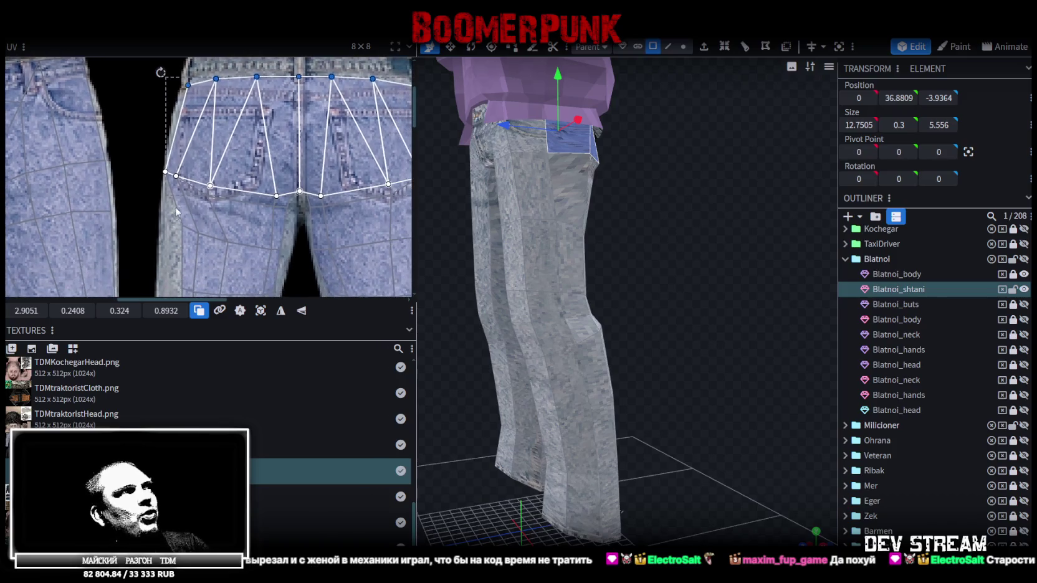
scroll(177, 214, "down", 1)
scroll(215, 185, "down", 1)
left_click_drag(162, 154, 251, 207)
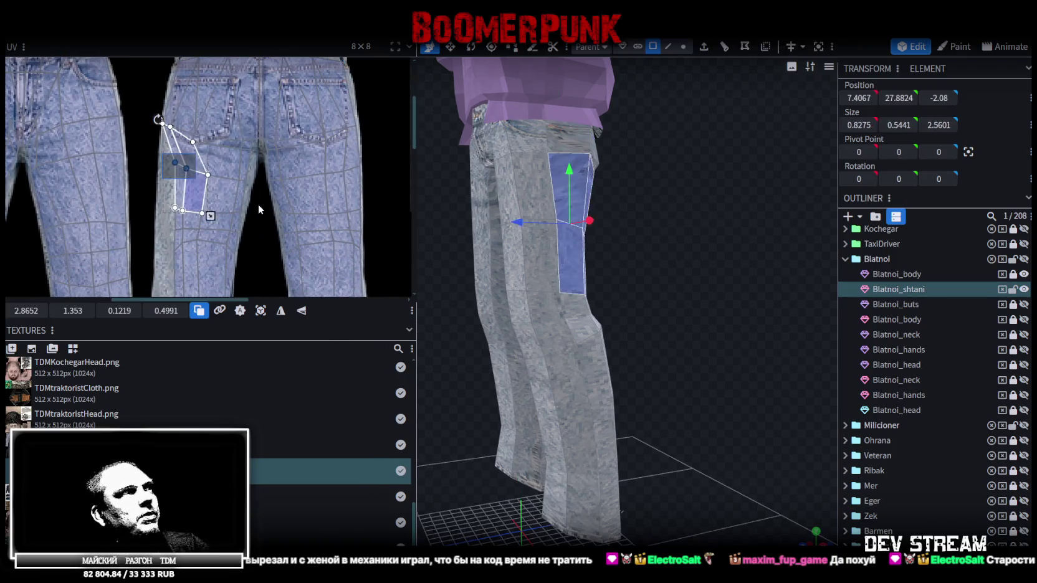
scroll(254, 212, "up", 1)
scroll(256, 225, "up", 1)
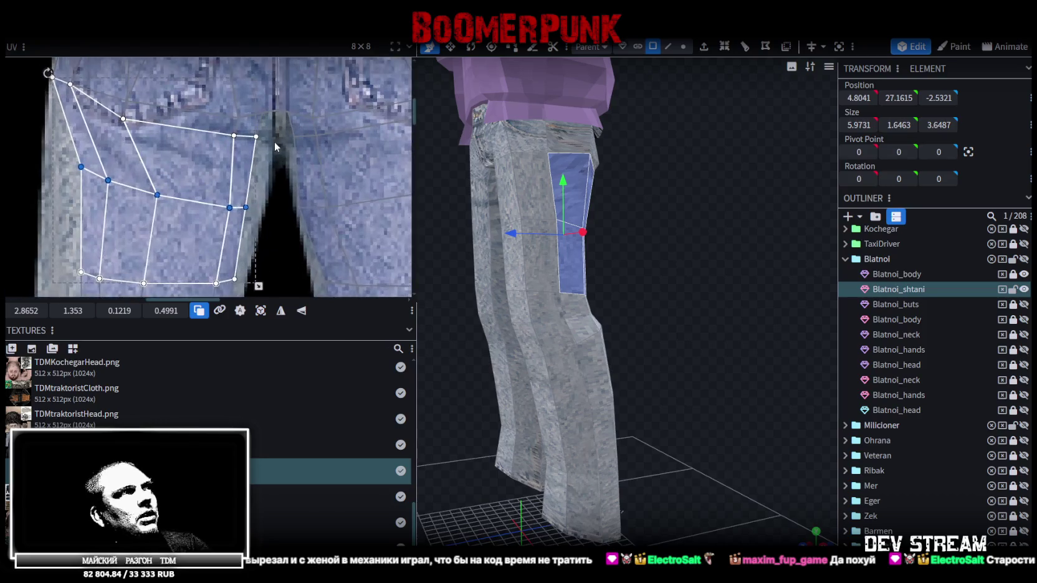
scroll(258, 236, "up", 1)
left_click(241, 127)
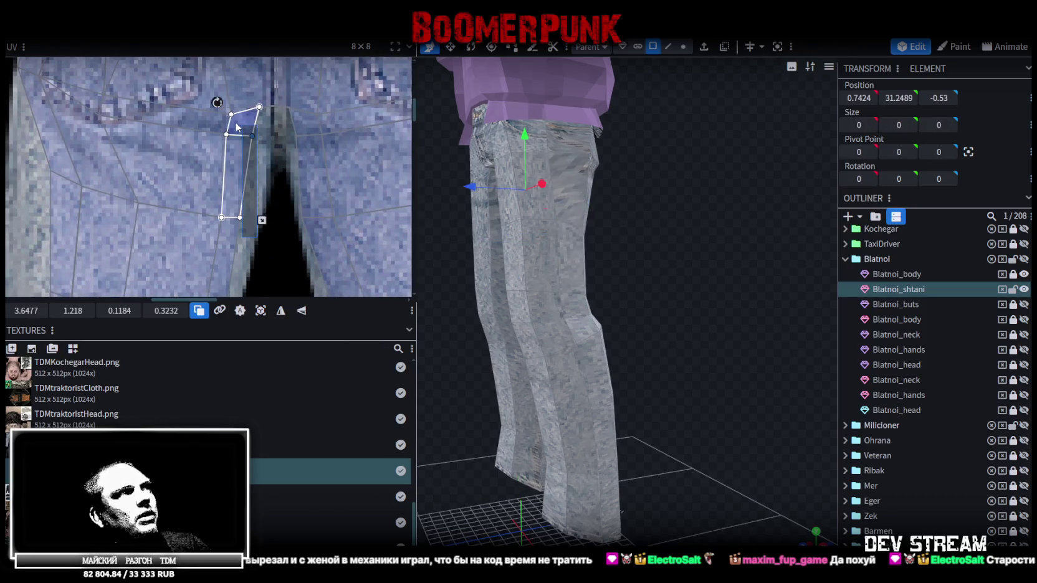
left_click(241, 128)
left_click(261, 144)
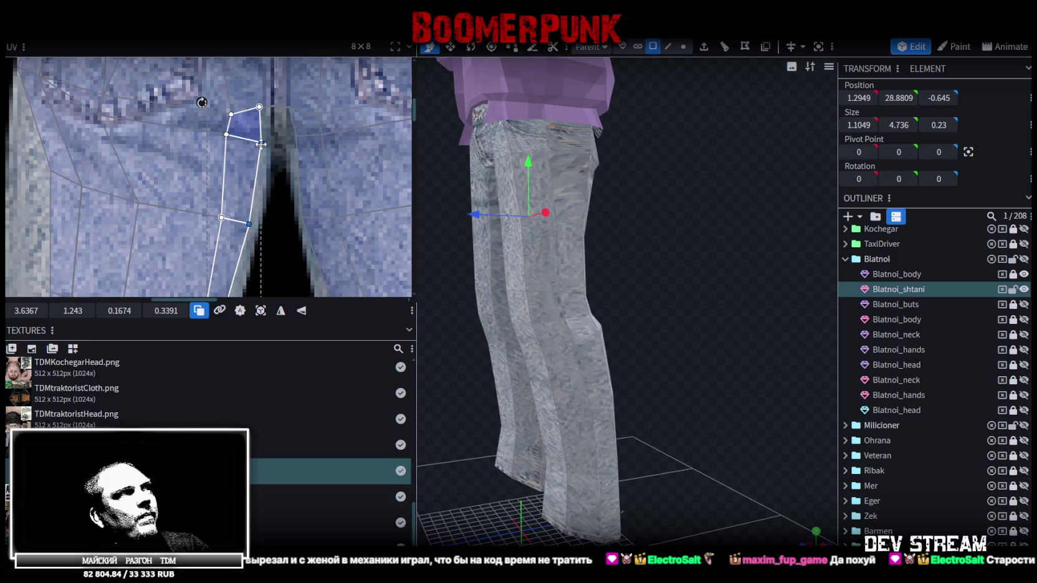
scroll(123, 217, "left", 5)
- Select a thigh face, then the knee strip, and shift the knee vertices left and down
mouse_move(174, 196)
left_mouse_down()
mouse_move(284, 254)
mouse_move(268, 252)
left_mouse_up()
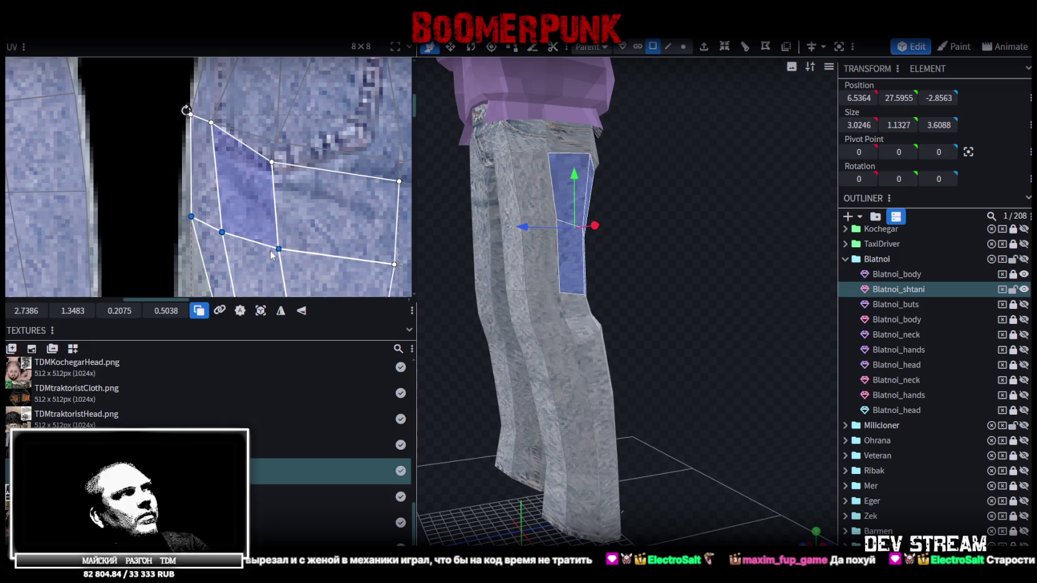
scroll(265, 249, "down", 3)
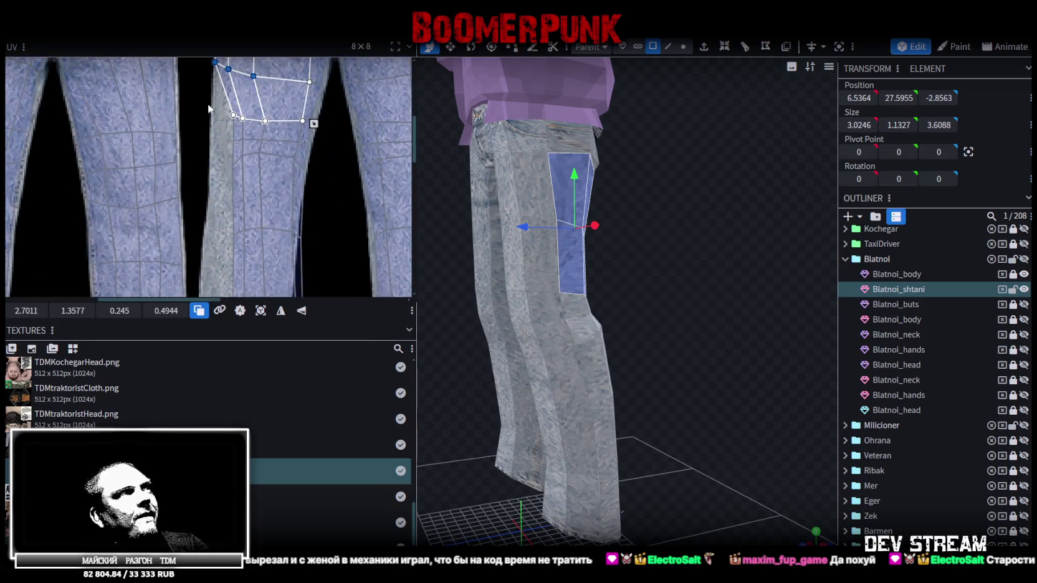
left_click_drag(215, 110, 341, 187)
scroll(258, 144, "up", 2)
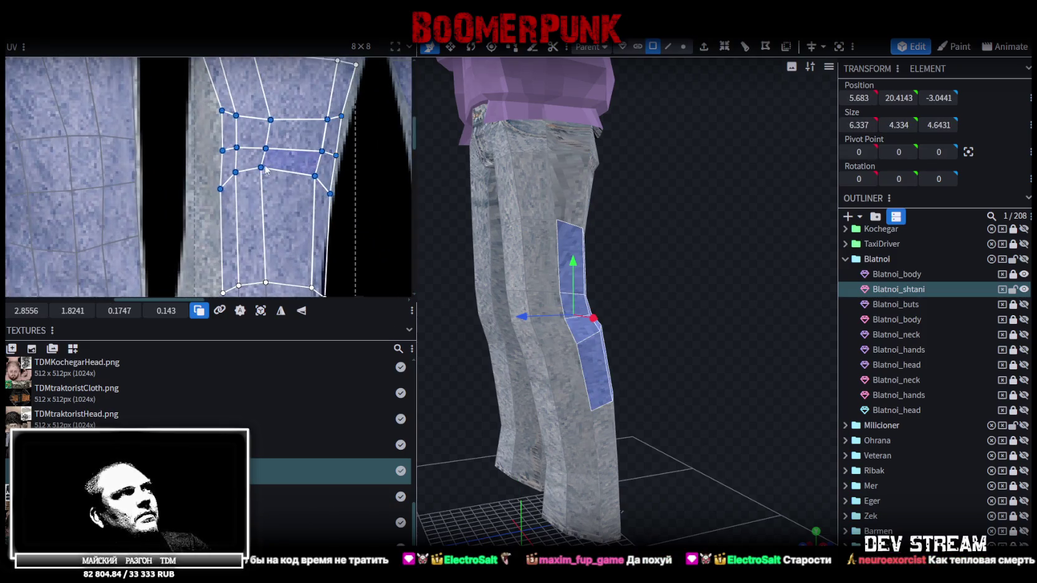
left_click_drag(261, 167, 256, 178)
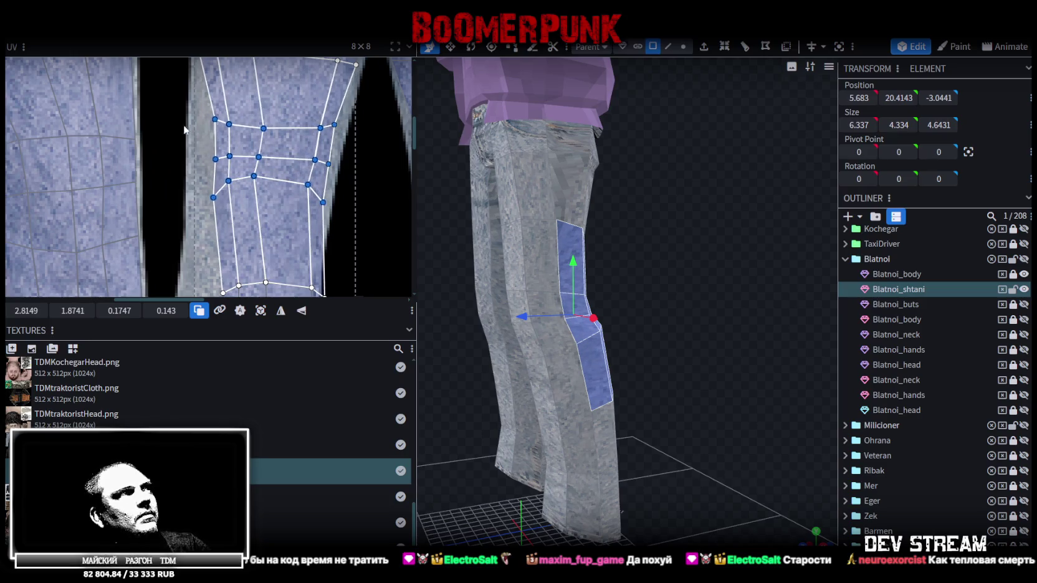
left_click(261, 182)
- Select the left and middle knee vertices, then a thin face lower on the leg
mouse_move(184, 111)
left_mouse_down()
mouse_move(276, 202)
mouse_move(232, 178)
left_mouse_up()
scroll(265, 220, "down", 2)
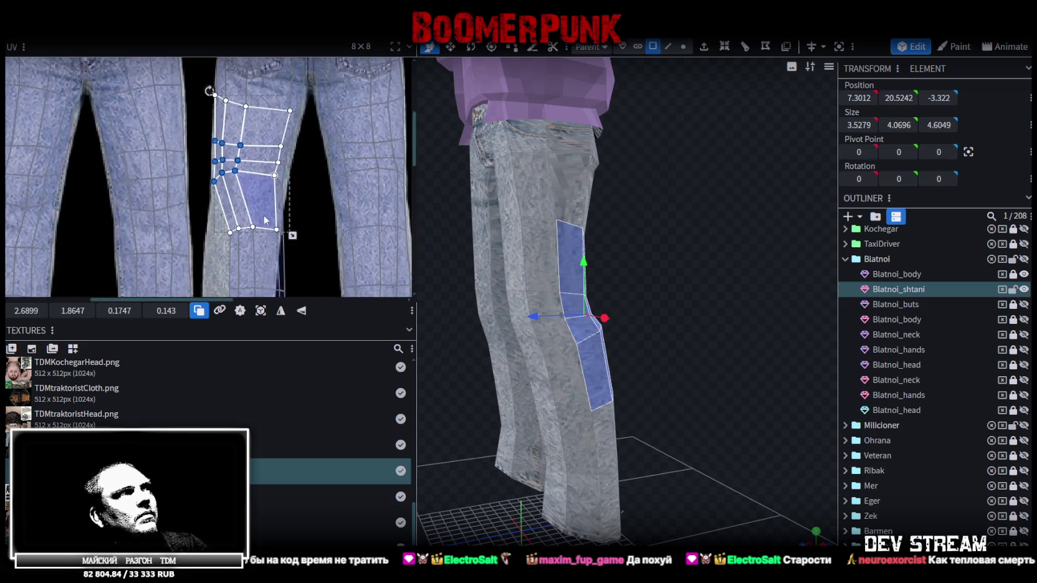
scroll(264, 220, "down", 2)
scroll(221, 110, "up", 1)
left_click(220, 109)
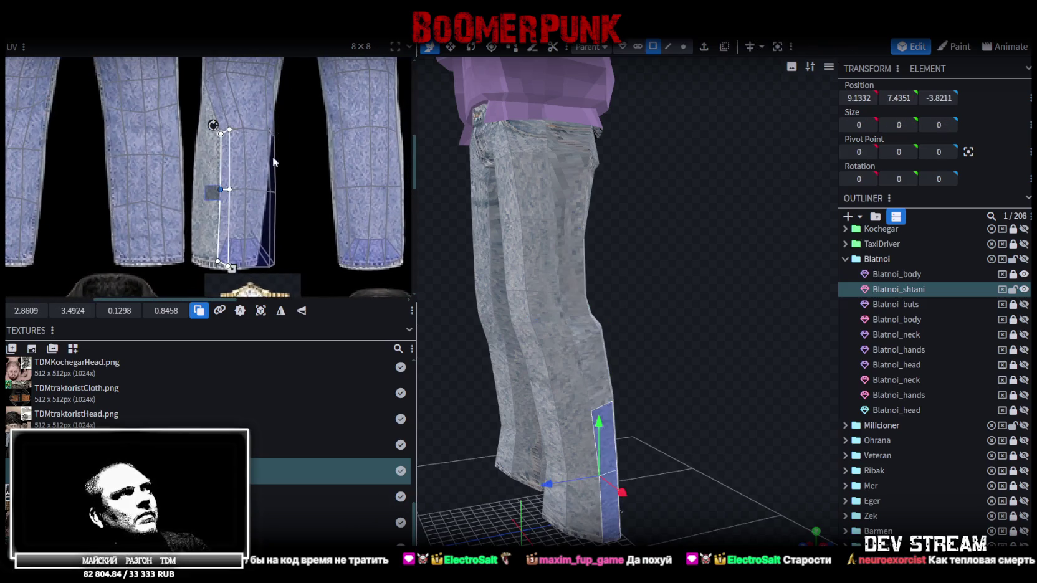
- Shift the middle-leg UV vertices left on the jeans texture
left_click_drag(293, 69, 203, 200)
scroll(233, 138, "up", 1)
left_click_drag(227, 136, 207, 136)
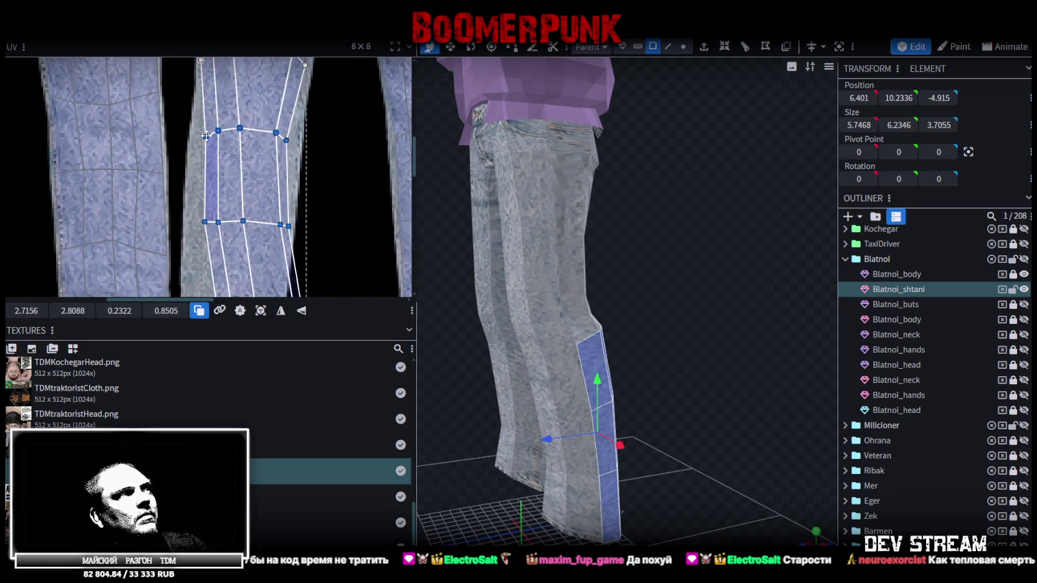
left_click_drag(258, 117, 290, 140)
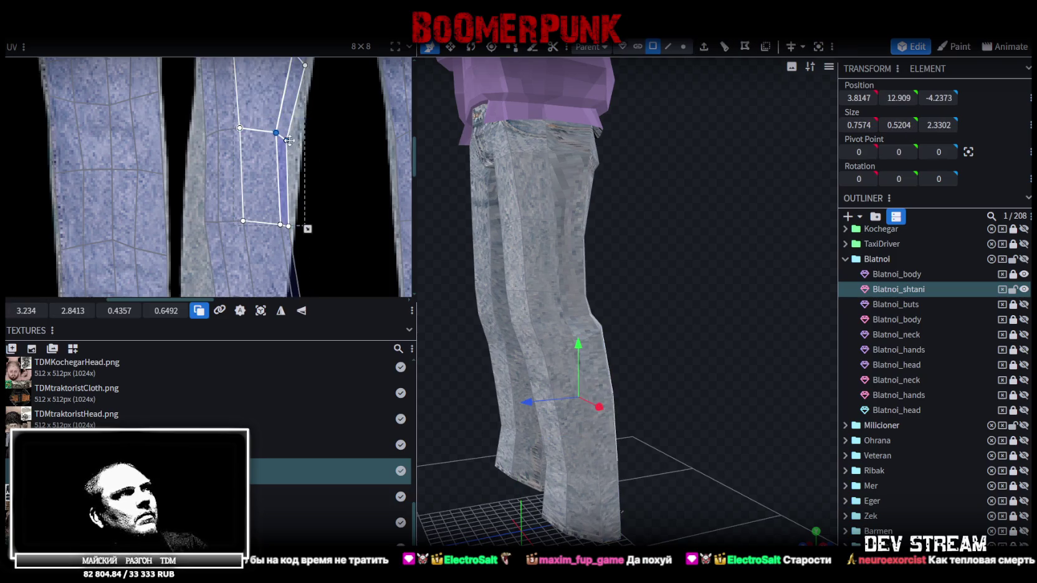
middle_click_drag(212, 197, 223, 202)
- Move the lower side face's UVs slightly left
left_click(261, 171)
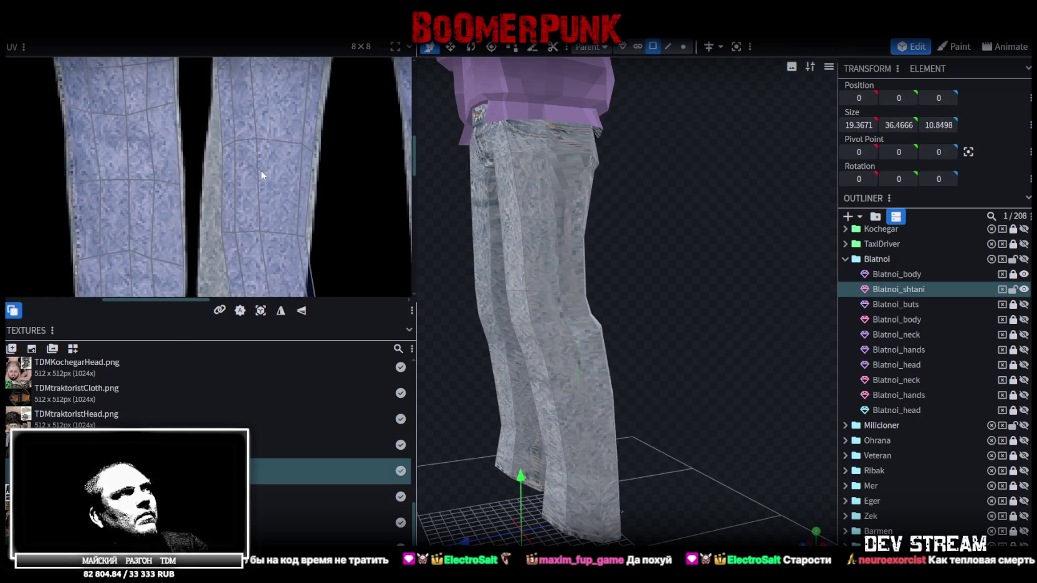
left_click(261, 171)
left_click(251, 220)
left_click_drag(257, 231, 234, 240)
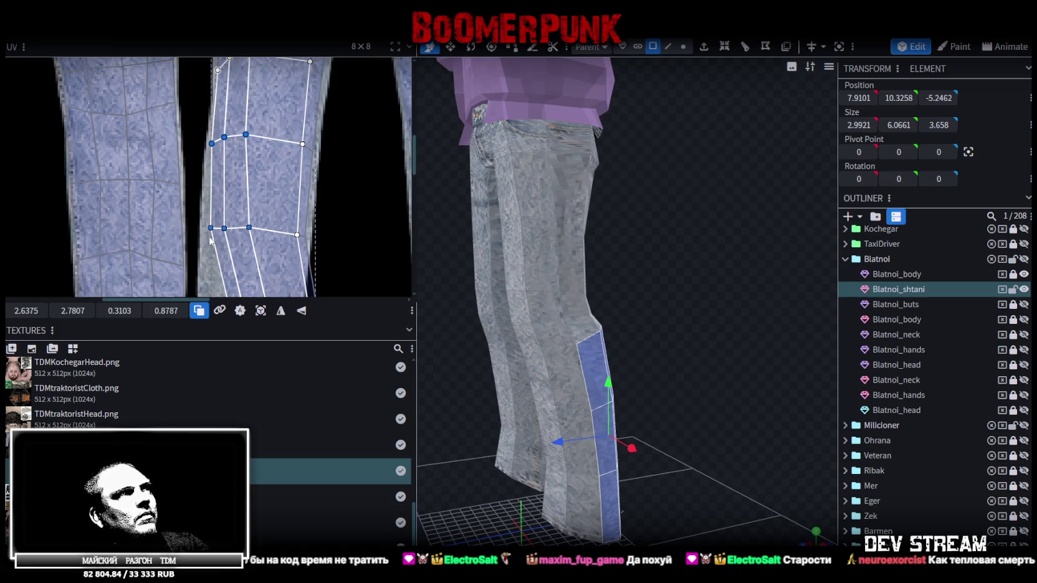
- Select the upper side face and narrow strip faces on the lower leg
left_click(273, 206)
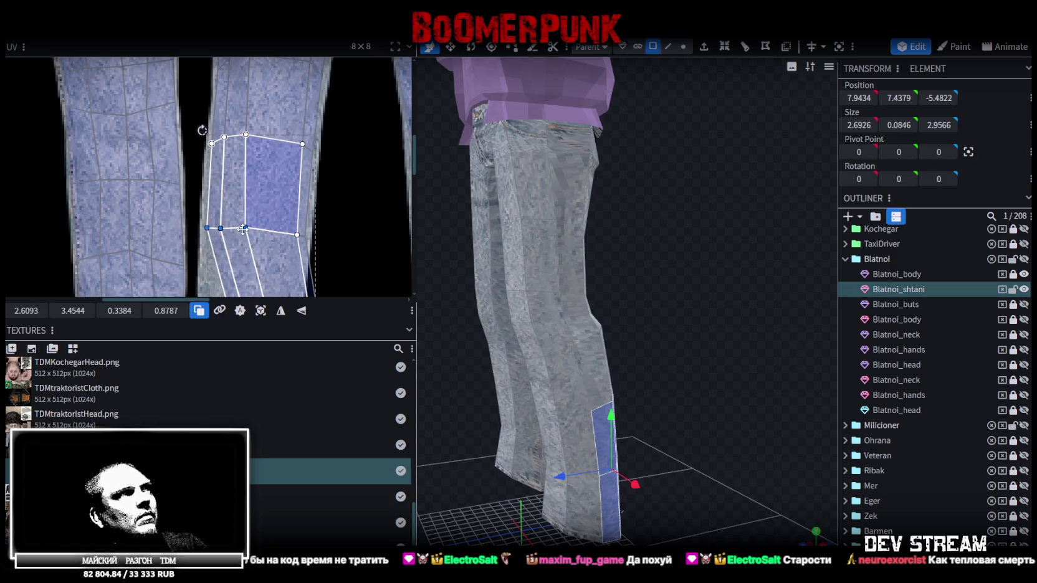
left_click(291, 210)
left_click(292, 210)
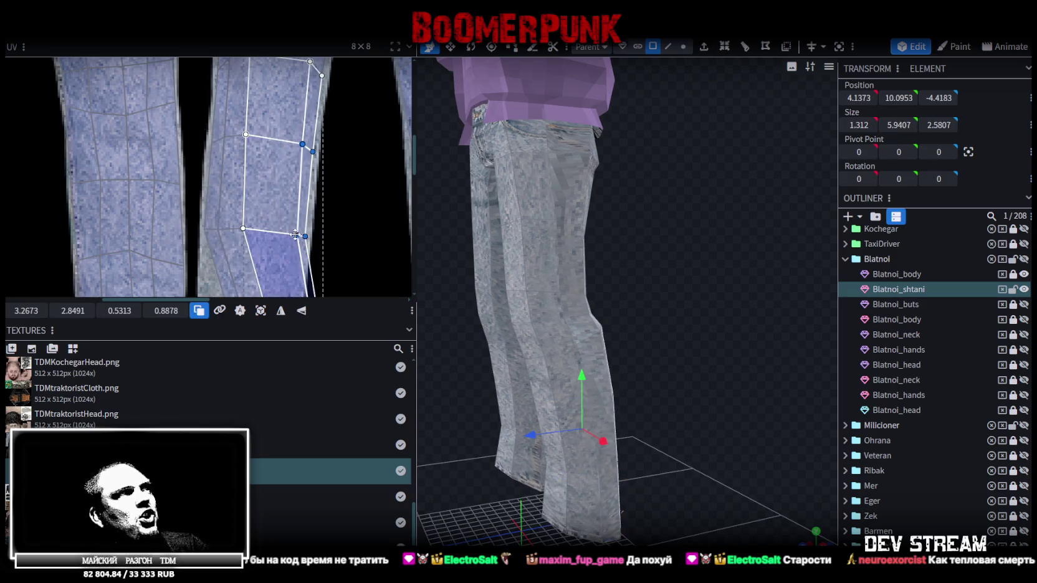
left_click(285, 220)
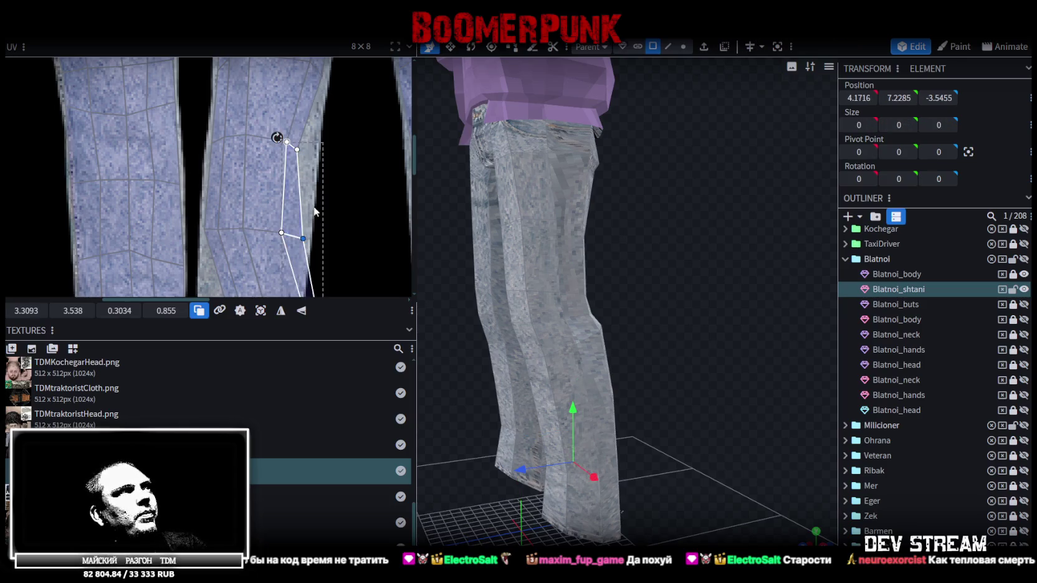
left_click(298, 148)
left_click(310, 158)
left_click(315, 153)
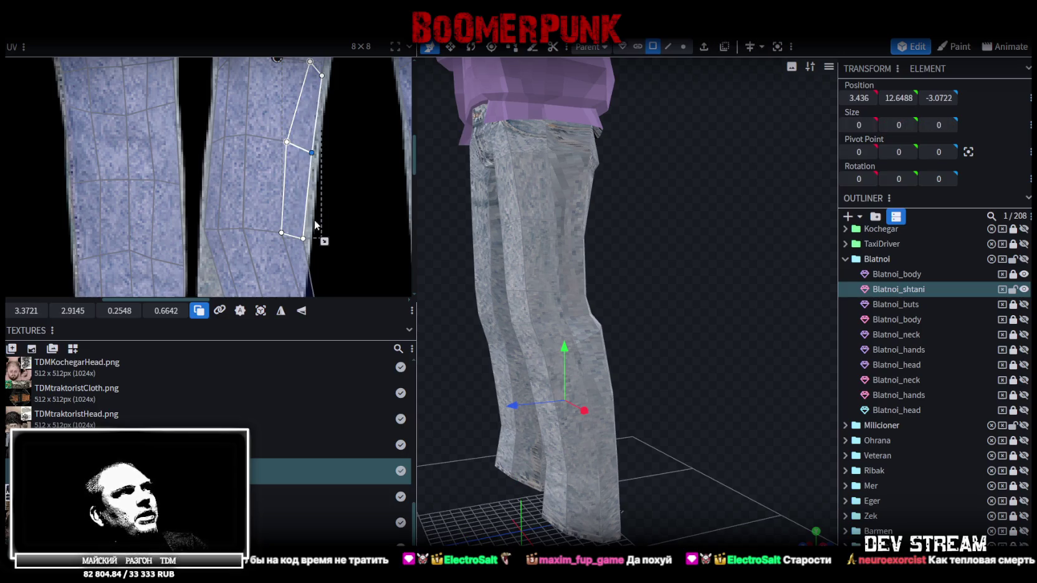
- Move the hem faces' UVs left and down onto the leg texture, nudging one vertex right
scroll(318, 155, "down", 2)
scroll(317, 181, "down", 2)
scroll(316, 197, "up", 2)
left_click_drag(322, 218, 210, 156)
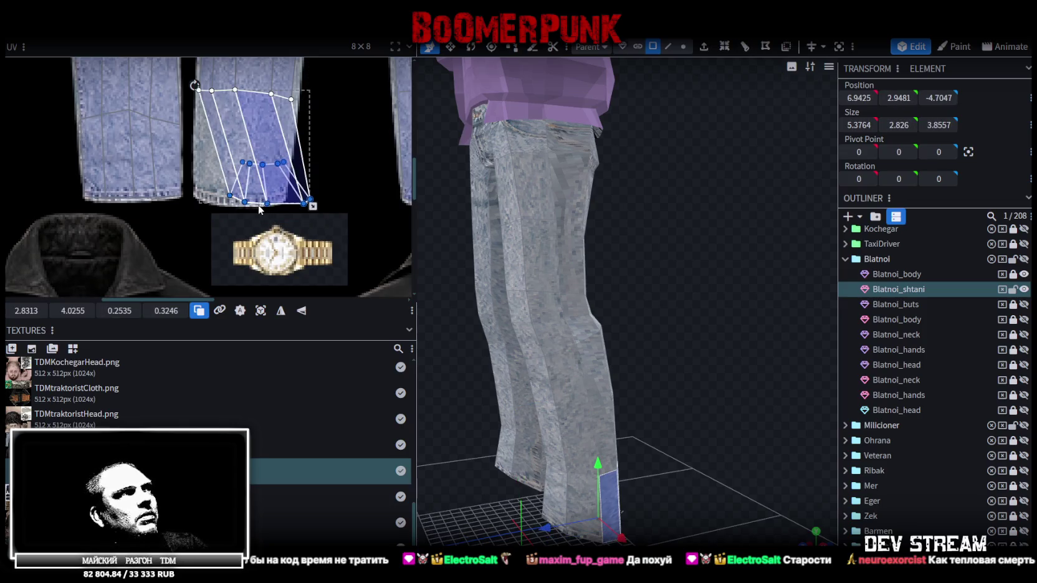
left_click_drag(260, 209, 236, 206)
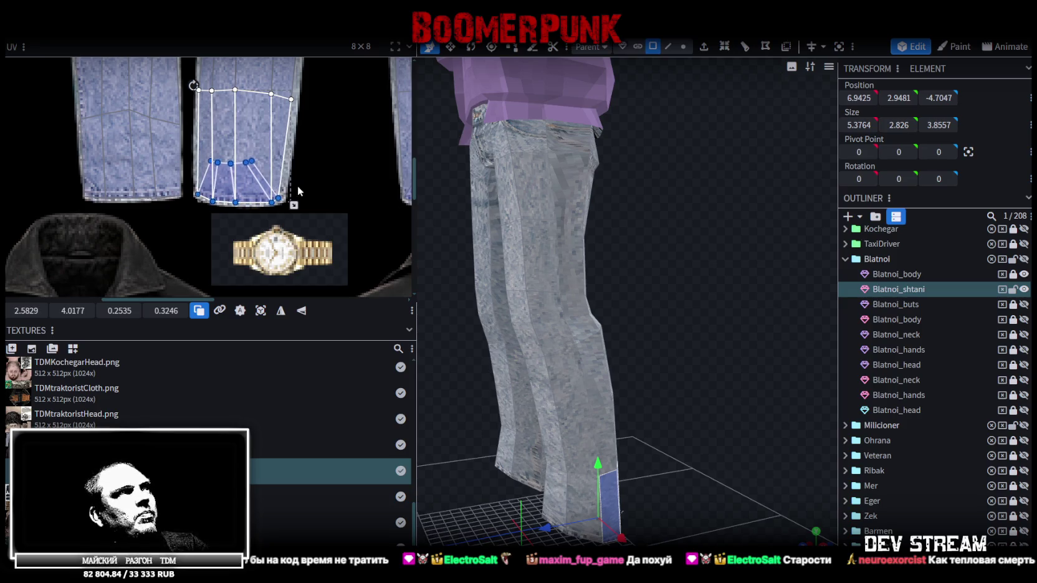
scroll(300, 185, "up", 3)
left_click(248, 206)
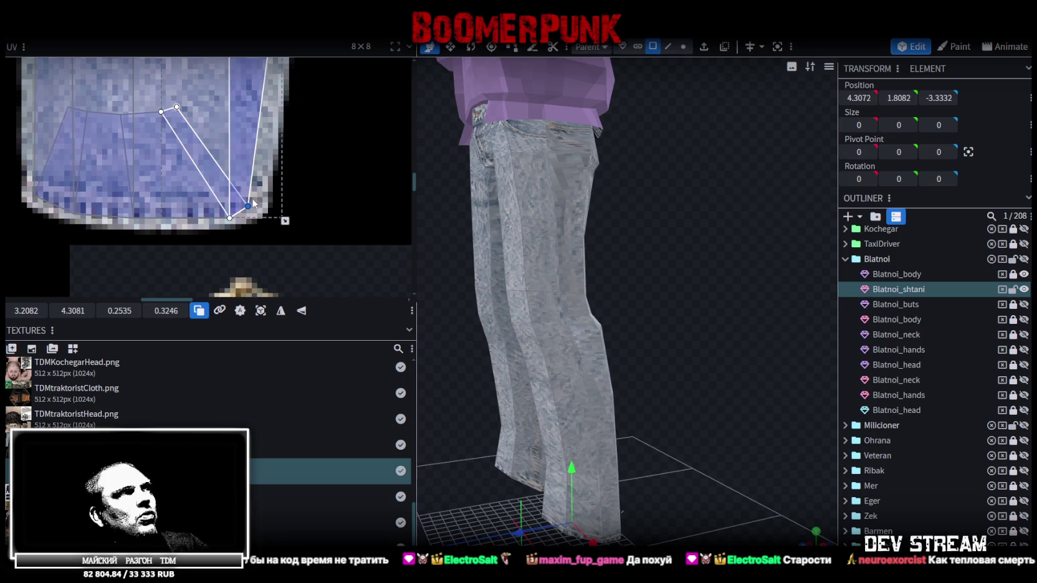
left_click_drag(250, 206, 268, 203)
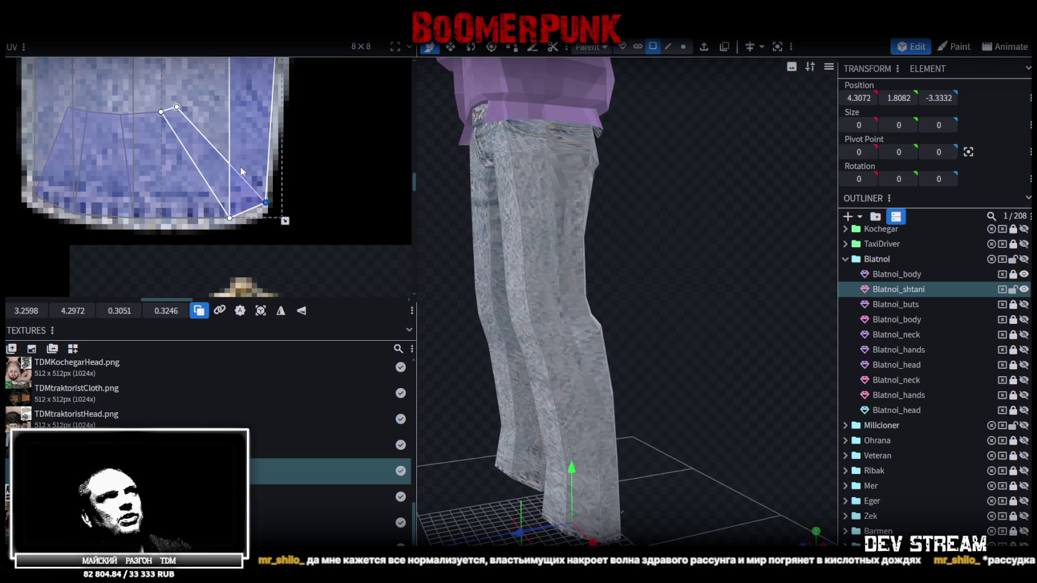
- Orbit behind the jeans and select a back-pocket face with its UVs in view
left_click(575, 182)
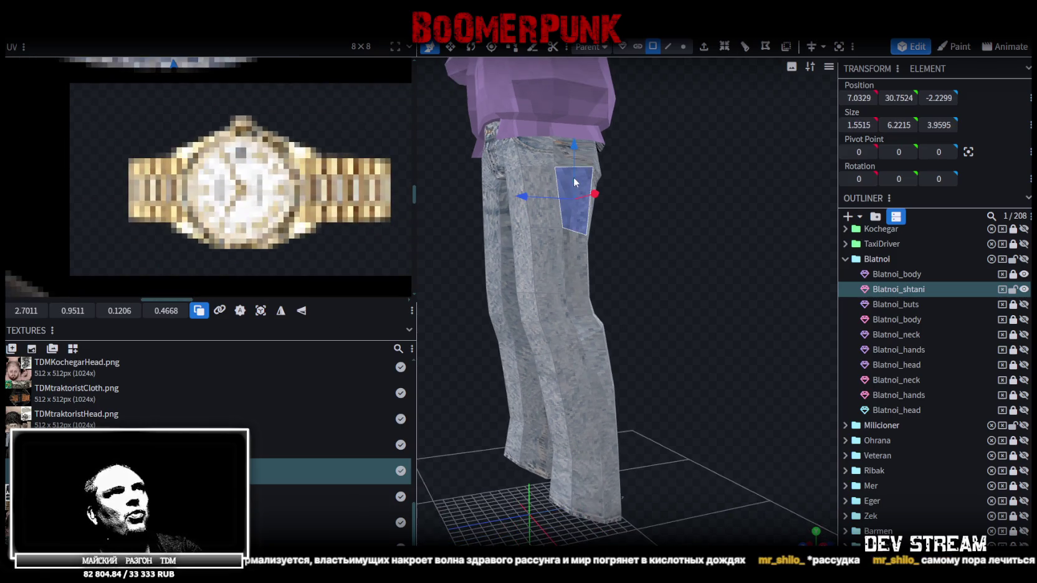
scroll(185, 144, "down", 3)
scroll(259, 107, "up", 3)
mouse_move(247, 226)
middle_mouse_down()
mouse_move(217, 272)
mouse_move(188, 125)
mouse_move(142, 181)
middle_mouse_up()
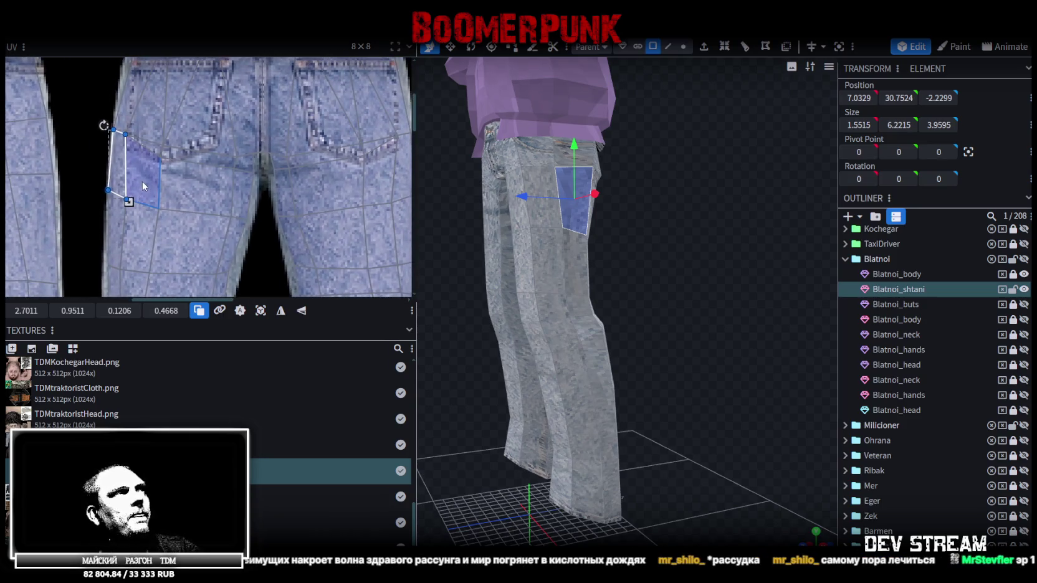
left_click_drag(573, 239, 611, 282)
scroll(882, 423, "down", 2)
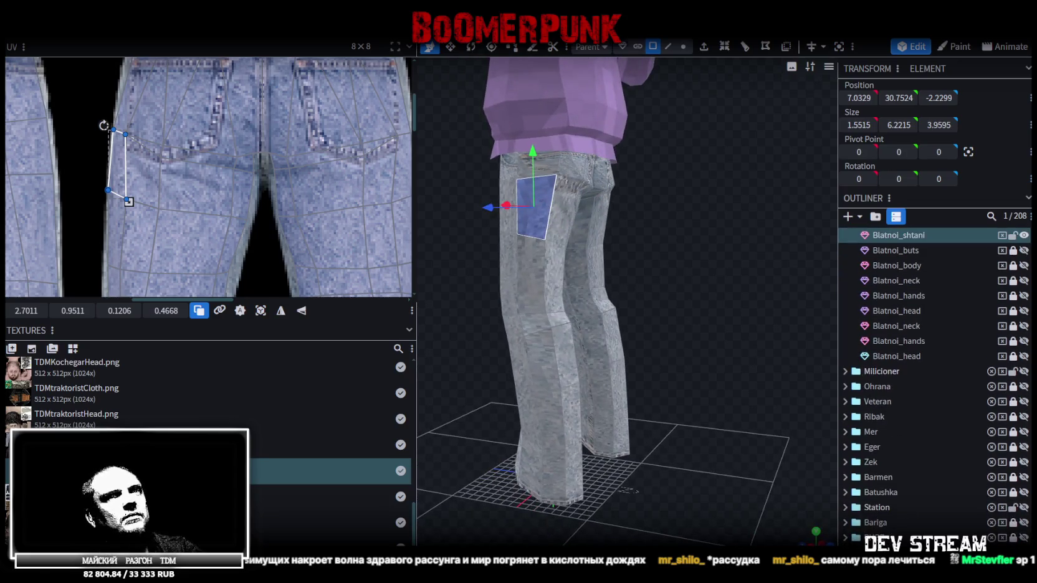
left_click(727, 250)
mouse_move(726, 250)
left_mouse_down()
mouse_move(700, 259)
mouse_move(566, 220)
left_mouse_up()
left_click(565, 221)
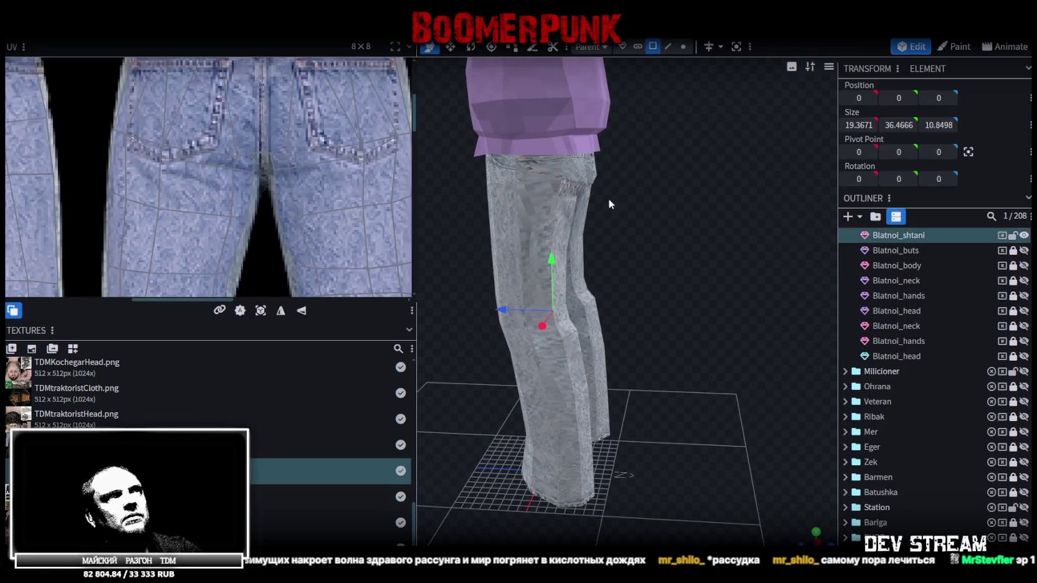
left_click(550, 176)
middle_click_drag(198, 173, 149, 160)
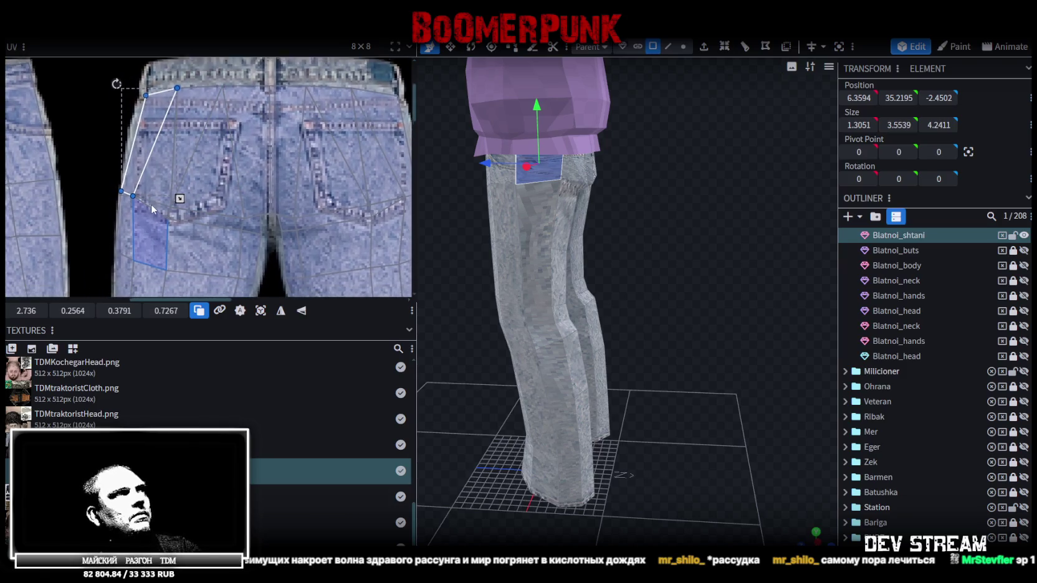
- Move the rear thigh faces' UVs right over the back pocket, then nudge them left and down
left_click_drag(127, 144, 190, 232)
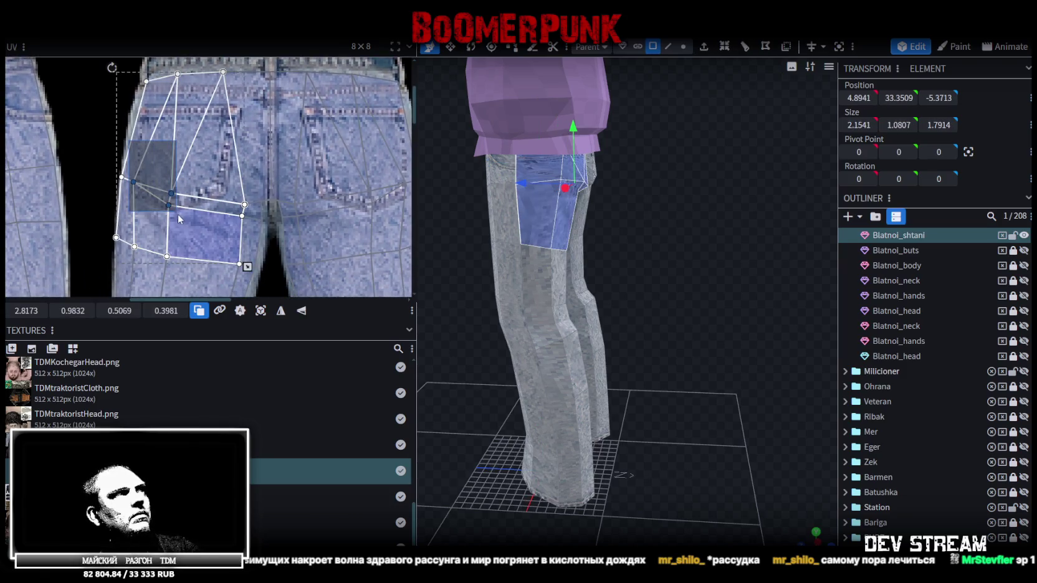
left_click_drag(169, 206, 195, 212)
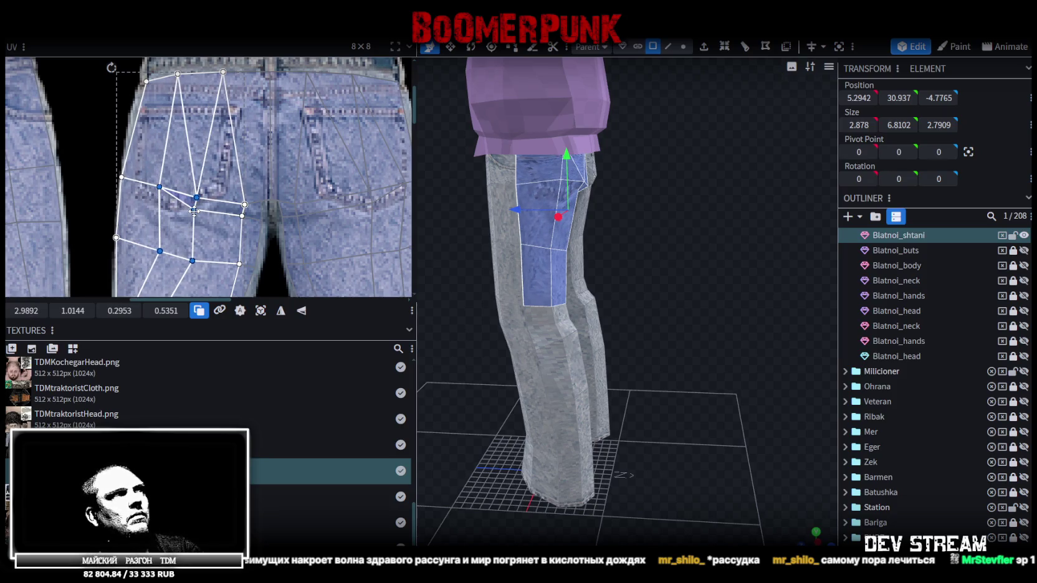
left_click_drag(829, 268, 736, 256)
left_click_drag(756, 280, 713, 246)
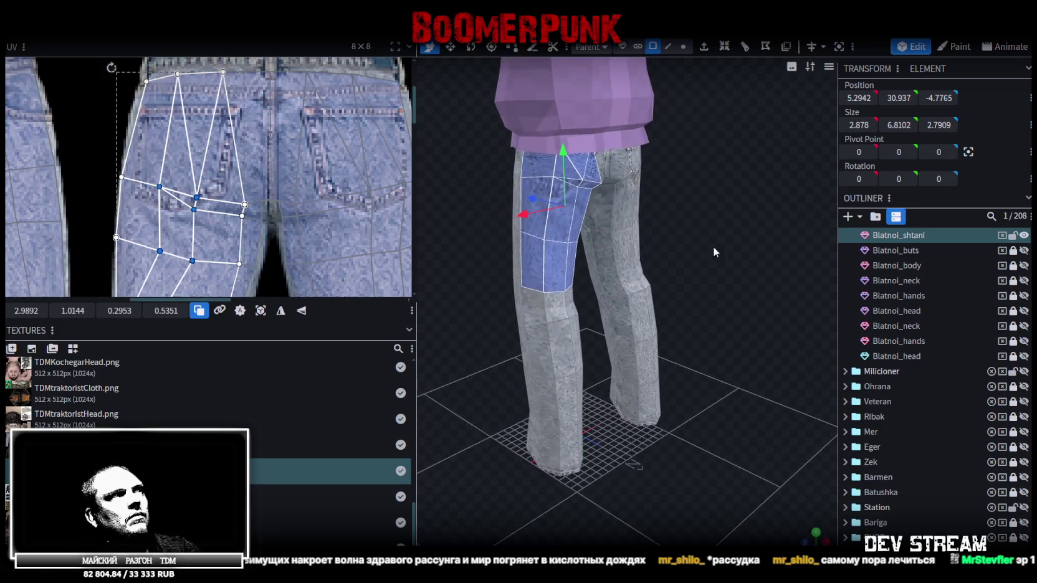
left_click_drag(193, 210, 184, 216)
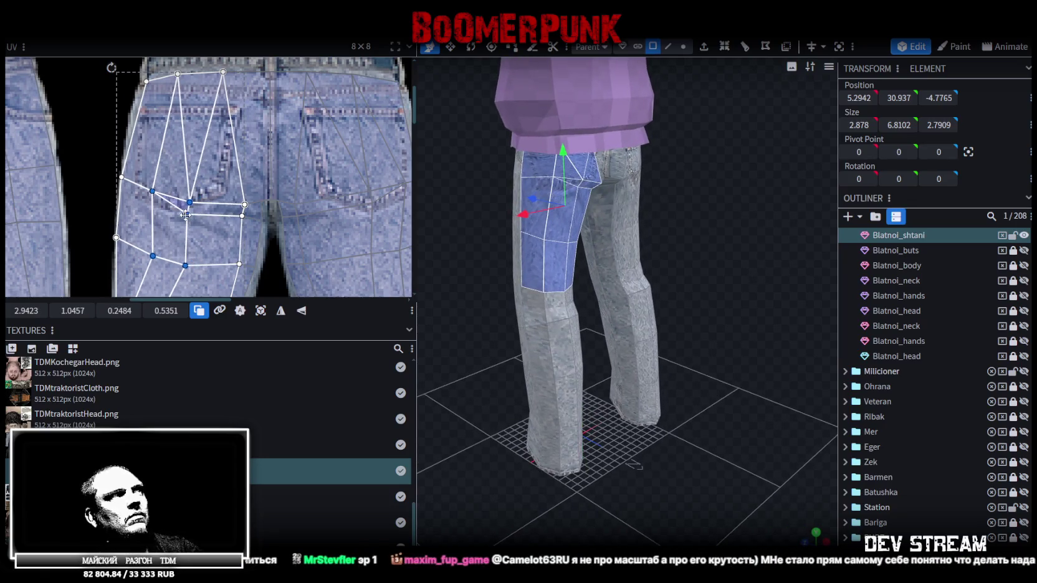
scroll(190, 199, "down", 4)
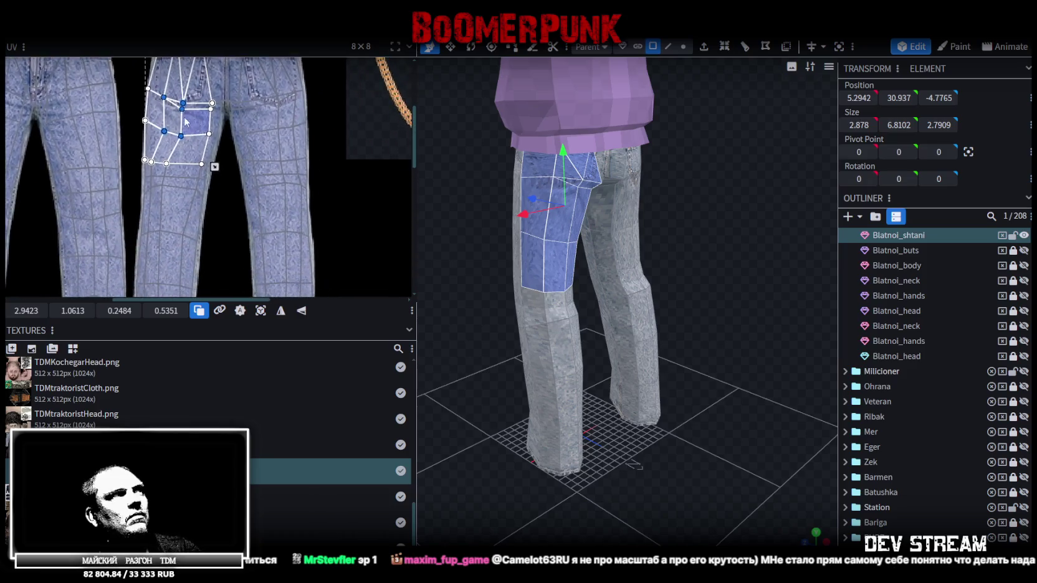
scroll(191, 174, "down", 1)
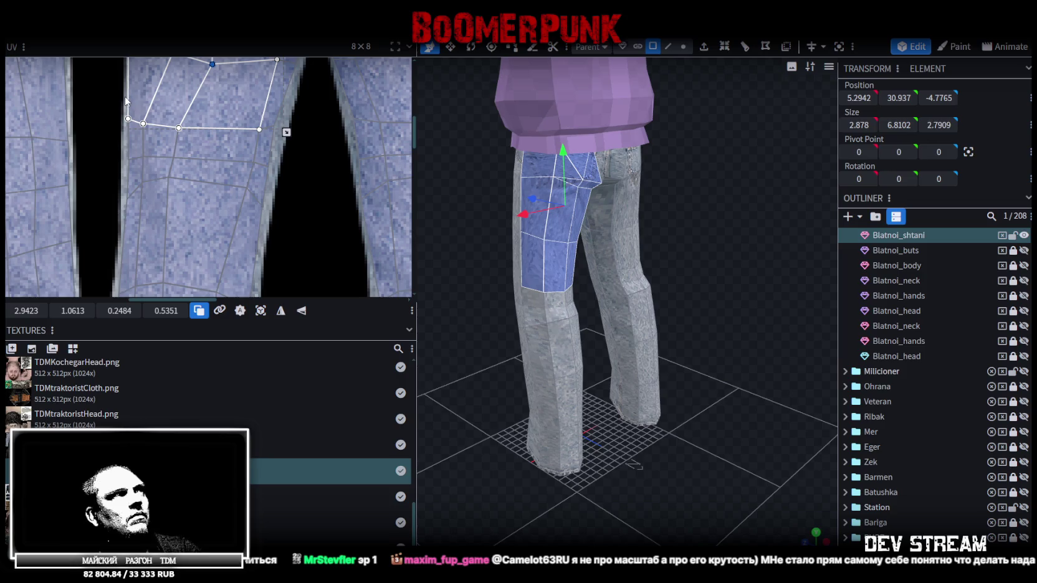
- Try shifting a column of lower-leg UVs right, then undo the shift
left_click_drag(119, 100, 190, 220)
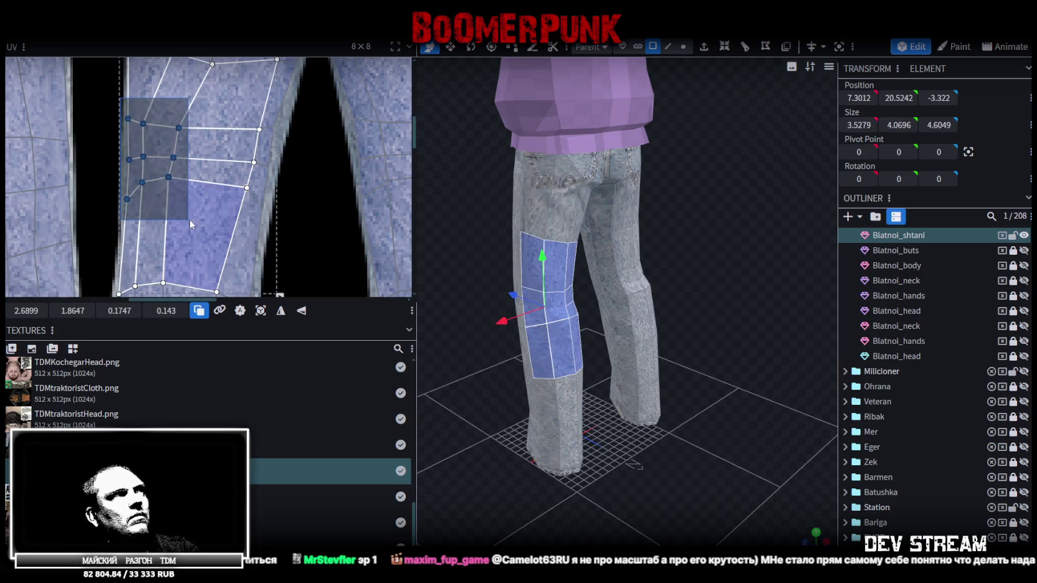
left_click_drag(173, 157, 186, 160)
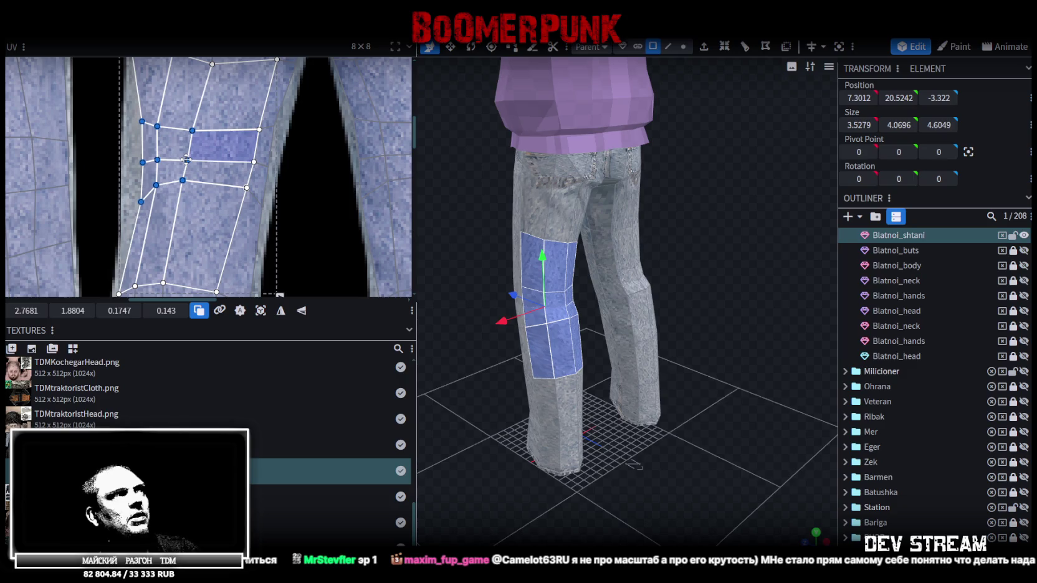
left_click(135, 159)
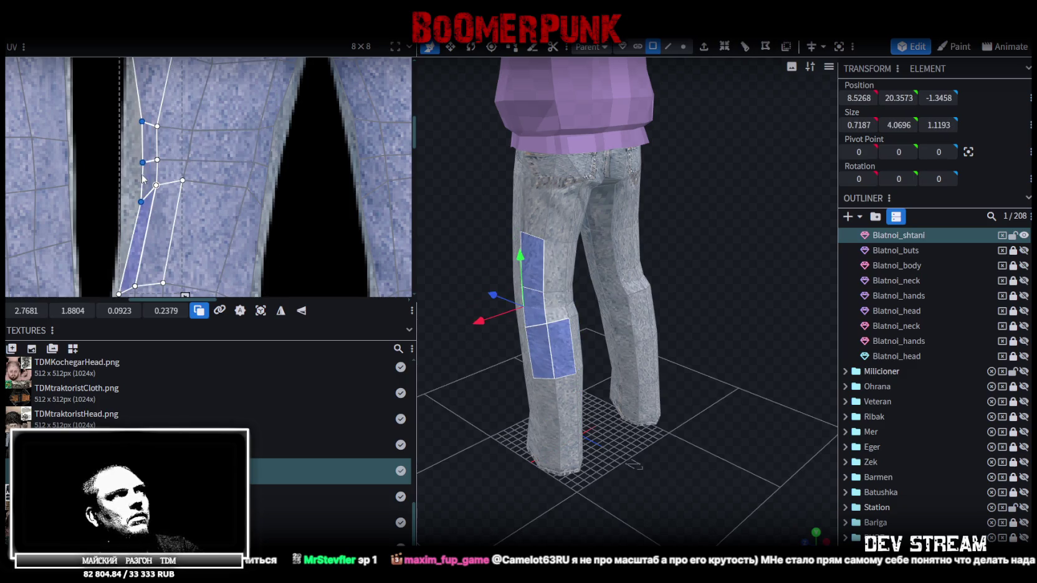
key("ctrl+z")
key("ctrl+z")
- From a side-on view, shift the lower front-leg UV faces slightly right
mouse_move(445, 316)
left_mouse_down()
mouse_move(520, 239)
mouse_move(689, 364)
left_mouse_up()
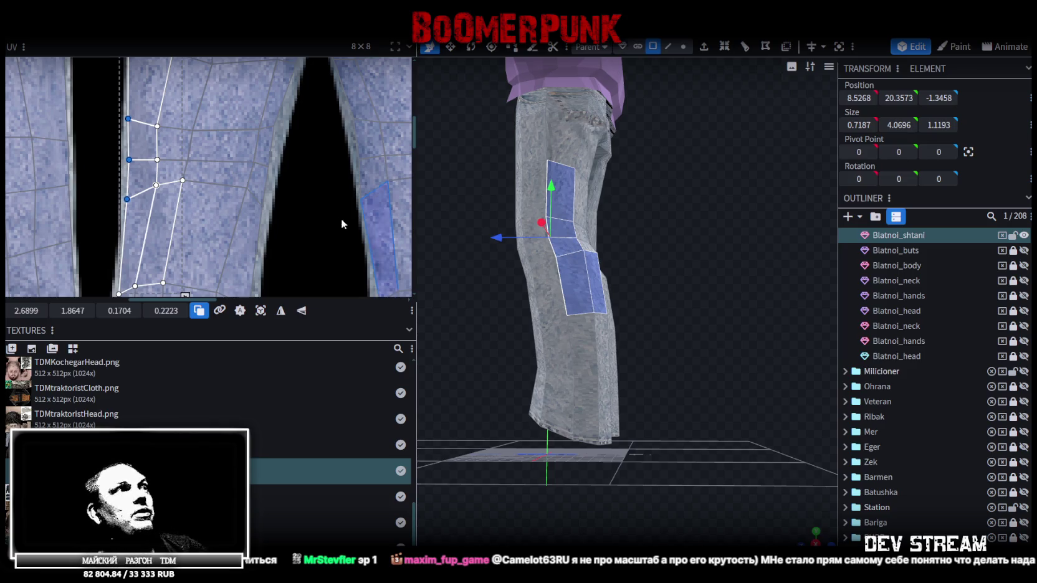
scroll(291, 196, "down", 2)
scroll(305, 156, "down", 2)
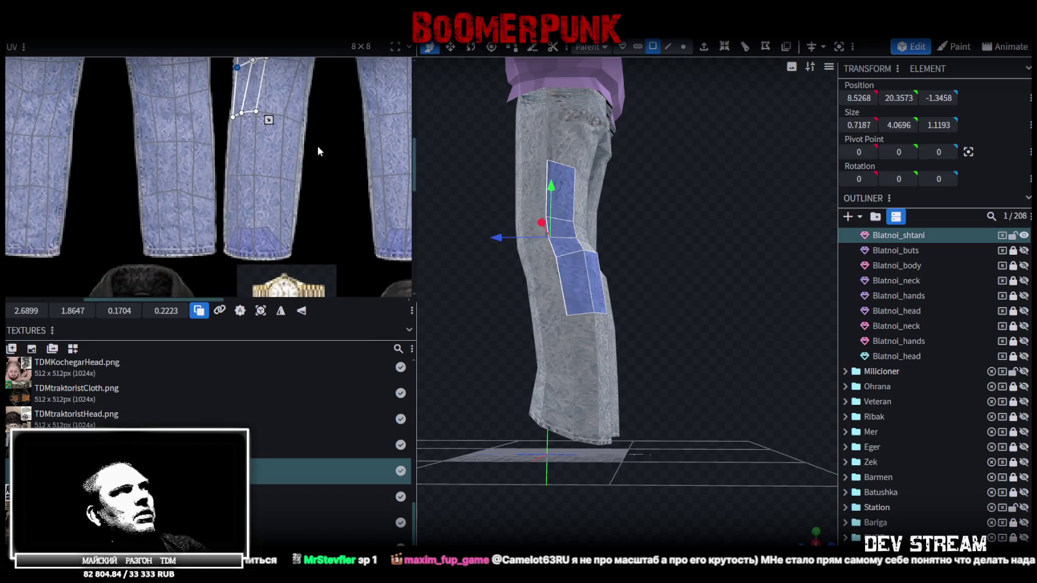
scroll(268, 105, "up", 3)
scroll(268, 105, "up", 1)
left_click_drag(213, 88, 258, 237)
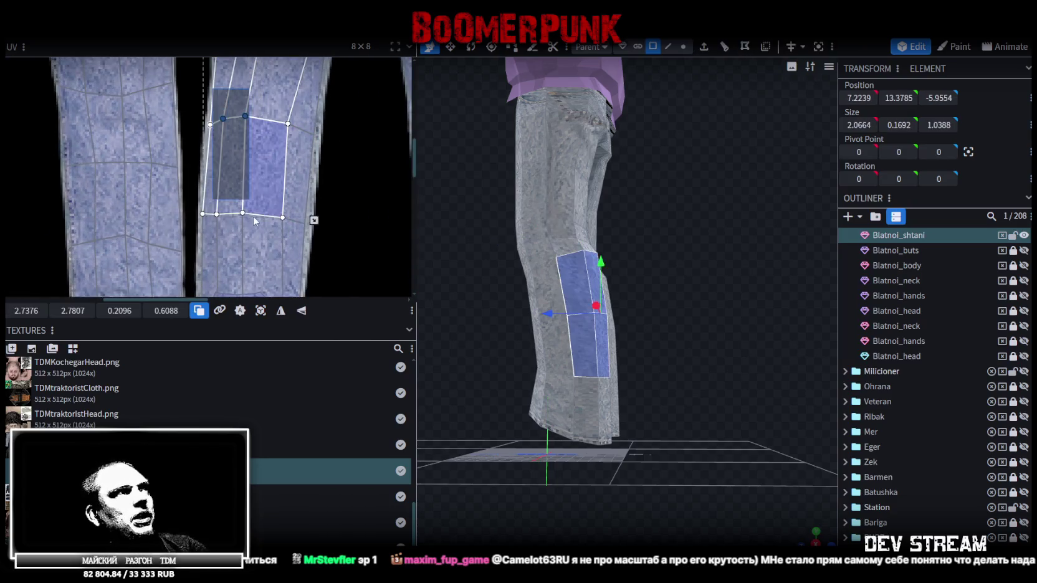
left_click_drag(245, 117, 254, 116)
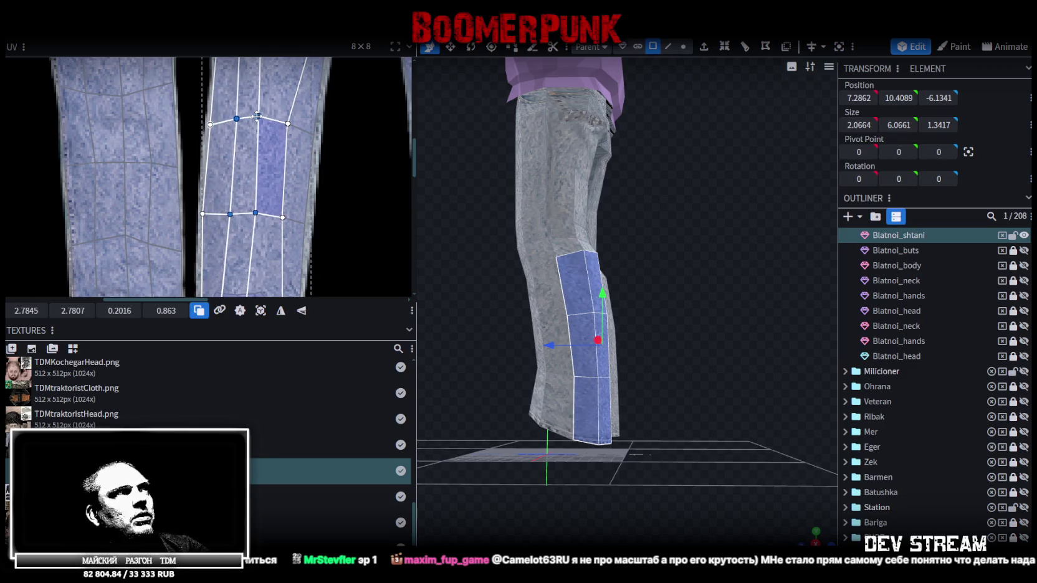
- Box-select a new strip of leg UV vertices
scroll(255, 116, "down", 1)
scroll(280, 162, "down", 2)
scroll(299, 199, "up", 2)
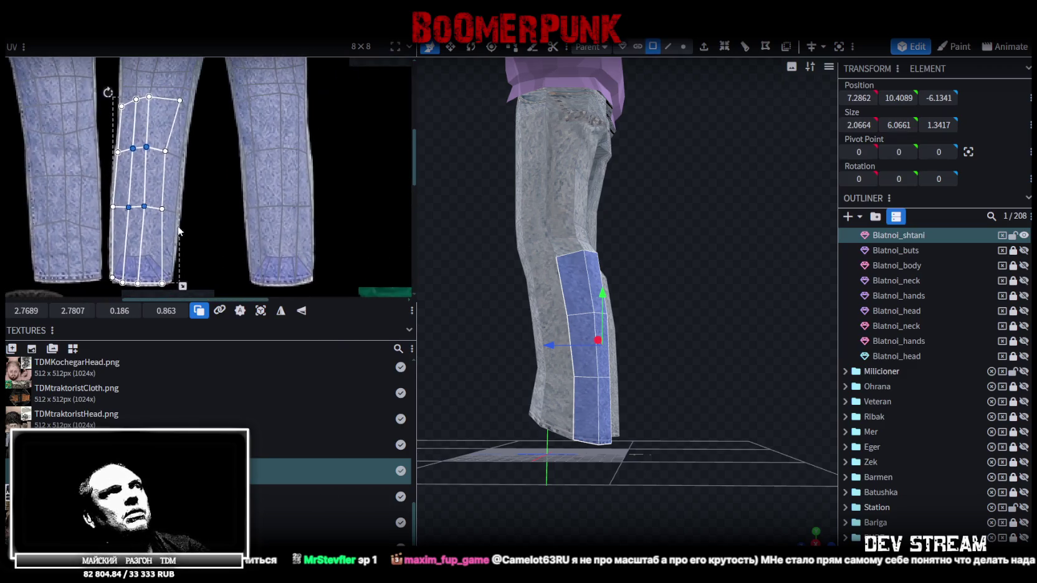
scroll(272, 139, "up", 1)
scroll(303, 164, "up", 2)
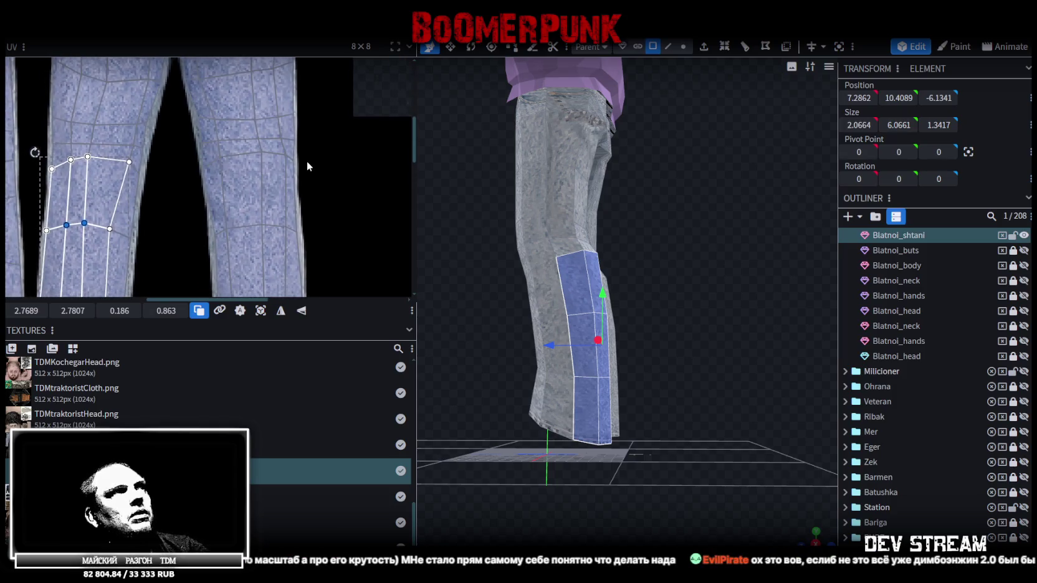
left_click_drag(323, 218, 249, 82)
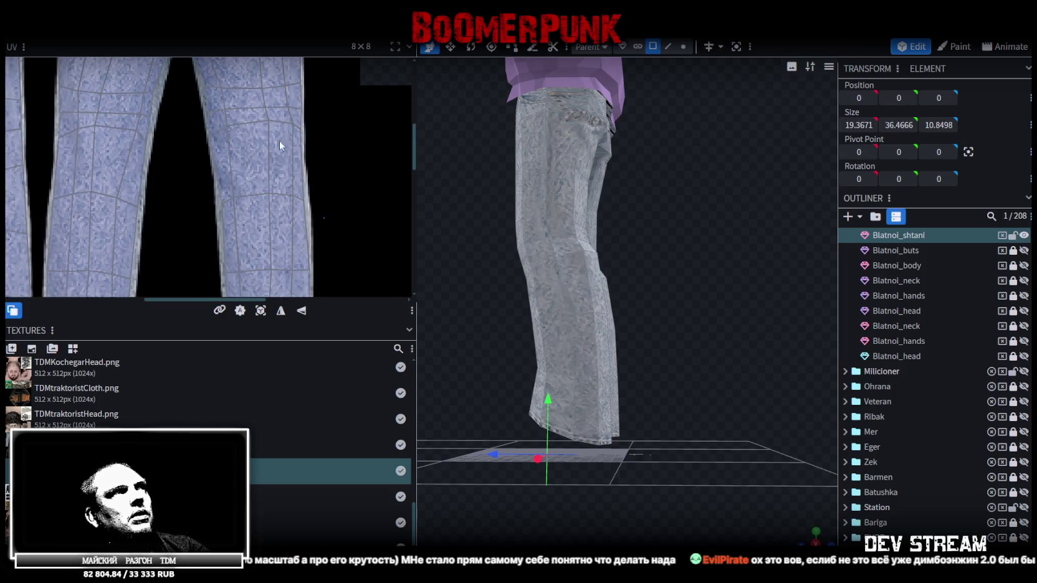
- Box-select the side-leg UV strip with the faces above it and nudge it slightly left
middle_click_drag(319, 130, 328, 219)
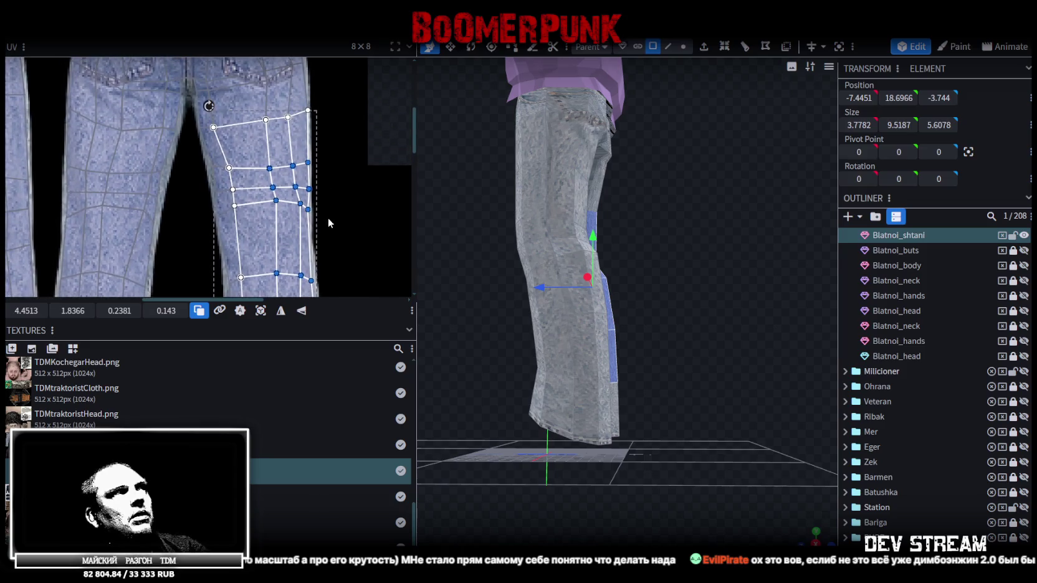
scroll(325, 213, "down", 2)
scroll(322, 215, "down", 1)
scroll(329, 266, "down", 1)
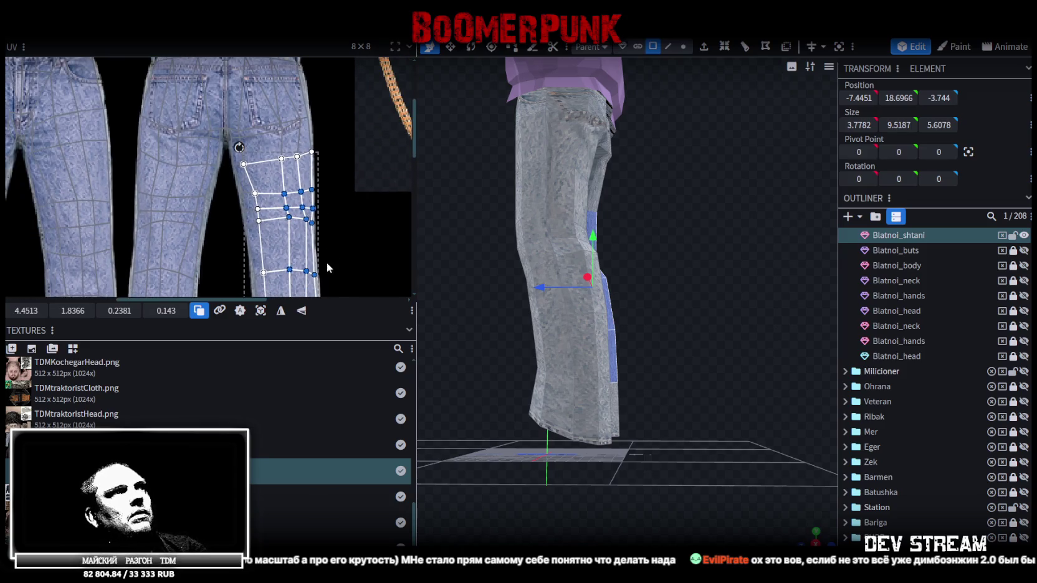
left_click_drag(298, 235, 268, 109, "shift")
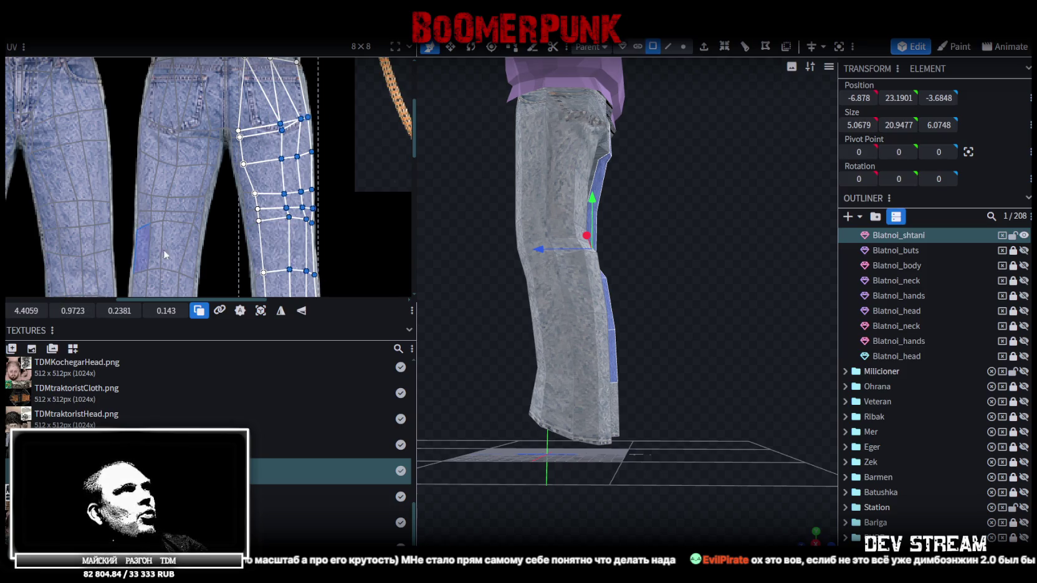
left_click_drag(25, 311, 11, 310)
- Raise the upper UV faces near the pocket slightly
scroll(345, 192, "up", 1)
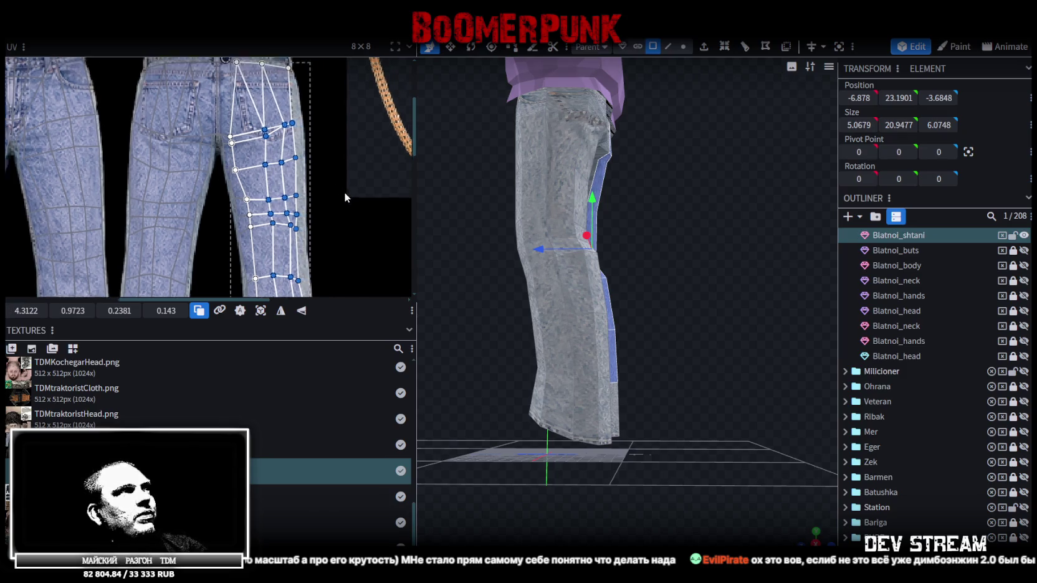
scroll(309, 151, "up", 1)
scroll(309, 152, "down", 2)
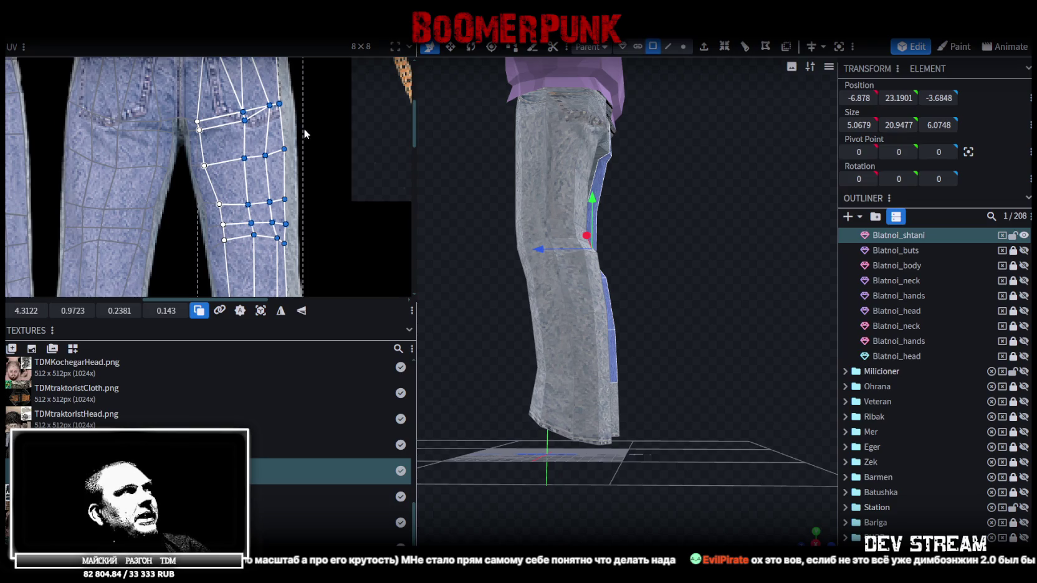
left_click_drag(219, 93, 306, 132)
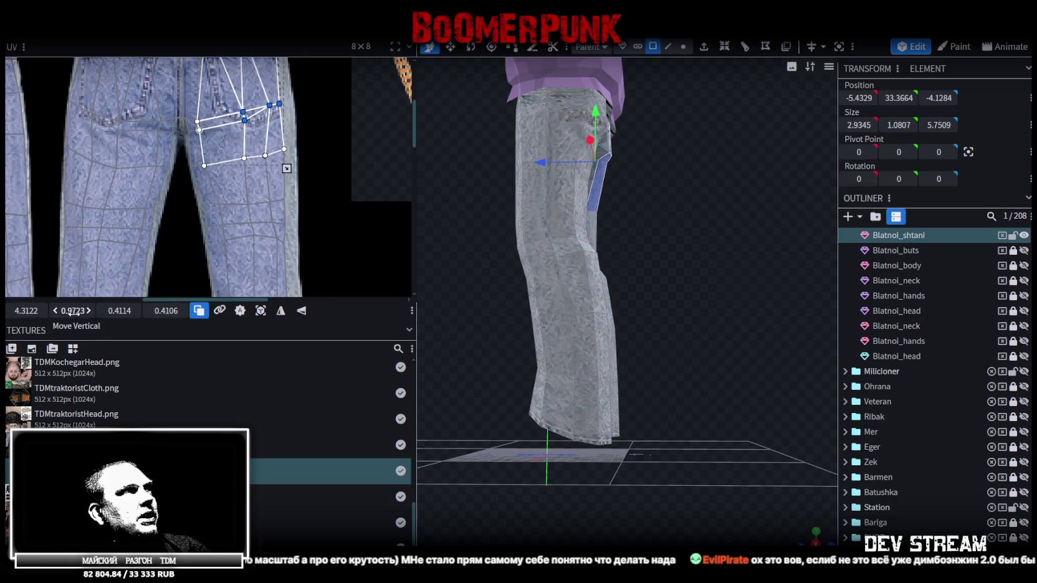
left_click_drag(73, 310, 228, 179)
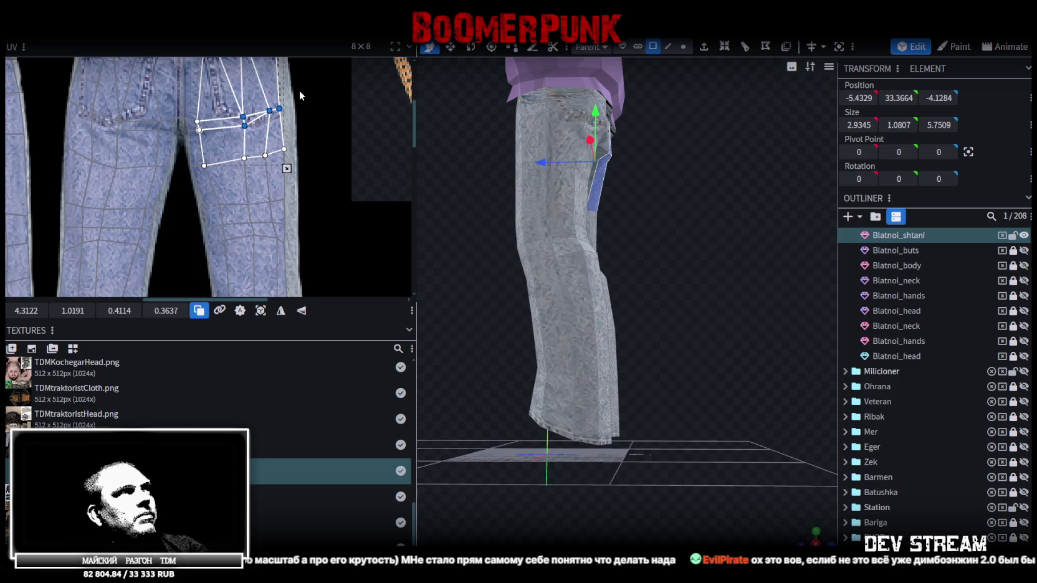
- Widen the vertical strip of faces on the right by moving its right edge outward
left_click_drag(300, 95, 271, 157)
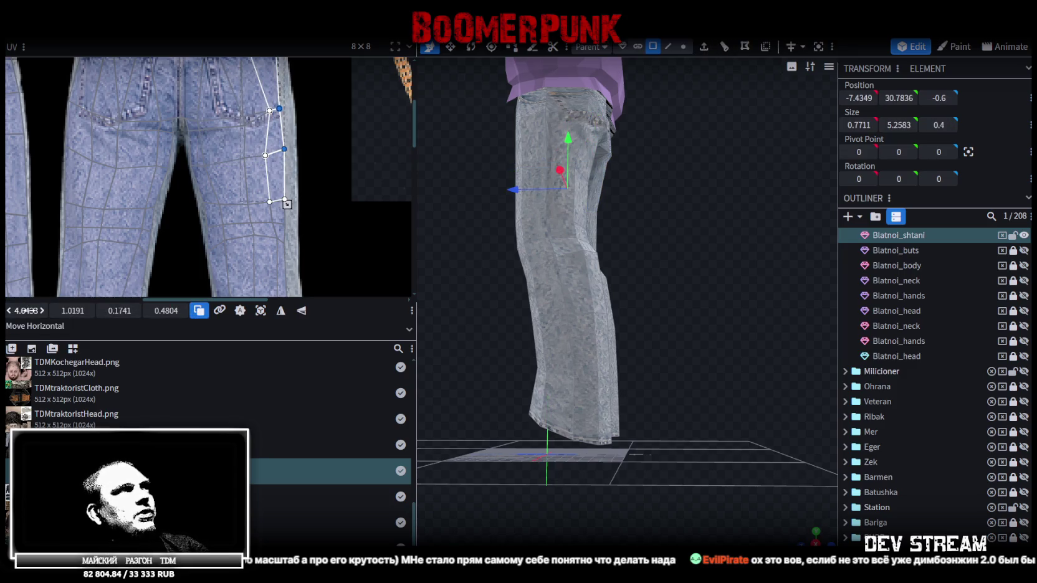
left_click_drag(288, 204, 297, 205)
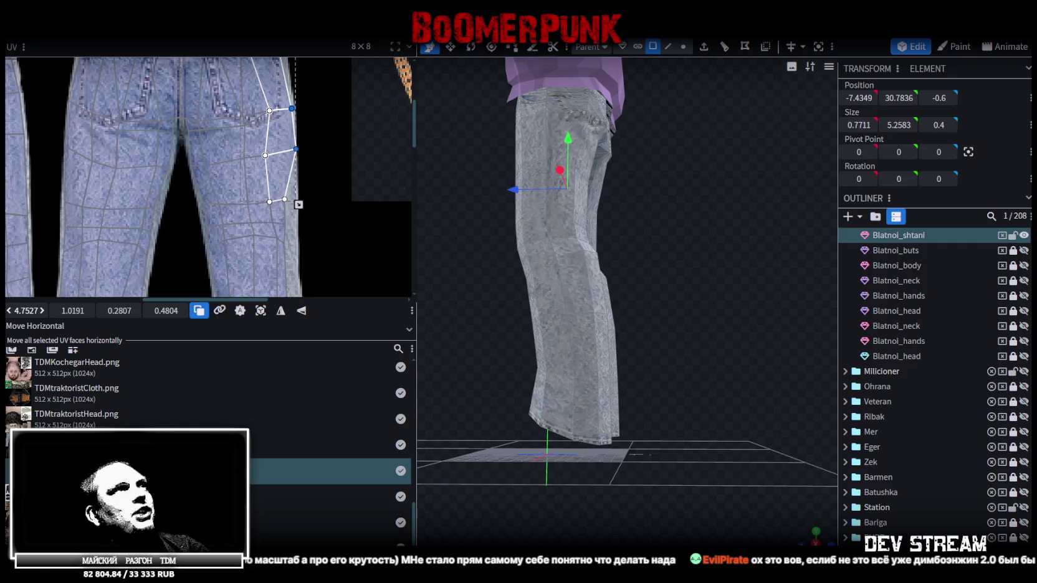
scroll(266, 234, "up", 1)
scroll(268, 156, "up", 1)
scroll(274, 144, "up", 1)
- Pull a UV vertex of the upper quad near the pocket upward
left_click(240, 139)
scroll(285, 178, "up", 2)
left_click(234, 151)
left_click_drag(245, 165, 250, 146)
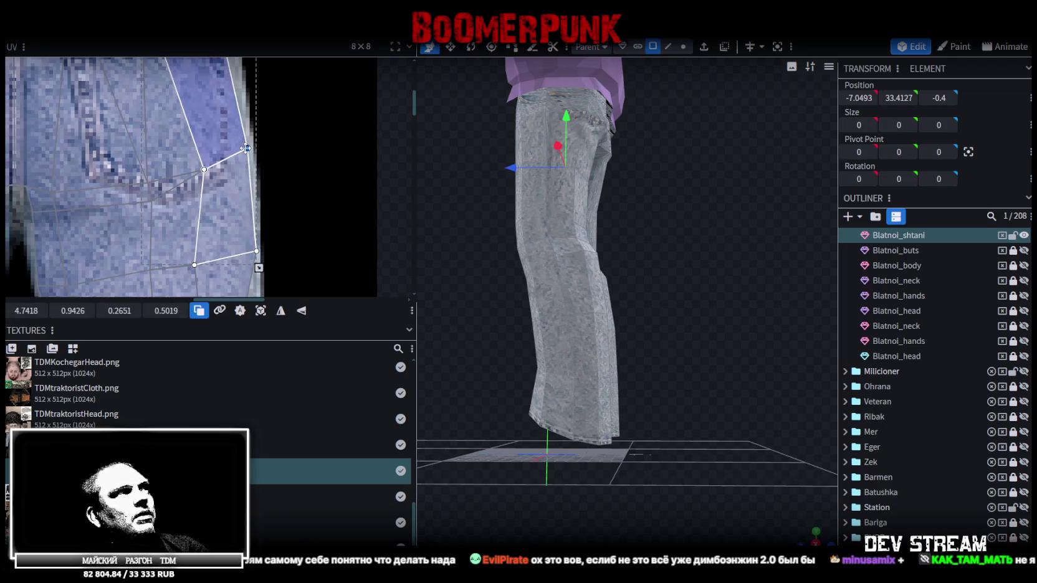
scroll(258, 199, "down", 1)
scroll(267, 183, "down", 1)
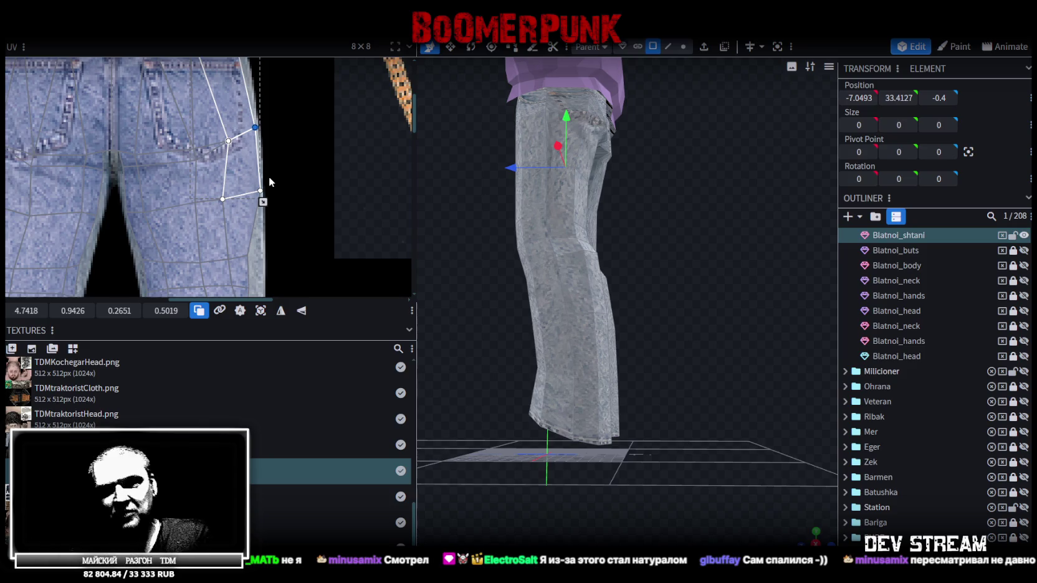
scroll(231, 168, "down", 3)
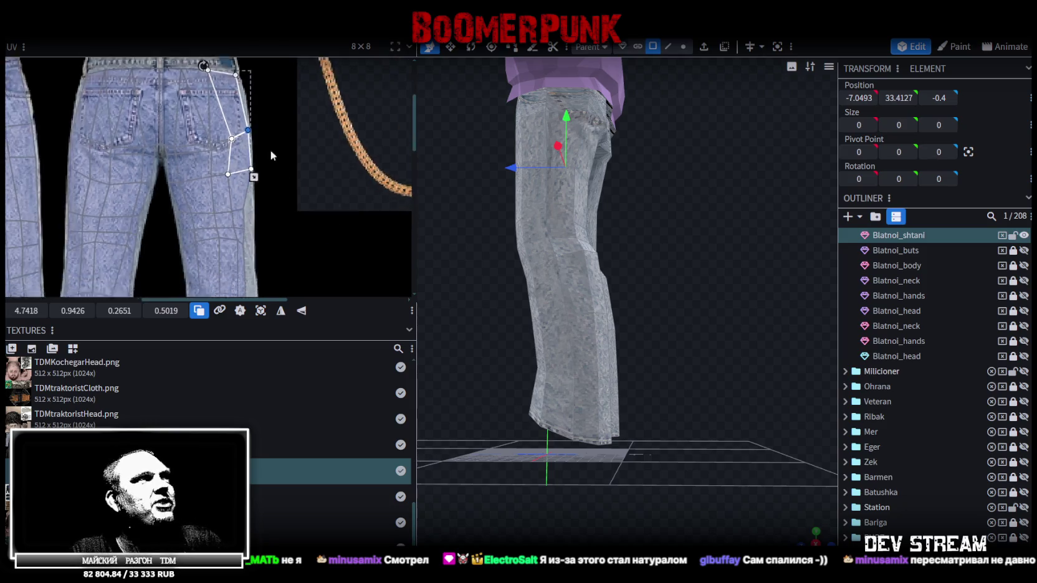
scroll(271, 161, "down", 3)
scroll(254, 133, "down", 2)
mouse_move(242, 198)
left_mouse_down()
mouse_move(201, 121)
mouse_move(264, 63)
left_mouse_up()
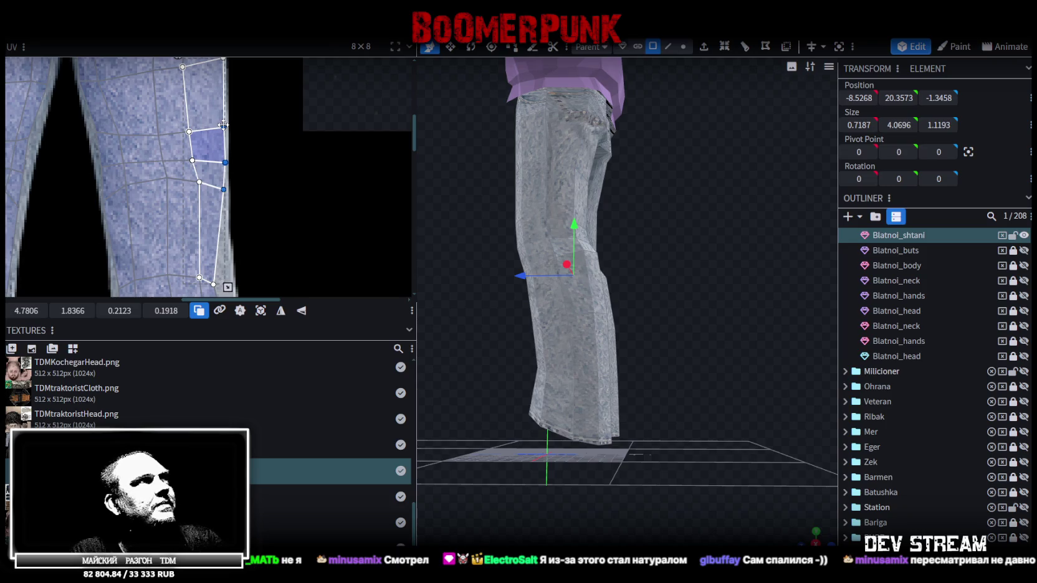
- Shift the lower UV face's vertices slightly to the right
scroll(264, 63, "down", 2)
scroll(263, 62, "down", 1)
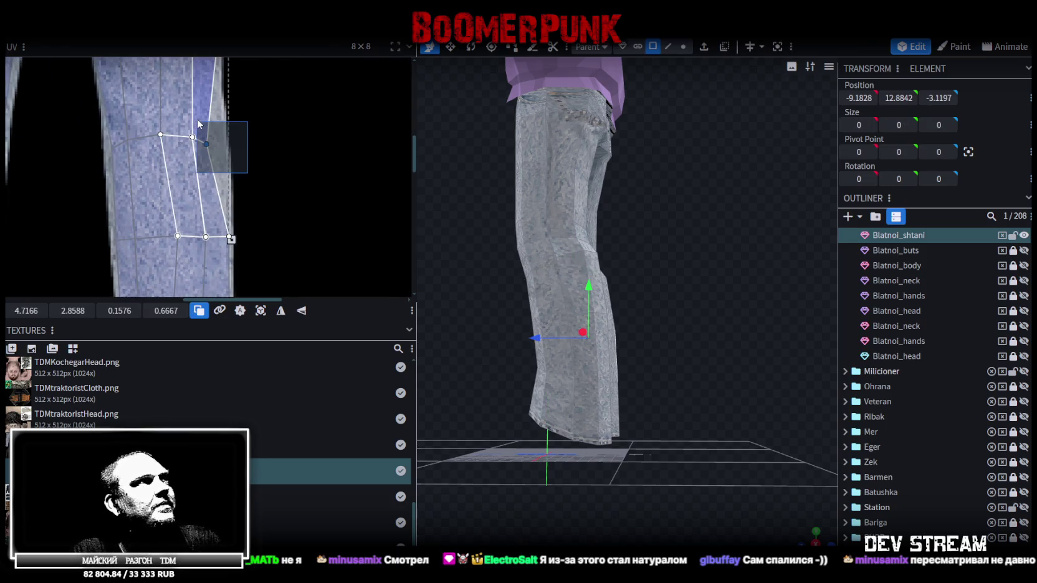
left_click(204, 141)
left_click(206, 142)
left_click_drag(208, 143, 231, 135)
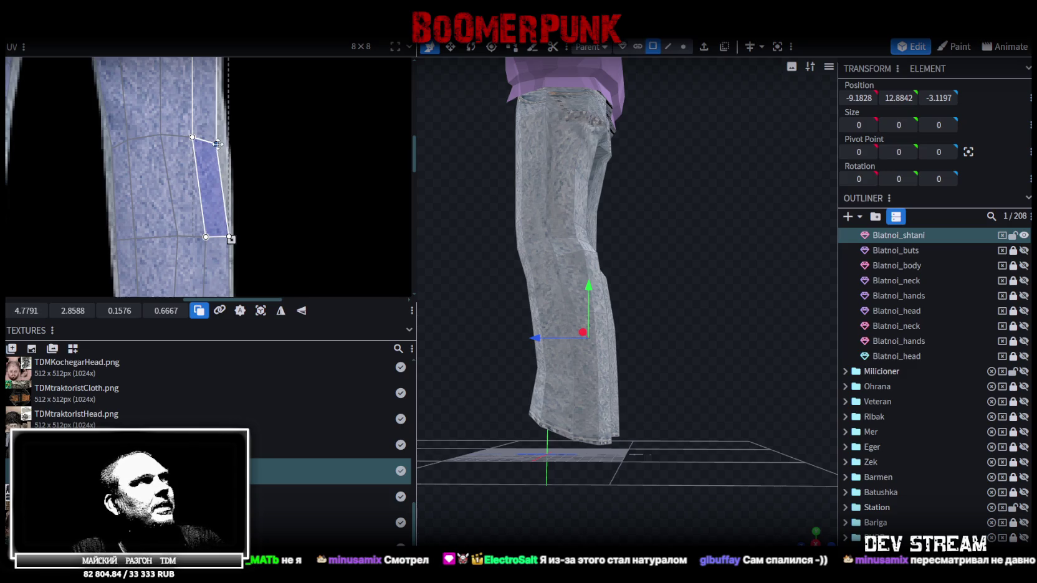
- Shift the right leg's lower-leg UV block left, then move its rightmost strip right
scroll(256, 125, "down", 2)
middle_click_drag(257, 125, 251, 156)
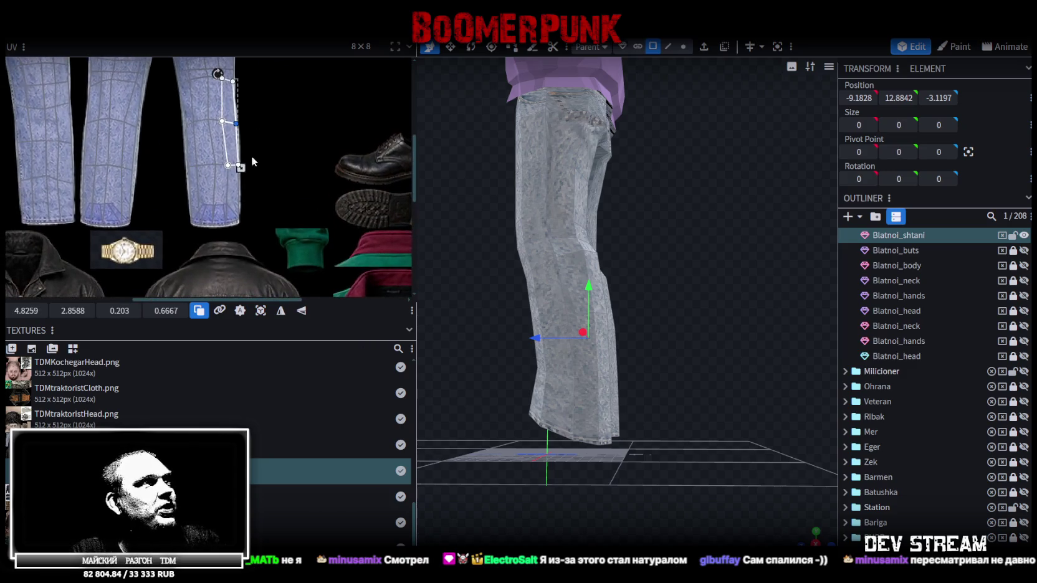
scroll(252, 165, "up", 2)
left_click_drag(239, 280, 151, 87)
left_click_drag(214, 173, 209, 173)
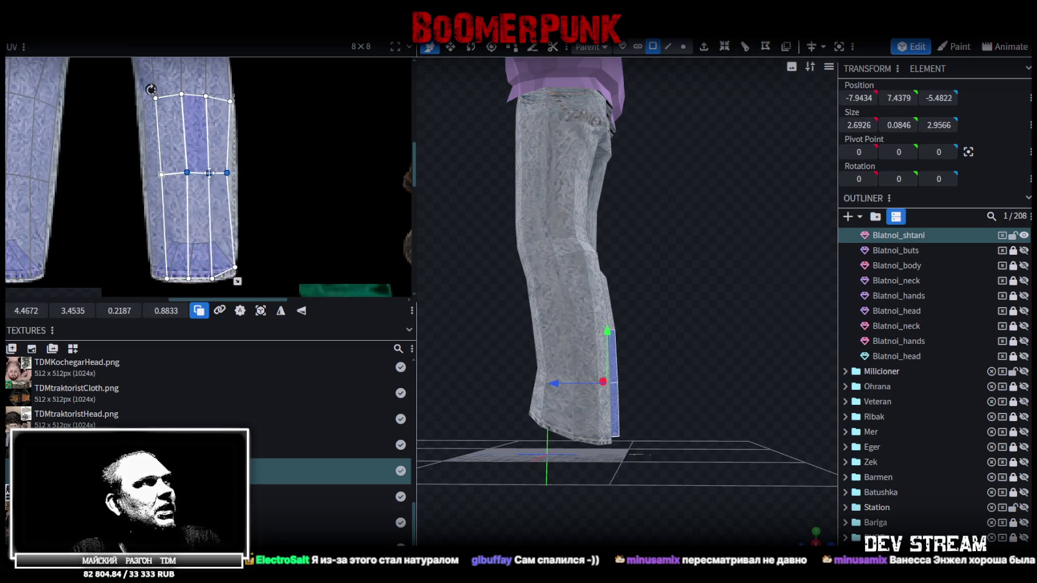
left_click(216, 163)
left_click_drag(23, 311, 30, 310)
- Nudge an upper-leg UV strip slightly left and widen it
scroll(196, 158, "down", 2)
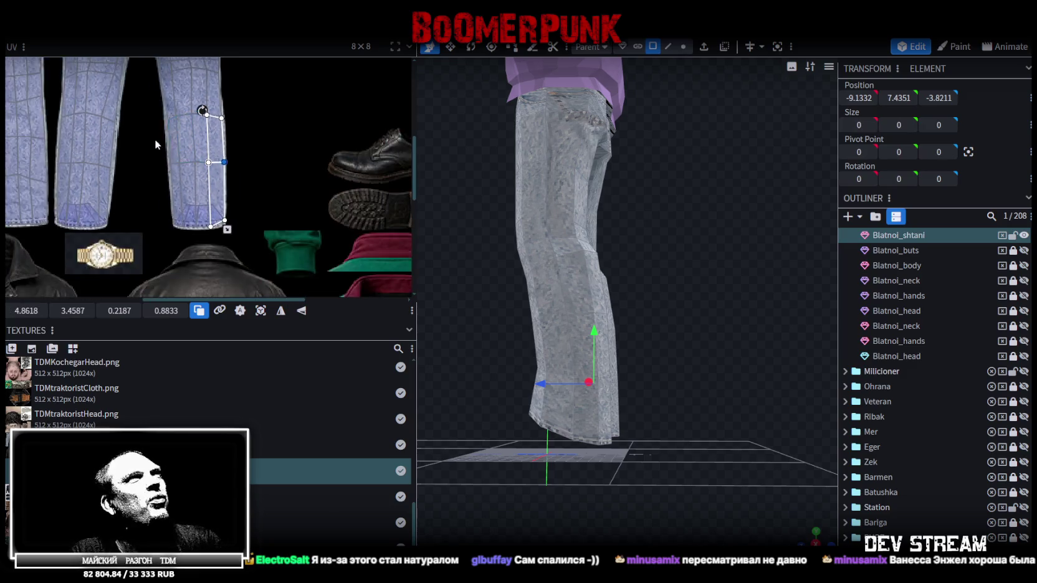
scroll(156, 140, "up", 4)
left_click_drag(181, 78, 219, 243)
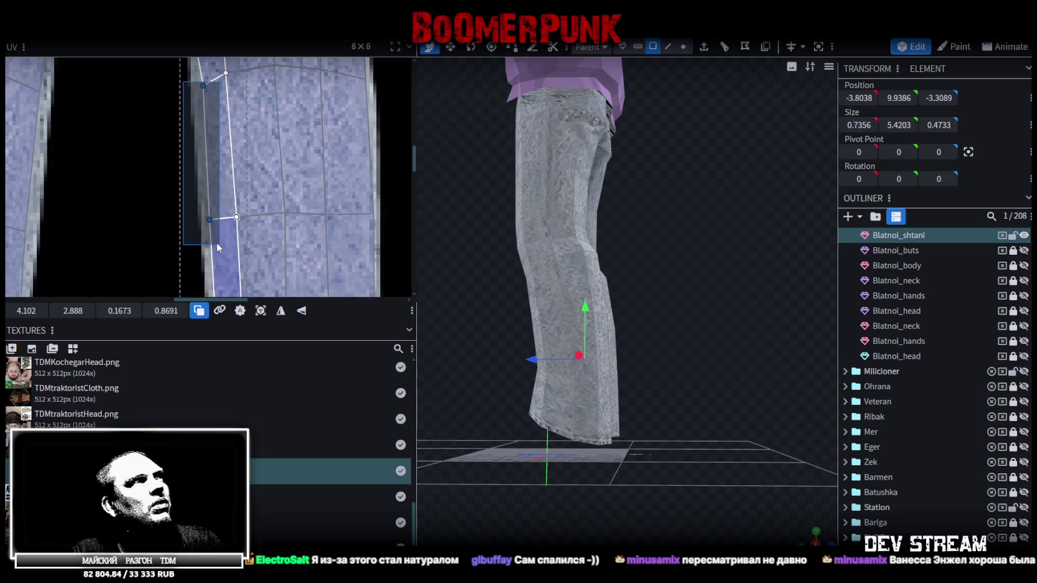
left_click_drag(29, 311, 26, 309)
left_click_drag(119, 311, 125, 310)
- Move a leg-strip UV vertex up and a crotch-face UV vertex slightly left
scroll(221, 131, "down", 2)
scroll(220, 131, "up", 2)
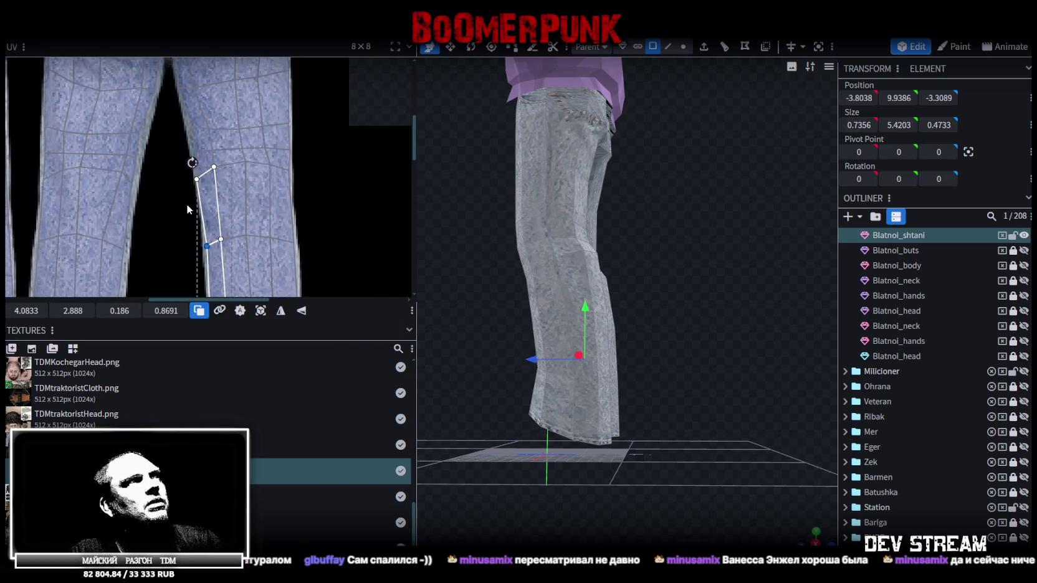
scroll(187, 205, "up", 2)
left_click_drag(180, 177, 209, 149)
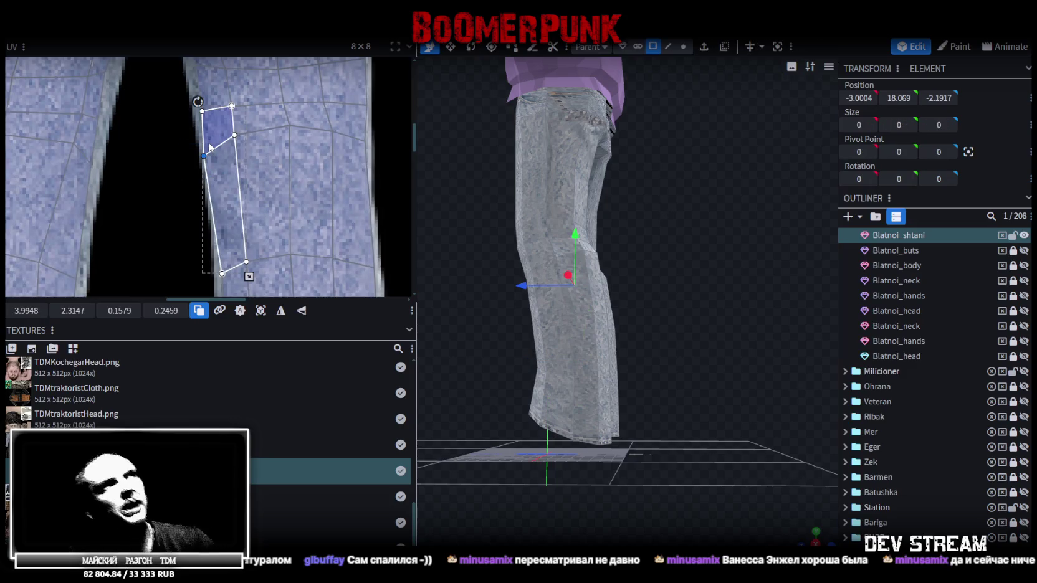
left_click_drag(206, 156, 206, 148)
scroll(210, 239, "up", 3)
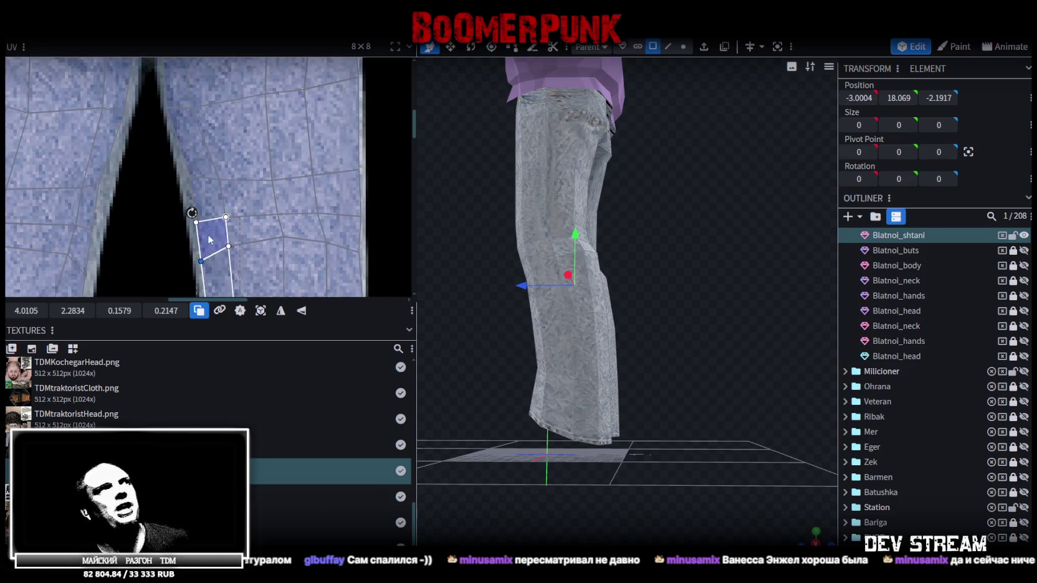
left_click(192, 178)
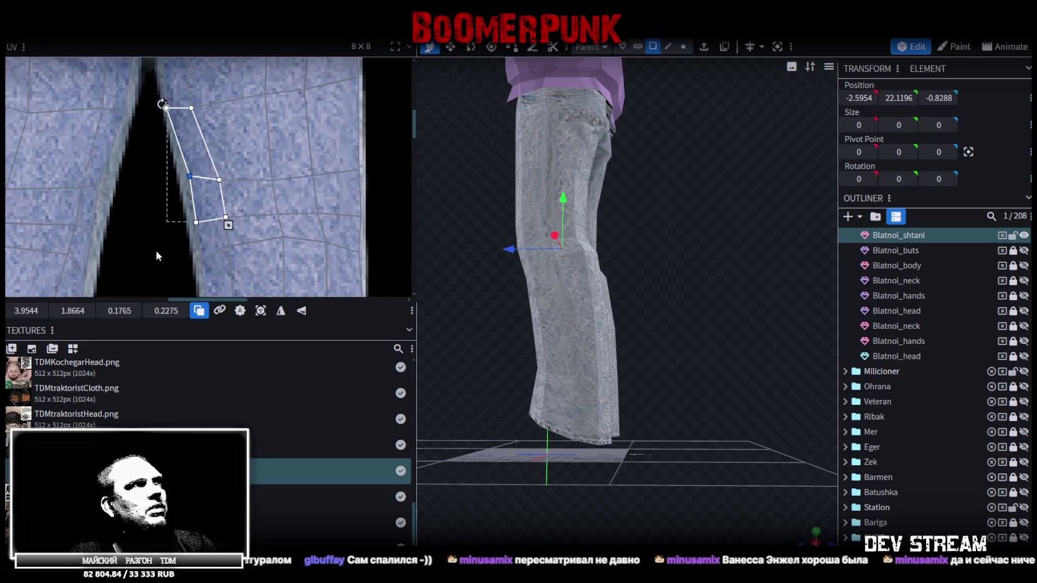
left_click_drag(187, 176, 184, 178)
- Select a pocket-area UV face and save the project with Ctrl+S
scroll(185, 178, "down", 3, "ctrl")
scroll(185, 177, "down", 2)
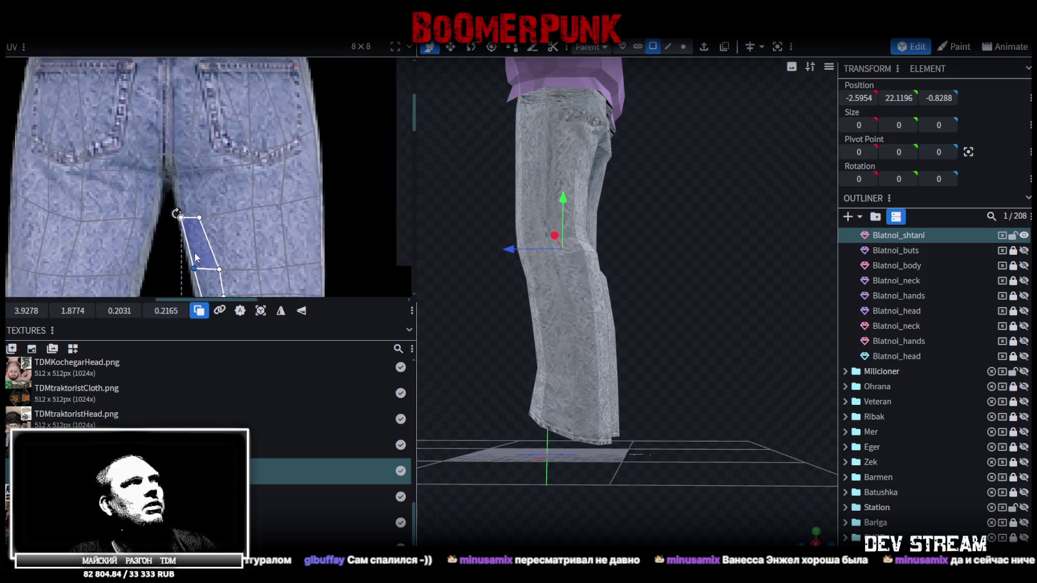
scroll(175, 224, "up", 3, "ctrl")
left_click(201, 211)
scroll(192, 227, "down", 3, "ctrl")
scroll(201, 217, "down", 3, "ctrl")
scroll(256, 219, "down", 2)
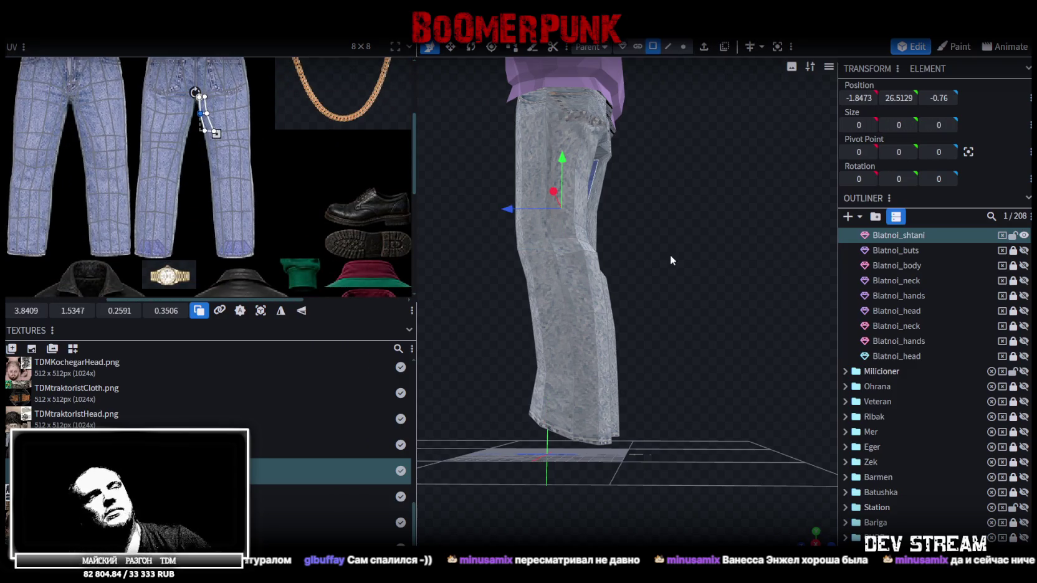
key("ctrl+s")
- Clear the selection and orbit the view around the jeans
left_click_drag(670, 260, 748, 281)
left_click(798, 344)
mouse_move(798, 345)
left_mouse_down()
mouse_move(541, 288)
mouse_move(553, 283)
left_mouse_up()
- Line up the front pocket face's left-edge UV vertices with the texture seam
left_click(699, 163)
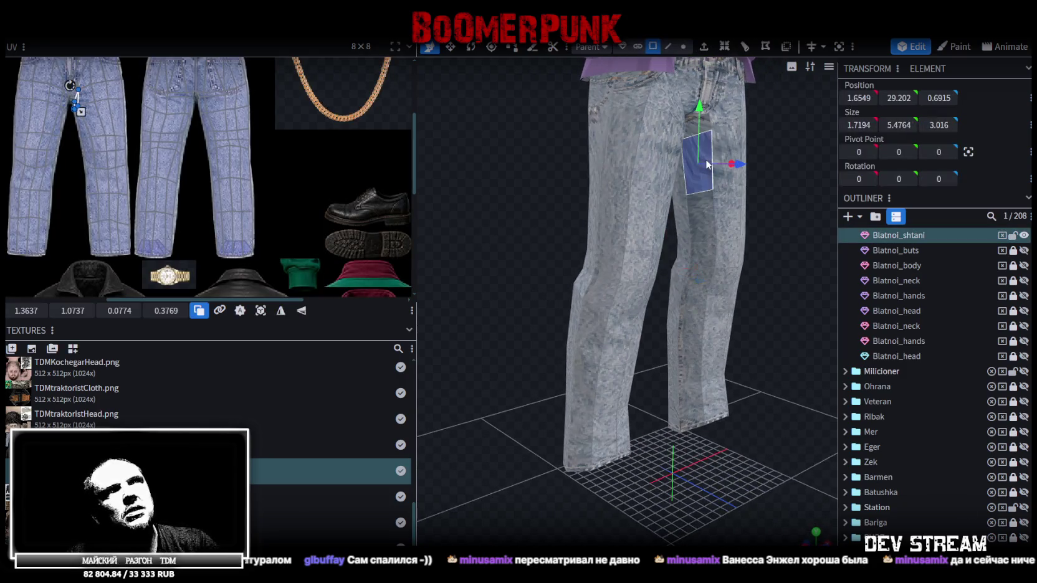
scroll(177, 115, "up", 2, "ctrl")
scroll(141, 147, "up", 2, "ctrl")
scroll(132, 174, "up", 2, "ctrl")
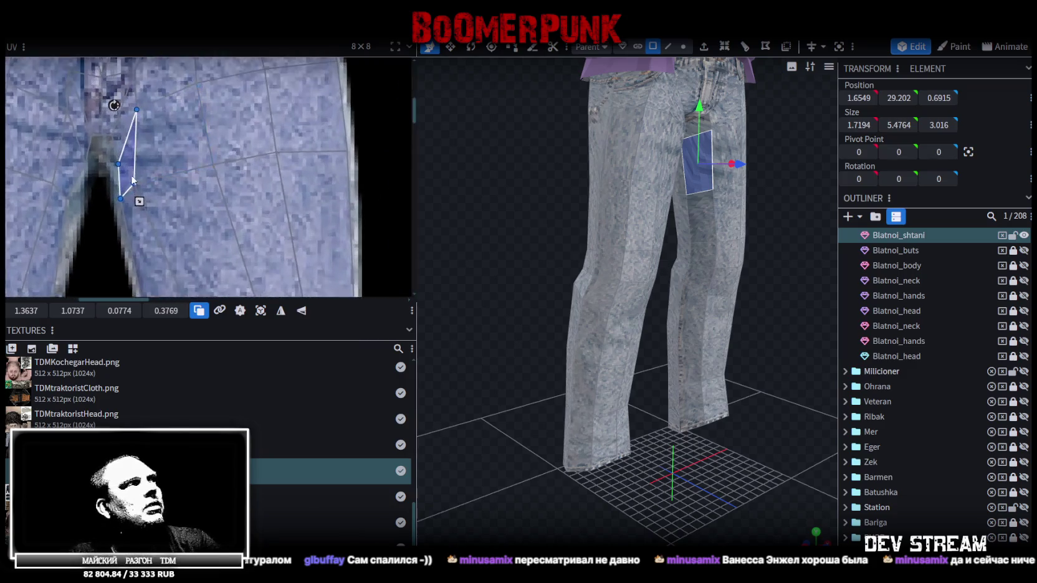
scroll(99, 206, "up", 1, "ctrl")
left_click_drag(99, 207, 122, 149)
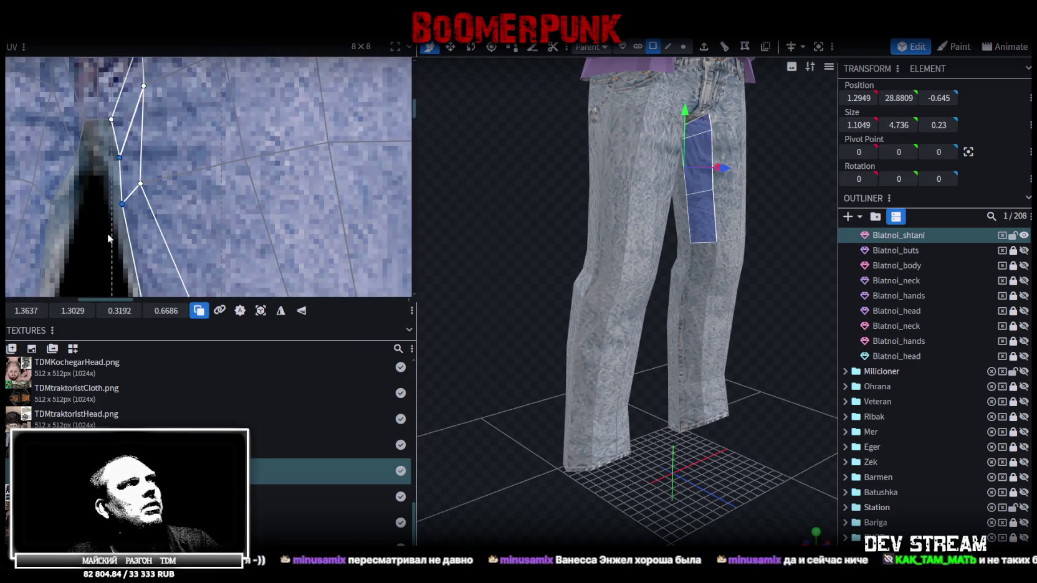
left_click_drag(142, 184, 181, 174)
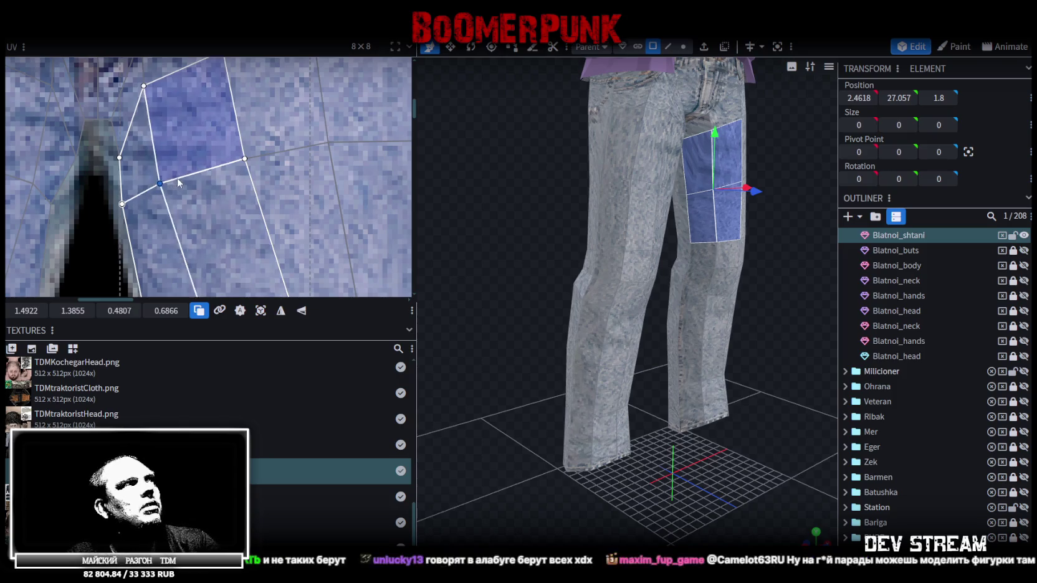
- On the other leg, pull the lower long face's UV vertex down onto the crotch seam
scroll(181, 178, "down", 2, "ctrl")
scroll(183, 184, "down", 2, "ctrl")
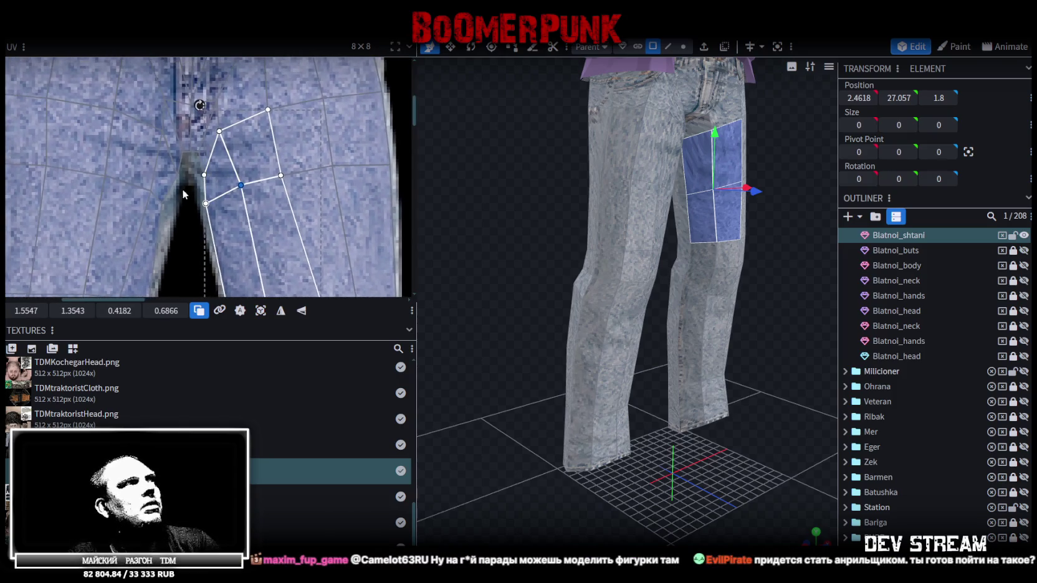
left_click(175, 196)
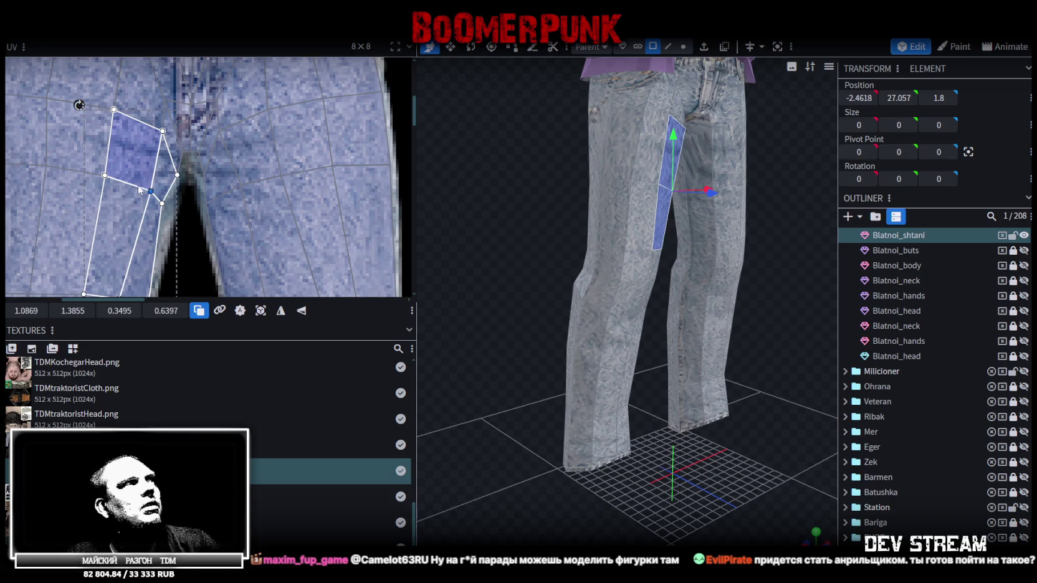
scroll(192, 225, "down", 2)
left_click(151, 165)
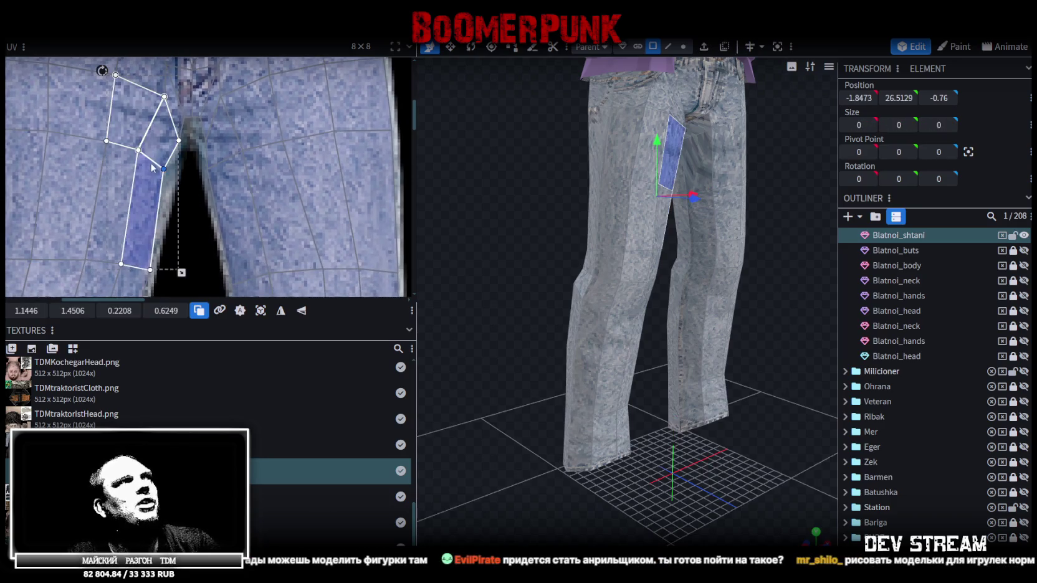
left_click_drag(150, 162, 160, 177)
- Move a neighbouring crotch face's UV vertex down to fit the crotch seam
scroll(185, 150, "up", 2, "ctrl")
scroll(181, 151, "up", 2)
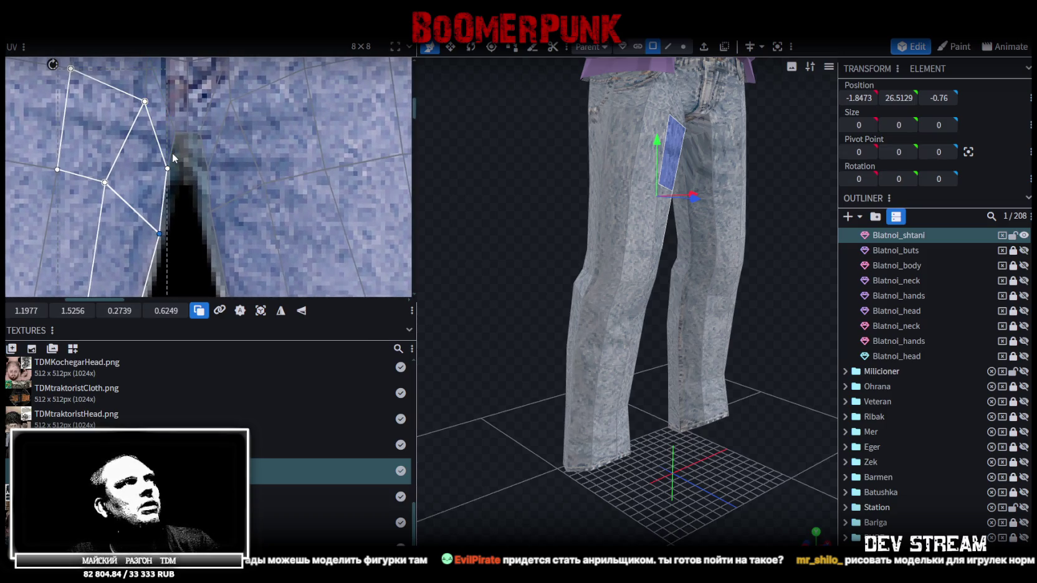
left_click(204, 129)
left_click_drag(200, 136, 201, 145)
scroll(201, 145, "down", 2, "ctrl")
scroll(9, 142, "up", 2)
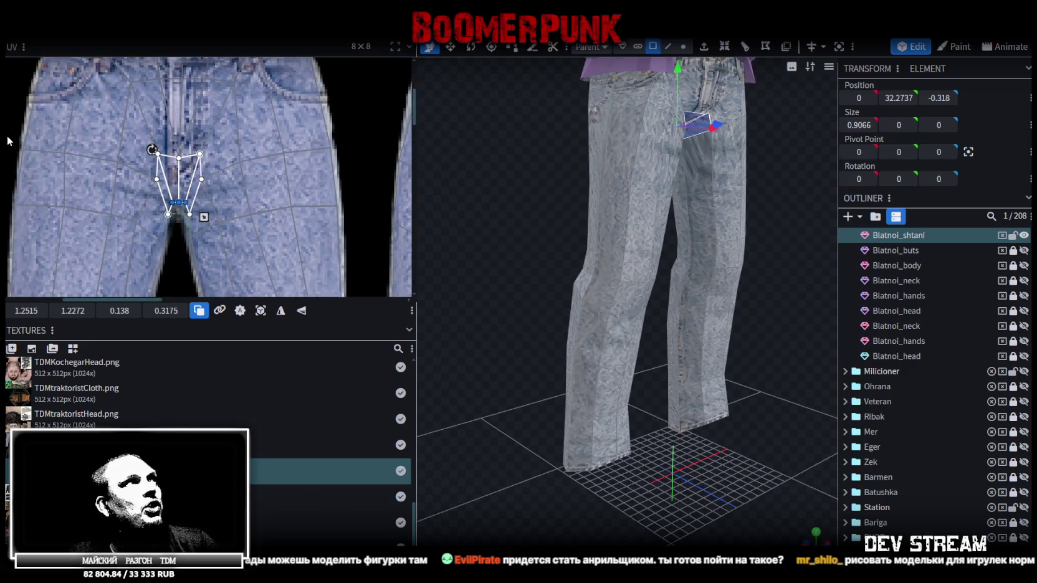
- Select and adjust the UV faces around the crotch
left_click_drag(20, 136, 235, 160)
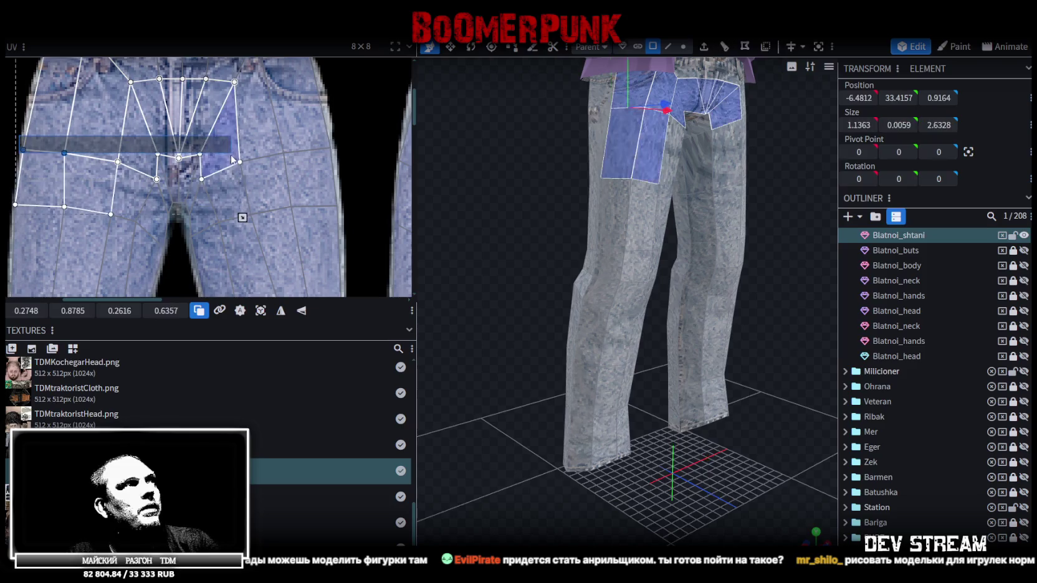
middle_click_drag(221, 146, 225, 138)
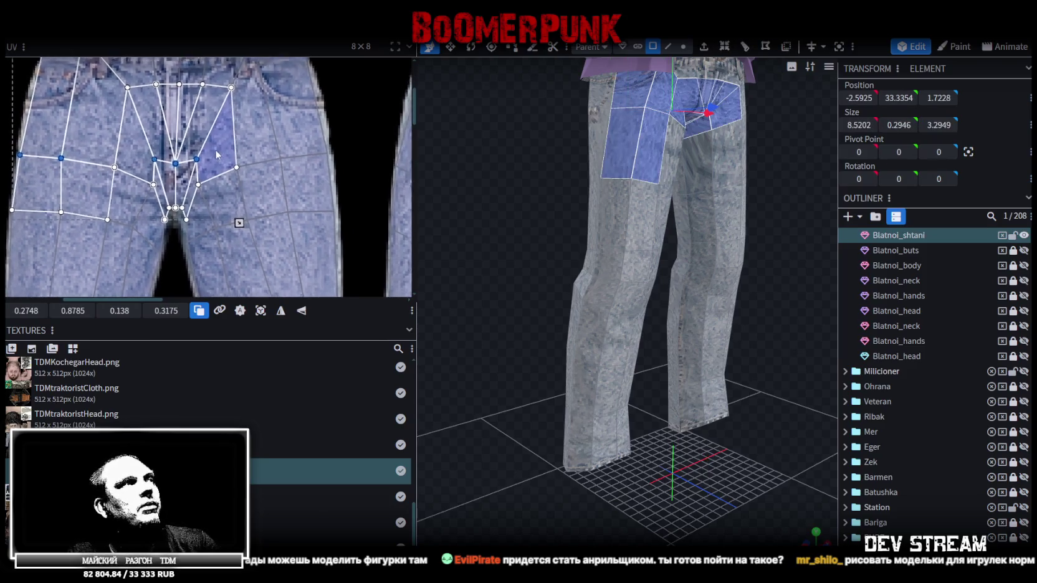
scroll(233, 154, "down", 1, "ctrl")
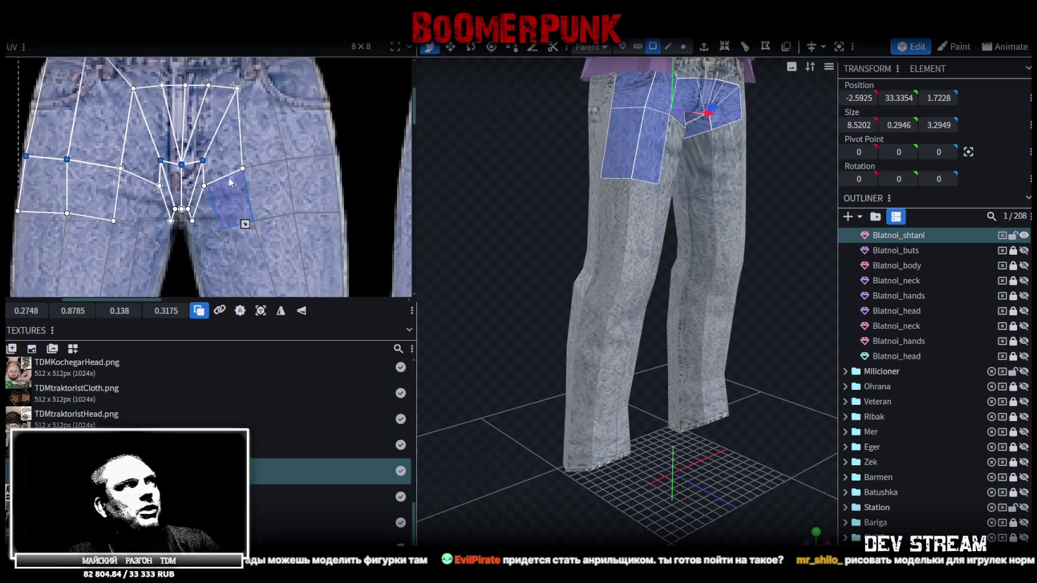
scroll(187, 150, "down", 1, "ctrl")
scroll(129, 139, "down", 1, "ctrl")
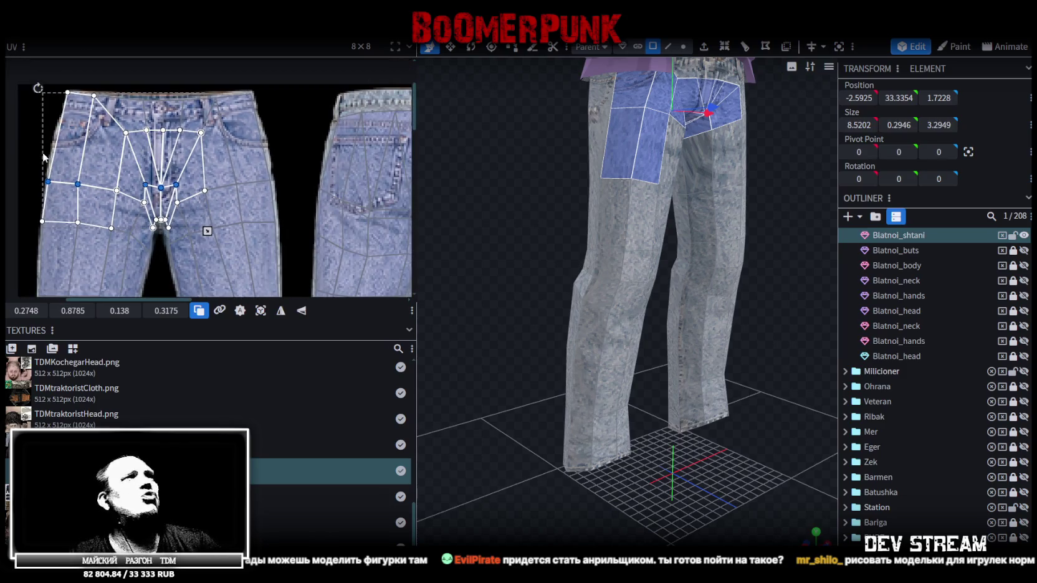
- Shift the top waistband UV strip upward
left_click_drag(74, 153, 288, 112)
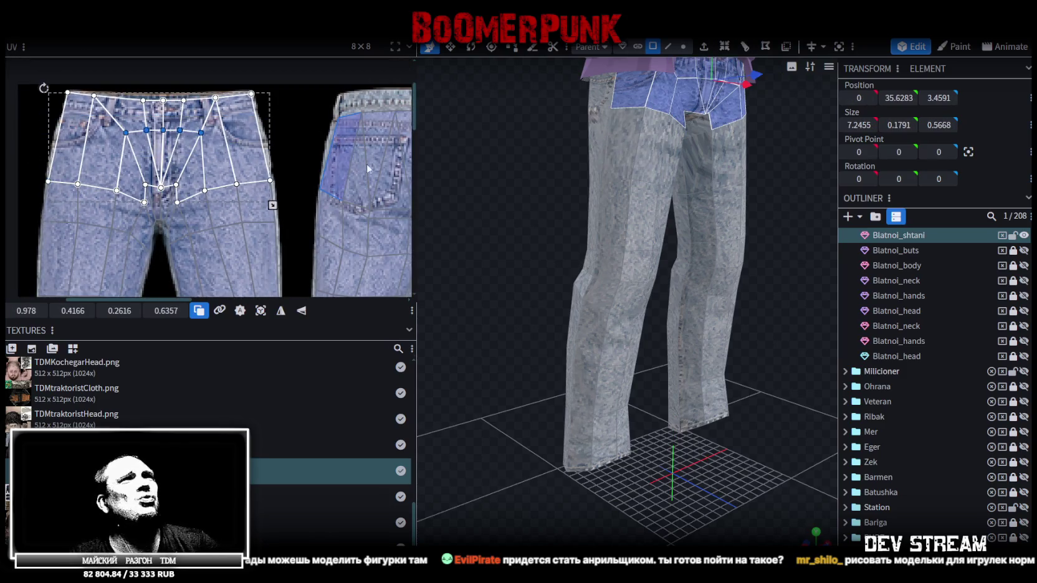
scroll(462, 215, "down", 2)
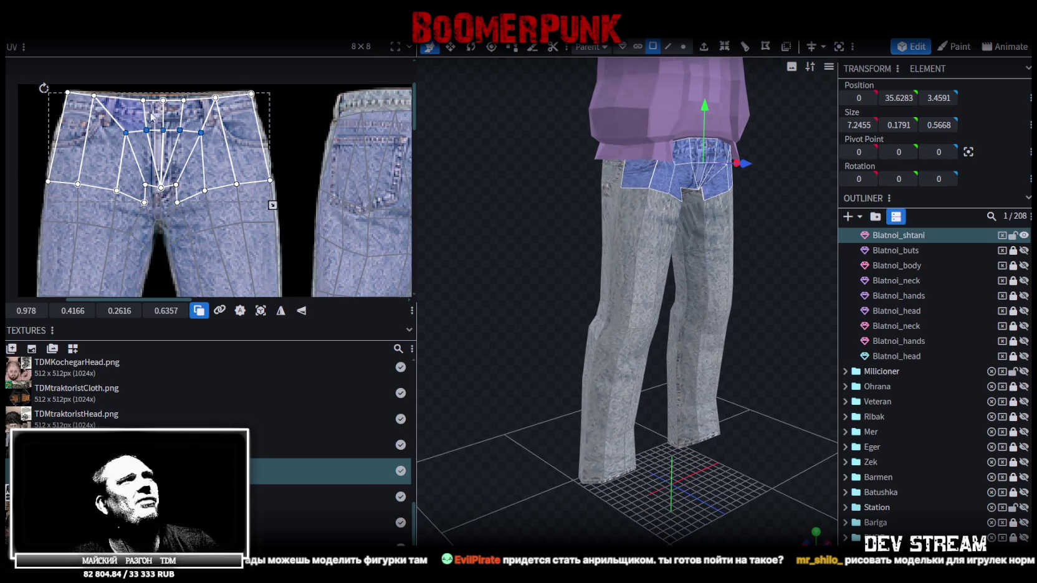
left_click(135, 95)
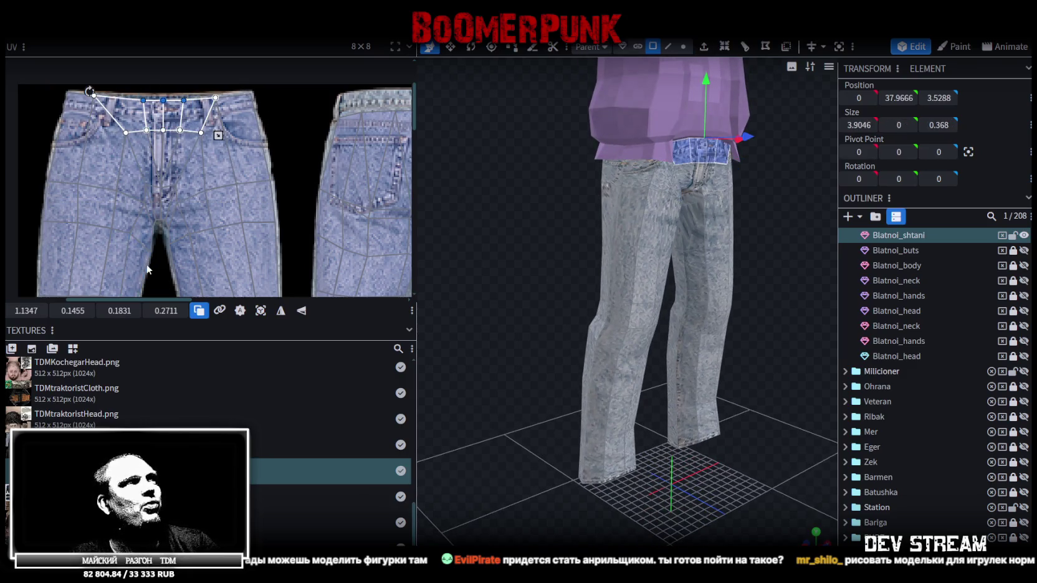
left_click_drag(73, 310, 66, 310)
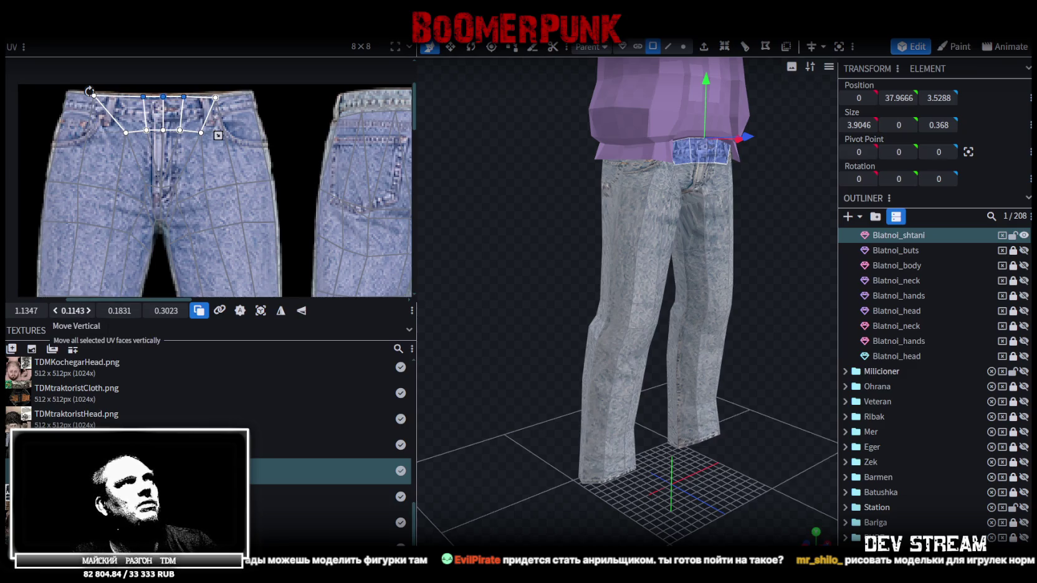
- Shift the whole upper-crotch region's UV faces downward
left_click_drag(56, 137, 243, 117)
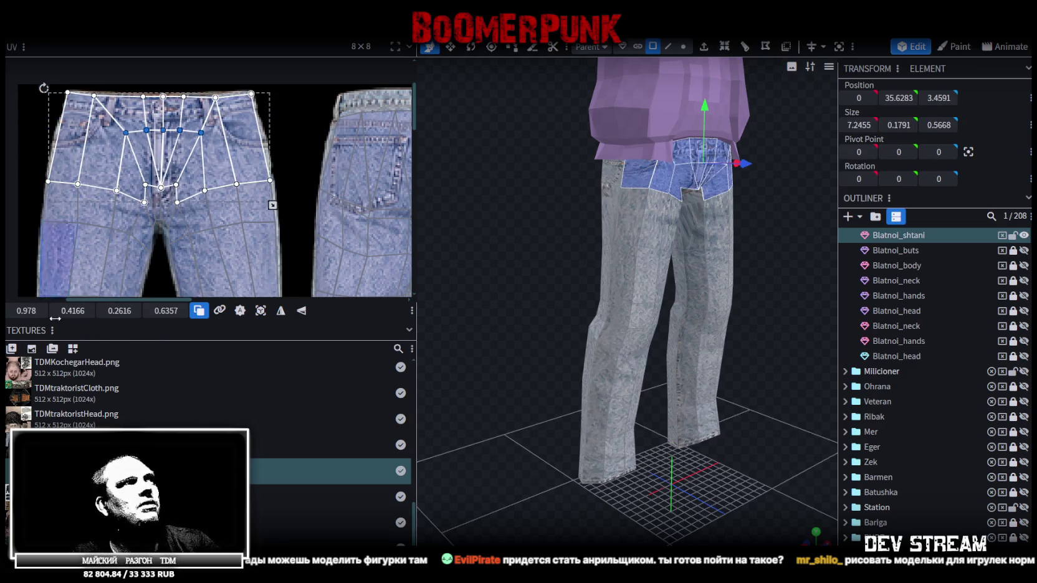
left_click_drag(73, 310, 83, 310)
scroll(241, 159, "down", 1)
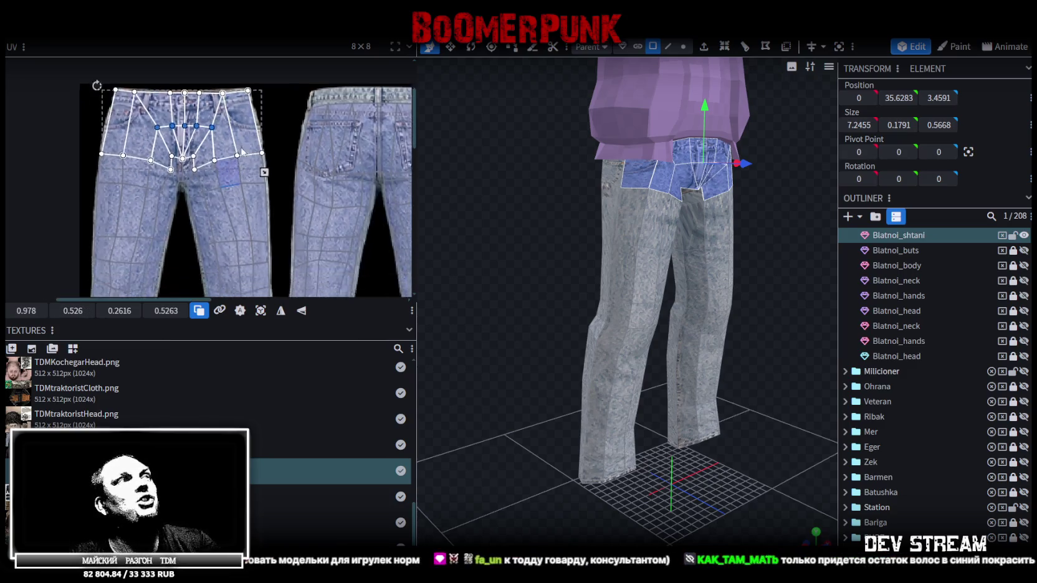
scroll(241, 159, "up", 2)
scroll(185, 118, "up", 3)
scroll(196, 138, "up", 3)
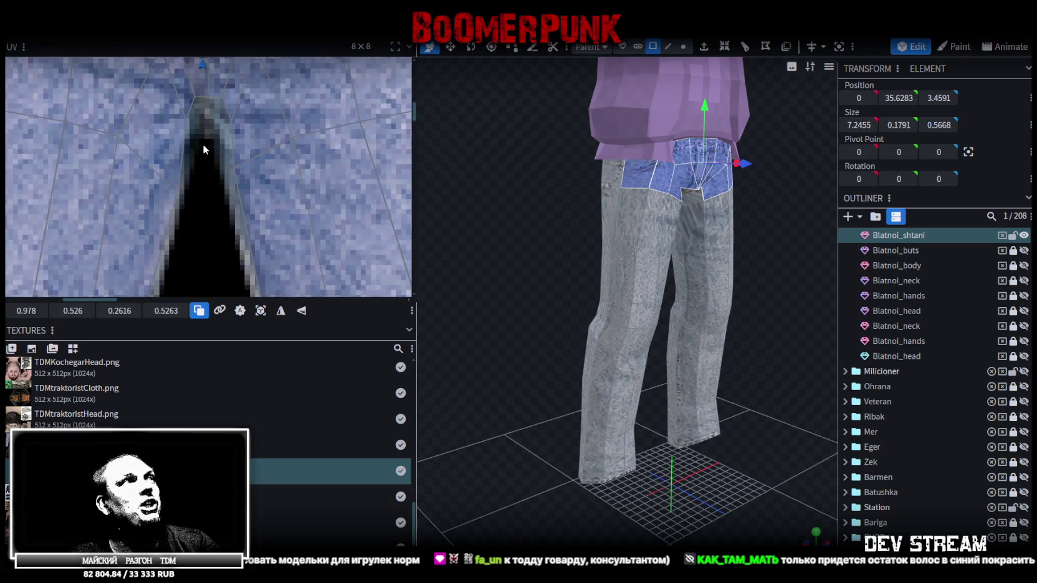
scroll(202, 145, "down", 2)
scroll(188, 188, "up", 1)
scroll(180, 171, "down", 1)
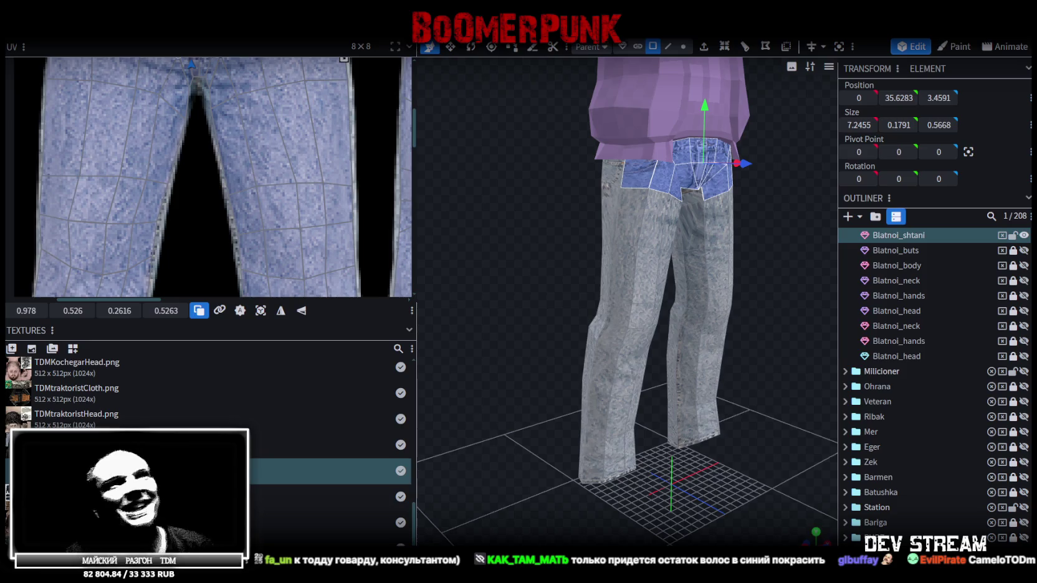
mouse_move(432, 160)
left_mouse_down()
mouse_move(525, 272)
mouse_move(611, 266)
left_mouse_up()
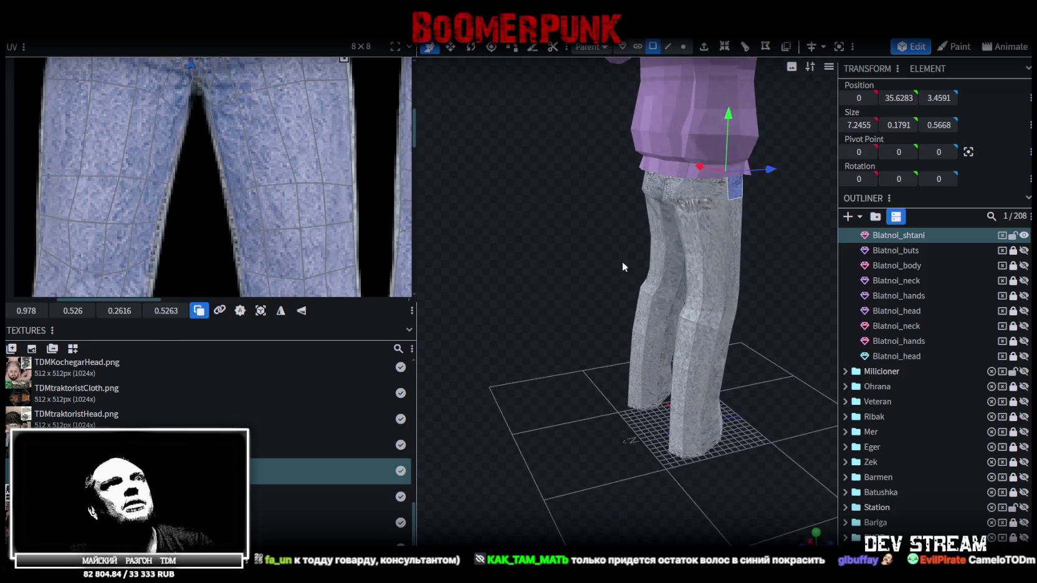
left_click(699, 198)
mouse_move(698, 199)
left_mouse_down()
mouse_move(504, 271)
mouse_move(595, 235)
mouse_move(578, 251)
mouse_move(670, 236)
left_mouse_up()
- Select a back thigh face and box-select the UV faces around the back pocket
left_click(670, 235)
scroll(272, 175, "down", 3)
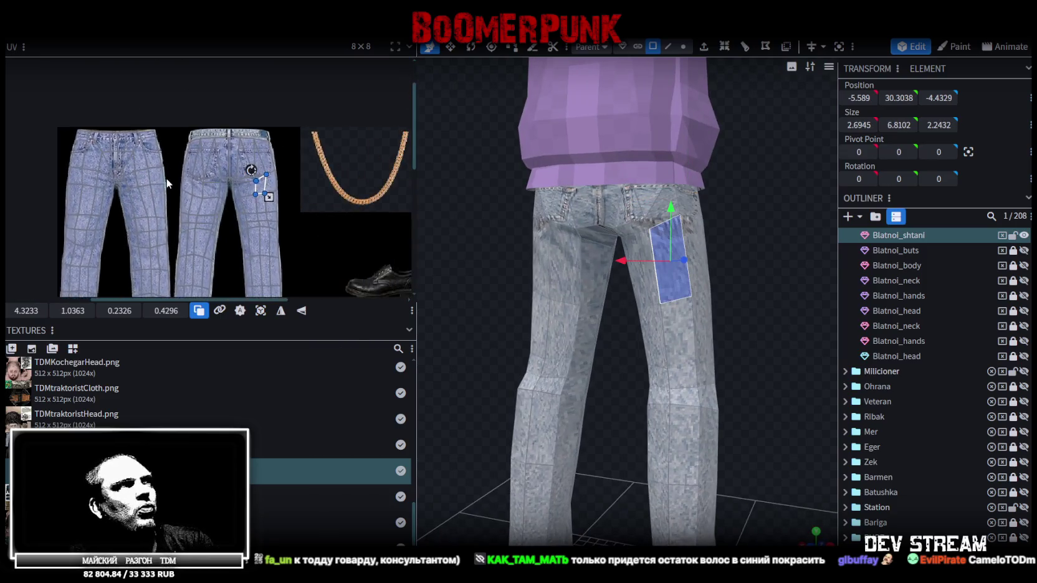
scroll(281, 145, "up", 5)
scroll(261, 203, "up", 2)
scroll(251, 166, "up", 2)
scroll(254, 168, "up", 1)
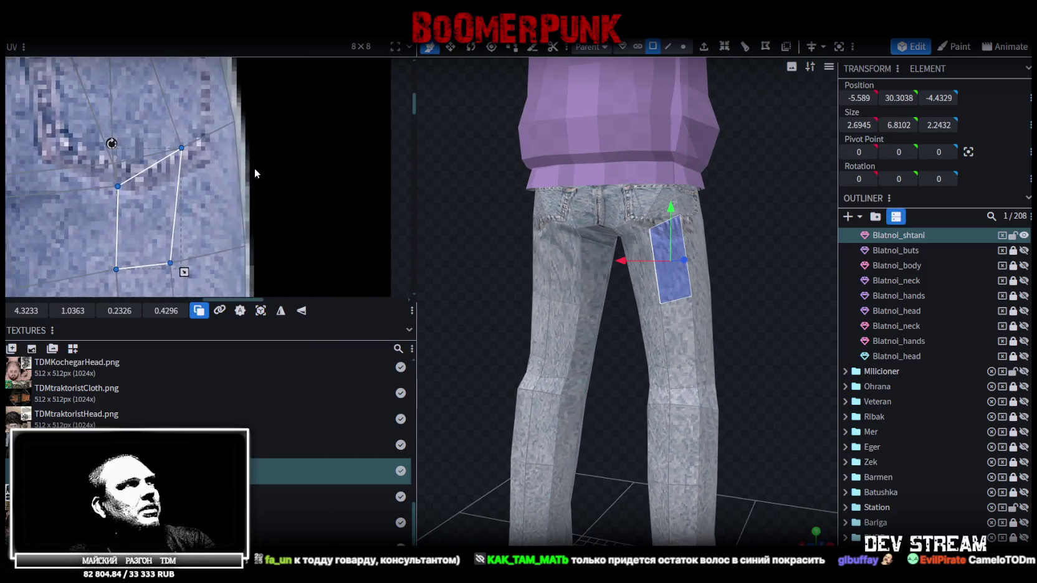
scroll(319, 200, "up", 2)
mouse_move(335, 215)
left_mouse_down()
mouse_move(207, 141)
mouse_move(243, 189)
mouse_move(259, 177)
left_mouse_up()
scroll(189, 187, "down", 3)
scroll(123, 188, "up", 1)
scroll(161, 196, "up", 2)
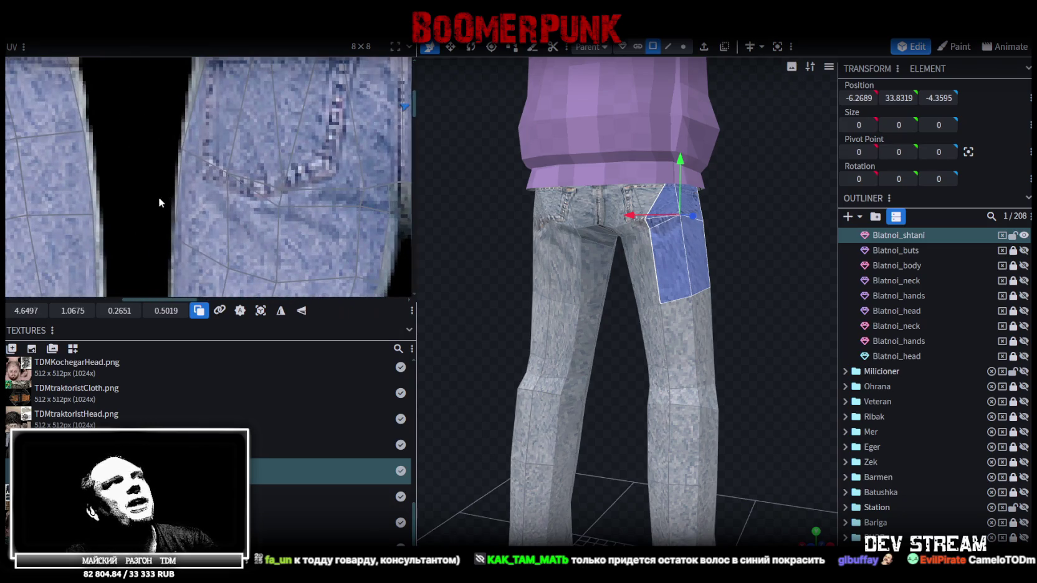
- Move the mirrored face's UV vertices on the other leg onto the seam
left_click(254, 160)
left_click(228, 173)
left_click_drag(228, 174, 215, 175)
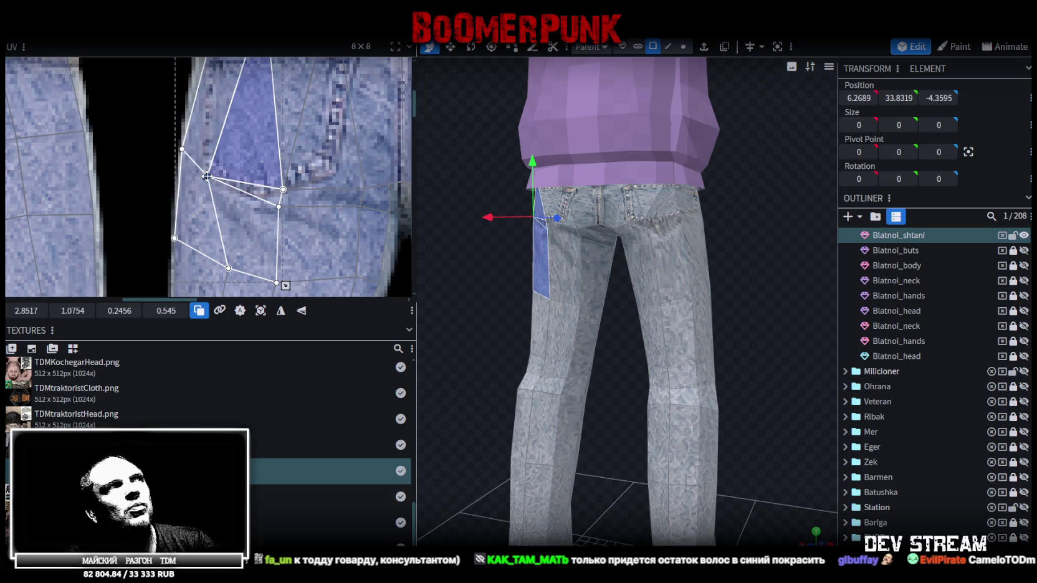
scroll(240, 213, "down", 1)
scroll(187, 188, "down", 3)
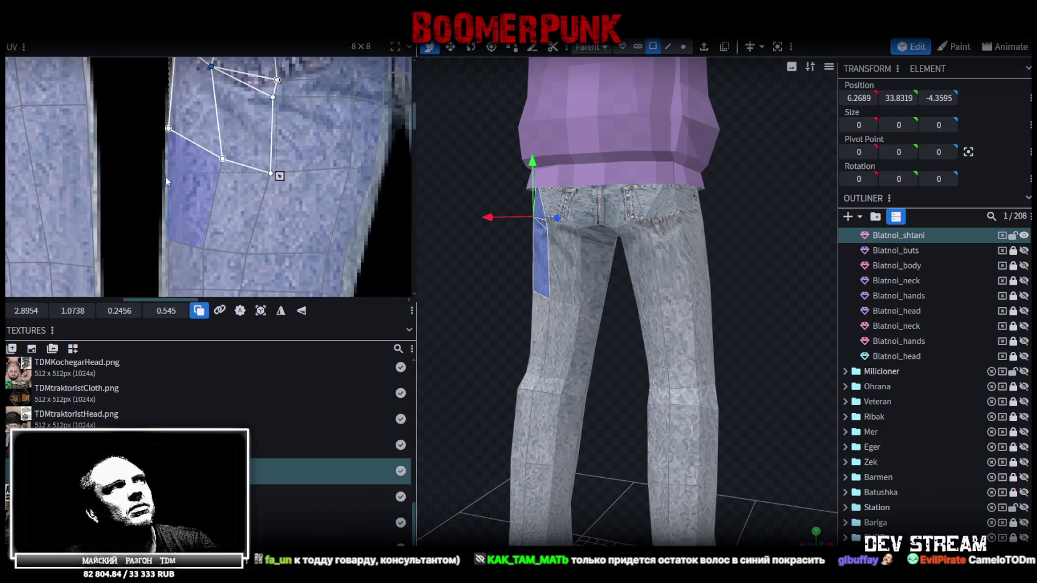
left_click(227, 153)
left_click_drag(223, 158, 202, 153)
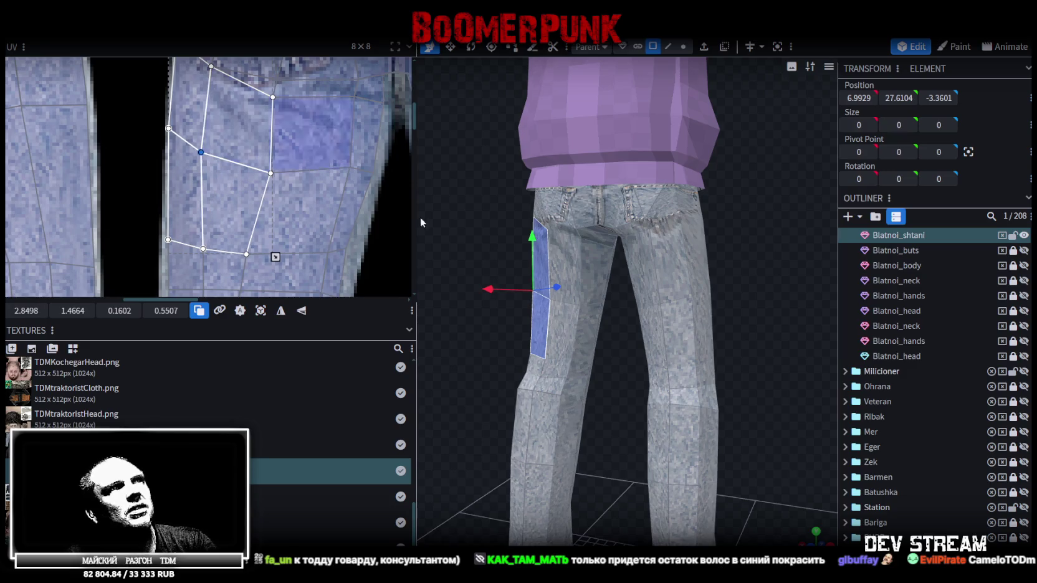
- Turn the view to the back of the jeans and select a back-pocket face
left_click(670, 333)
mouse_move(670, 332)
left_mouse_down()
mouse_move(521, 246)
mouse_move(574, 266)
mouse_move(609, 227)
mouse_move(557, 197)
left_mouse_up()
left_click(609, 226)
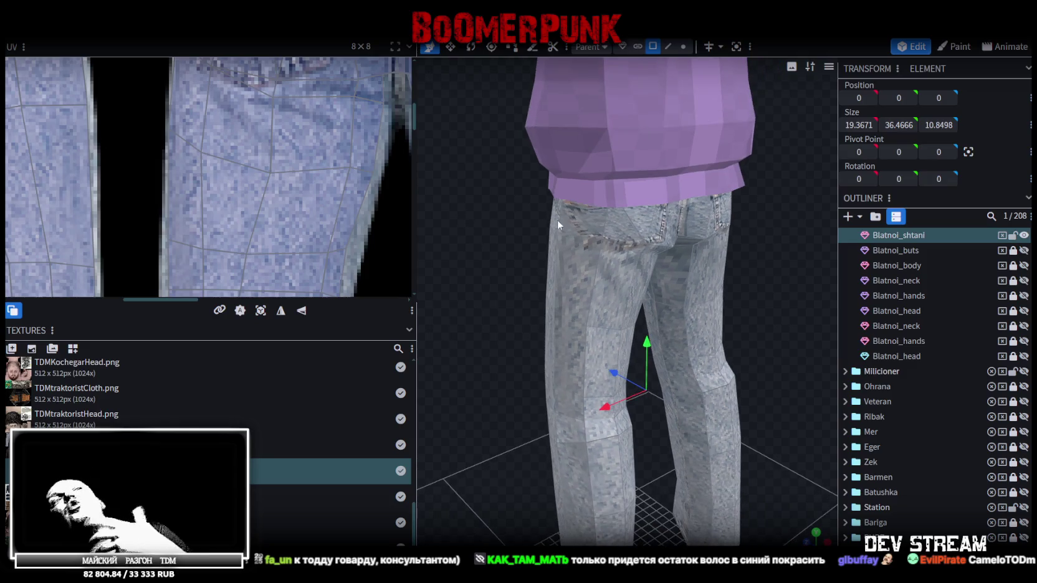
mouse_move(776, 248)
left_mouse_down()
mouse_move(708, 224)
mouse_move(687, 229)
mouse_move(686, 214)
mouse_move(647, 180)
left_mouse_up()
left_click(545, 161)
mouse_move(544, 160)
left_mouse_down()
mouse_move(505, 220)
mouse_move(575, 236)
mouse_move(555, 236)
left_mouse_up()
- Reshape the back-of-leg face UV and pull a pocket-area vertex onto the pocket edge
scroll(293, 166, "down", 1)
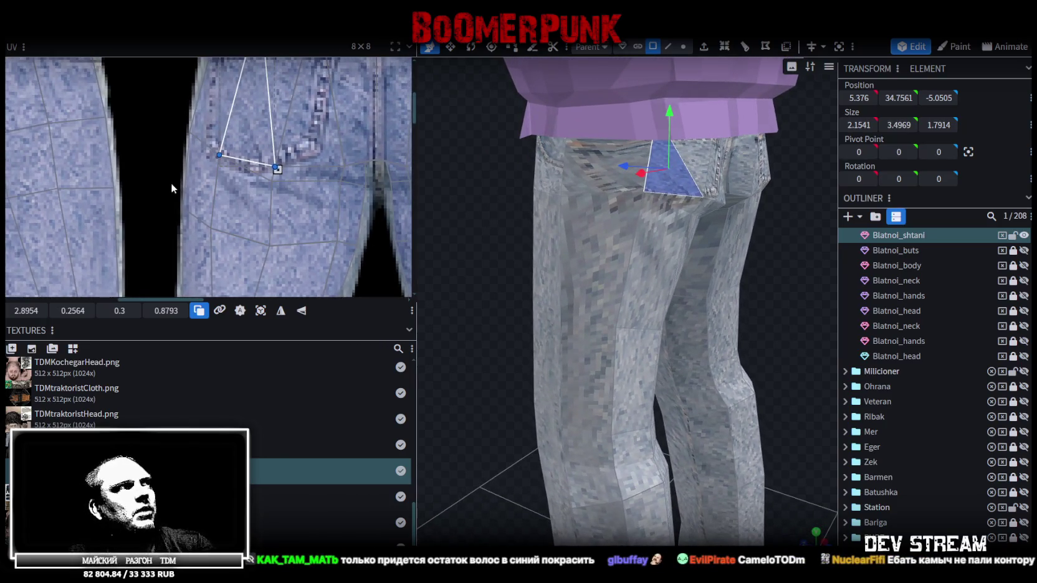
left_click(199, 187)
mouse_move(241, 150)
left_mouse_down()
mouse_move(223, 154)
mouse_move(246, 164)
left_mouse_up()
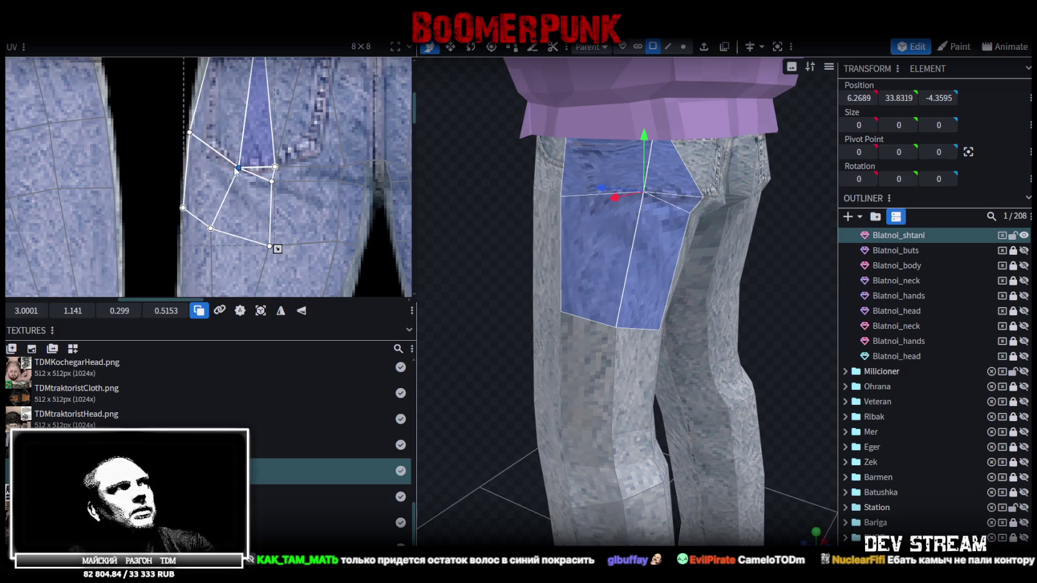
scroll(322, 167, "down", 1)
scroll(332, 163, "up", 1)
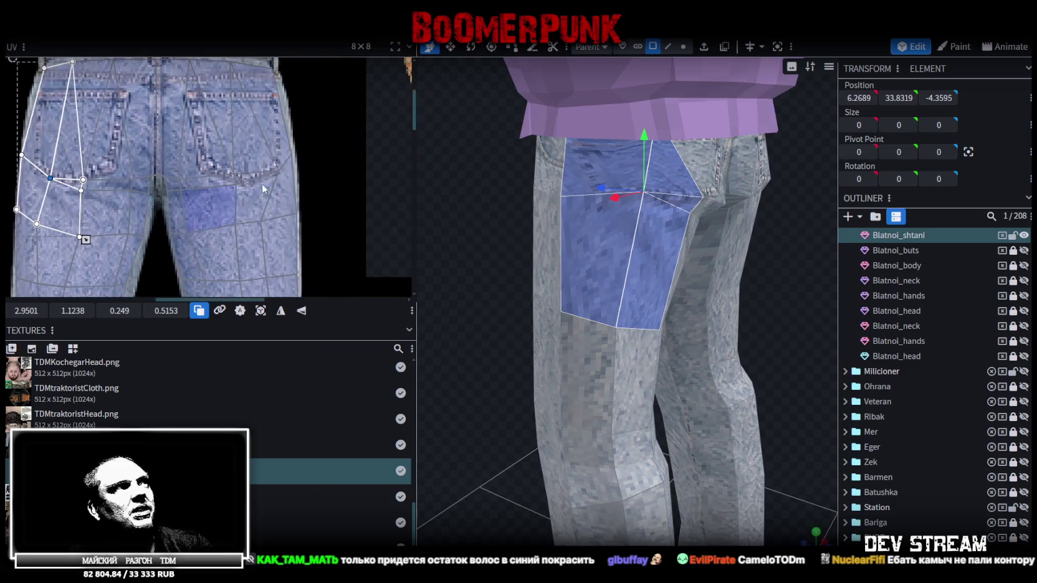
left_click(308, 187)
left_click_drag(280, 170, 261, 179)
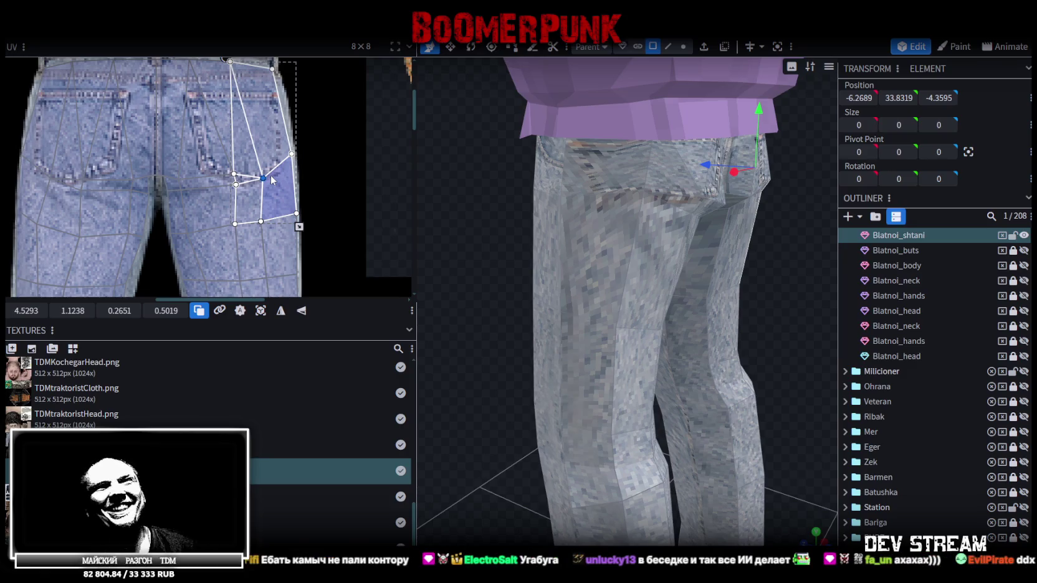
left_click(599, 149)
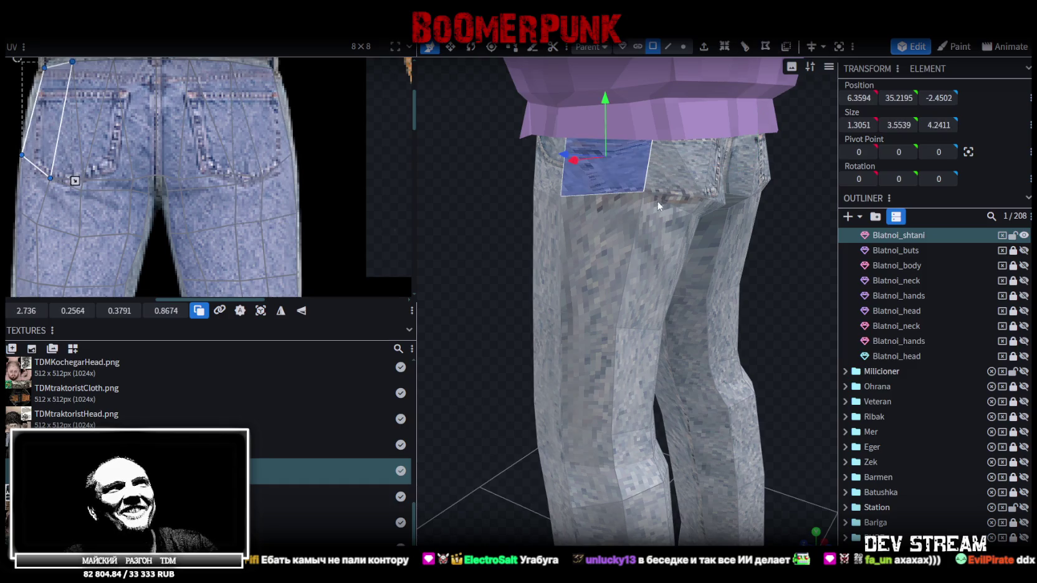
scroll(151, 150, "down", 3)
scroll(188, 140, "up", 3)
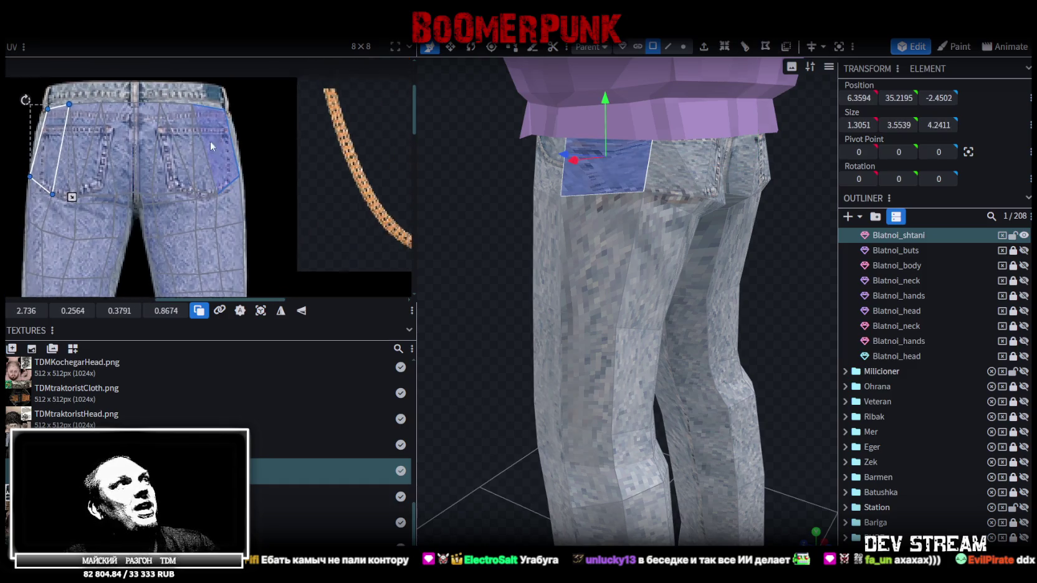
scroll(548, 228, "down", 2)
left_click_drag(760, 289, 594, 300)
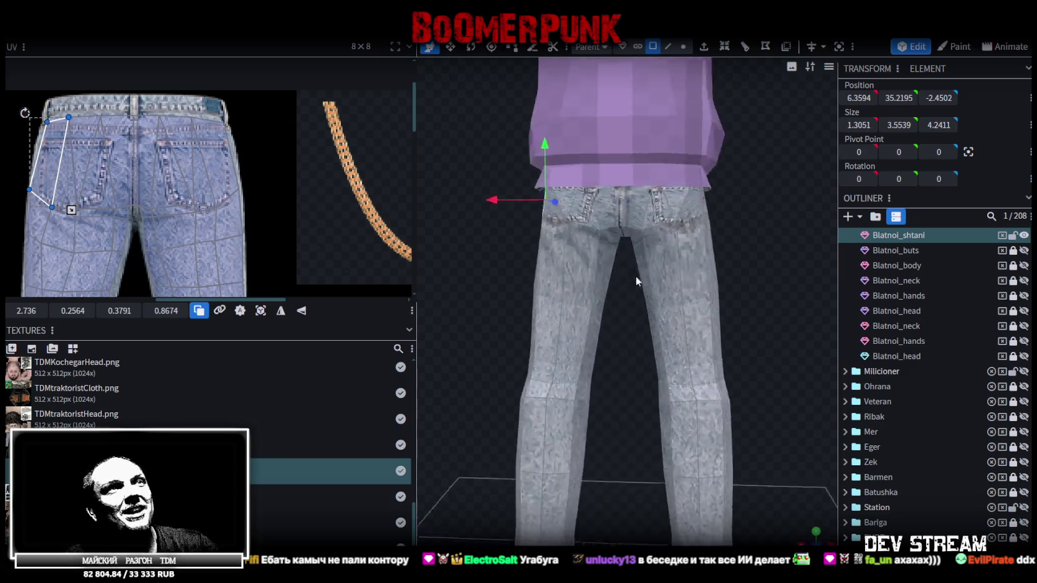
- From a side view, box-select both bands of knee faces on the jeans
left_click(594, 301)
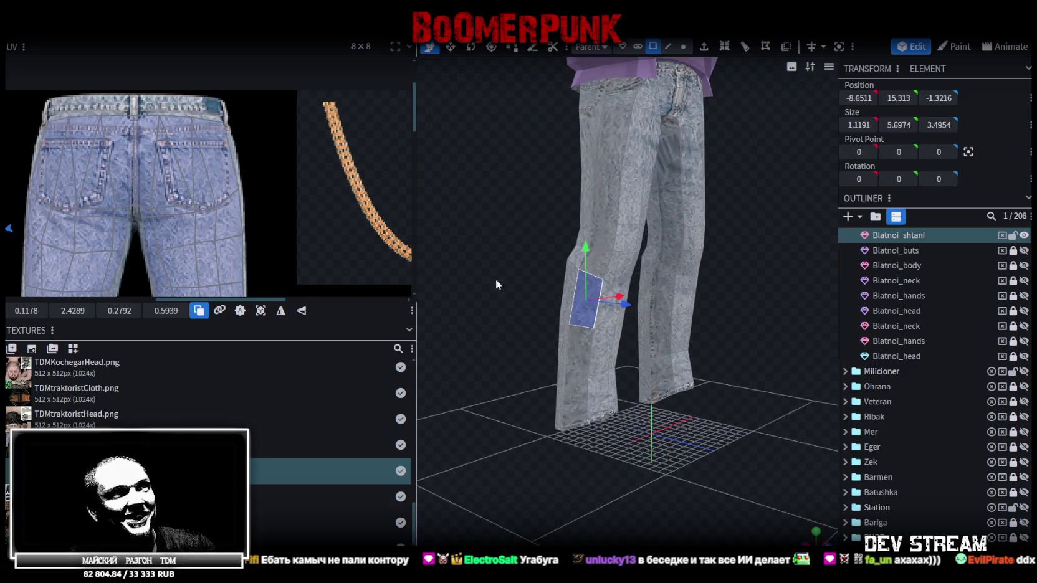
scroll(206, 193, "down", 3)
scroll(212, 169, "up", 1)
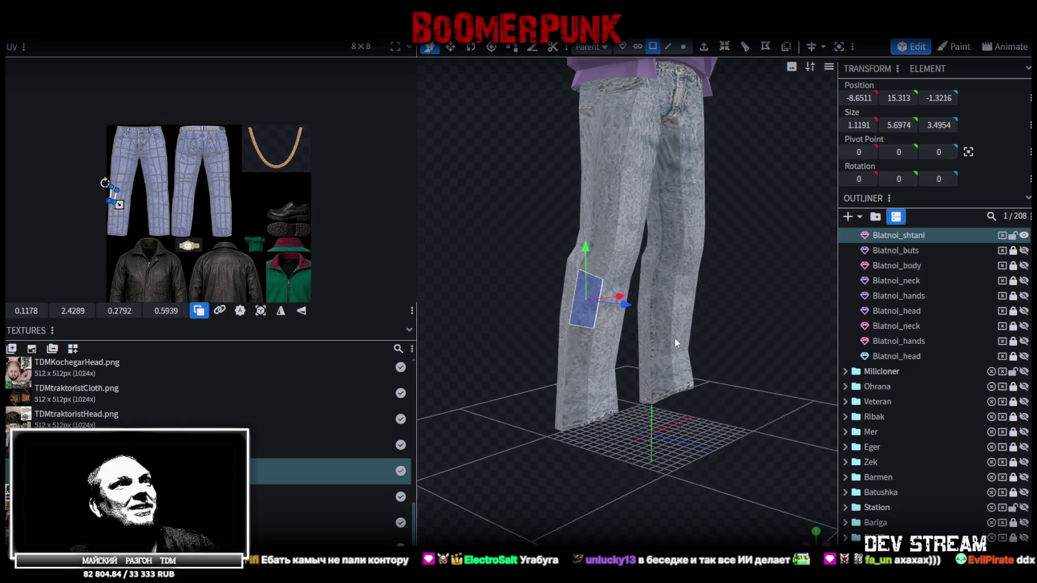
scroll(728, 326, "down", 2)
scroll(715, 337, "down", 2)
left_click_drag(738, 317, 701, 328)
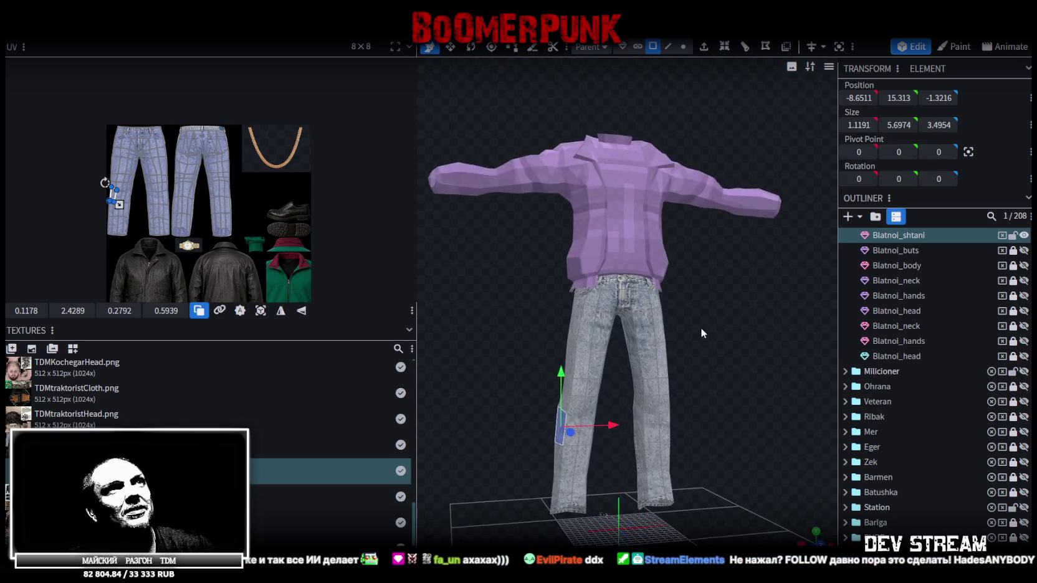
scroll(589, 247, "up", 3)
mouse_move(589, 246)
left_mouse_down()
mouse_move(687, 271)
mouse_move(601, 245)
left_mouse_up()
scroll(568, 234, "up", 3)
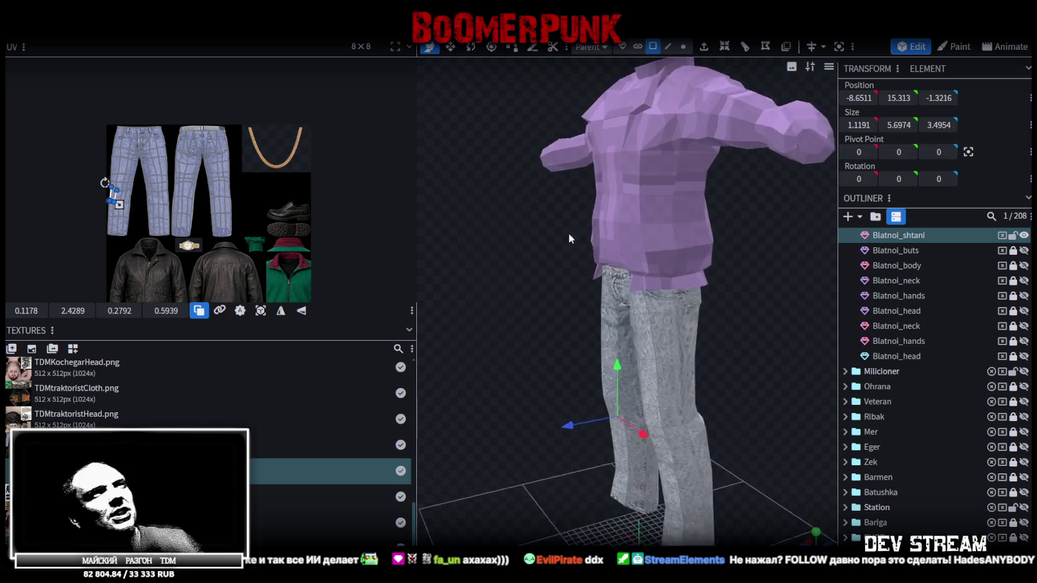
scroll(499, 213, "up", 2)
left_click_drag(499, 217, 530, 212)
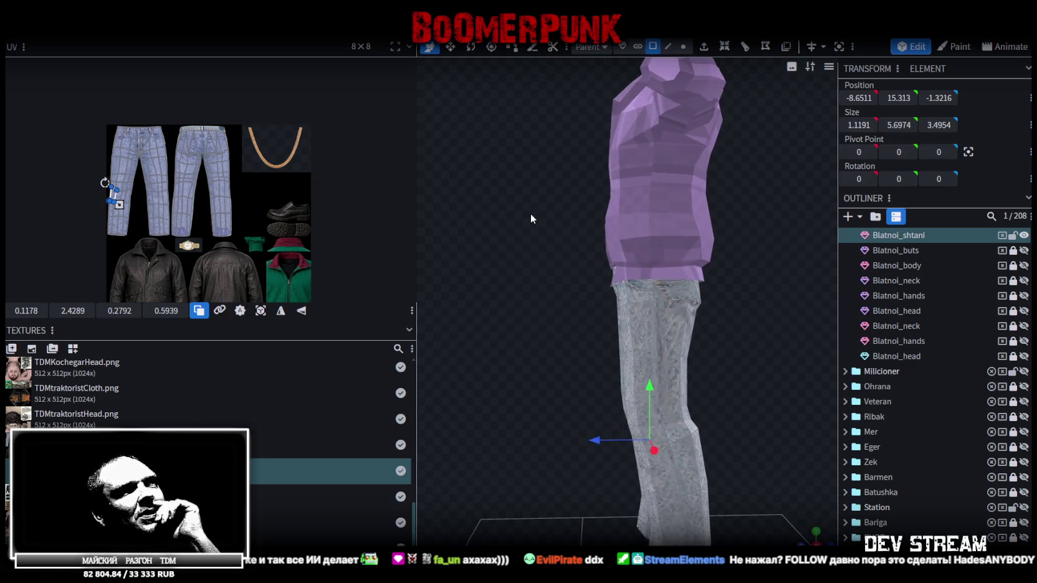
left_click(645, 310)
scroll(706, 388, "down", 2)
mouse_move(765, 369)
left_mouse_down()
mouse_move(804, 362)
mouse_move(764, 335)
mouse_move(620, 350)
left_mouse_up()
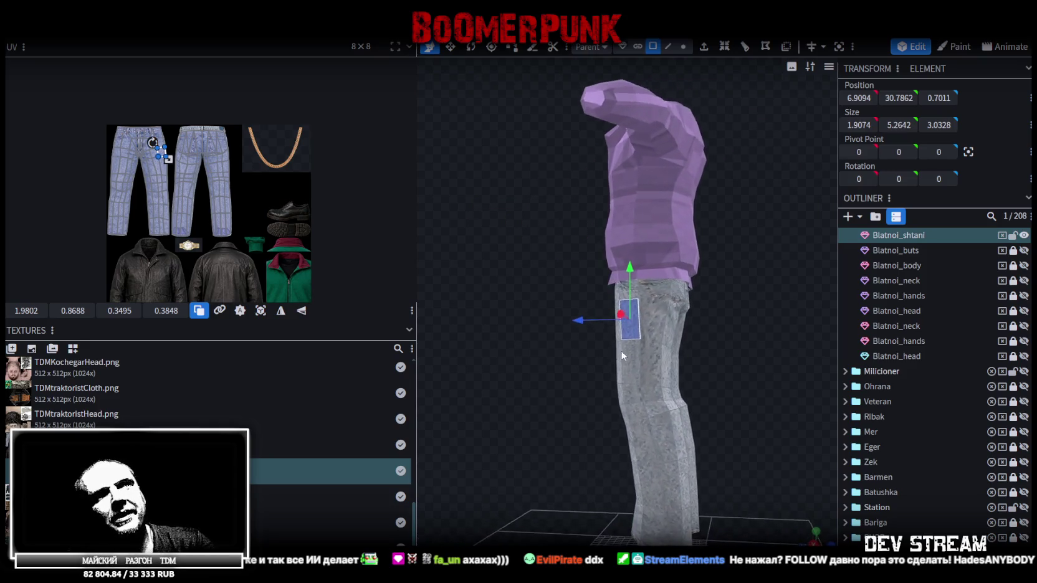
scroll(478, 292, "up", 3)
scroll(478, 292, "up", 2)
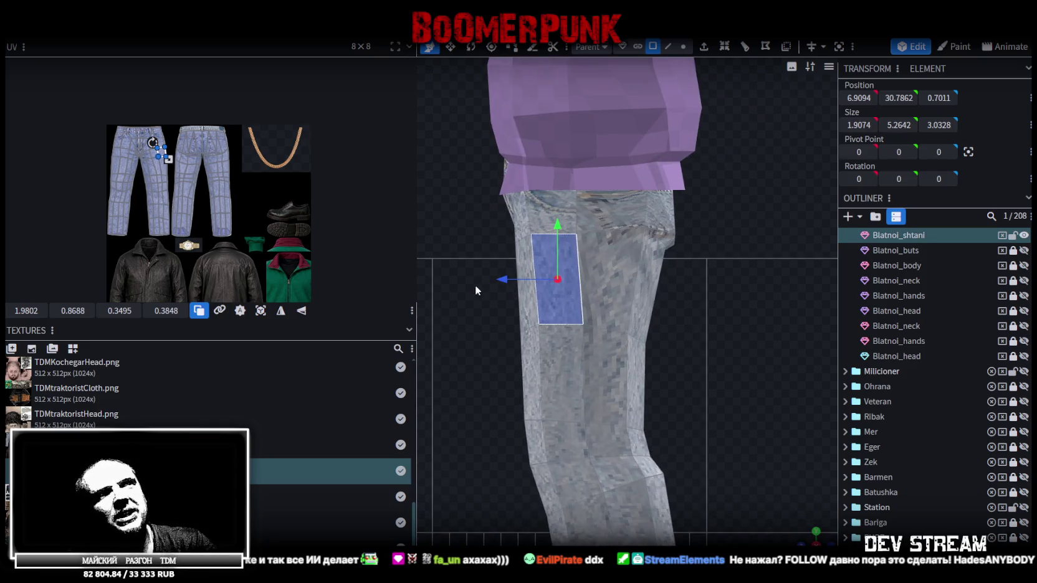
left_click_drag(464, 297, 733, 397)
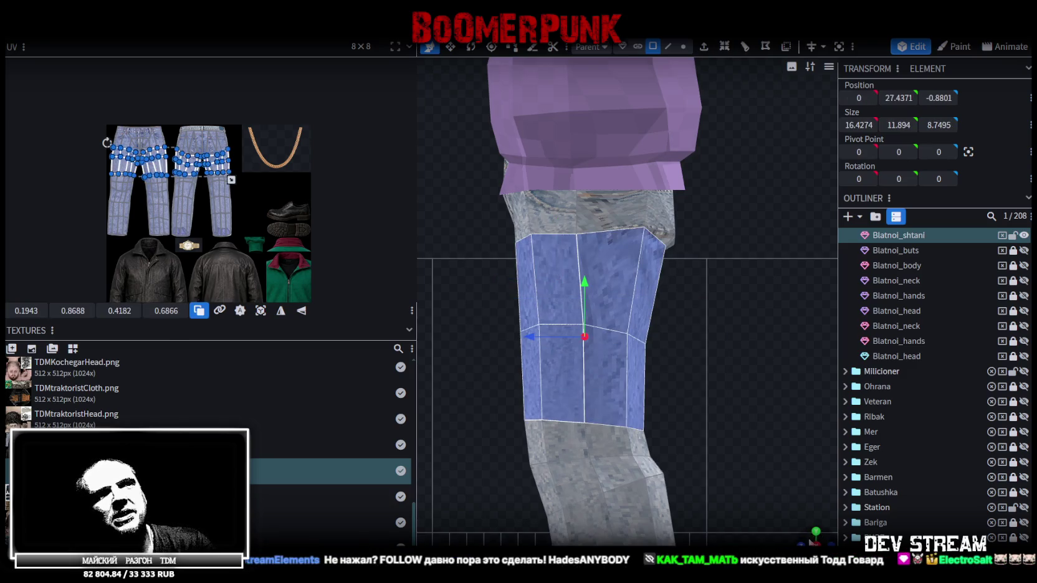
left_click_drag(584, 424, 638, 381)
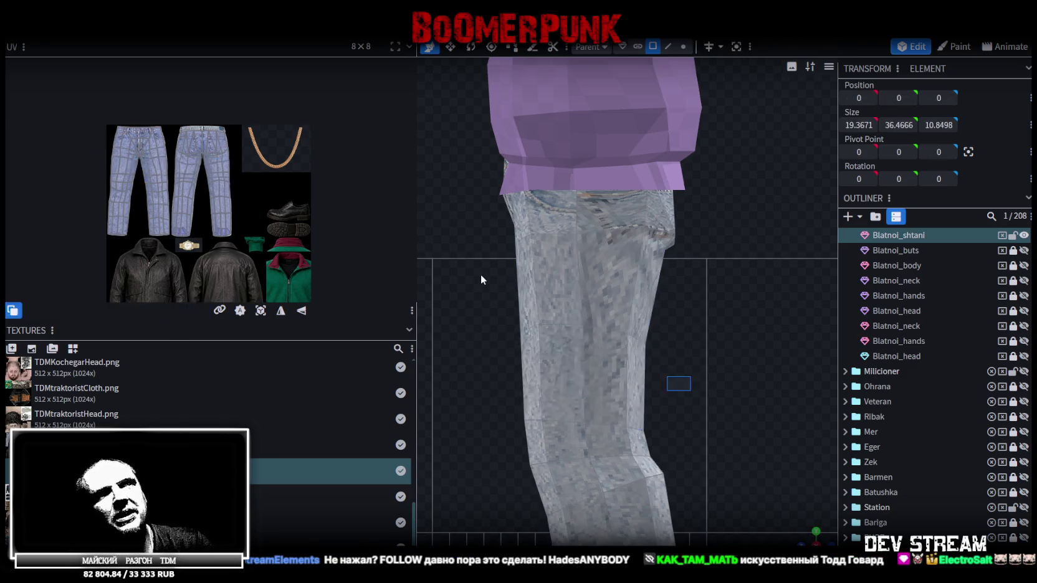
left_click_drag(481, 274, 692, 392)
- Shrink the knee faces by 0.6 in Z and shift them 0.1 along depth
key("s")
left_click_drag(646, 339, 637, 339)
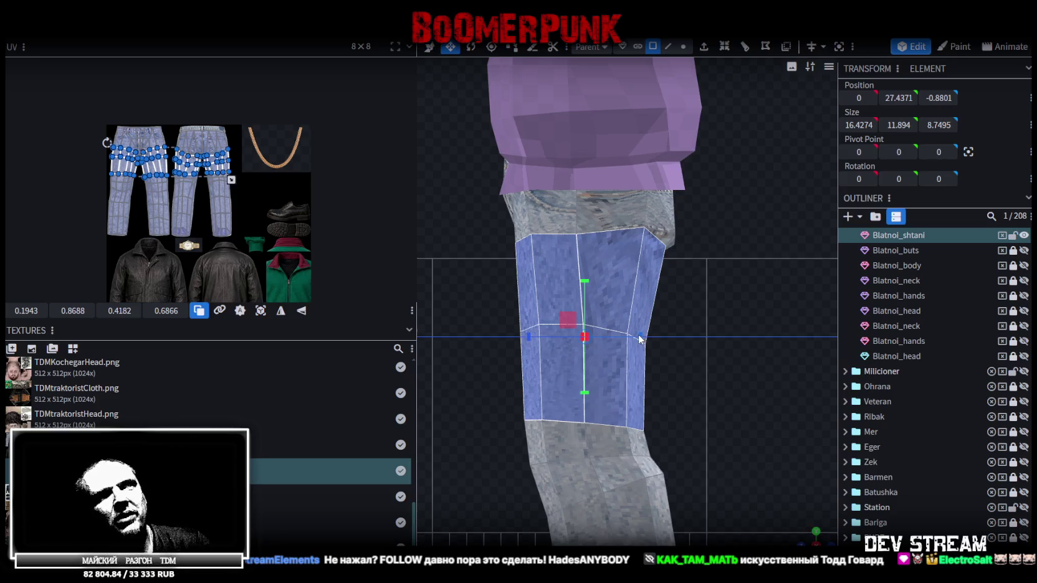
key("v")
left_click_drag(532, 334, 530, 340)
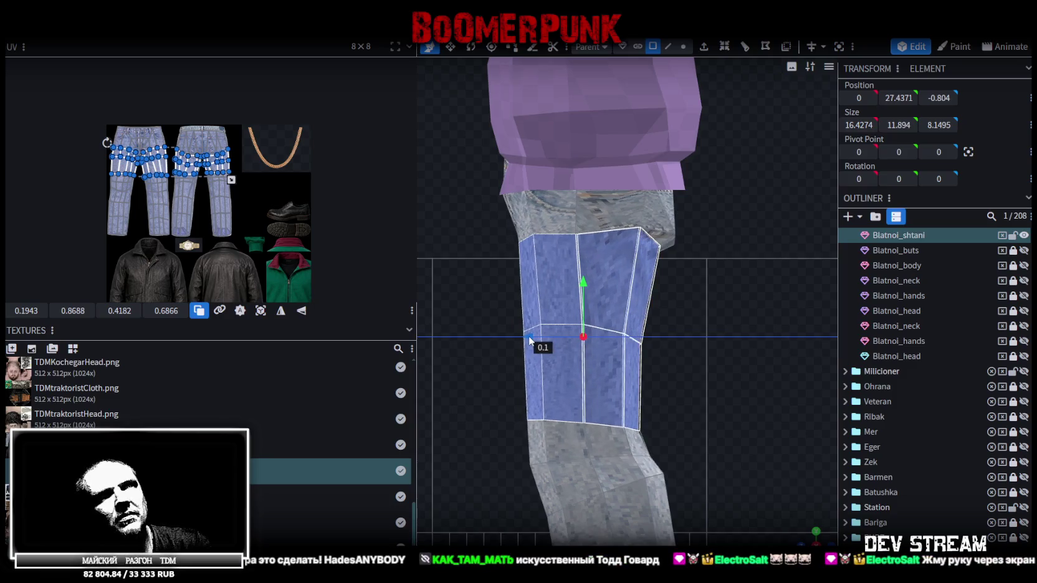
- Select the lower knee band, then clear the selection and review the legs from the front
left_click_drag(486, 368, 677, 372)
scroll(807, 531, "down", 2)
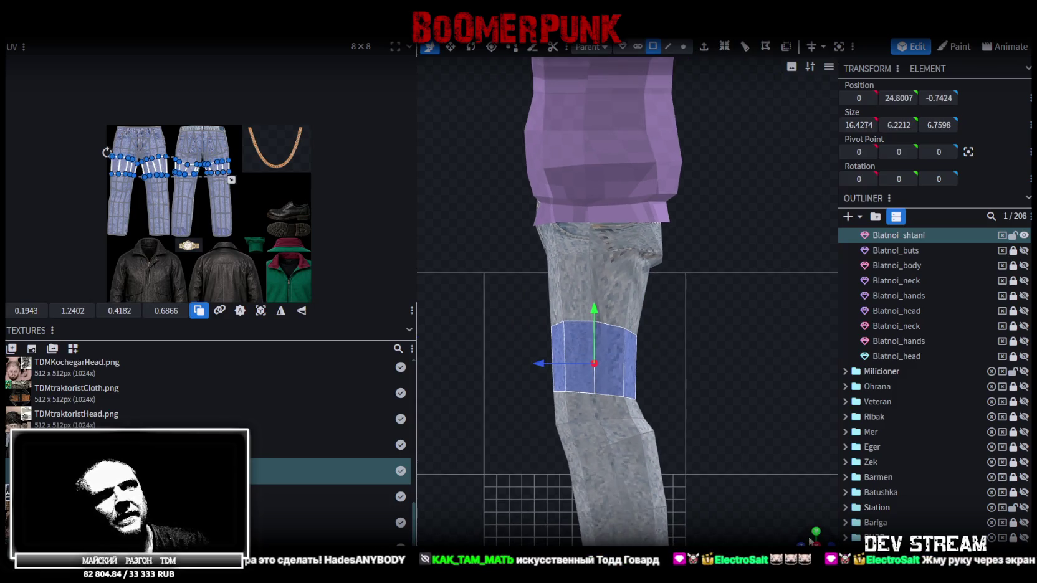
left_click_drag(810, 541, 782, 430)
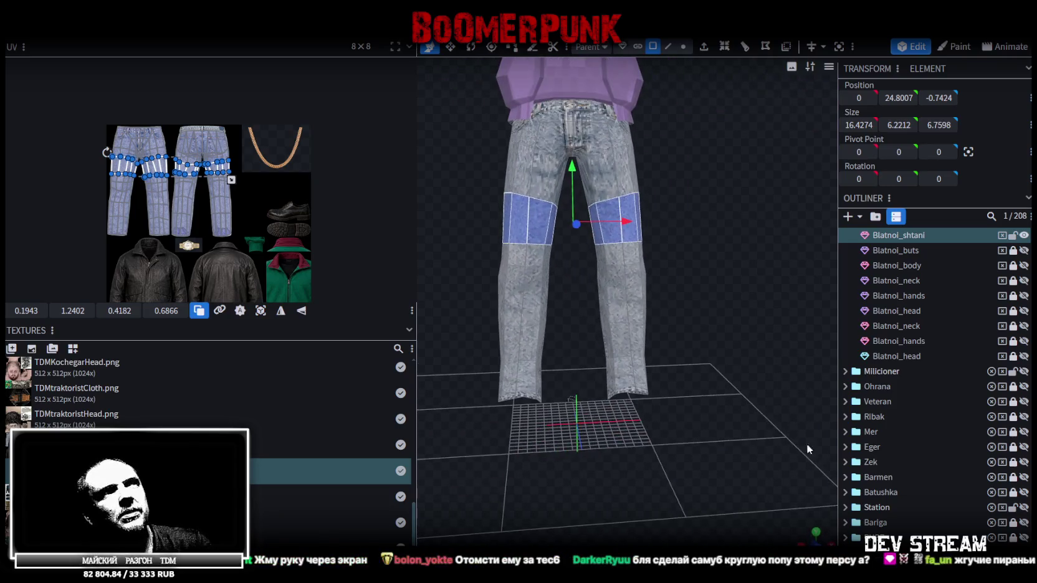
left_click(695, 302)
scroll(695, 301, "down", 3)
mouse_move(696, 301)
left_mouse_down()
mouse_move(689, 359)
mouse_move(639, 320)
mouse_move(739, 350)
left_mouse_up()
scroll(656, 372, "up", 3)
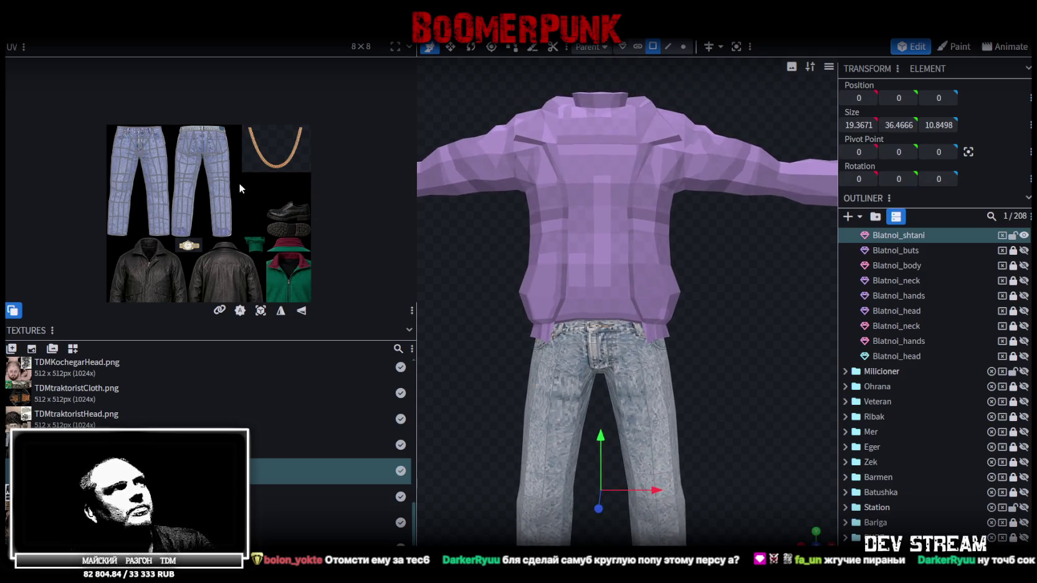
- In the UV editor, select the zipper and waist faces and slide their UV points slightly left
scroll(99, 106, "up", 1)
scroll(174, 167, "up", 2)
scroll(210, 216, "up", 2)
scroll(221, 160, "up", 2)
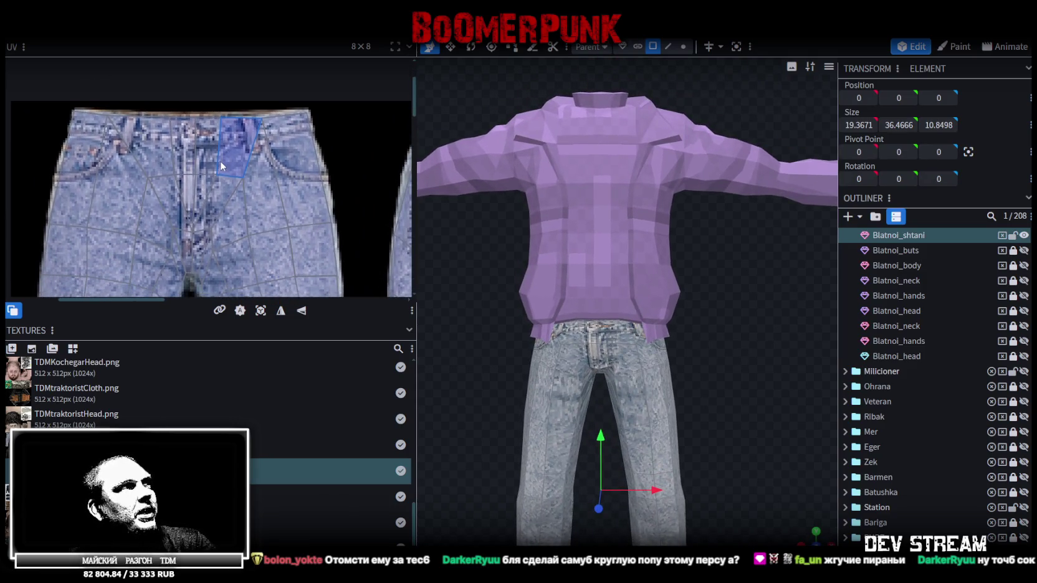
scroll(194, 149, "up", 2)
scroll(194, 148, "up", 1)
left_click(195, 187)
left_click(240, 212, "shift")
left_click(150, 213, "shift")
left_click(206, 277, "shift")
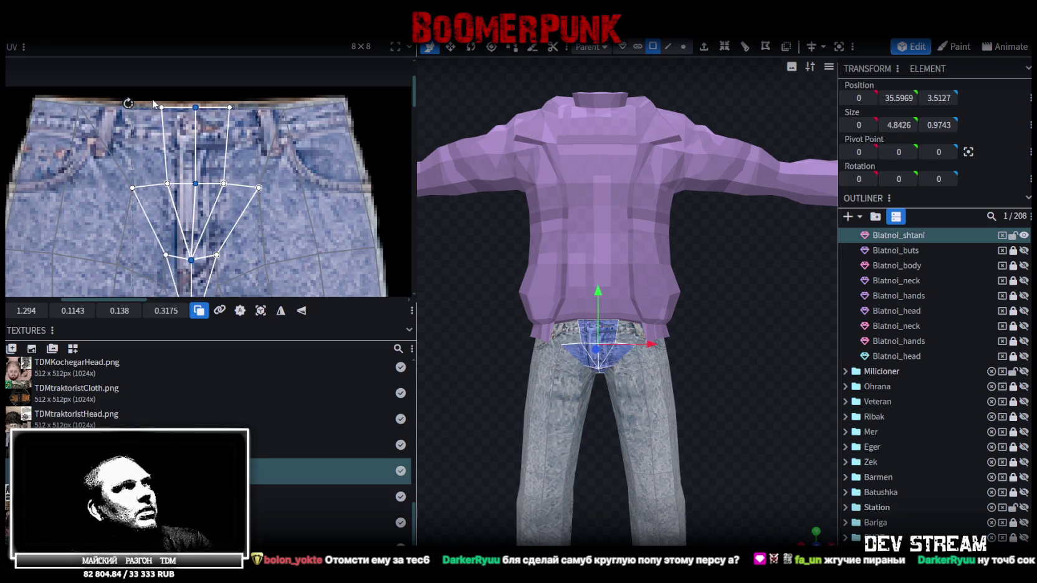
left_click_drag(153, 99, 236, 193)
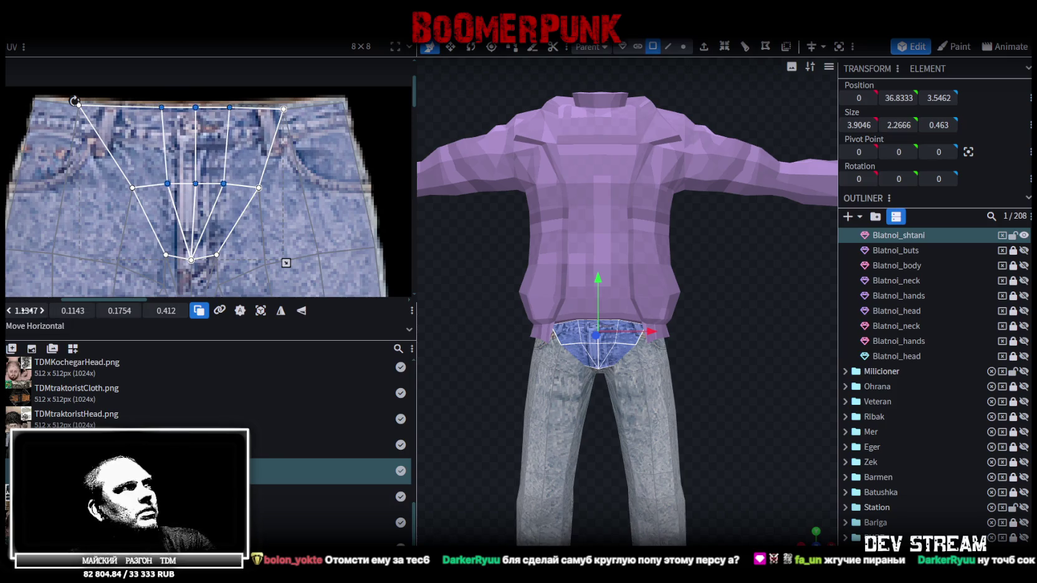
left_click_drag(25, 310, 19, 310)
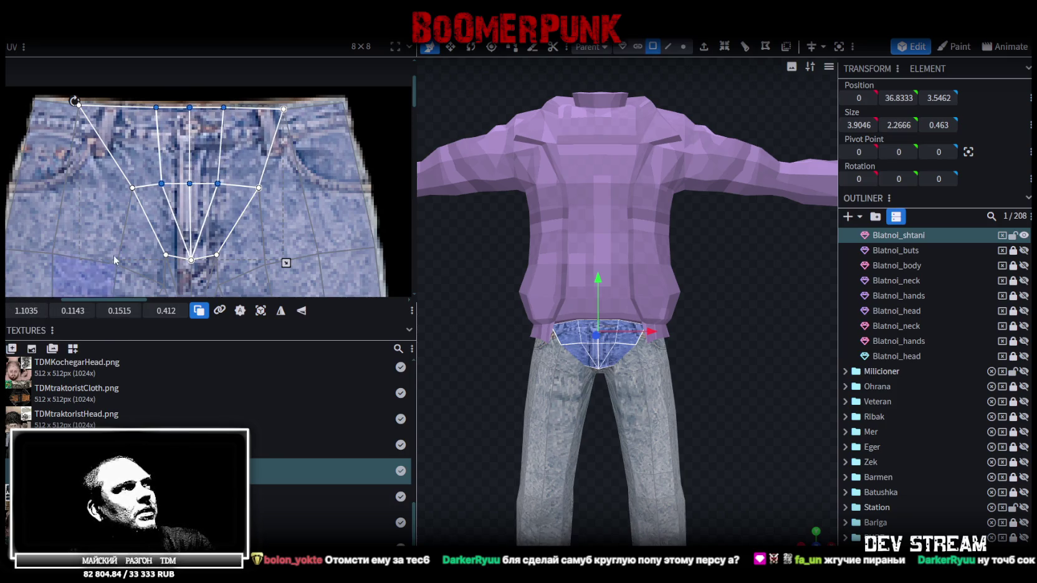
- Select the crotch faces below the zipper and nudge their UV points slightly left
scroll(258, 203, "down", 2)
scroll(223, 184, "down", 3)
left_click(212, 225)
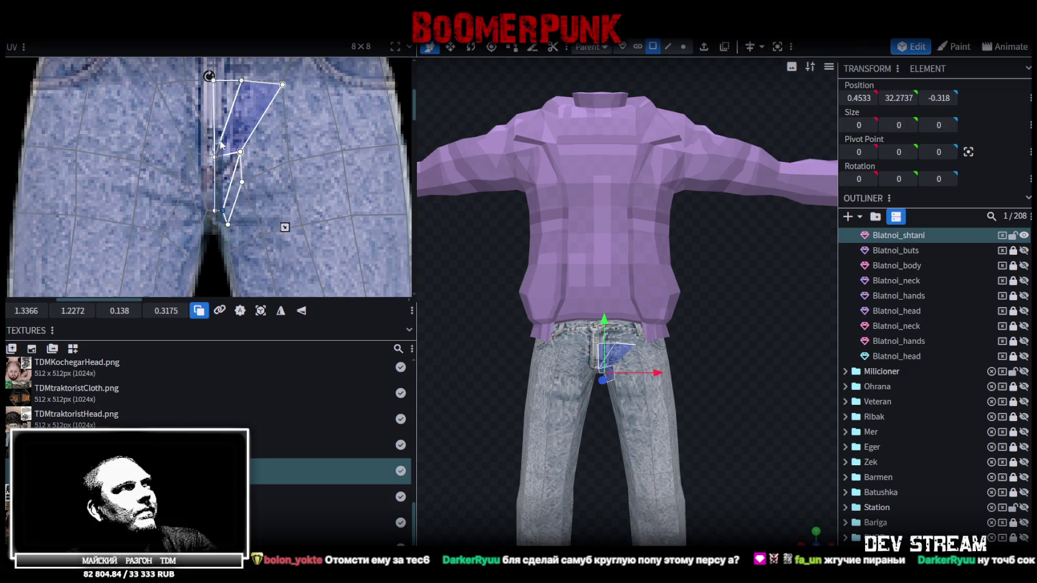
left_click(207, 199)
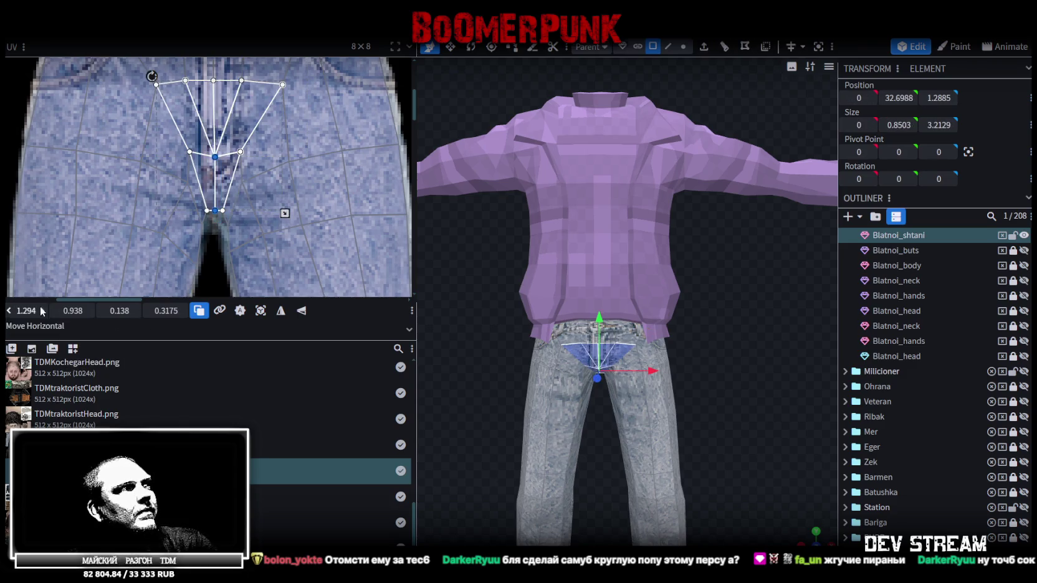
left_click_drag(26, 311, 23, 311)
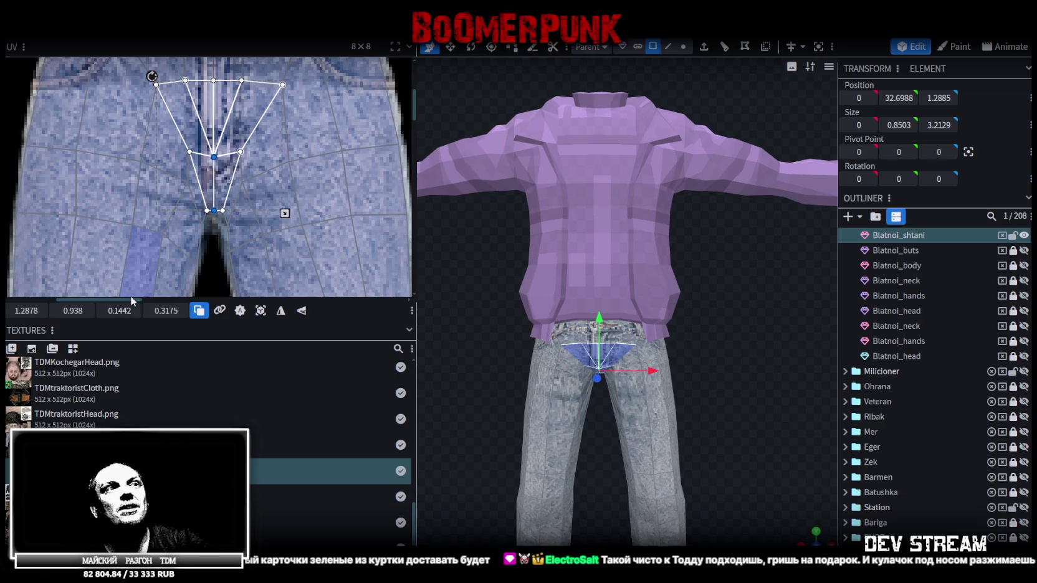
- Box-select the front waist faces, raise their UV points on the denim texture, and deselect
scroll(205, 187, "down", 1)
scroll(241, 201, "down", 2)
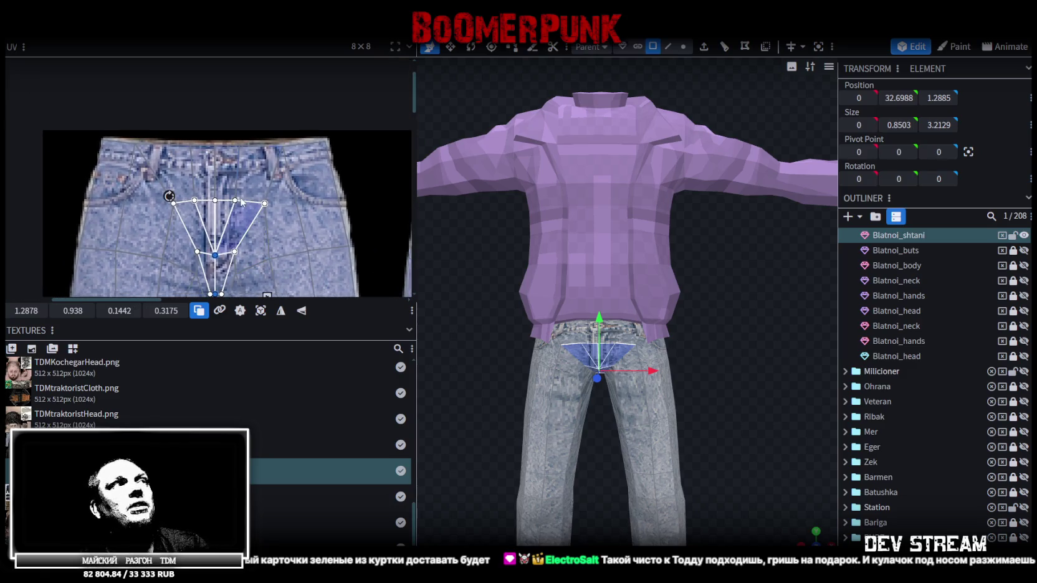
scroll(96, 150, "down", 1)
left_click_drag(64, 148, 326, 192)
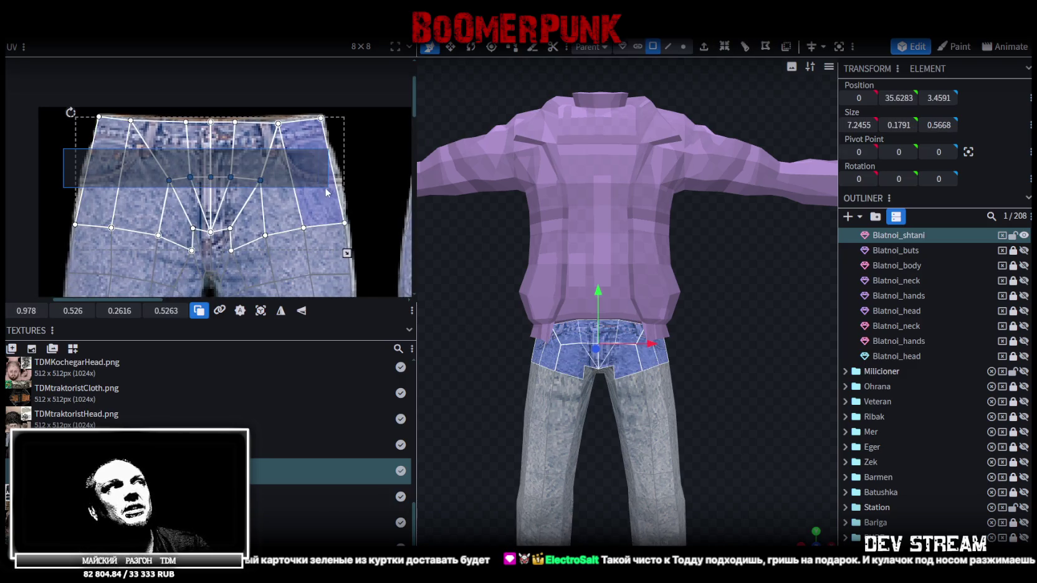
mouse_move(73, 310)
left_mouse_down()
mouse_move(60, 310)
mouse_move(78, 310)
left_mouse_up()
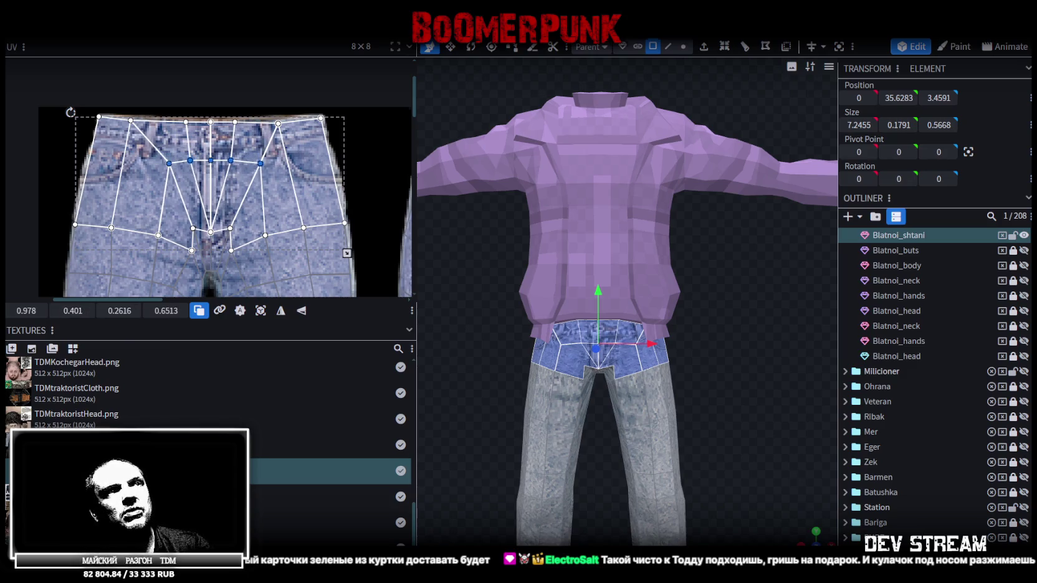
left_click(707, 441)
mouse_move(707, 441)
left_mouse_down()
mouse_move(674, 426)
mouse_move(659, 381)
mouse_move(572, 361)
mouse_move(540, 338)
mouse_move(725, 446)
left_mouse_up()
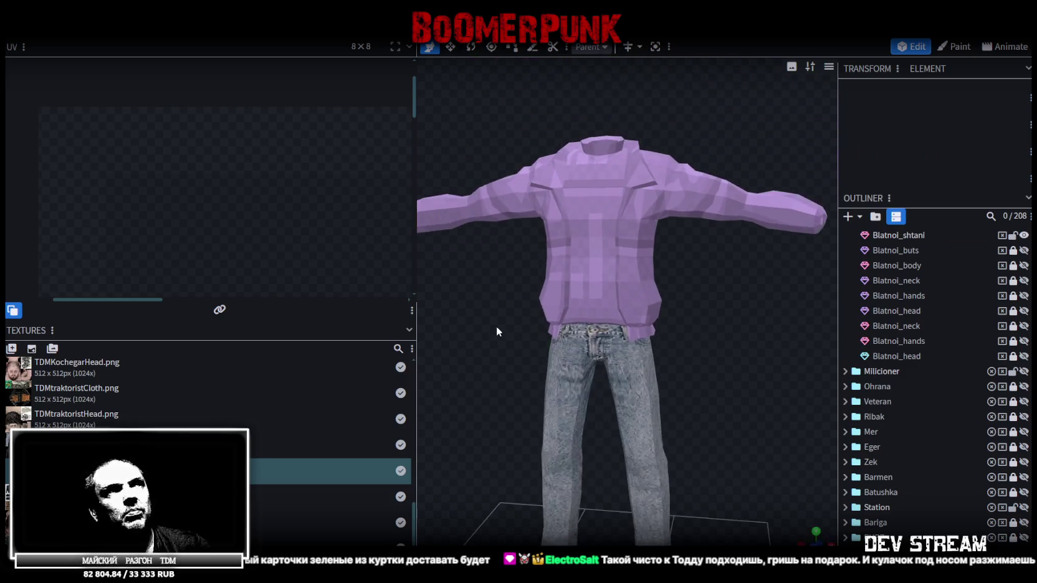
- Orbit around to the hip from behind and select the Blatnoi_shtani jeans mesh
left_click_drag(497, 328, 528, 341)
mouse_move(583, 288)
left_mouse_down()
mouse_move(504, 378)
mouse_move(513, 291)
mouse_move(465, 317)
mouse_move(565, 374)
mouse_move(596, 352)
mouse_move(725, 336)
mouse_move(704, 339)
left_mouse_up()
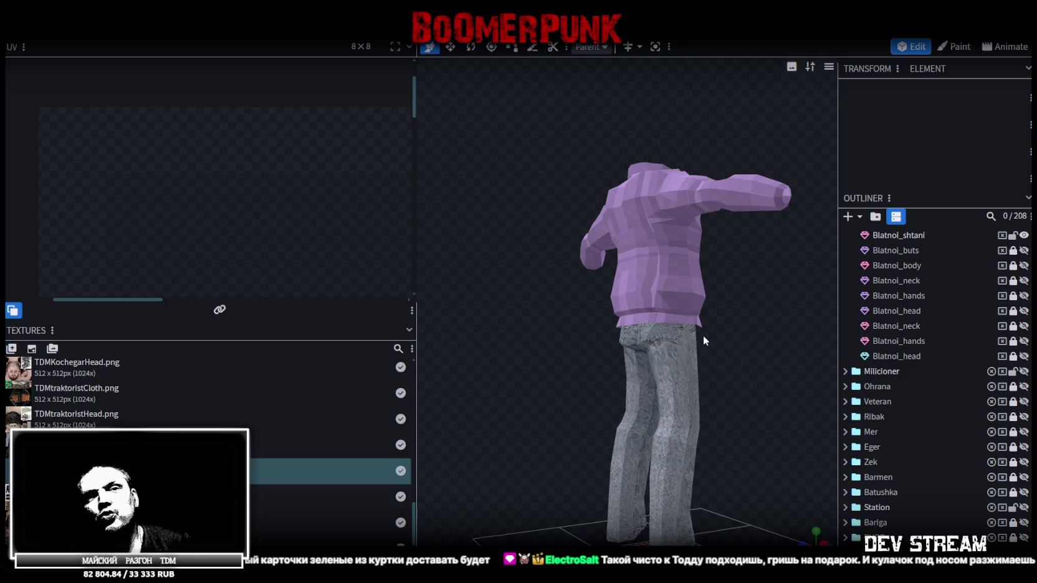
scroll(731, 334, "up", 3)
mouse_move(647, 298)
left_mouse_down()
mouse_move(536, 341)
mouse_move(700, 301)
mouse_move(659, 371)
mouse_move(587, 344)
mouse_move(562, 294)
left_mouse_up()
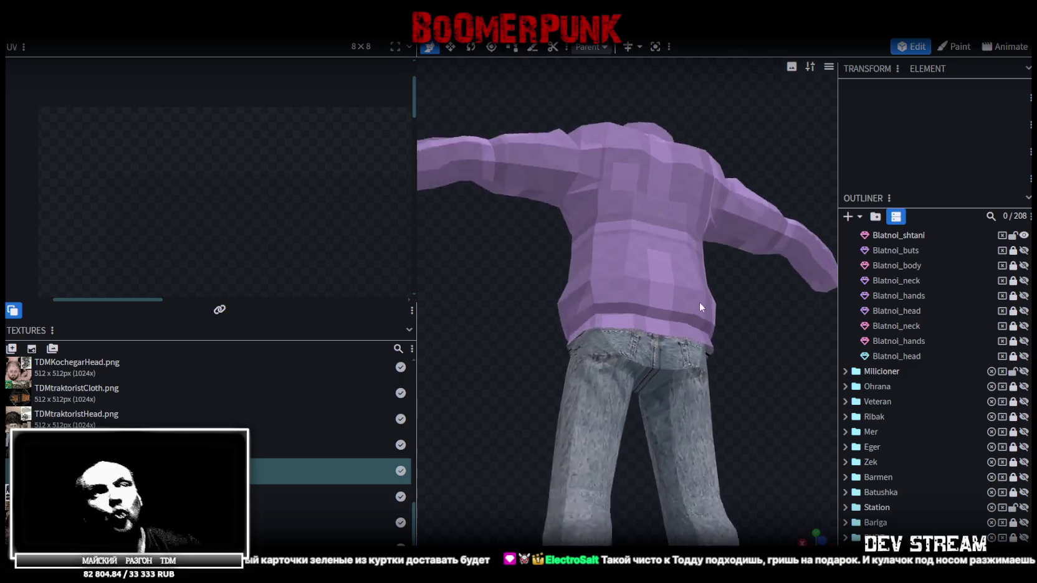
left_click(660, 372)
scroll(541, 361, "up", 3)
left_click(669, 46)
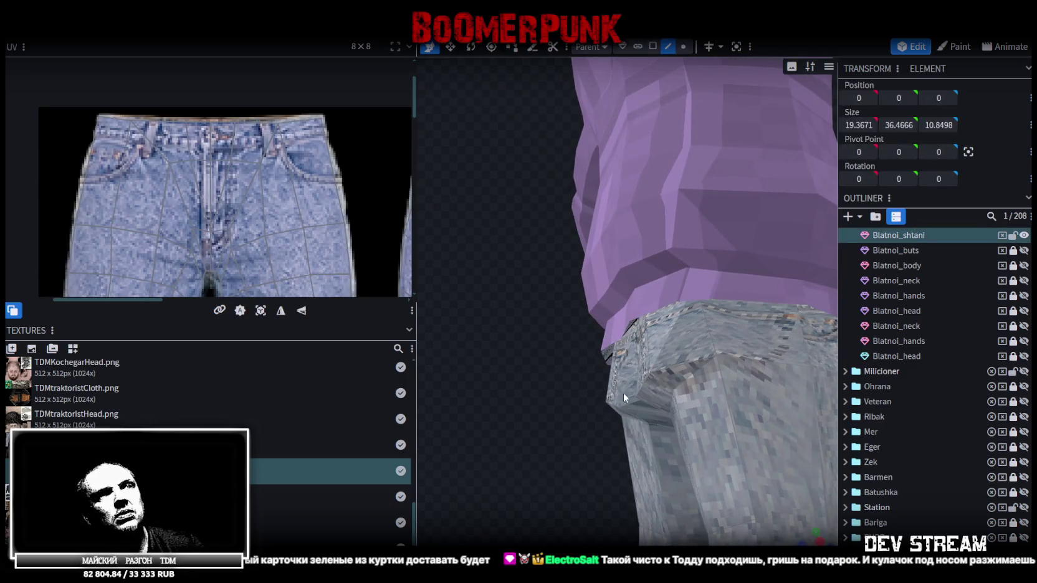
- Select the two mirrored waist edges and raise them, shifting them back in depth
left_click(615, 406)
left_click(655, 375, "shift")
left_click_drag(466, 426, 667, 395)
left_click_drag(612, 344, 616, 360)
left_click_drag(666, 403, 672, 404)
mouse_move(592, 404)
left_mouse_down()
mouse_move(507, 404)
mouse_move(609, 404)
left_mouse_up()
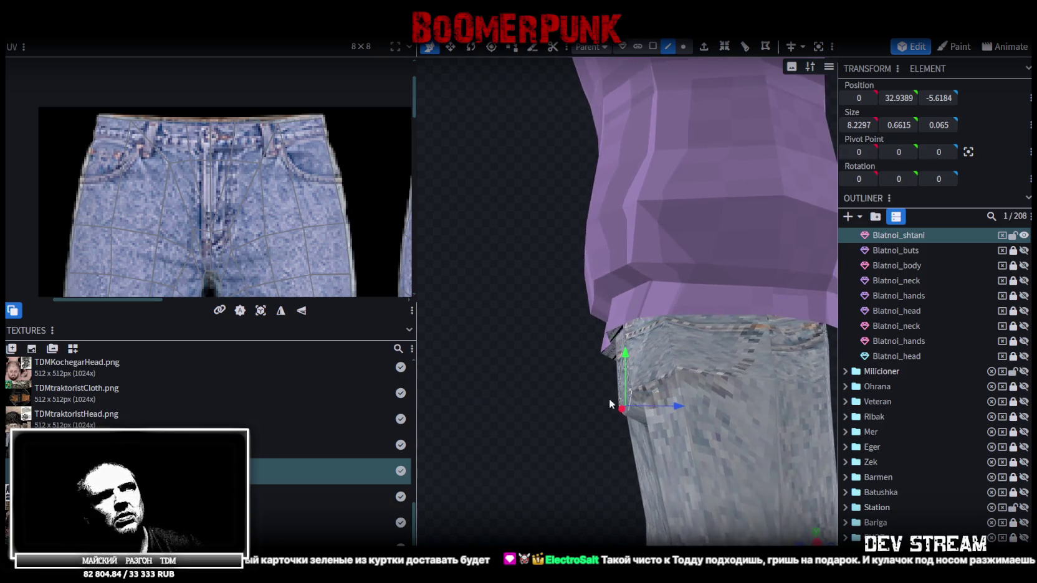
left_click_drag(675, 407, 661, 405)
left_click_drag(611, 354, 618, 342)
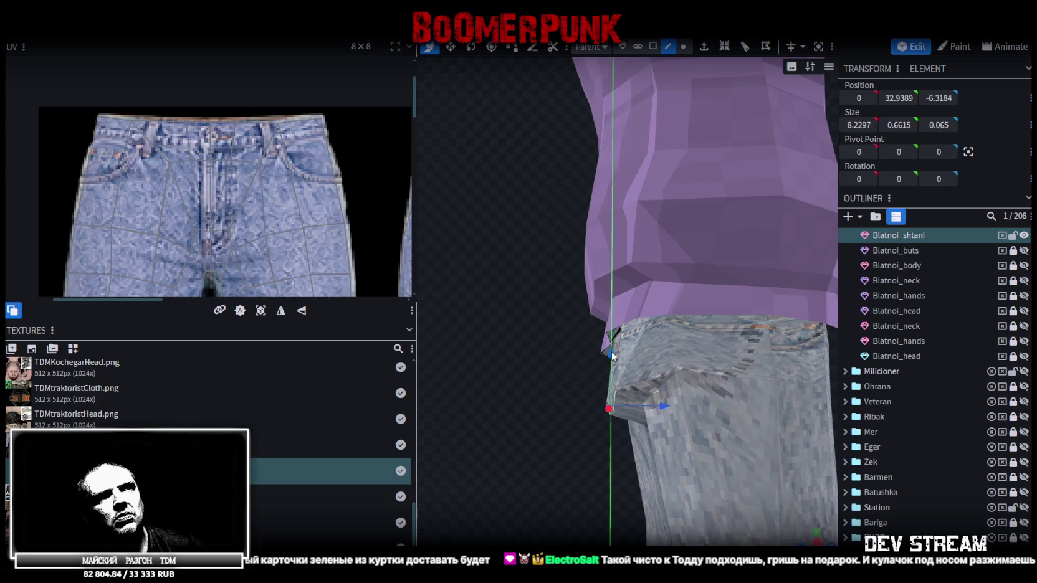
left_click_drag(667, 385, 661, 386)
mouse_move(523, 405)
left_mouse_down()
mouse_move(625, 401)
mouse_move(650, 411)
mouse_move(550, 404)
mouse_move(595, 411)
mouse_move(526, 345)
mouse_move(599, 376)
left_mouse_up()
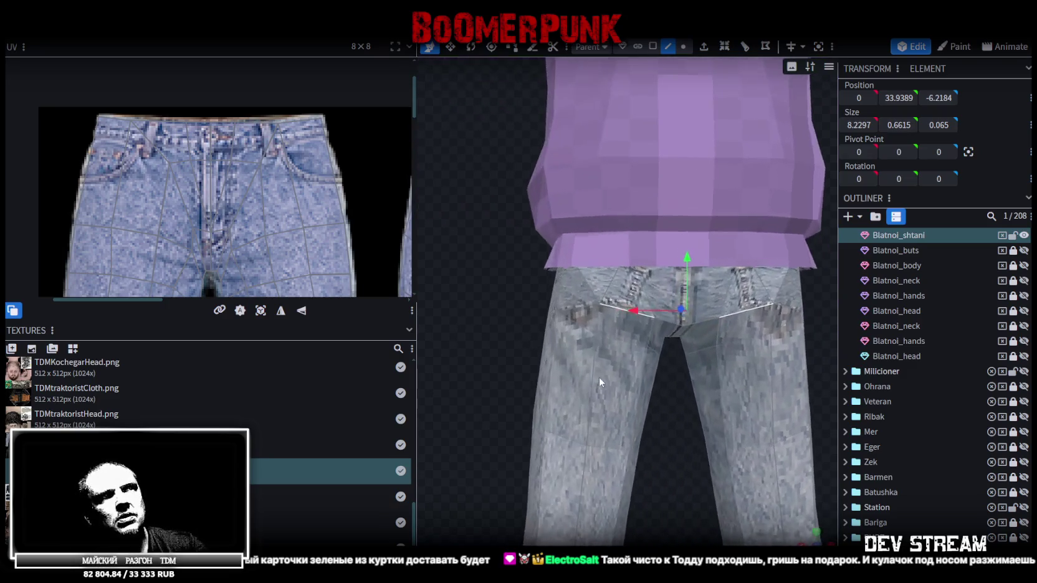
- Select a waistband vertex pair, lower it 0.5, and pull it back 0.6 in depth
left_click(683, 46)
left_click(601, 304)
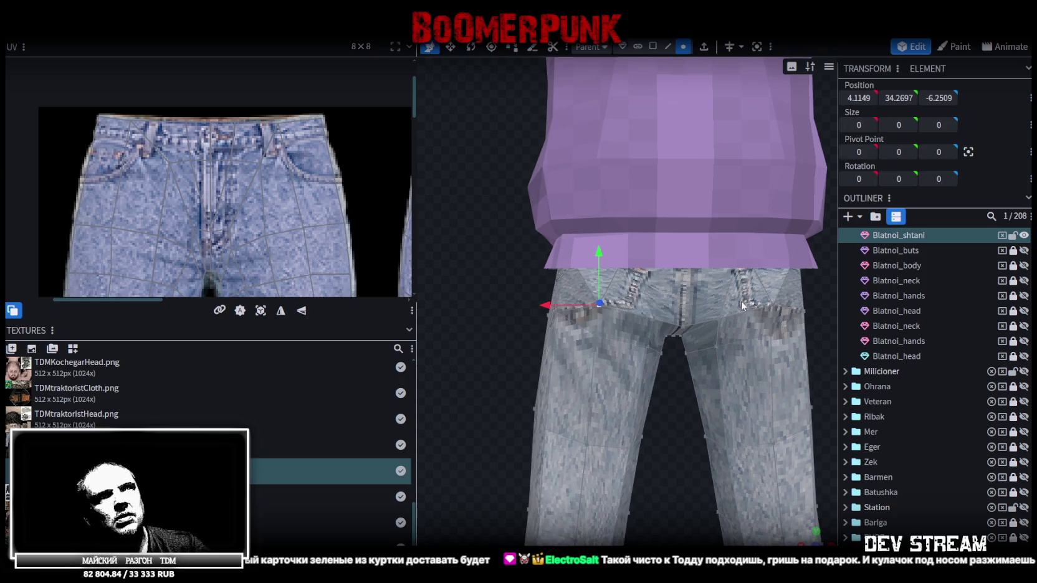
left_click(770, 304, "shift")
mouse_move(687, 403)
left_mouse_down()
mouse_move(630, 464)
mouse_move(537, 463)
left_mouse_up()
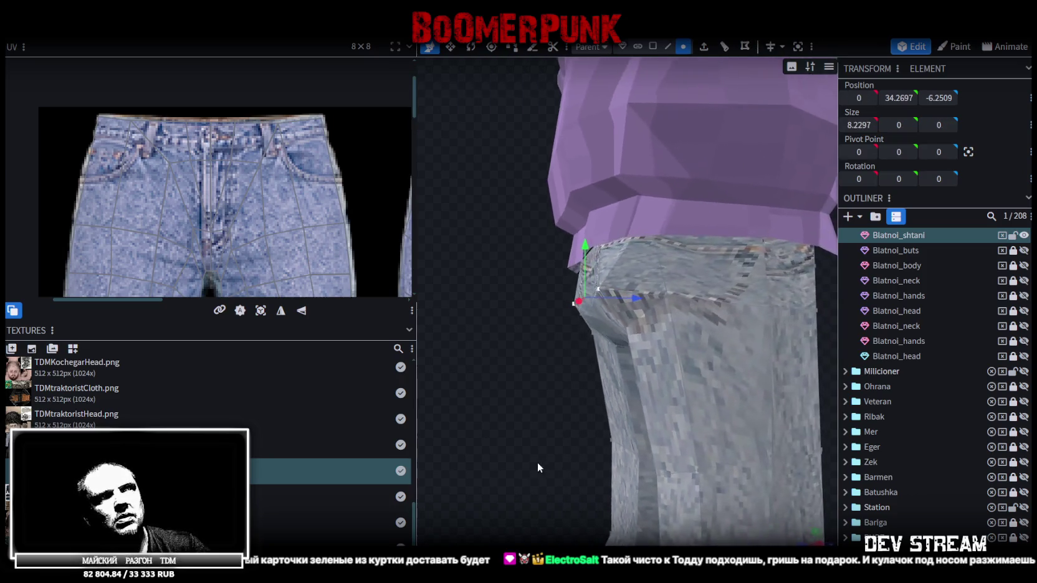
left_click_drag(586, 256, 589, 274)
mouse_move(530, 330)
left_mouse_down()
mouse_move(520, 367)
mouse_move(518, 349)
left_mouse_up()
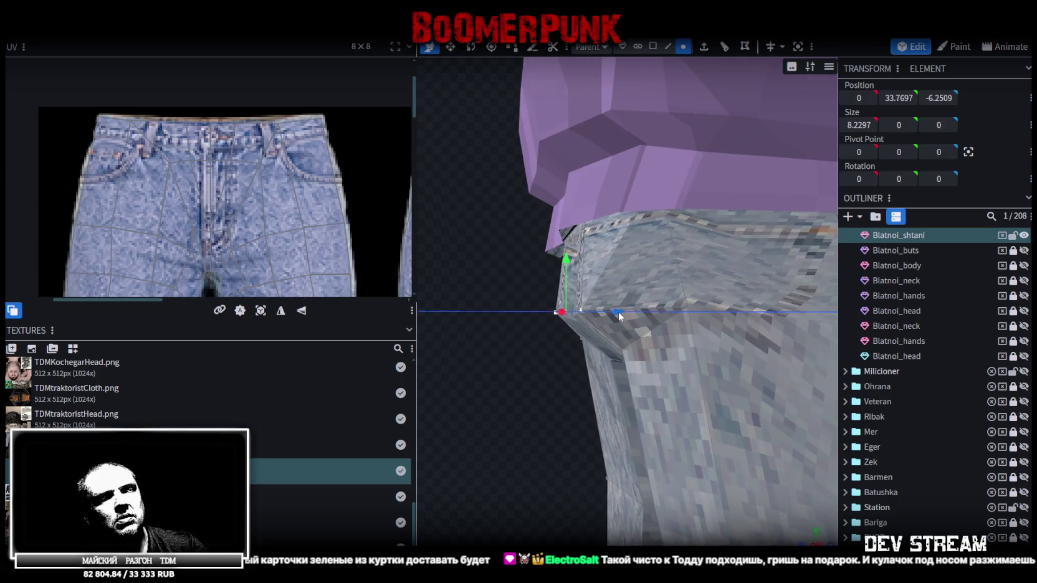
left_click_drag(619, 317, 646, 325)
mouse_move(581, 358)
left_mouse_down()
mouse_move(604, 381)
mouse_move(695, 317)
left_mouse_up()
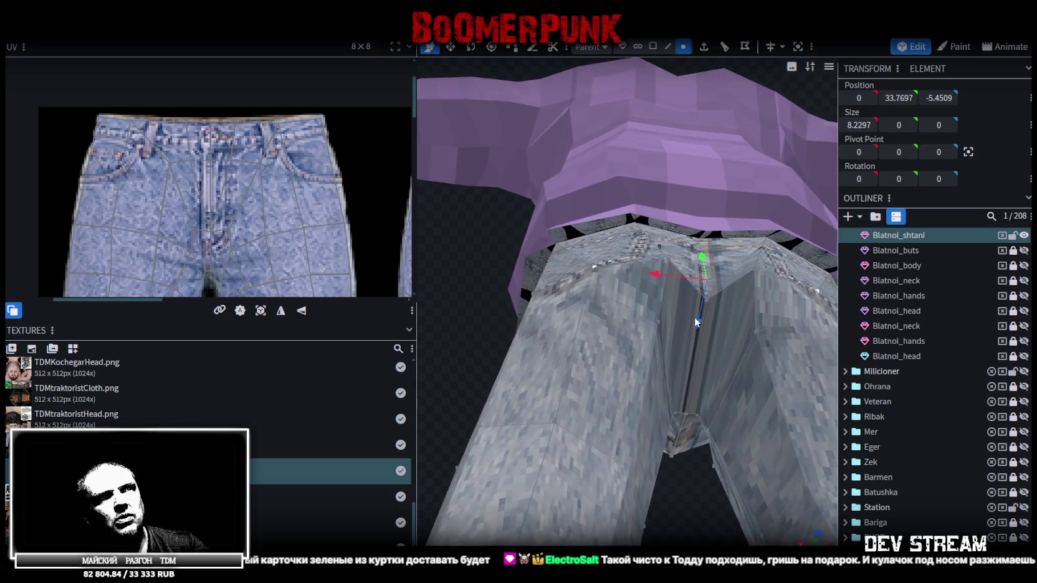
left_click_drag(694, 317, 702, 308)
left_click_drag(647, 403, 782, 375)
- Scale the waist vertex pair wider and shift it 0.4 in depth
key("s")
mouse_move(652, 310)
left_mouse_down()
mouse_move(672, 317)
mouse_move(629, 385)
left_mouse_up()
key("v")
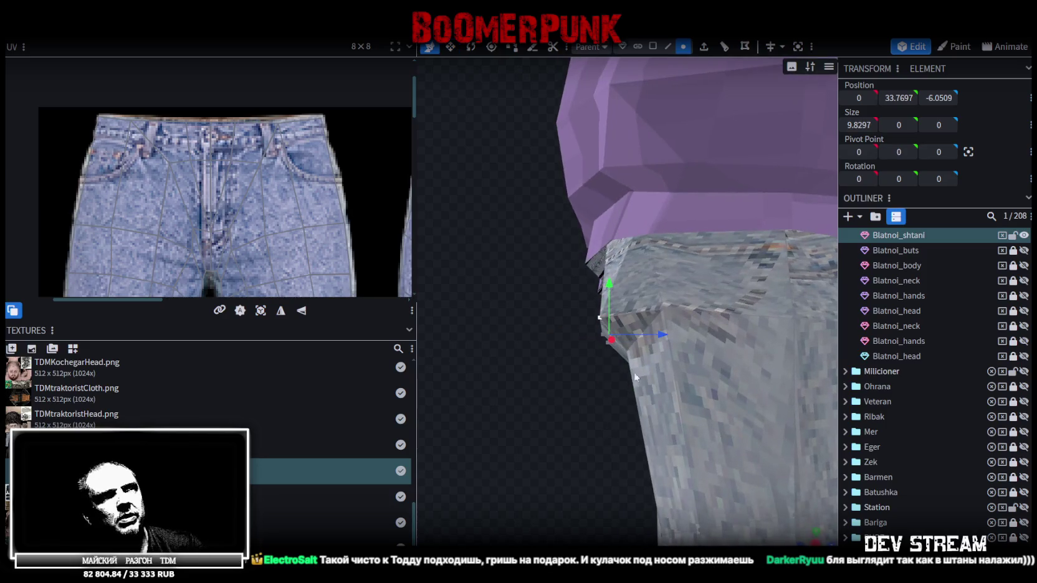
left_click_drag(661, 333, 681, 344)
- Select another mirrored pair of waistband vertices and lower it
mouse_move(566, 349)
left_mouse_down()
mouse_move(588, 383)
mouse_move(687, 317)
mouse_move(739, 307)
mouse_move(639, 322)
mouse_move(724, 460)
mouse_move(650, 470)
mouse_move(749, 472)
mouse_move(565, 321)
left_mouse_up()
left_click(643, 321)
left_click(575, 319, "shift")
mouse_move(691, 349)
left_mouse_down()
mouse_move(646, 375)
mouse_move(576, 286)
mouse_move(580, 309)
left_mouse_up()
- Inspect the jeans from inside, front and back, reselect the mesh, and save the model
mouse_move(593, 398)
left_mouse_down()
mouse_move(599, 474)
mouse_move(539, 404)
mouse_move(628, 369)
mouse_move(651, 388)
left_mouse_up()
mouse_move(594, 349)
left_mouse_down()
mouse_move(436, 277)
mouse_move(398, 359)
mouse_move(585, 353)
mouse_move(623, 333)
mouse_move(659, 358)
mouse_move(685, 357)
mouse_move(690, 369)
mouse_move(762, 371)
mouse_move(723, 351)
left_mouse_up()
mouse_move(709, 412)
left_mouse_down()
mouse_move(705, 435)
mouse_move(764, 409)
mouse_move(773, 356)
mouse_move(741, 427)
mouse_move(732, 345)
mouse_move(735, 396)
mouse_move(627, 293)
mouse_move(717, 337)
mouse_move(605, 304)
mouse_move(658, 308)
mouse_move(601, 224)
mouse_move(667, 337)
mouse_move(561, 299)
left_mouse_up()
left_click(718, 334)
left_click(562, 221)
scroll(449, 275, "up", 3)
mouse_move(449, 275)
left_mouse_down()
mouse_move(506, 303)
mouse_move(716, 331)
mouse_move(629, 319)
mouse_move(693, 369)
mouse_move(632, 371)
mouse_move(627, 387)
mouse_move(668, 392)
mouse_move(673, 357)
mouse_move(653, 396)
mouse_move(638, 373)
left_mouse_up()
scroll(717, 331, "down", 3)
key("ctrl+s")
- In Face mode, select the first few faces of the pant-leg hem
left_click(654, 47)
left_click(608, 314)
mouse_move(608, 318)
left_mouse_down()
mouse_move(631, 331)
mouse_move(694, 303)
mouse_move(675, 271)
left_mouse_up()
scroll(665, 324, "up", 3)
left_click(611, 274, "shift")
mouse_move(611, 272)
left_mouse_down()
mouse_move(650, 339)
mouse_move(668, 343)
mouse_move(554, 431)
mouse_move(571, 453)
mouse_move(514, 398)
mouse_move(565, 169)
left_mouse_up()
left_click(547, 189, "shift")
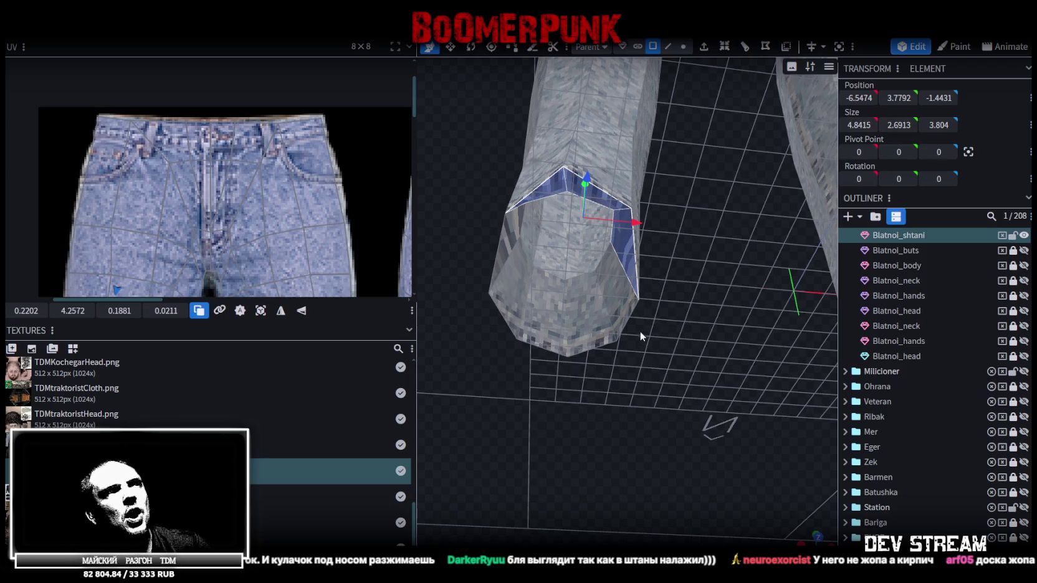
- Add the remaining faces around the pant-leg hem ring to the selection
left_click_drag(640, 332, 596, 272)
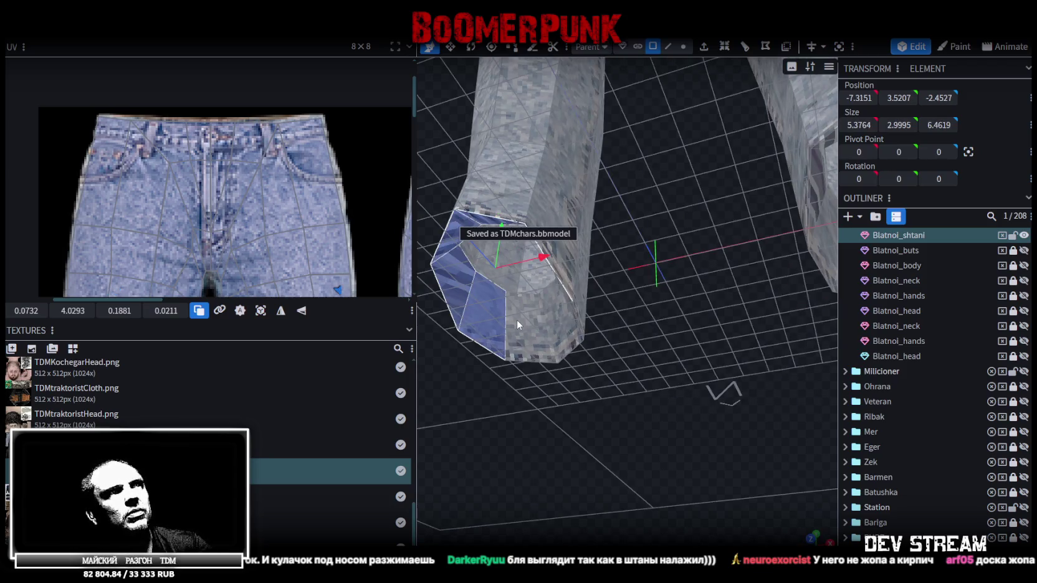
left_click(517, 320, "shift")
mouse_move(552, 314)
left_mouse_down()
mouse_move(701, 356)
mouse_move(551, 296)
mouse_move(647, 326)
mouse_move(531, 226)
left_mouse_up()
left_click(526, 230)
left_click(517, 181, "shift")
left_click(564, 149, "shift")
left_click(589, 153, "shift")
left_click(625, 201, "shift")
left_click(622, 254, "shift")
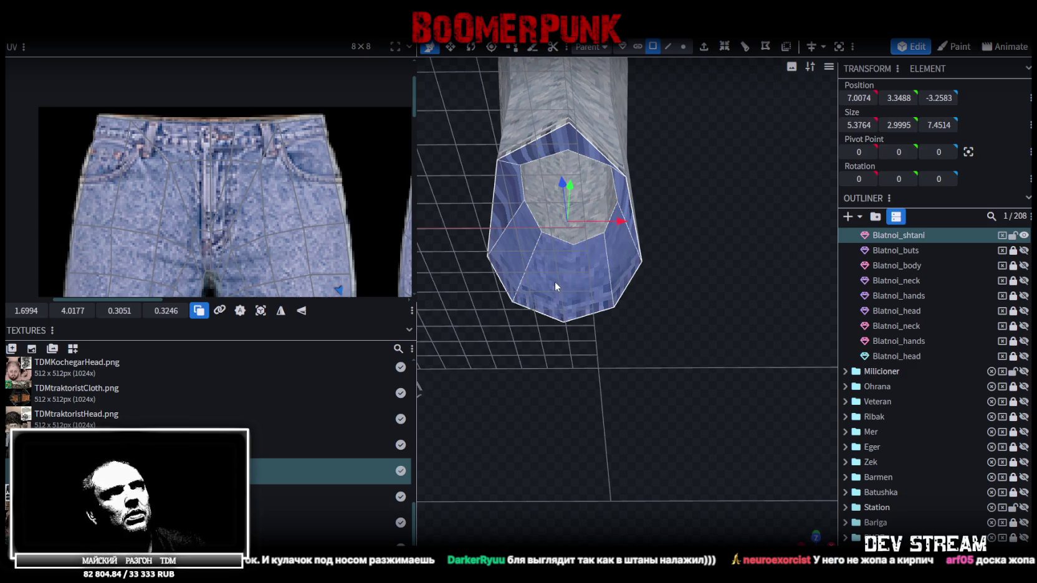
- Copy and paste the hem faces, then Split Mesh to create Blatnoi_shtani_selection
right_click(556, 282)
left_click(599, 377)
key("ctrl+v")
left_click(648, 382)
right_click(544, 269)
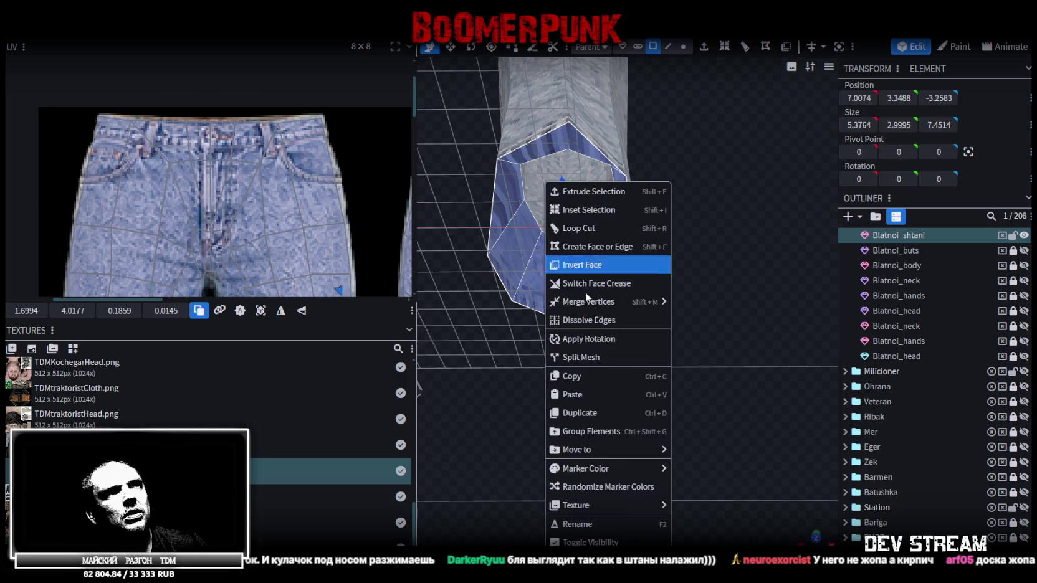
left_click(585, 361)
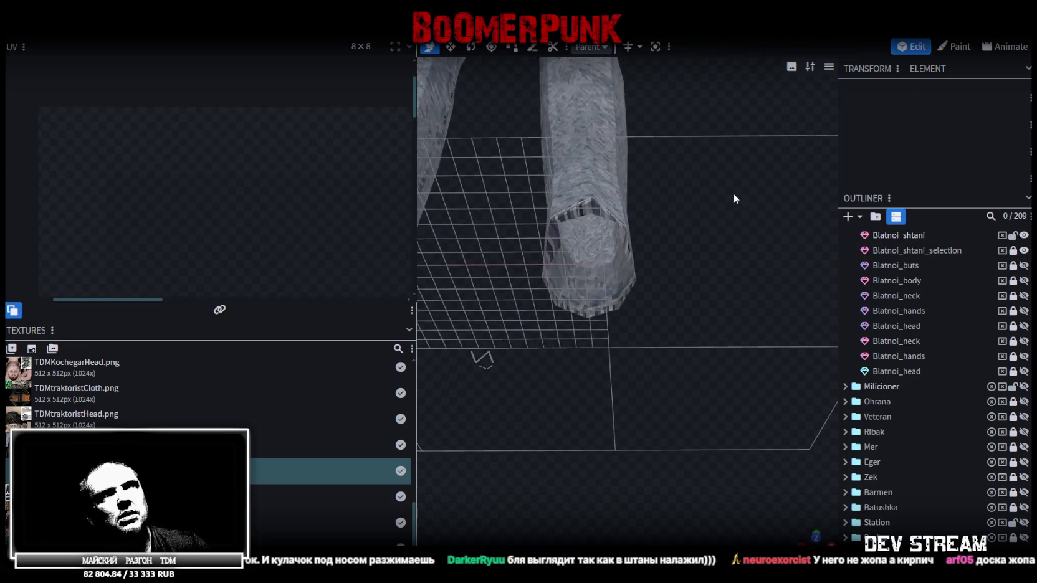
- Select the main jeans, save TDMchars.bbmodel, and hide Blatnoi_shtani in the outliner
left_click_drag(734, 195, 729, 261)
scroll(710, 253, "down", 5)
left_click(594, 225)
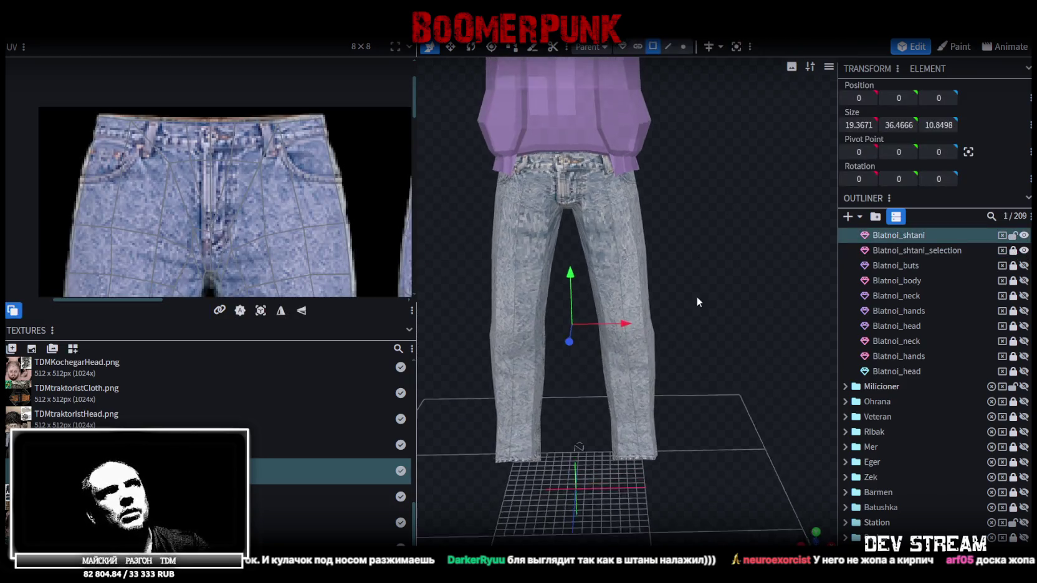
right_click_drag(696, 318, 696, 255)
key("ctrl+s")
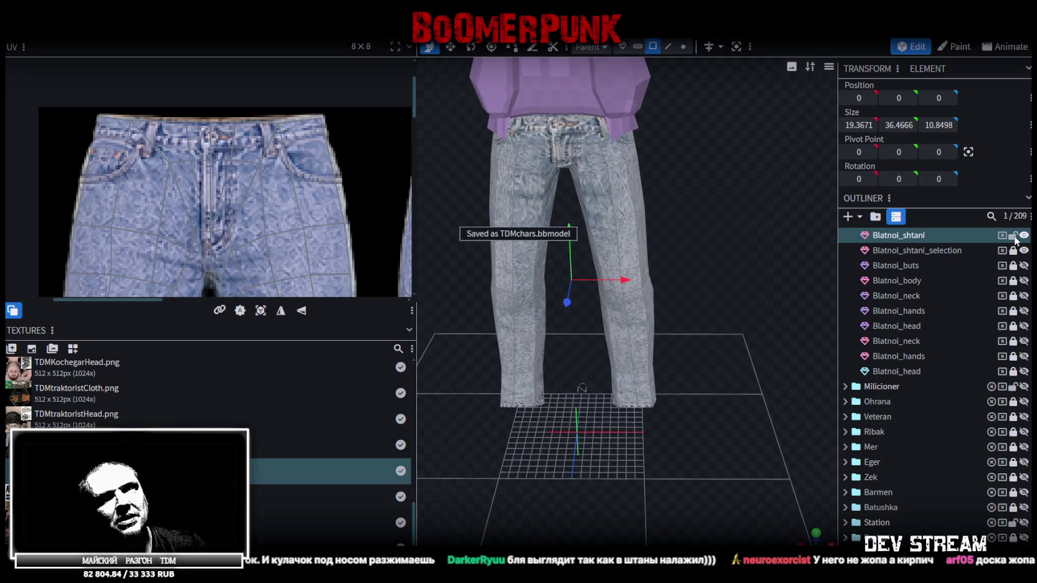
left_click(1024, 236)
left_click(1024, 250)
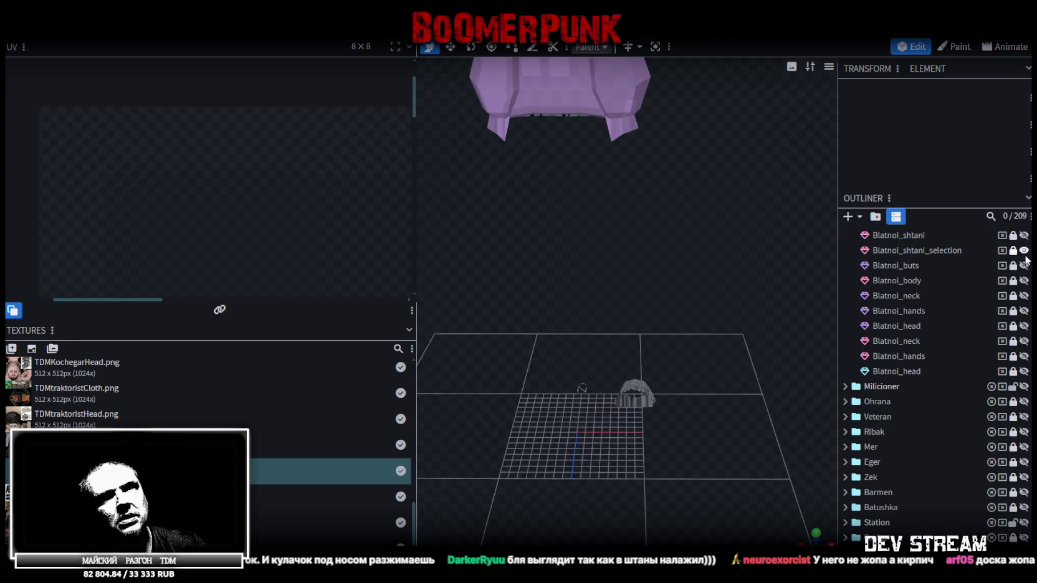
- Show and select the Blatnoi_buts boots mesh, then pick the small piece inside the left boot
left_click(1025, 266)
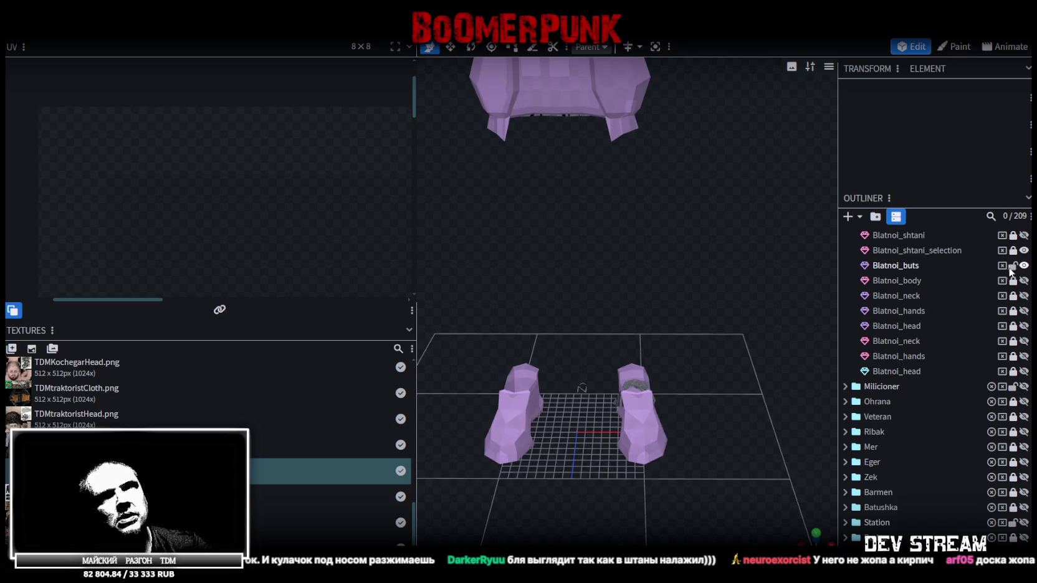
left_click(909, 267)
mouse_move(758, 288)
left_mouse_down()
mouse_move(639, 252)
mouse_move(749, 252)
left_mouse_up()
left_click_drag(724, 219, 635, 252)
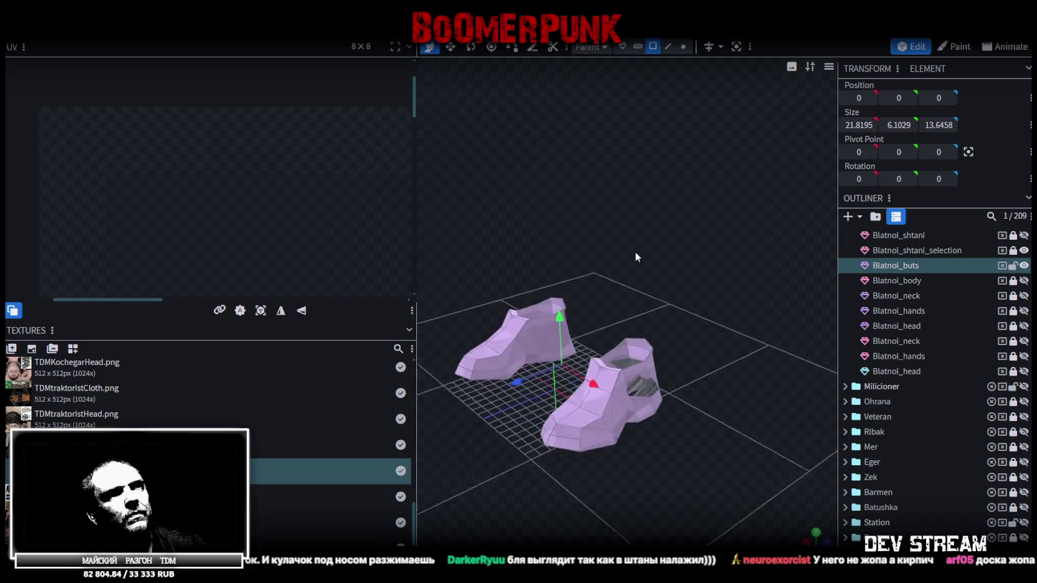
scroll(630, 275, "up", 5)
mouse_move(621, 303)
left_mouse_down()
mouse_move(556, 258)
mouse_move(626, 248)
mouse_move(664, 226)
mouse_move(699, 251)
mouse_move(665, 282)
mouse_move(662, 231)
mouse_move(646, 213)
mouse_move(601, 241)
mouse_move(611, 241)
left_mouse_up()
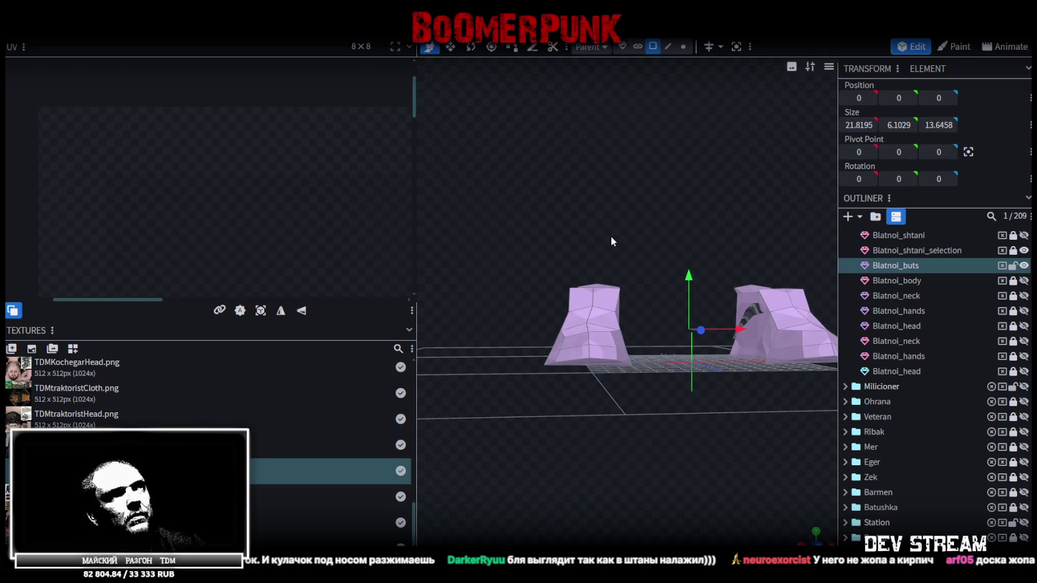
left_click(637, 369)
mouse_move(674, 347)
left_mouse_down()
mouse_move(652, 282)
mouse_move(692, 253)
mouse_move(619, 247)
mouse_move(642, 322)
left_mouse_up()
left_click(693, 234)
scroll(646, 235, "up", 5)
left_click(675, 312)
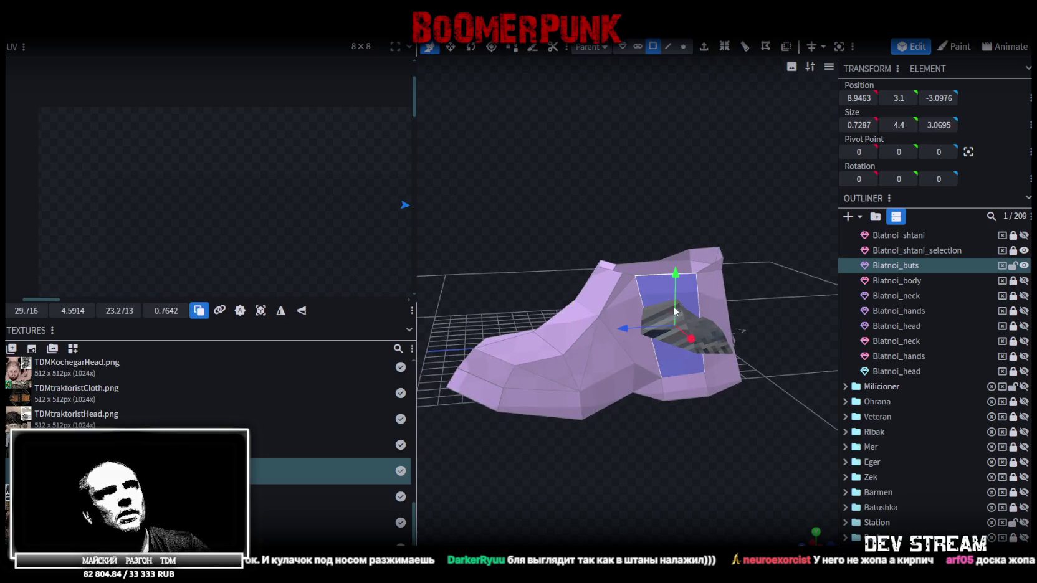
left_click_drag(692, 244, 685, 240)
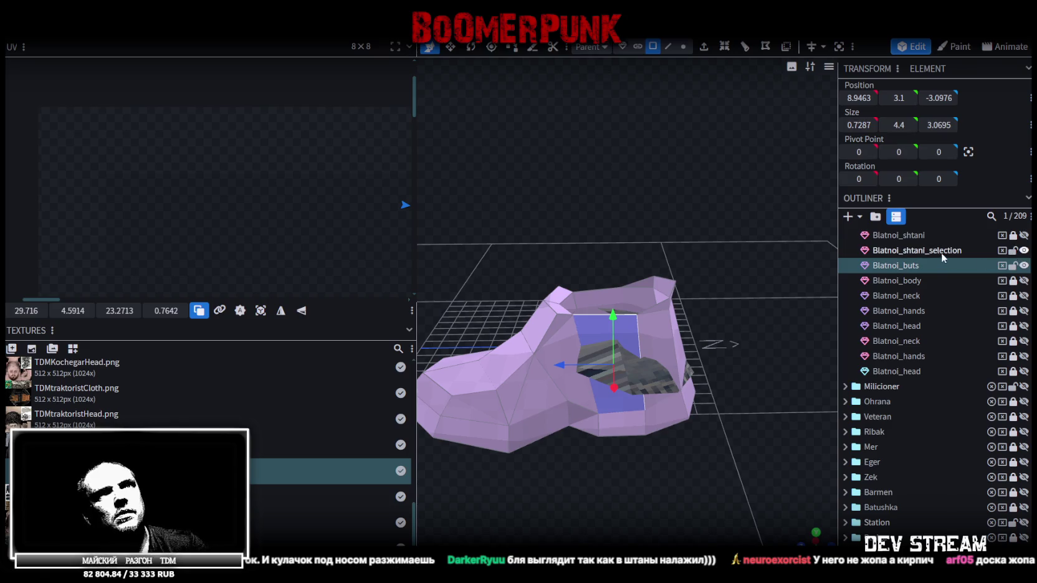
- Merge the split-off hem mesh into the Blatnoi_buts boots mesh
left_click(931, 252, "ctrl")
right_click(931, 252)
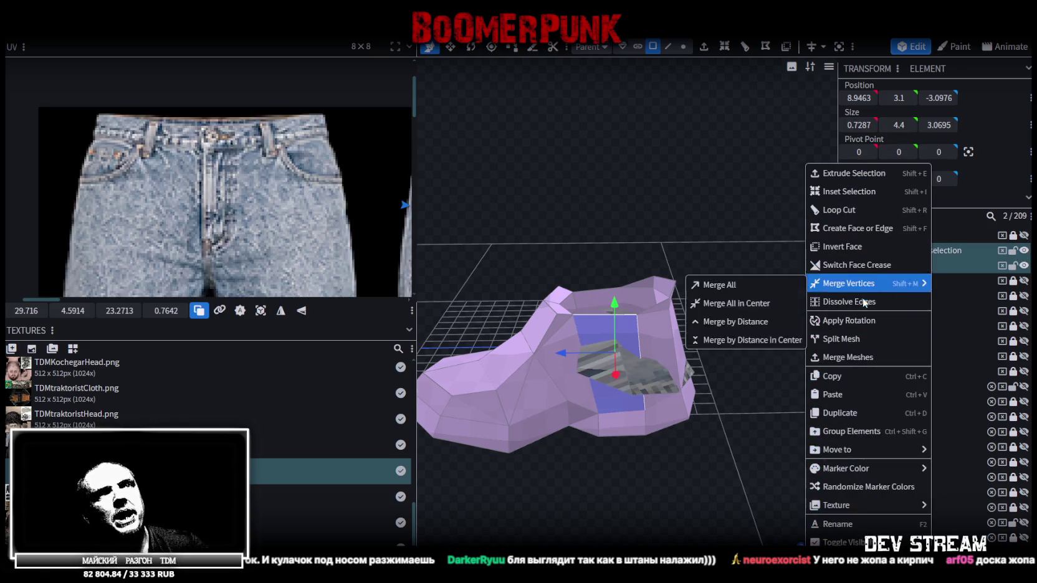
left_click(864, 359)
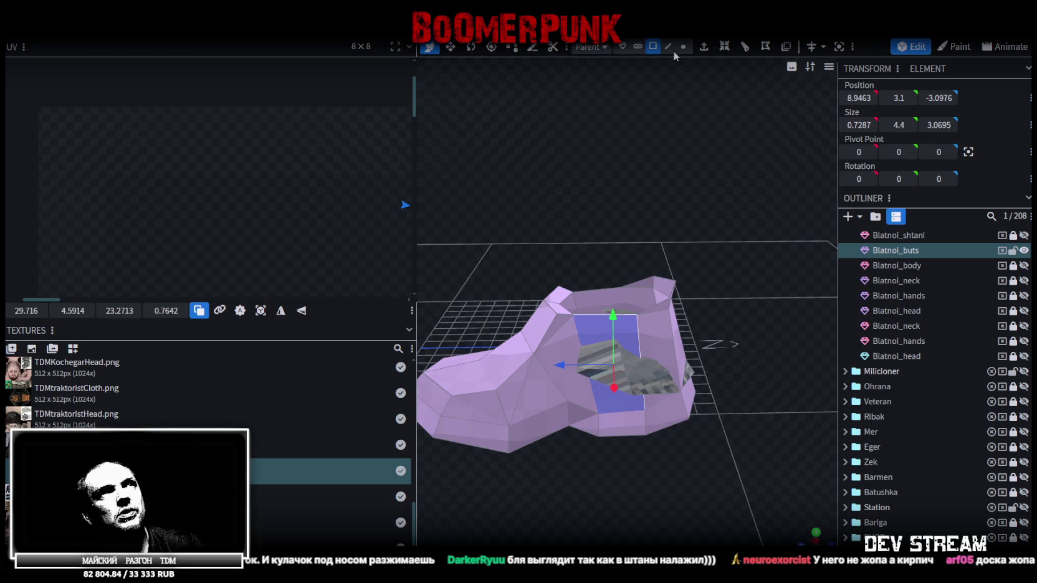
- Raise the inner denim piece two units on Y, from 3.35 to 5.35
left_click(638, 47)
left_click(642, 314)
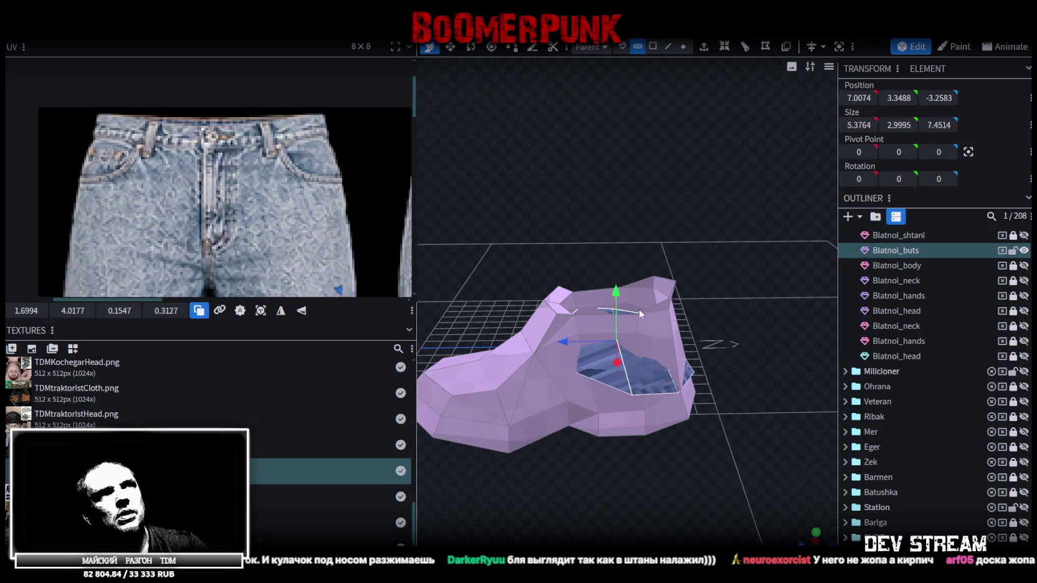
left_click_drag(618, 289, 617, 268)
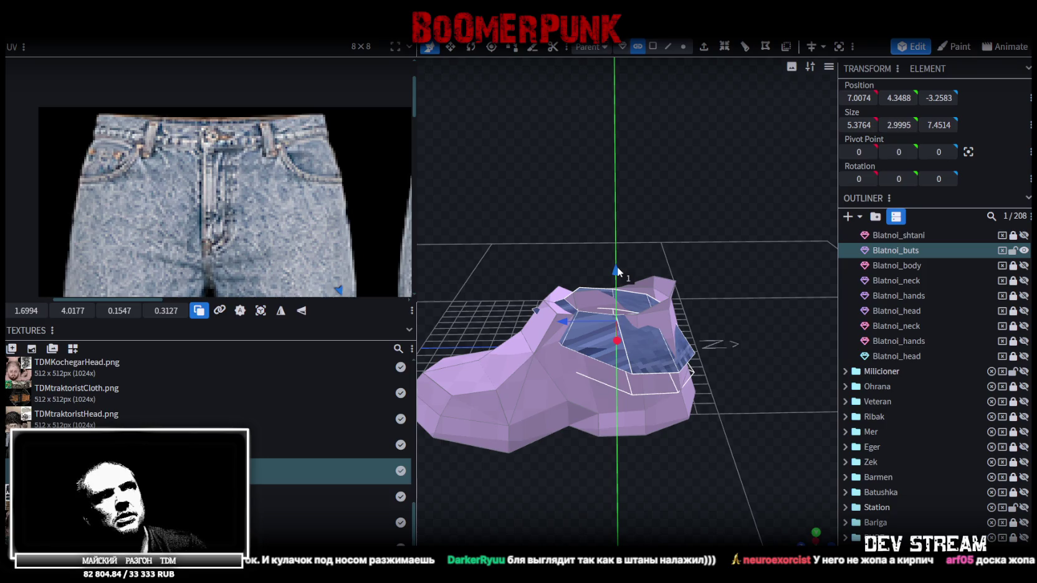
mouse_move(618, 266)
left_mouse_down()
mouse_move(619, 247)
mouse_move(665, 235)
mouse_move(689, 196)
mouse_move(634, 196)
mouse_move(571, 227)
mouse_move(647, 228)
mouse_move(697, 205)
mouse_move(595, 267)
mouse_move(706, 229)
mouse_move(631, 272)
mouse_move(714, 208)
mouse_move(677, 202)
mouse_move(694, 207)
mouse_move(644, 147)
left_mouse_up()
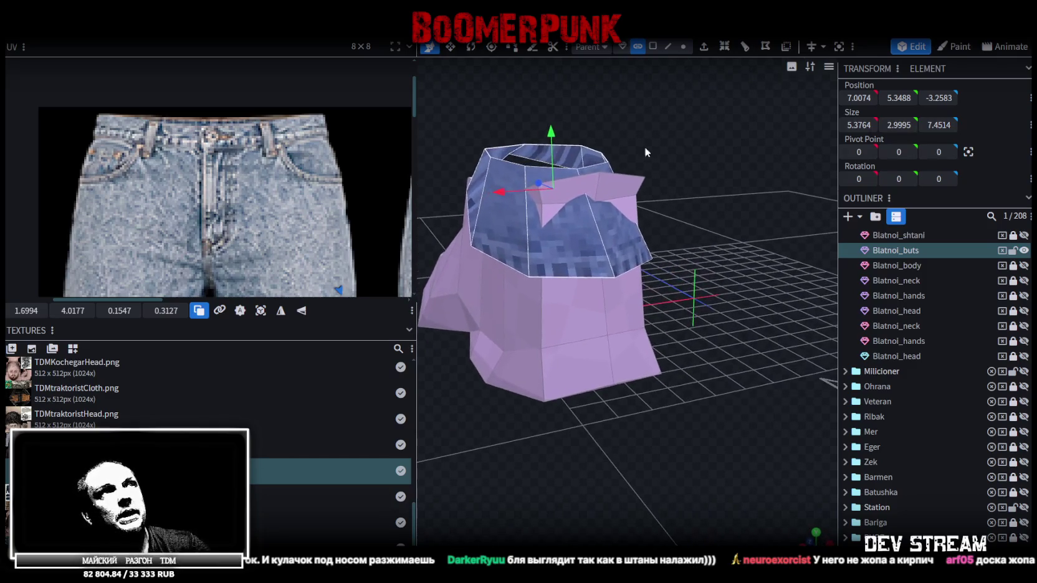
- Select the connected denim faces inside the boot and raise them two units
left_click(652, 47)
left_click(577, 193)
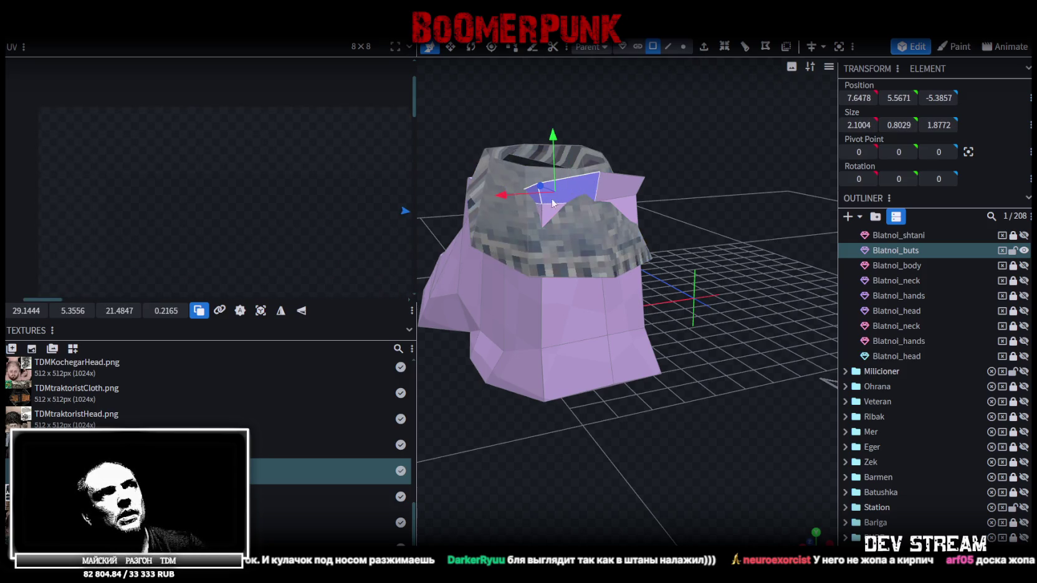
left_click_drag(577, 194, 586, 228)
left_click(474, 198)
mouse_move(629, 314)
left_mouse_down()
mouse_move(760, 335)
mouse_move(770, 289)
mouse_move(763, 160)
mouse_move(685, 145)
left_mouse_up()
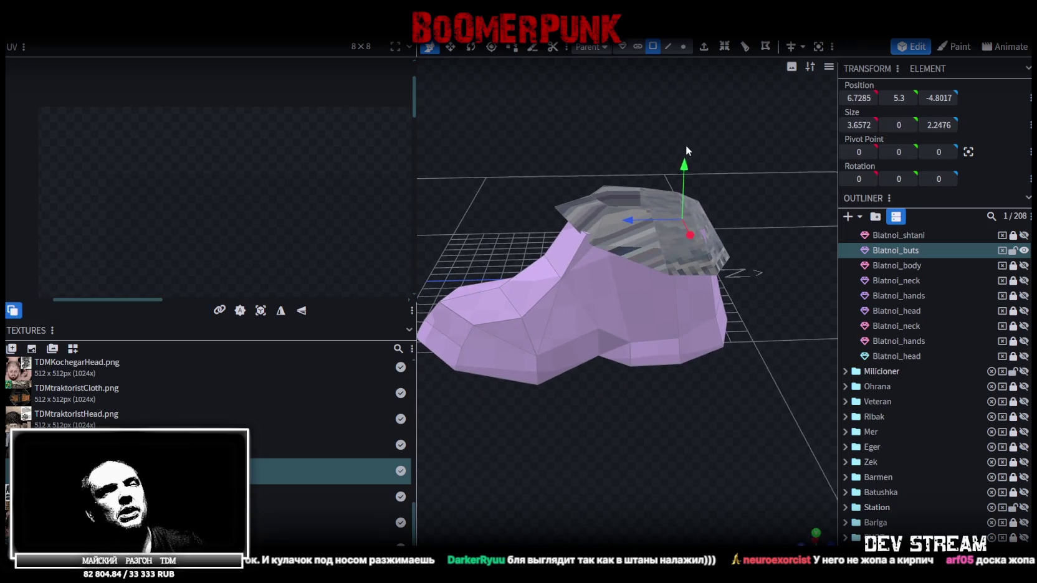
left_click(637, 295)
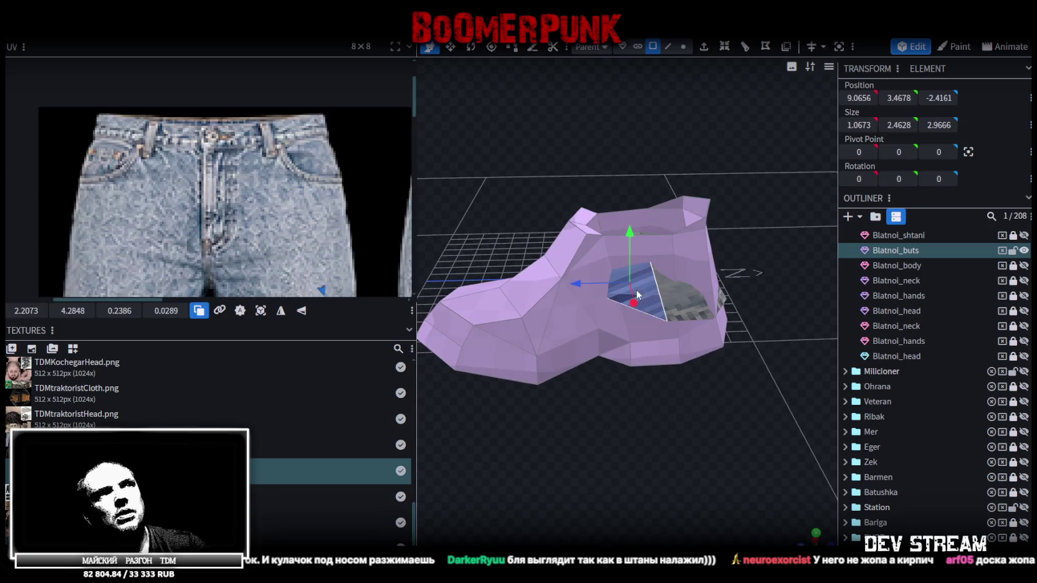
left_click(637, 47)
left_click(672, 304)
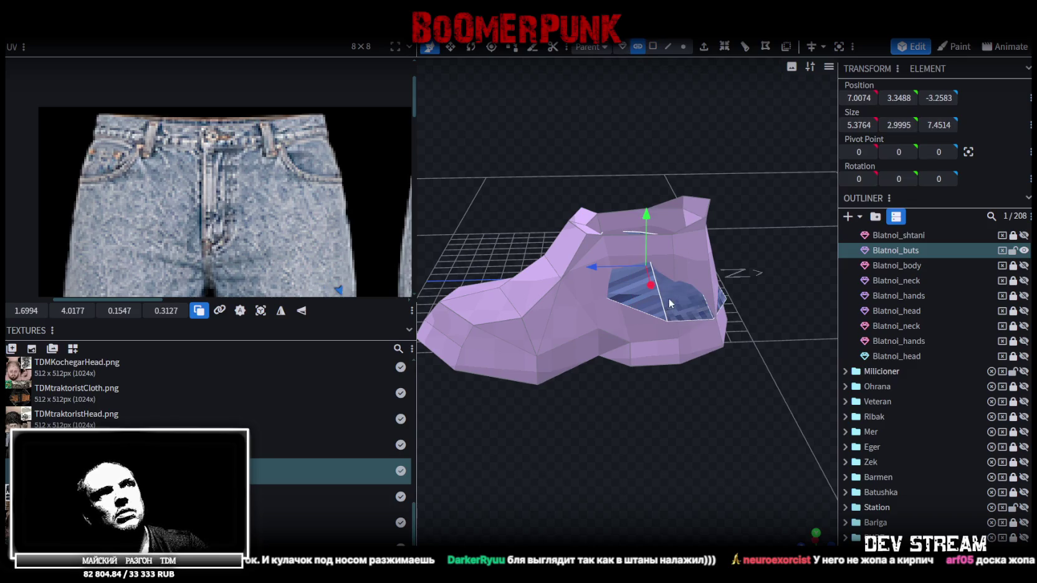
left_click_drag(640, 218, 652, 159)
- Check the hem's top faces from several angles and save the model with Ctrl+S
mouse_move(750, 167)
left_mouse_down()
mouse_move(632, 162)
mouse_move(575, 237)
left_mouse_up()
left_click(557, 253)
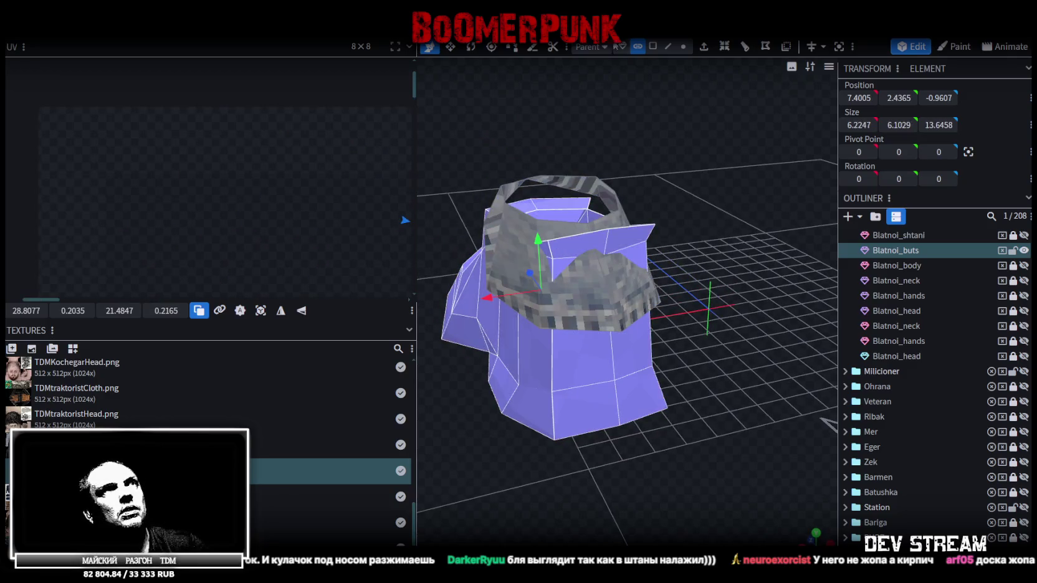
left_click(652, 47)
left_click(553, 253)
mouse_move(636, 240)
left_mouse_down()
mouse_move(595, 220)
mouse_move(531, 214)
left_mouse_up()
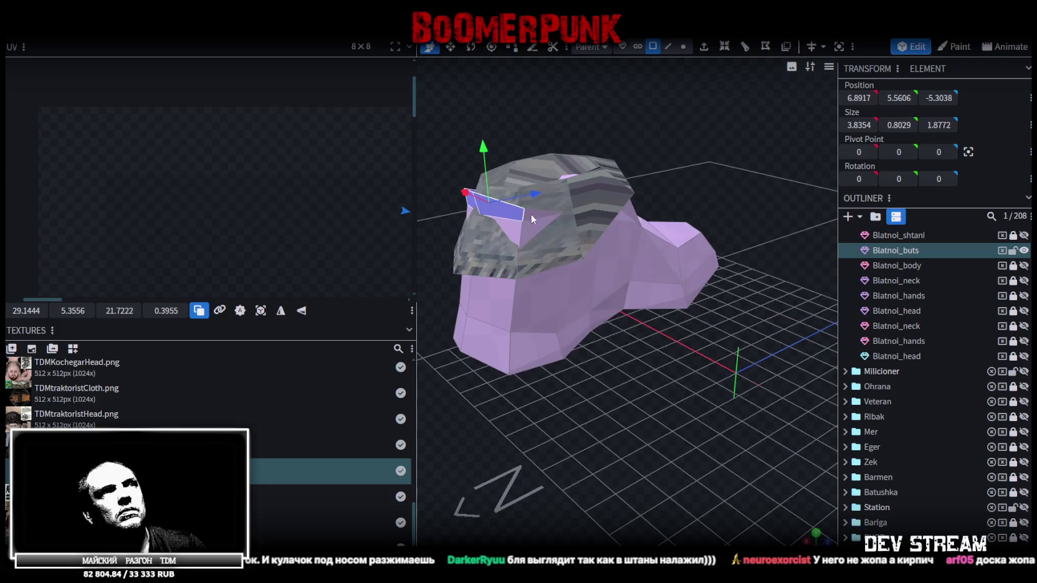
left_click(684, 231)
left_click_drag(574, 452, 690, 435)
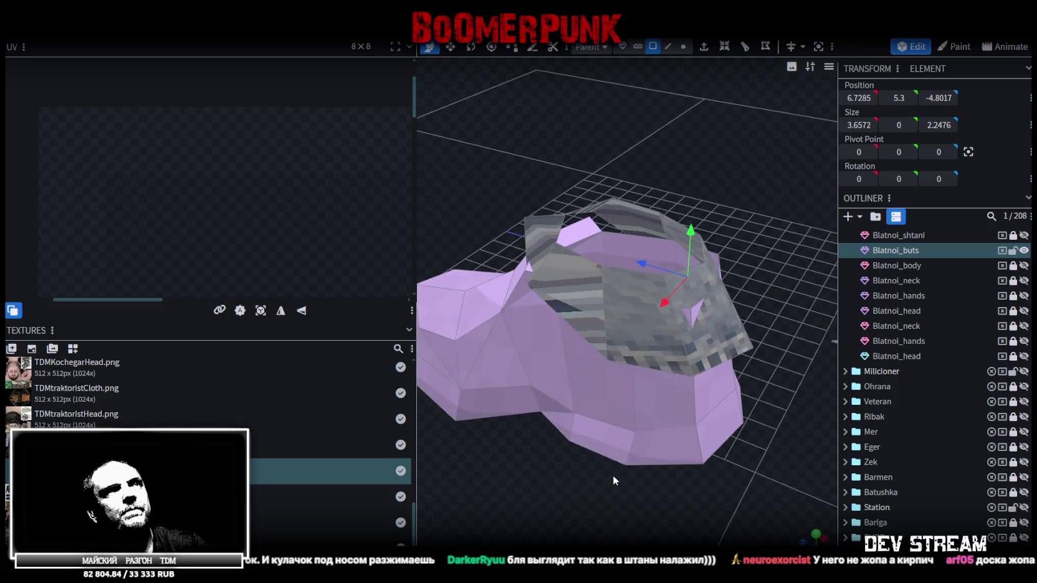
left_click_drag(612, 475, 603, 477)
key("ctrl+s")
mouse_move(675, 129)
left_mouse_down()
mouse_move(622, 169)
mouse_move(673, 156)
mouse_move(648, 87)
left_mouse_up()
- Select the edges around the denim hem's top rim
left_click(668, 46)
scroll(548, 243, "up", 1)
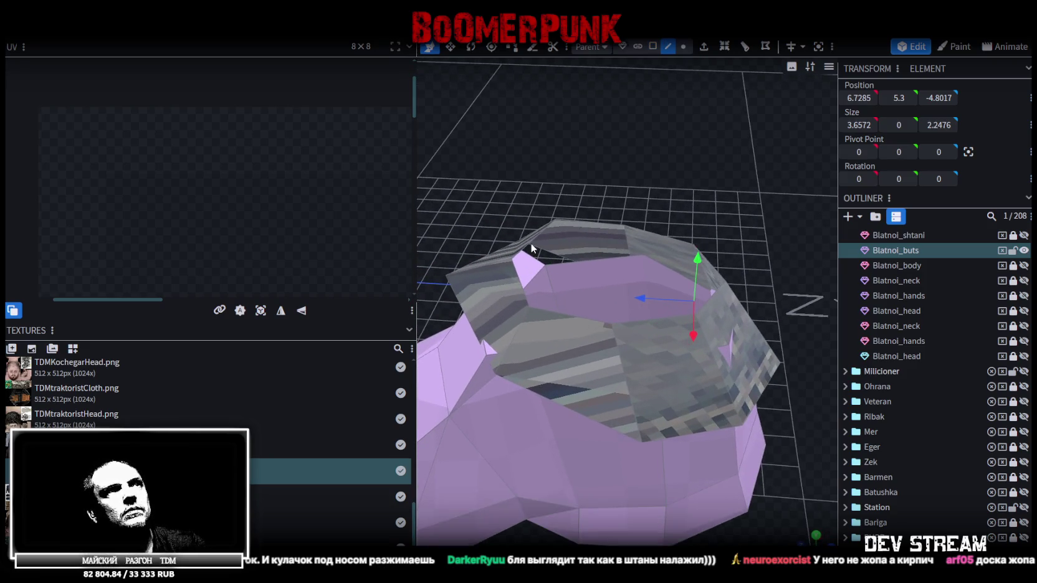
left_click(532, 243)
left_click(523, 289, "shift")
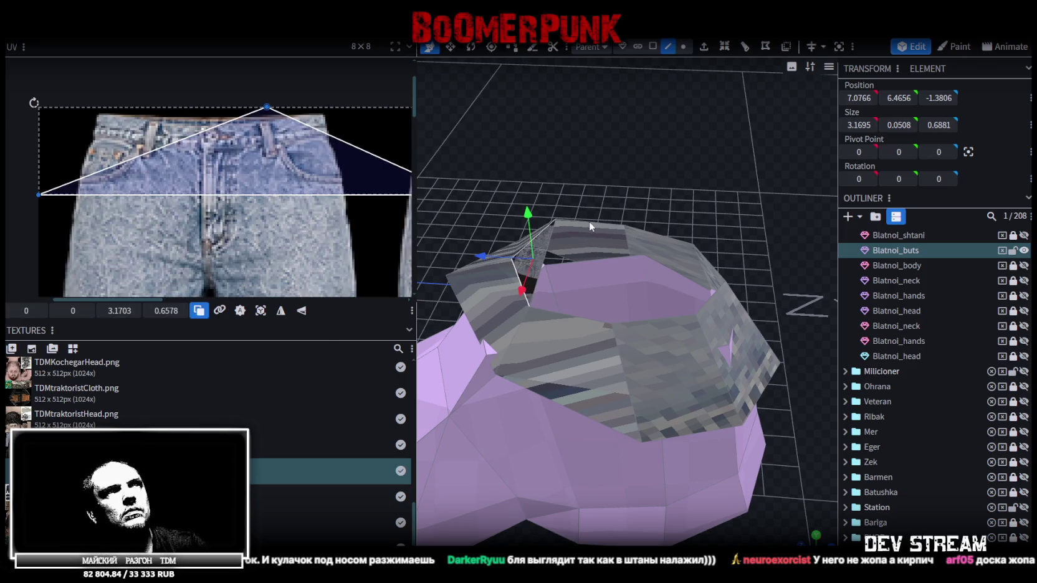
left_click(590, 222)
left_click(574, 314)
left_click(651, 320)
left_click(675, 239)
left_click(715, 271)
left_click(696, 286, "shift")
left_click_drag(694, 279, 636, 177)
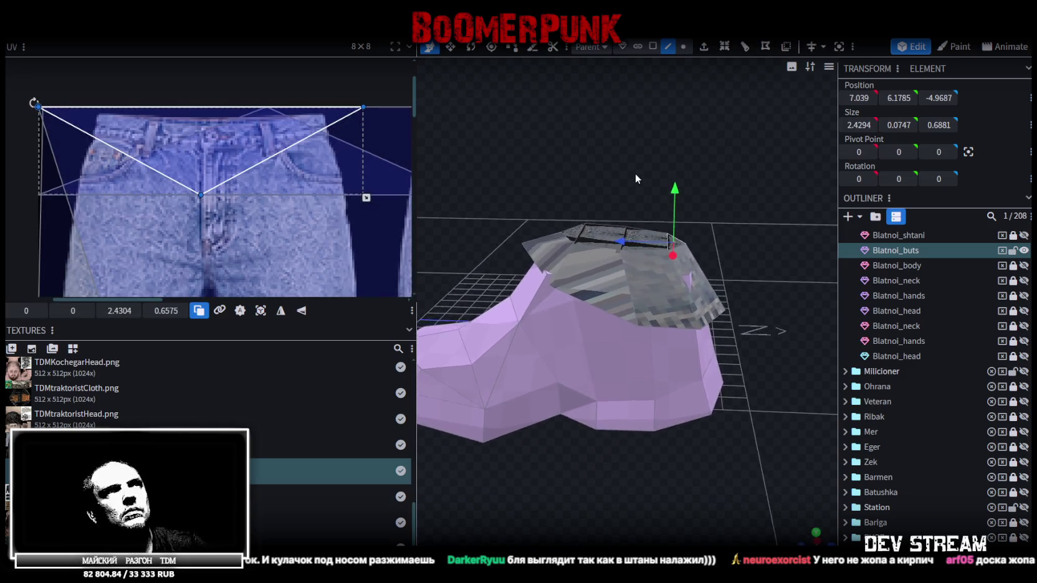
- Select the denim hem's faces, including the striped face, leaving out the front face
left_click(653, 48)
left_click(621, 294)
left_click(663, 311, "shift")
left_click_drag(739, 234, 572, 268)
left_click(572, 268, "shift")
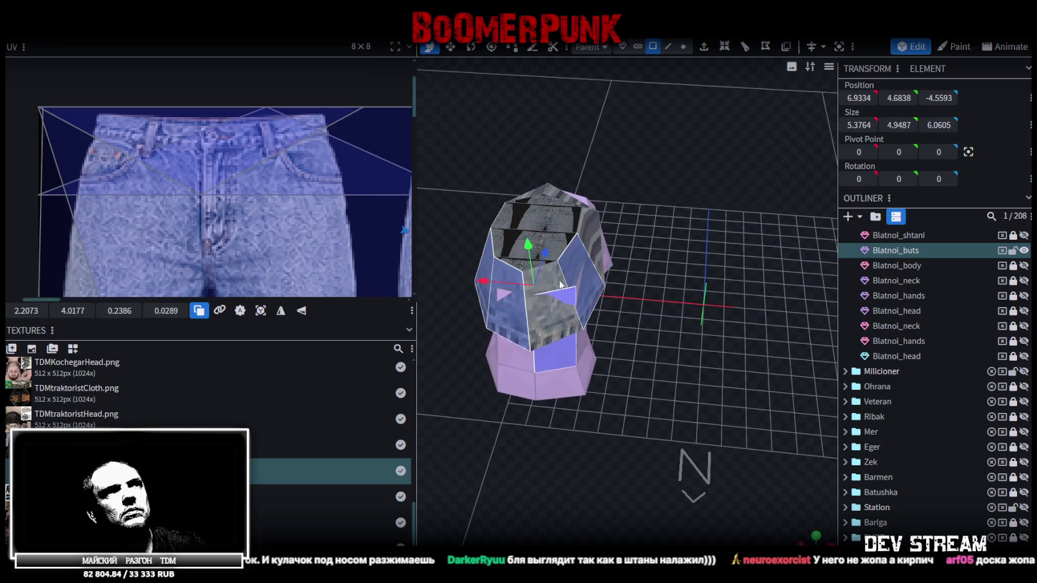
left_click(555, 354, "shift")
left_click_drag(550, 273, 680, 225)
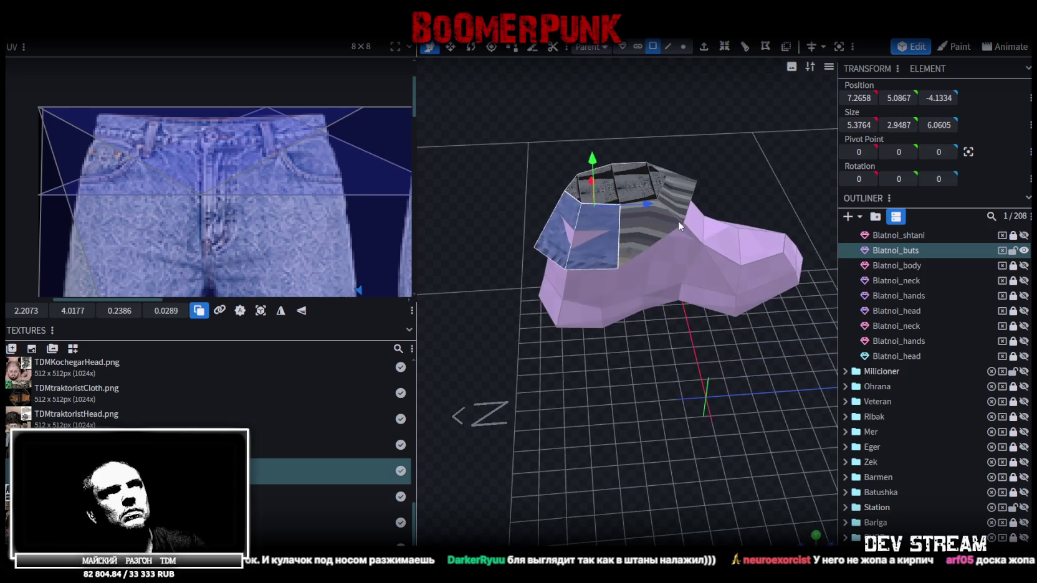
left_click(664, 221, "shift")
left_click_drag(715, 156, 546, 160)
mouse_move(746, 298)
left_mouse_down()
mouse_move(696, 306)
mouse_move(715, 307)
left_mouse_up()
left_click_drag(688, 353, 625, 318)
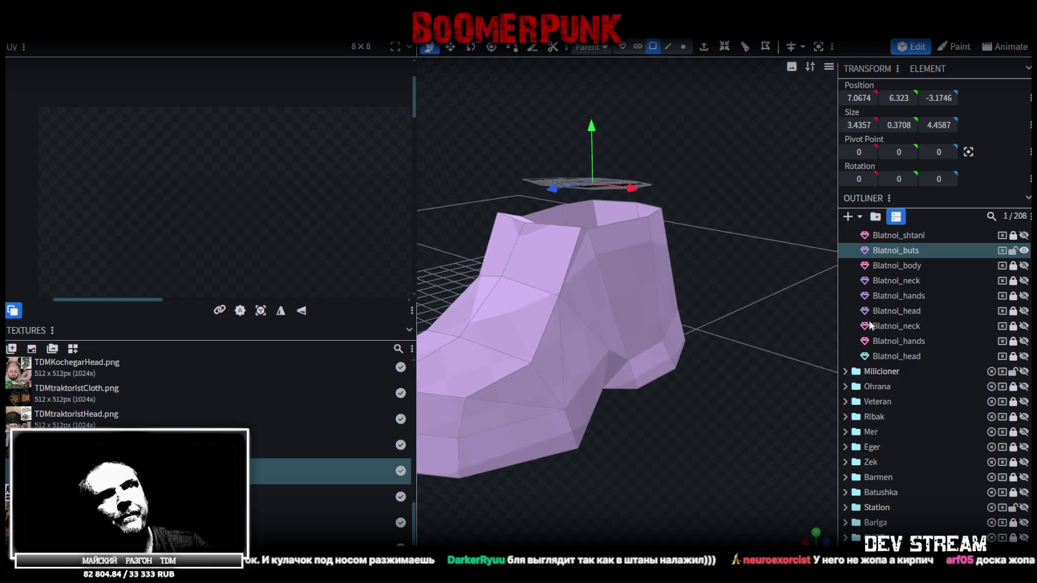
left_click(944, 237)
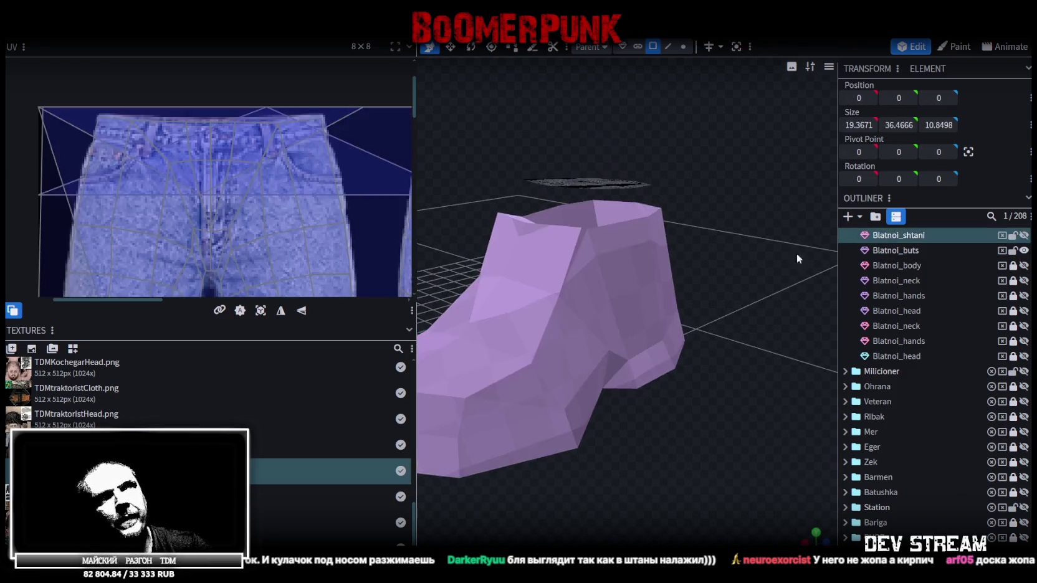
- Show Blatnoi_shtani and raise the box-selected vertices of both leg bottoms one unit
left_click(1024, 235)
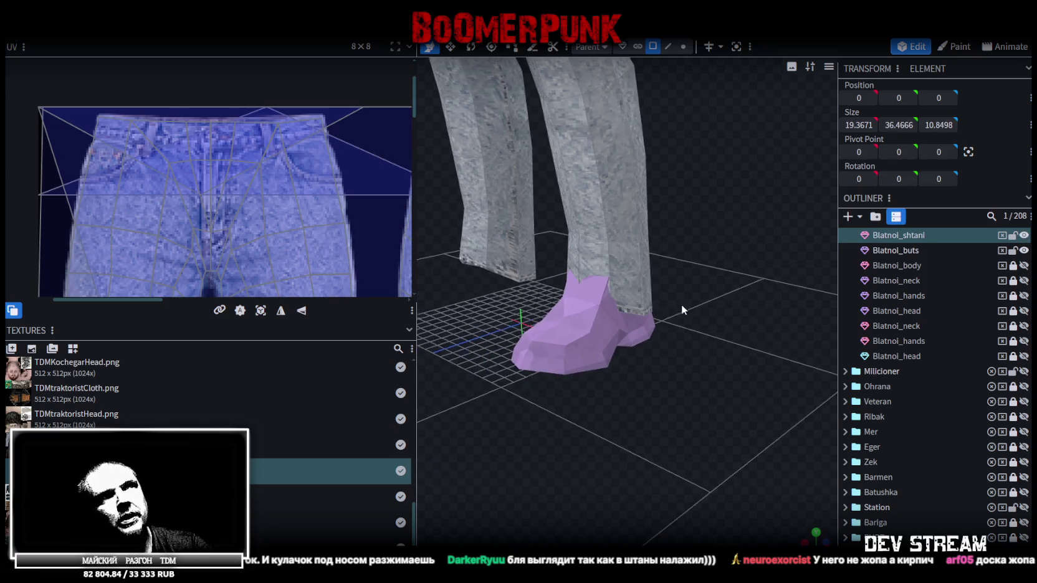
left_click_drag(681, 304, 623, 188)
left_click(623, 188)
left_click(683, 46)
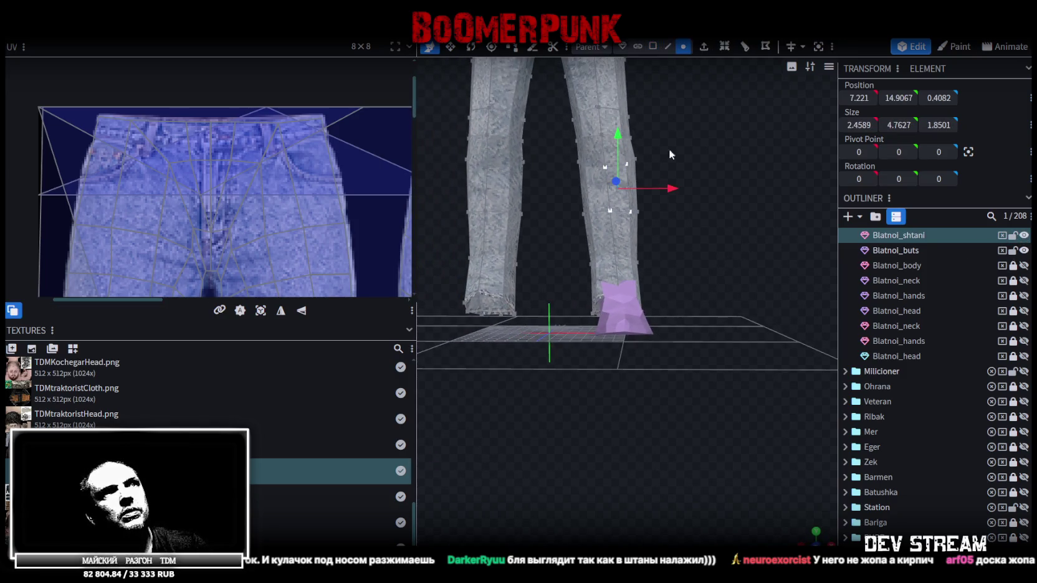
mouse_move(707, 392)
left_mouse_down()
mouse_move(547, 237)
mouse_move(548, 195)
left_mouse_up()
scroll(721, 278, "up", 3)
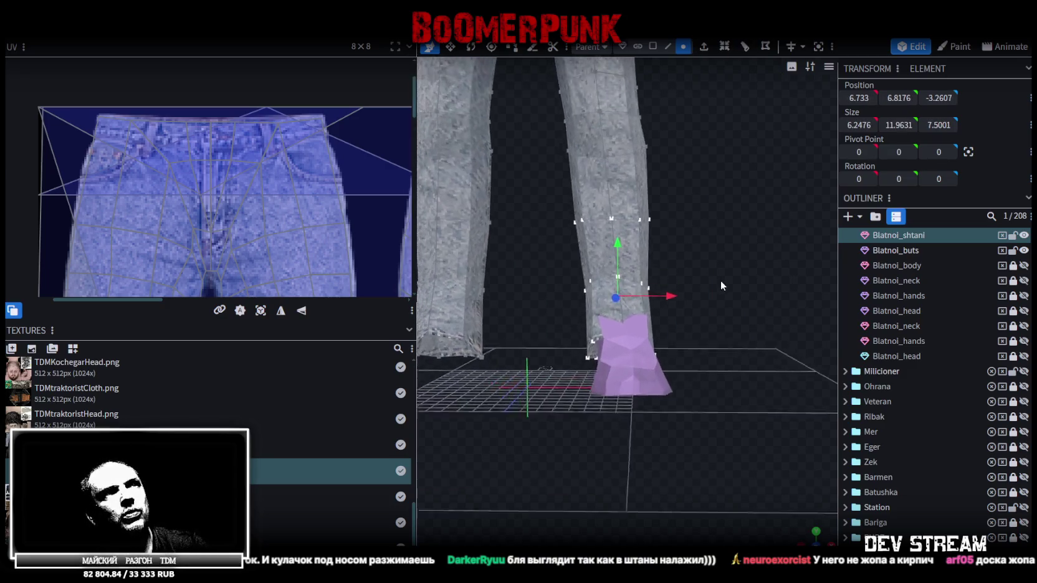
scroll(715, 299, "down", 2)
left_click_drag(451, 410, 731, 235)
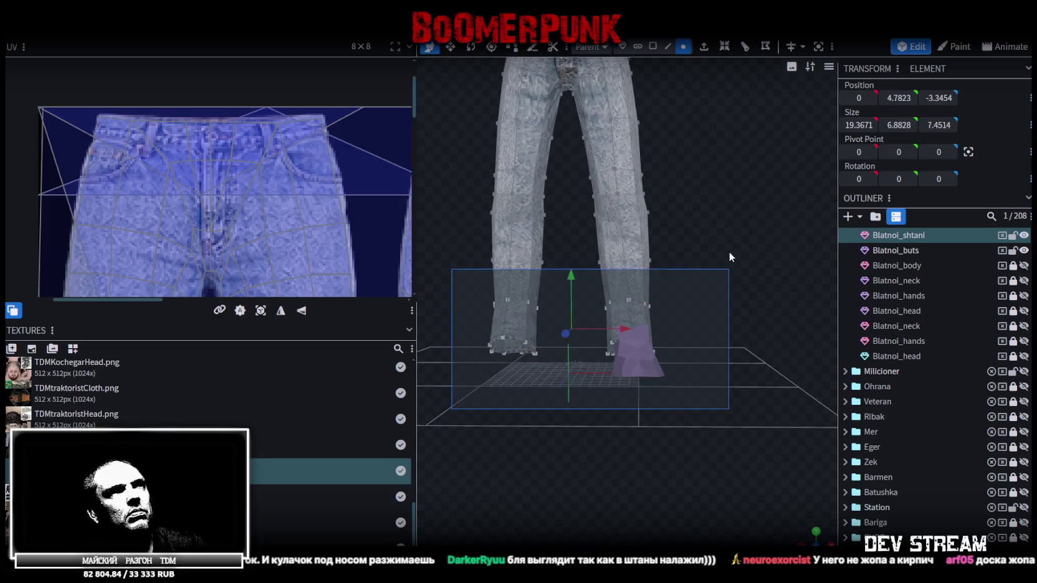
left_click_drag(569, 258, 569, 254)
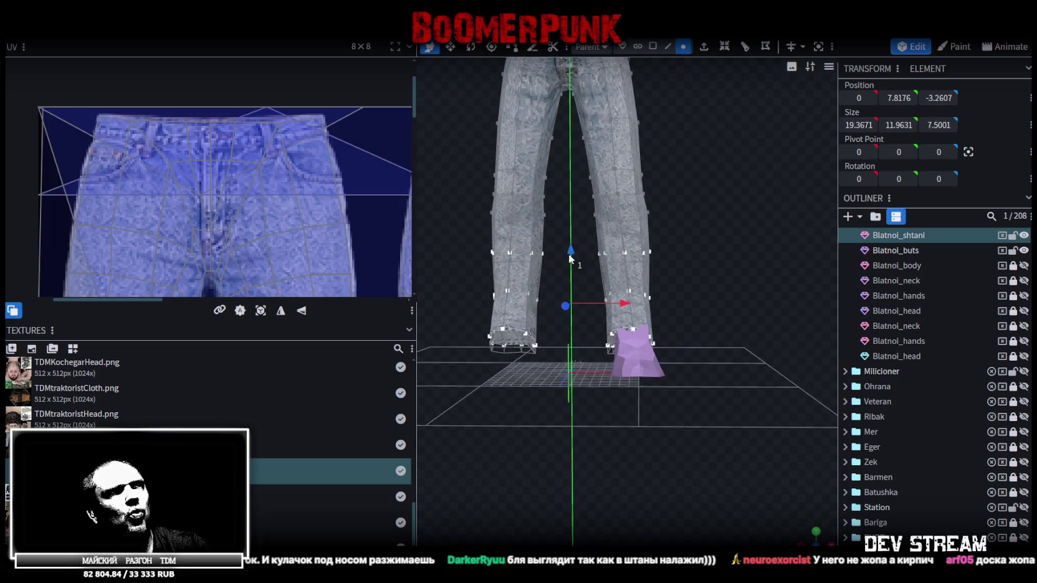
- Raise only the bottom row of leg vertices one more unit, then hide and lock the pants
left_click_drag(455, 379, 721, 272)
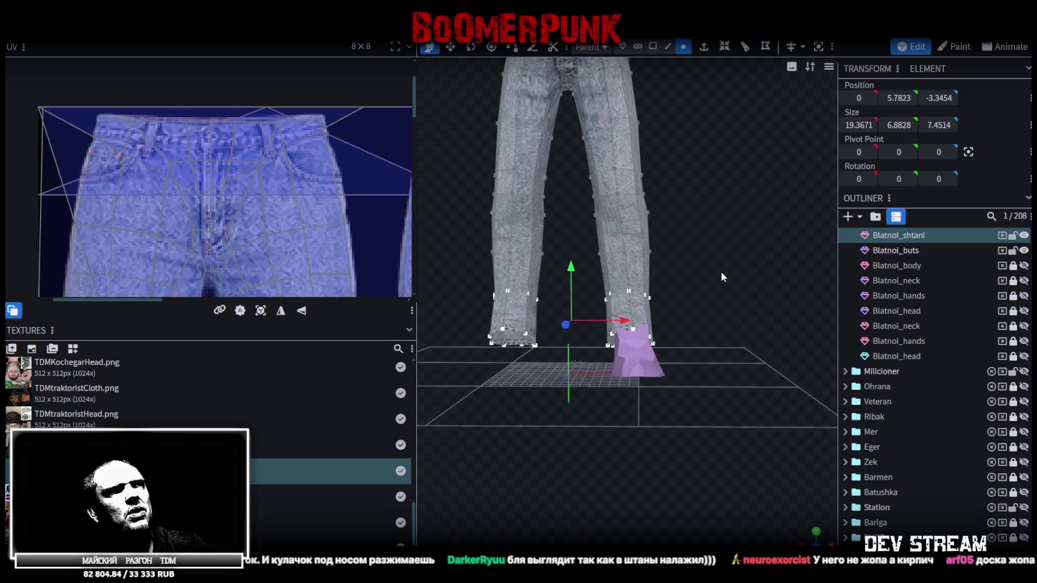
left_click_drag(570, 266, 574, 258)
mouse_move(725, 299)
left_mouse_down()
mouse_move(631, 308)
mouse_move(741, 287)
left_mouse_up()
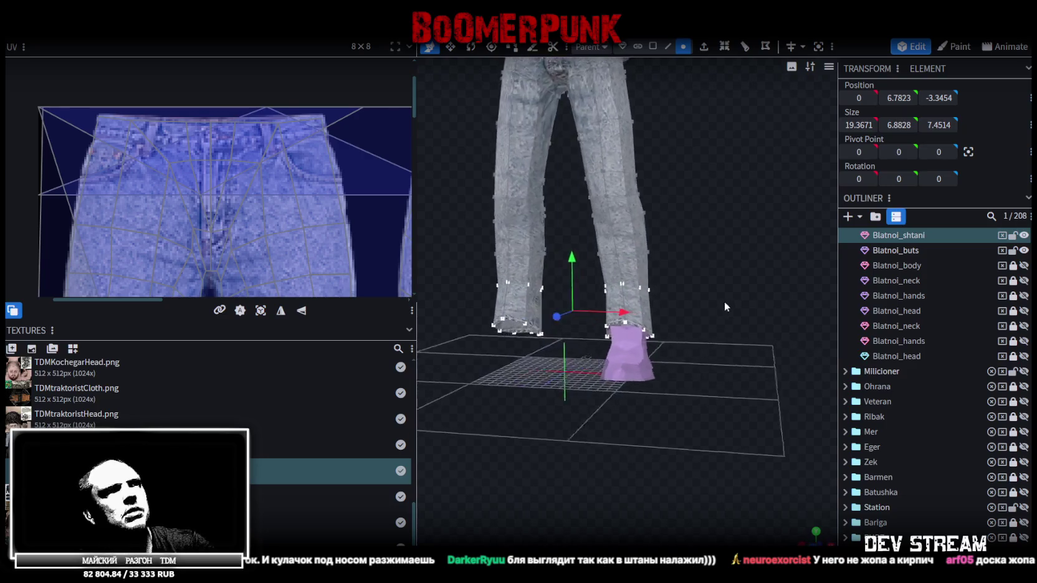
left_click(1013, 235)
left_click(1025, 236)
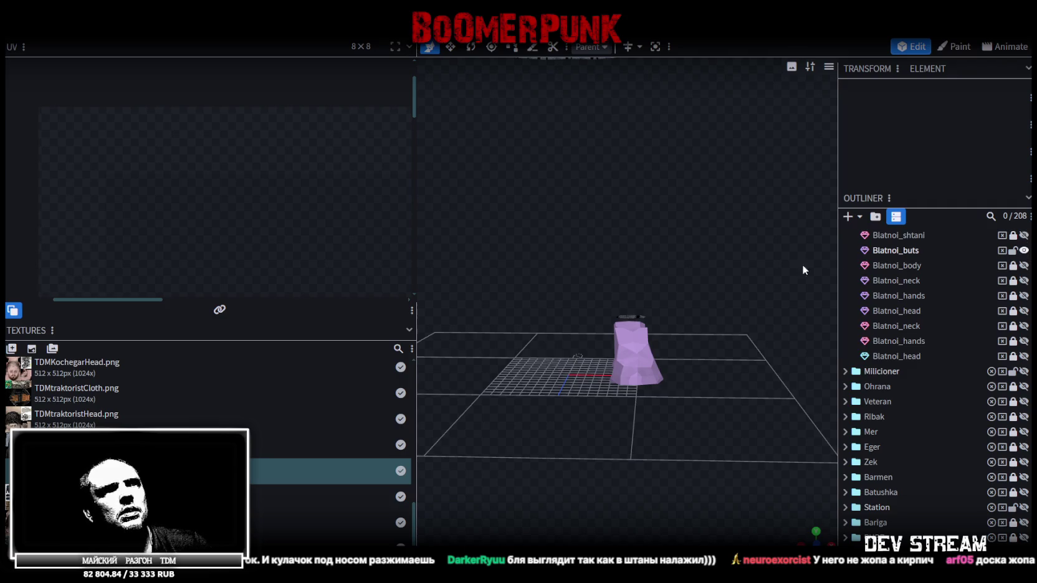
- Apply the TDMblatnoiCloth.png texture to the Blatnoi_buts boot faces
left_click(895, 250)
scroll(673, 294, "up", 6)
mouse_move(685, 268)
left_mouse_down()
mouse_move(624, 270)
mouse_move(656, 270)
mouse_move(679, 216)
left_mouse_up()
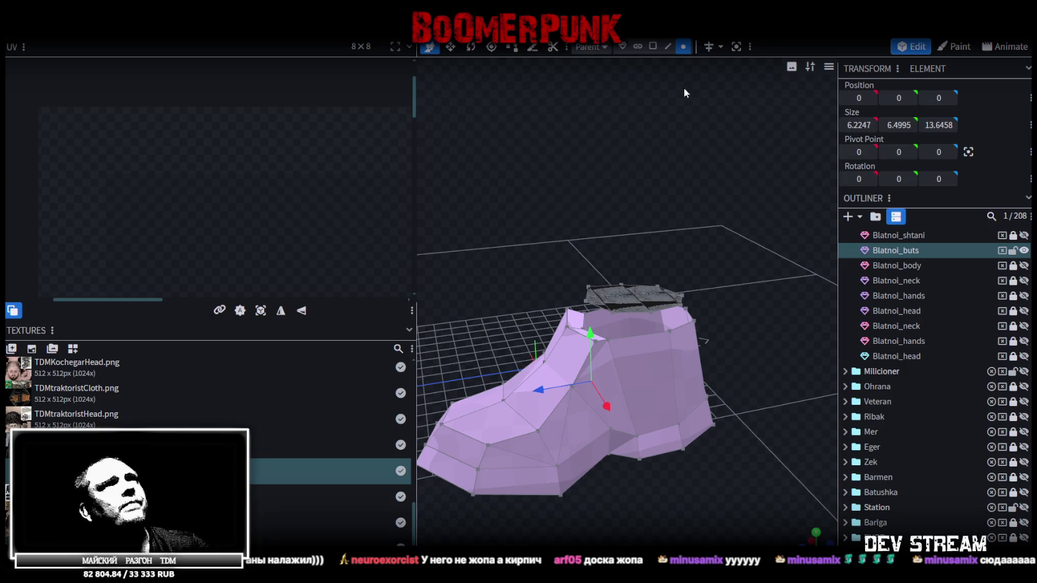
left_click(653, 47)
right_click(645, 336)
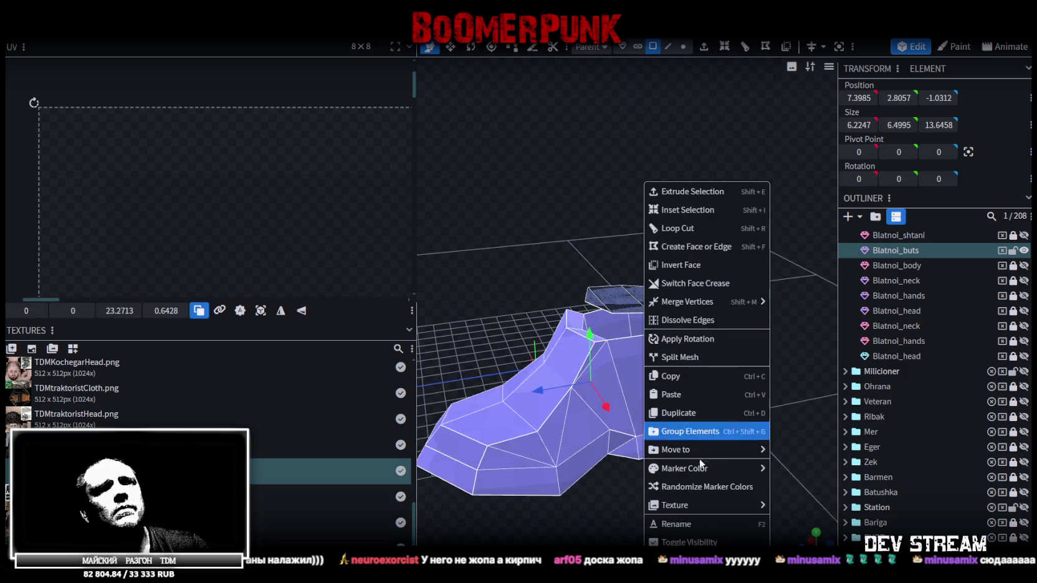
scroll(823, 493, "down", 5)
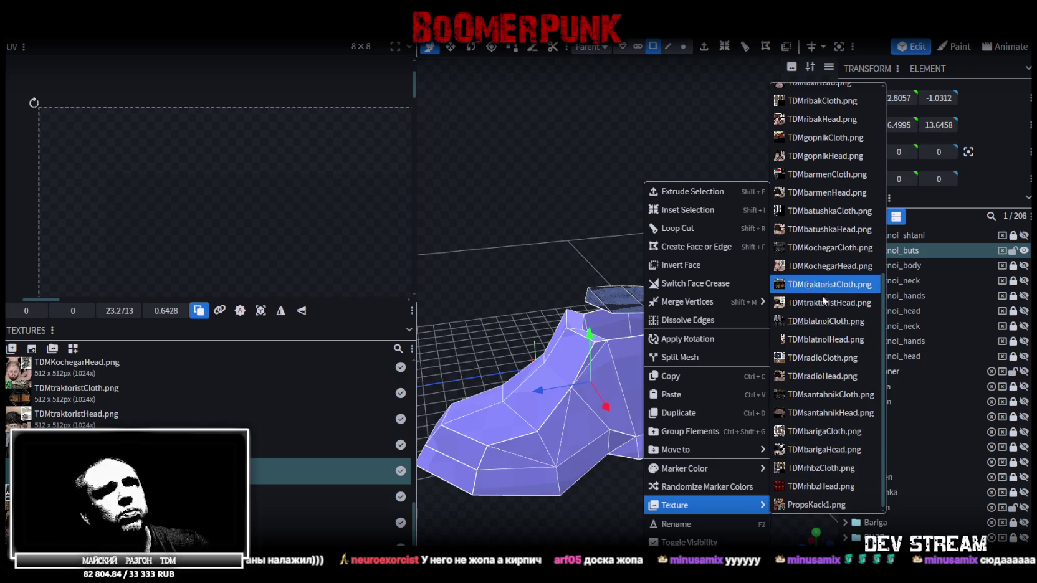
left_click(821, 321)
scroll(275, 200, "down", 3)
scroll(274, 156, "up", 2)
scroll(277, 147, "up", 2)
scroll(277, 146, "up", 1)
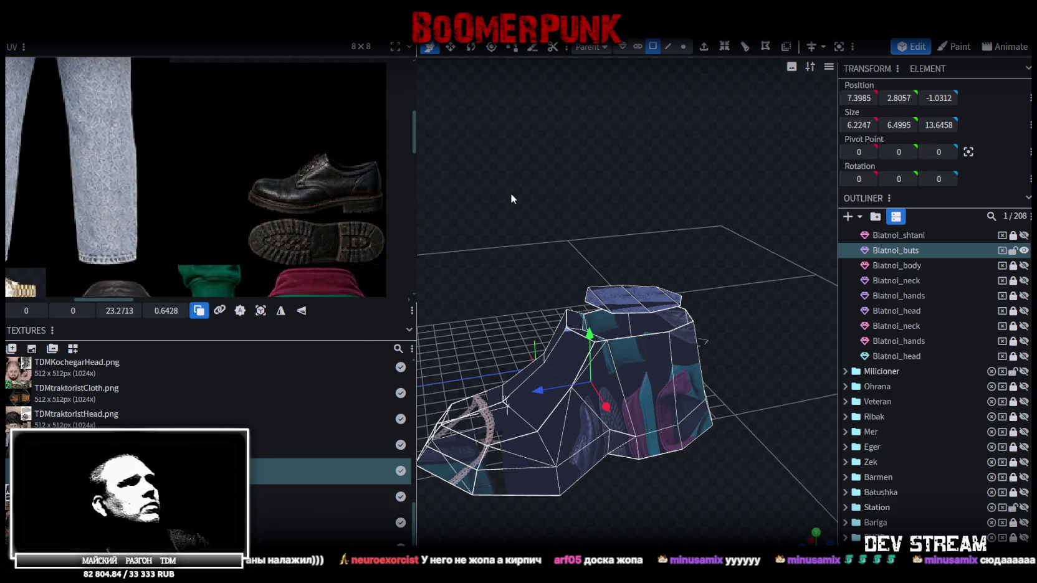
- Merge the two front-corner vertices of the boot's denim hem into one point with Merge All
mouse_move(517, 204)
left_mouse_down()
mouse_move(511, 168)
mouse_move(564, 104)
left_mouse_up()
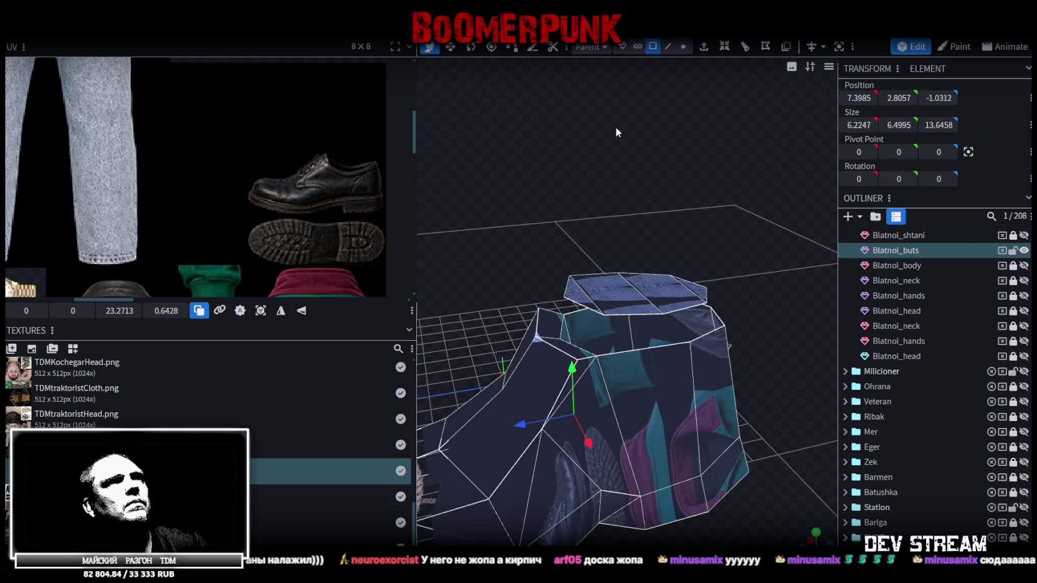
left_click_drag(615, 126, 549, 324)
left_click(541, 336)
left_click(565, 361, "shift")
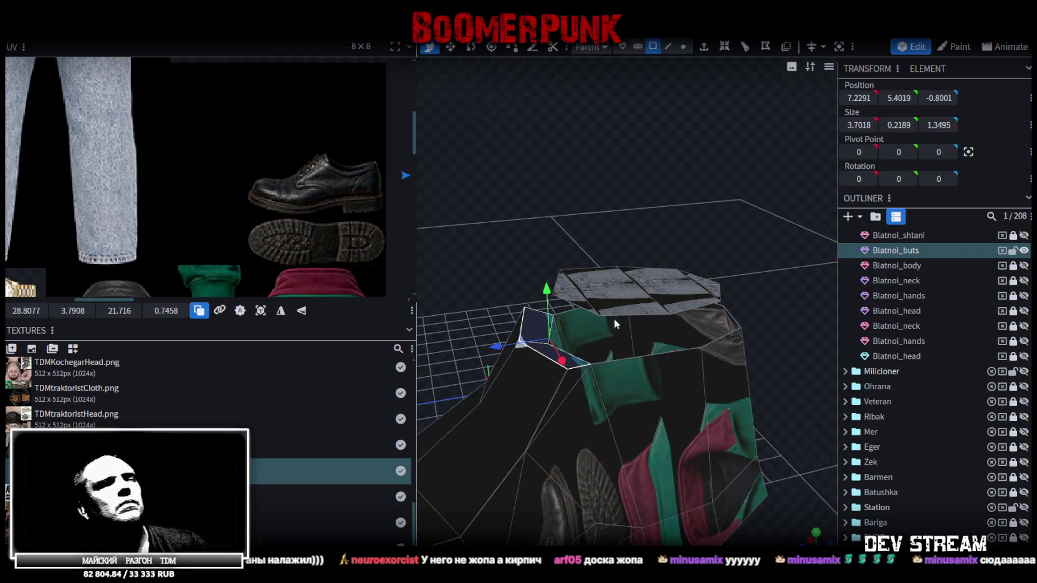
left_click(621, 242)
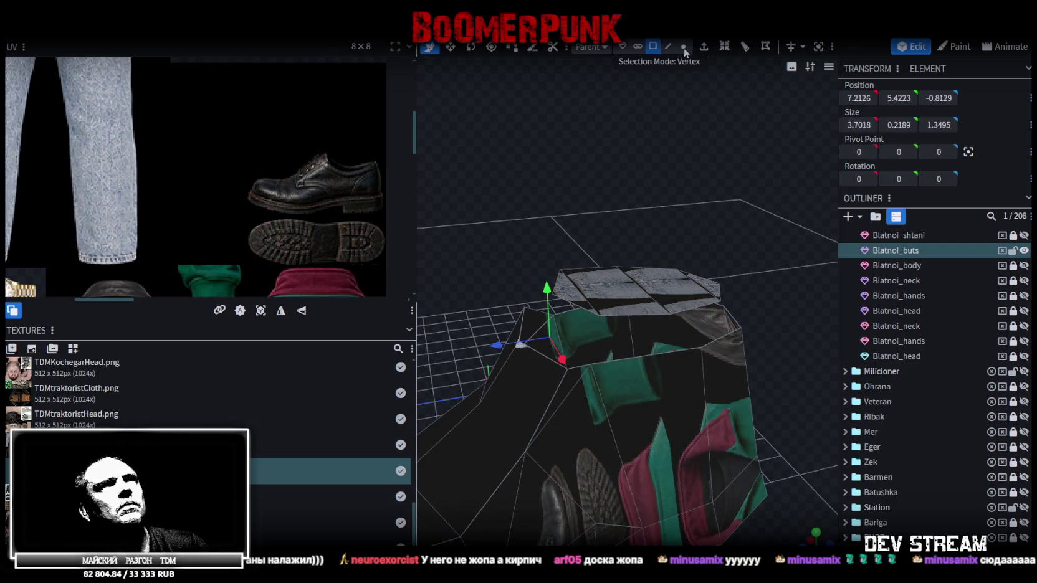
left_click(570, 375)
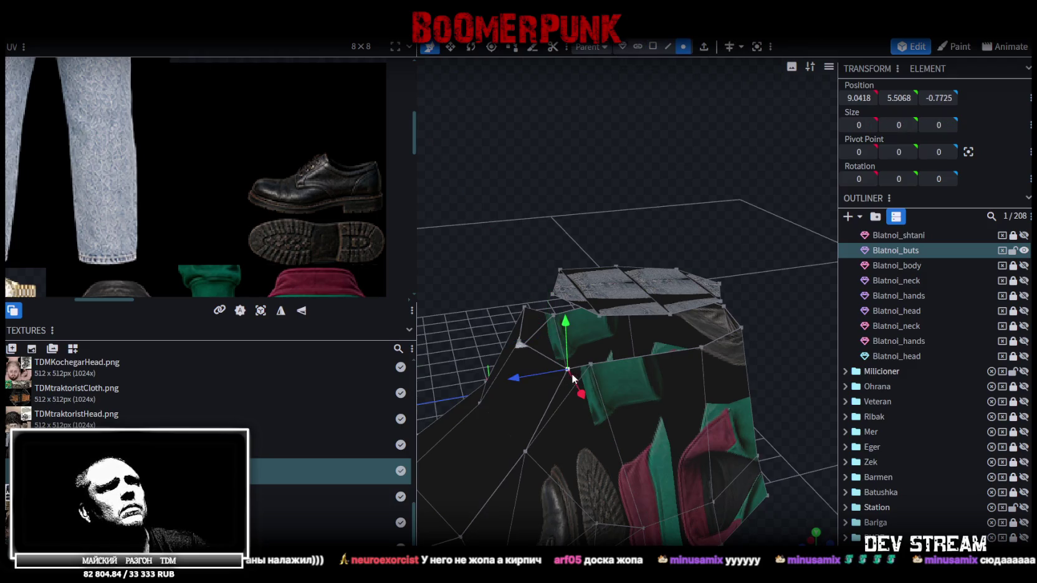
right_click(590, 369)
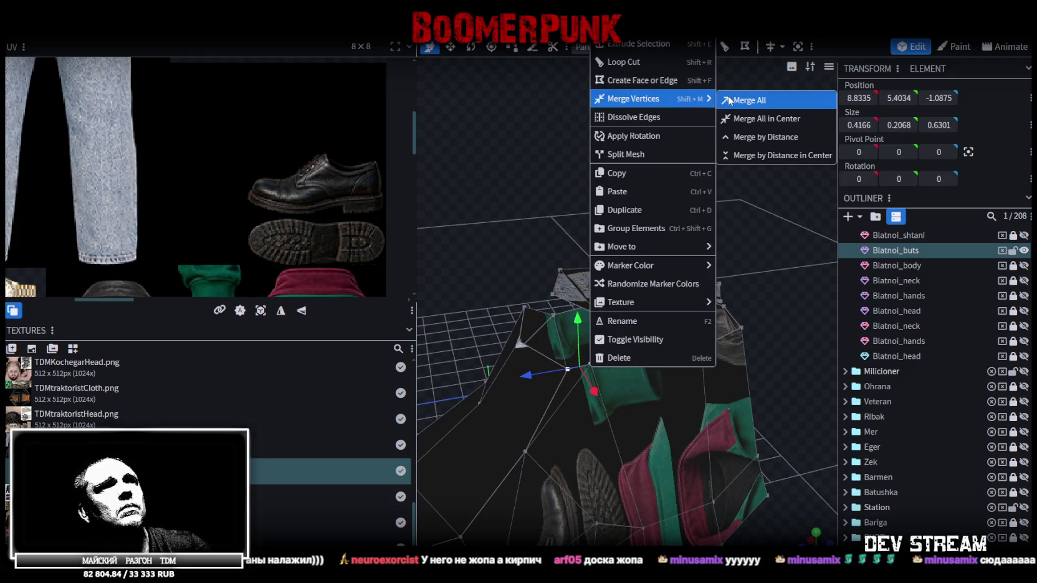
left_click(755, 100)
mouse_move(425, 204)
left_mouse_down()
mouse_move(454, 215)
mouse_move(511, 300)
left_mouse_up()
left_click(523, 307)
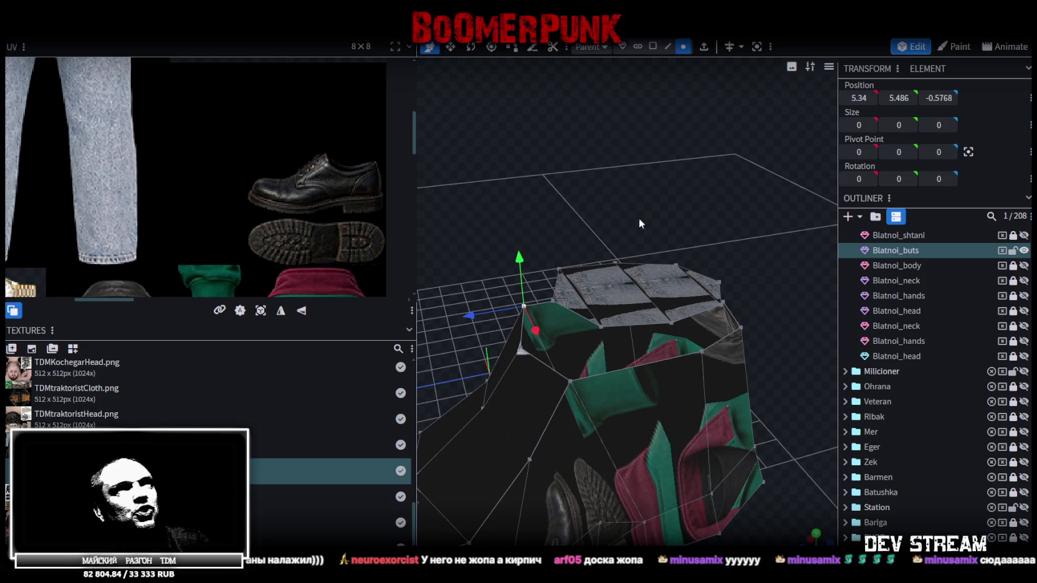
left_click(668, 47)
- Orbit around the boot, selecting edges and faces along the denim hem
mouse_move(650, 61)
left_mouse_down()
mouse_move(621, 110)
mouse_move(619, 187)
left_mouse_up()
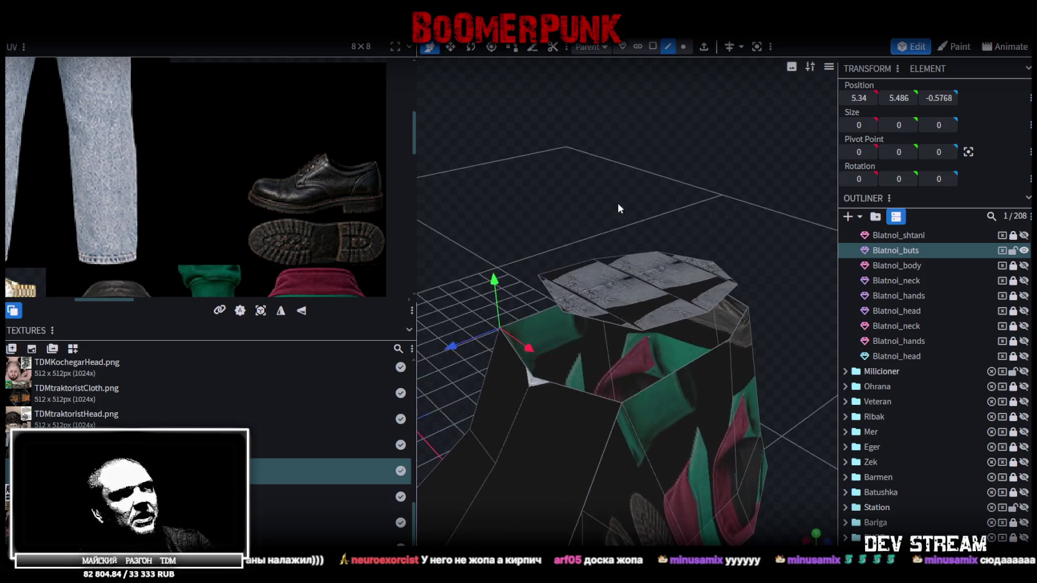
left_click(582, 387)
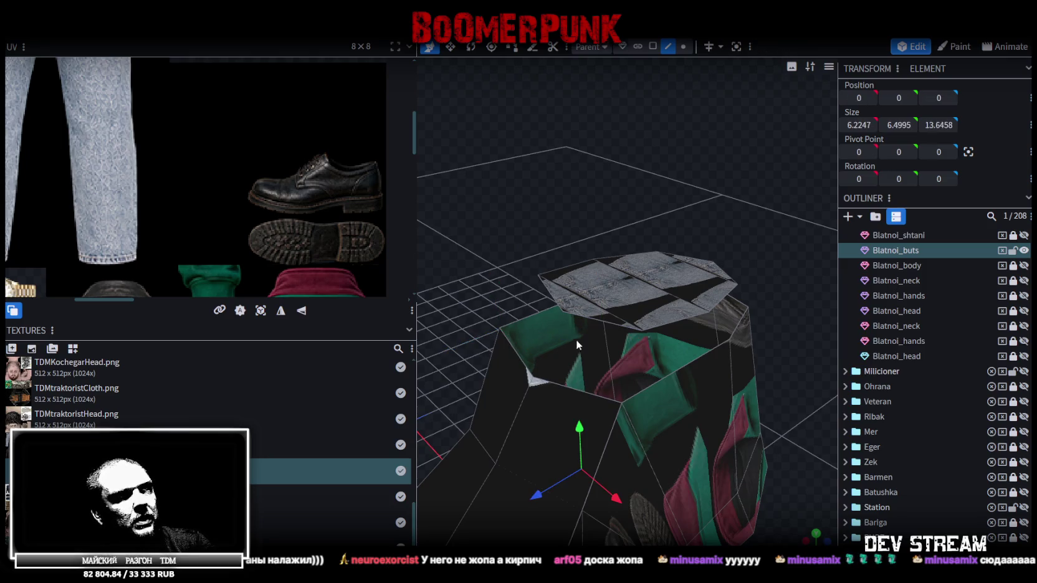
left_click(585, 387)
left_click(601, 320)
mouse_move(603, 320)
left_mouse_down()
mouse_move(585, 250)
mouse_move(663, 338)
left_mouse_up()
left_click(663, 339)
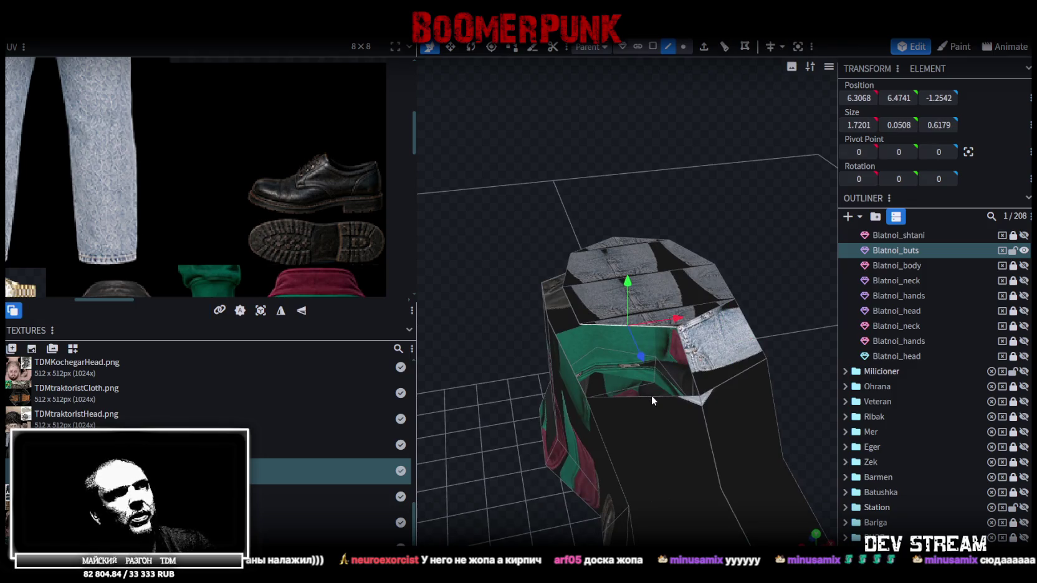
left_click(652, 395)
left_click_drag(547, 369, 676, 326)
left_click(664, 326)
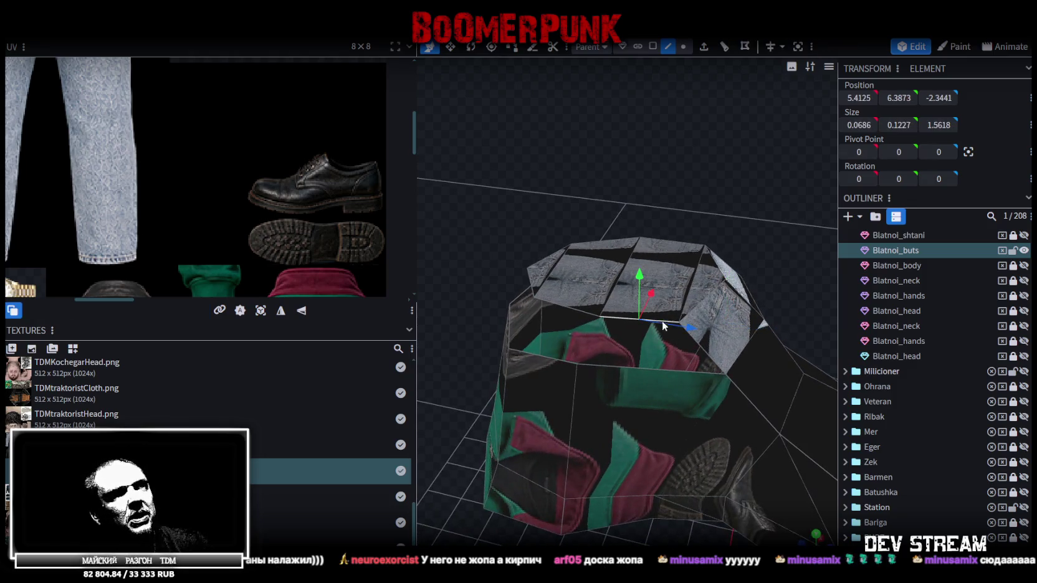
left_click(660, 366)
- Select various front faces of the boot and hem while orbiting to a front view
mouse_move(691, 273)
left_mouse_down()
mouse_move(563, 191)
mouse_move(458, 178)
mouse_move(633, 308)
left_mouse_up()
left_click(630, 372)
mouse_move(629, 349)
left_mouse_down()
mouse_move(668, 217)
mouse_move(650, 329)
left_mouse_up()
left_click(679, 369)
mouse_move(681, 370)
left_mouse_down()
mouse_move(762, 260)
mouse_move(722, 264)
left_mouse_up()
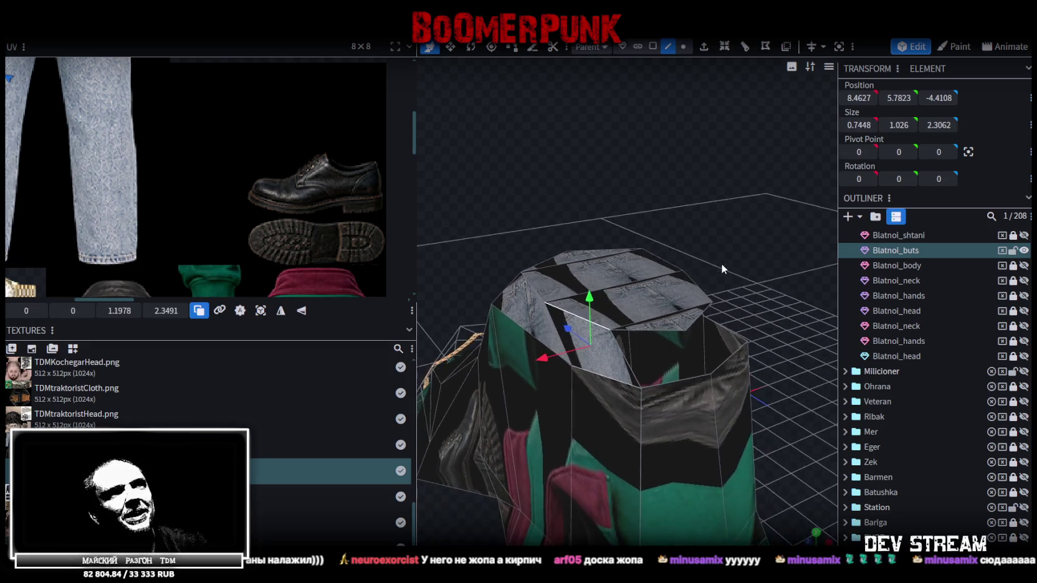
left_click(672, 331)
left_click(680, 379)
left_click_drag(758, 288, 654, 305)
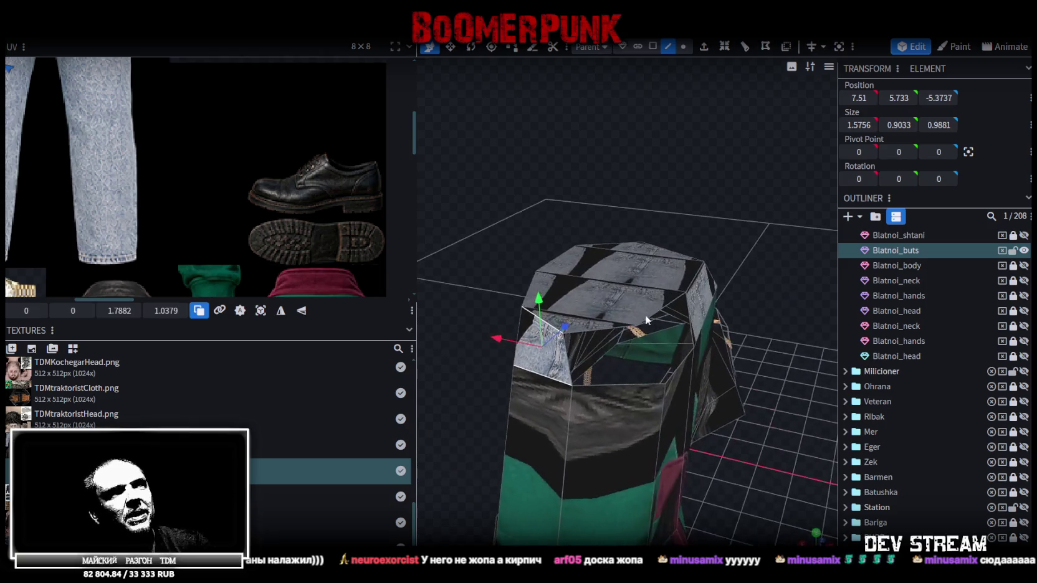
left_click(608, 333)
left_click(615, 360)
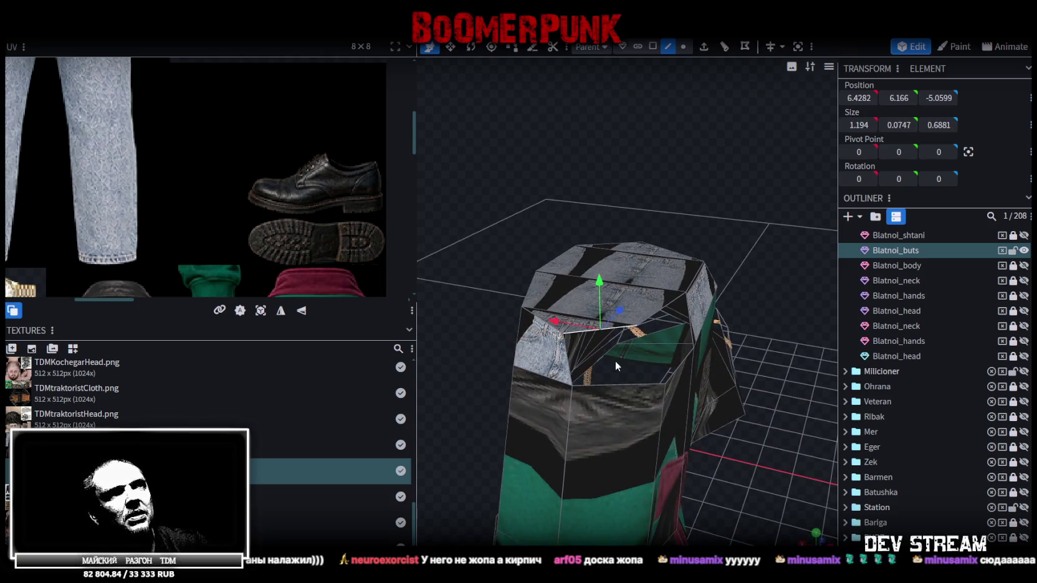
left_click(620, 382)
mouse_move(753, 405)
left_mouse_down()
mouse_move(717, 352)
mouse_move(675, 368)
left_mouse_up()
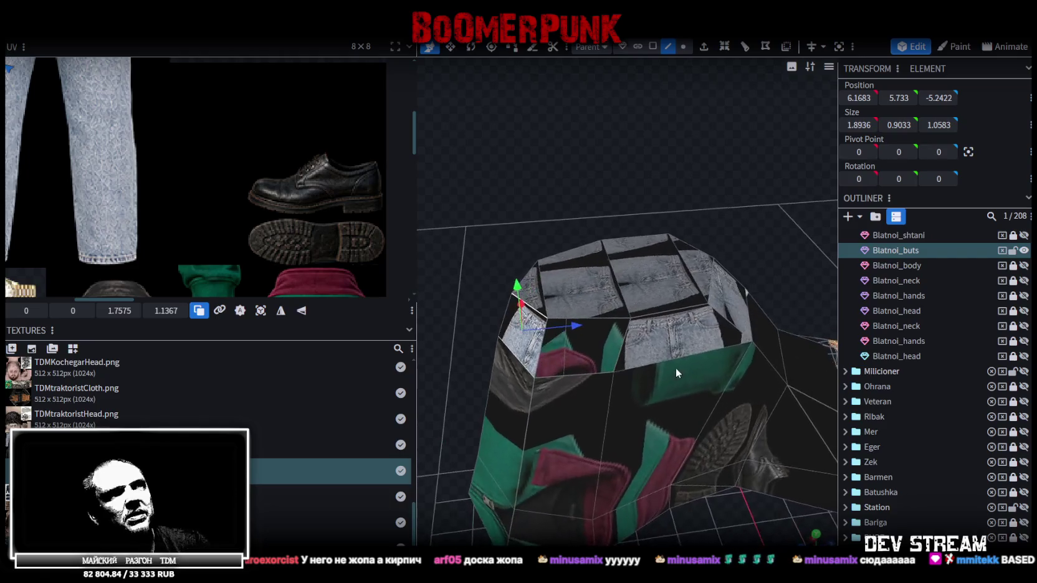
left_click(608, 340)
left_click(596, 374)
mouse_move(589, 262)
left_mouse_down()
mouse_move(668, 157)
mouse_move(736, 309)
mouse_move(744, 302)
left_mouse_up()
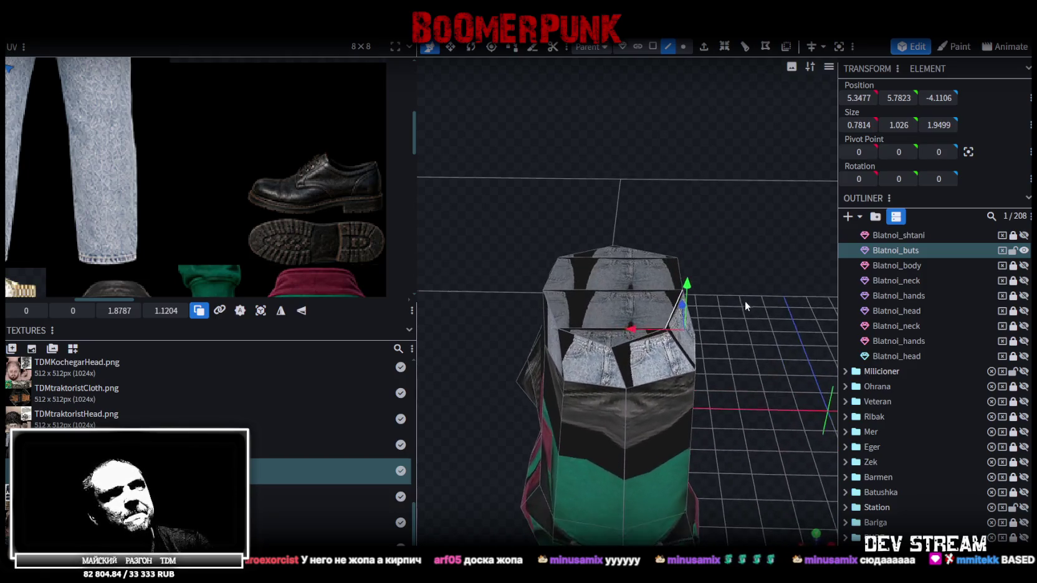
- Shift three hem vertices inward along X by 0.4, 0.2 and 0.2
left_click(695, 372)
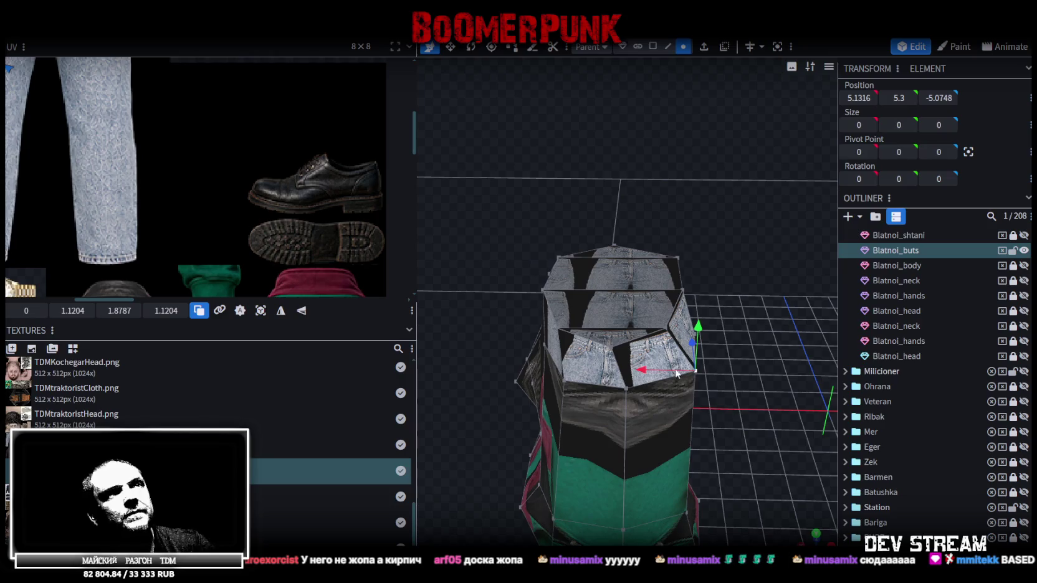
left_click_drag(654, 373, 637, 373)
mouse_move(763, 360)
left_mouse_down()
mouse_move(706, 338)
mouse_move(639, 338)
left_mouse_up()
left_click(686, 337)
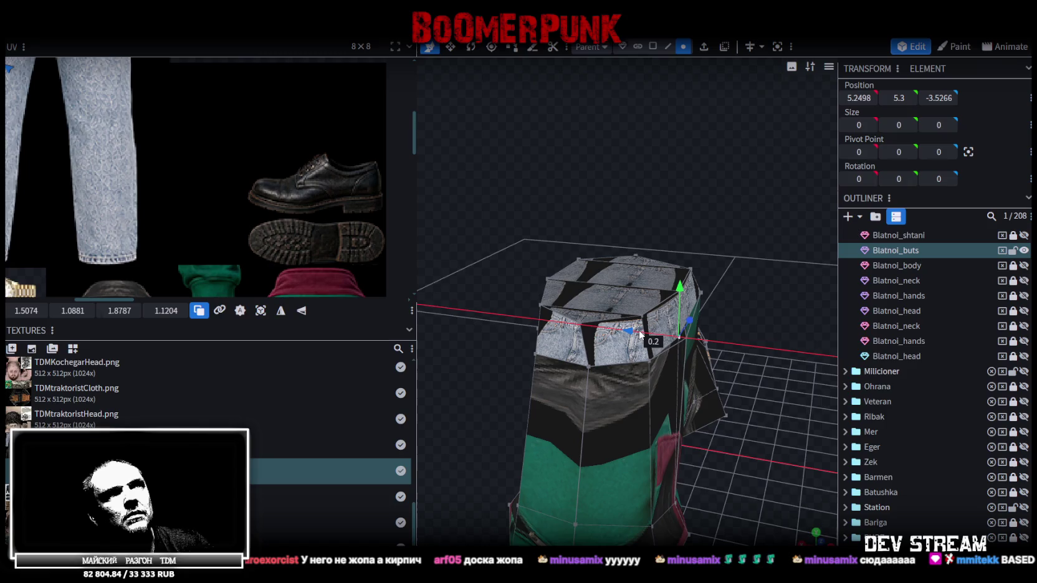
mouse_move(763, 293)
left_mouse_down()
mouse_move(636, 220)
mouse_move(675, 210)
mouse_move(731, 238)
mouse_move(596, 223)
mouse_move(783, 244)
mouse_move(712, 282)
mouse_move(758, 301)
mouse_move(551, 330)
mouse_move(667, 252)
mouse_move(531, 272)
mouse_move(571, 268)
left_mouse_up()
left_click(646, 323)
left_click(660, 314, "shift")
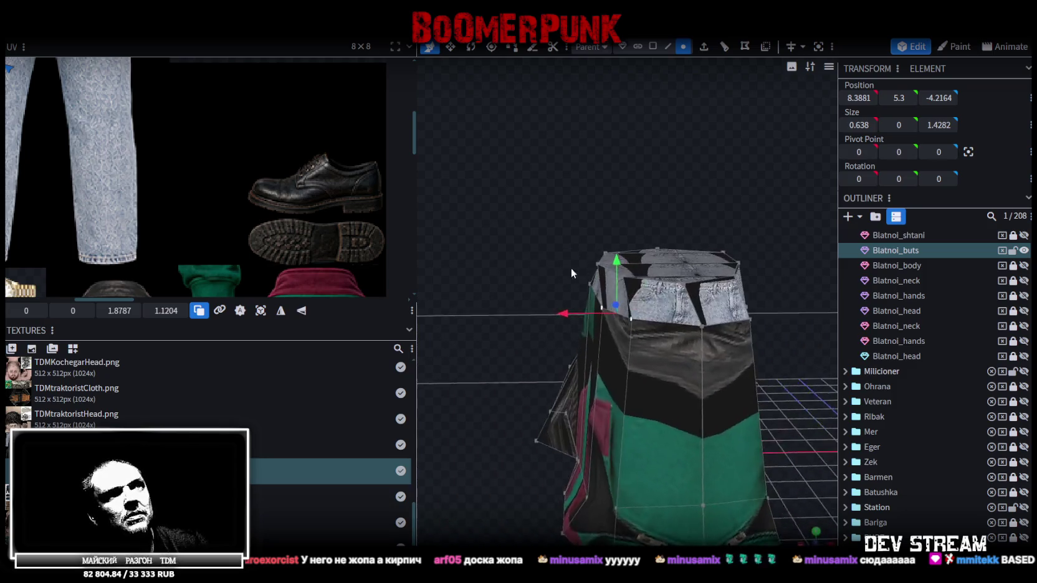
left_click(702, 326)
left_click_drag(649, 327, 646, 329)
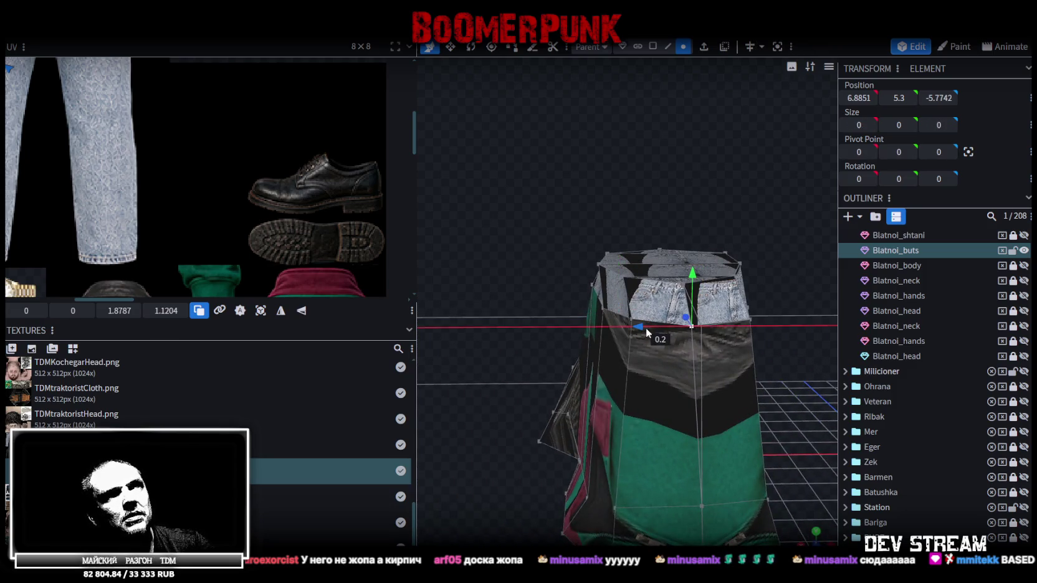
- Inspect the hem's top face strip in face mode, then clear the selection
mouse_move(512, 380)
left_mouse_down()
mouse_move(442, 340)
mouse_move(755, 351)
mouse_move(801, 366)
mouse_move(747, 343)
left_mouse_up()
mouse_move(574, 308)
left_mouse_down()
mouse_move(535, 273)
mouse_move(617, 264)
mouse_move(611, 204)
left_mouse_up()
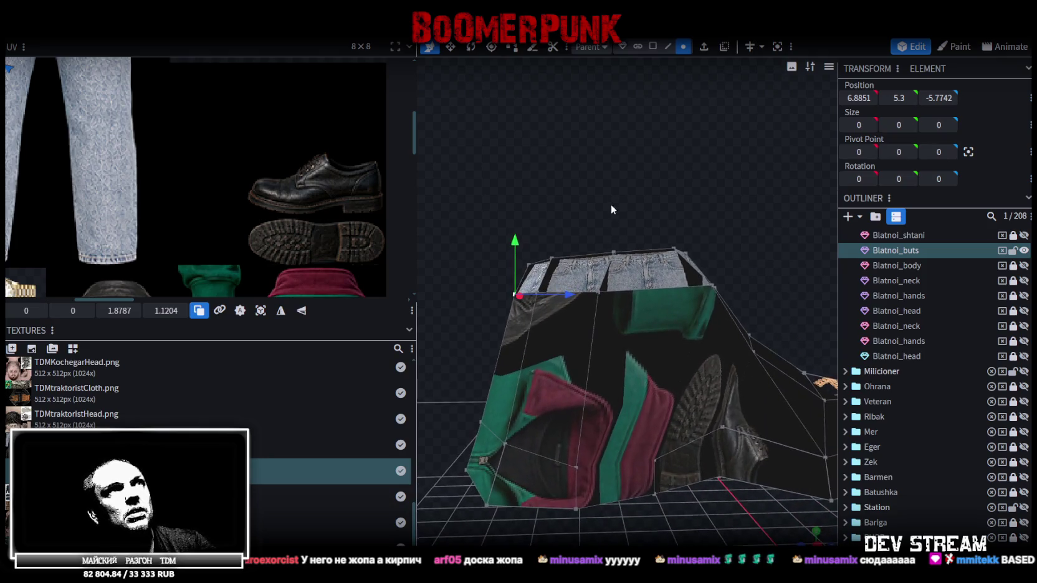
left_click(652, 46)
left_click(634, 282)
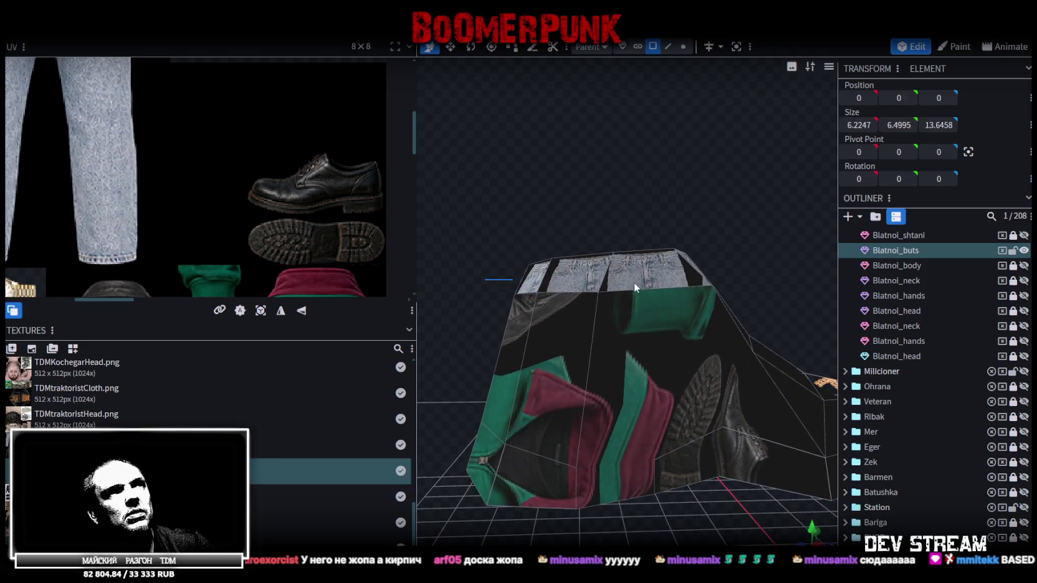
mouse_move(729, 268)
left_mouse_down()
mouse_move(734, 248)
mouse_move(512, 288)
mouse_move(643, 236)
left_mouse_up()
left_click(534, 177)
left_click_drag(534, 178, 730, 196)
- Merge two front hem vertices into one with Merge All
left_click(684, 47)
left_click(609, 346)
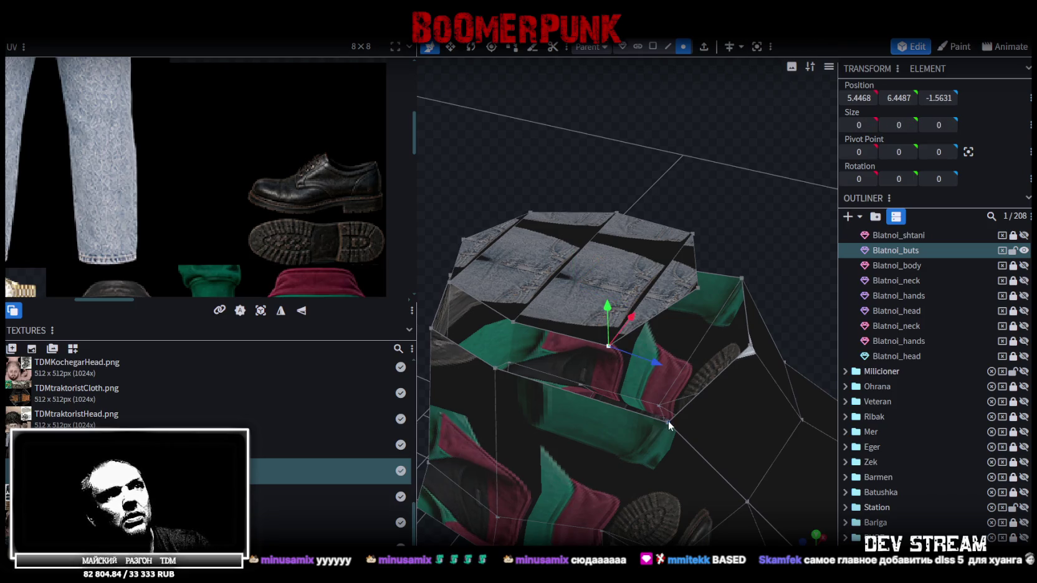
left_click(669, 422, "shift")
right_click(669, 422)
left_click(812, 156)
left_click(514, 321, "shift")
- Merge the selected hem vertices at their centre, then merge a lower vertex into the top one
left_click(495, 369, "shift")
right_click(496, 369)
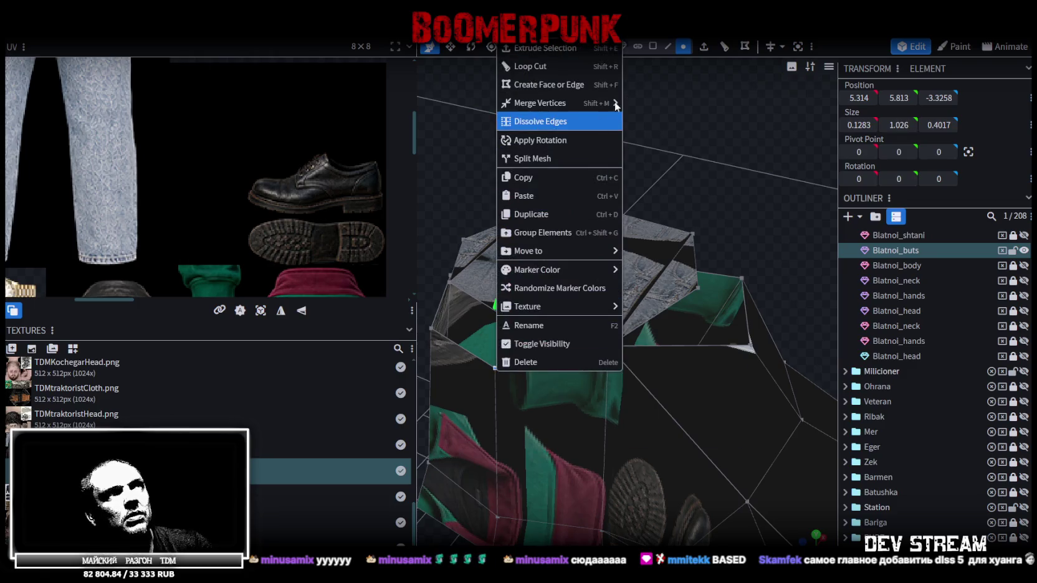
mouse_move(559, 103)
left_click(652, 103)
mouse_move(492, 165)
left_mouse_down()
mouse_move(608, 191)
mouse_move(583, 237)
left_mouse_up()
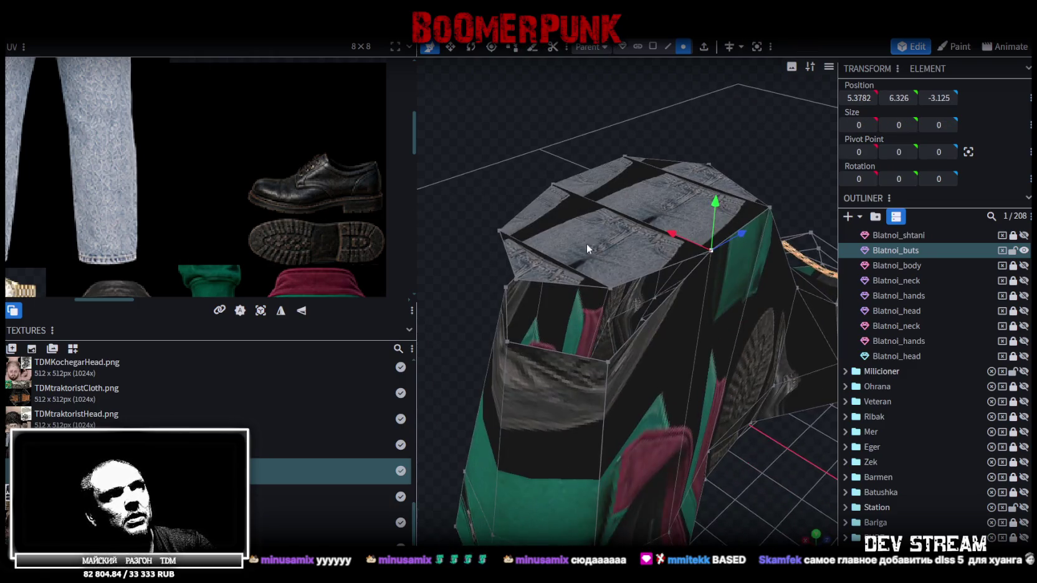
left_click(608, 367)
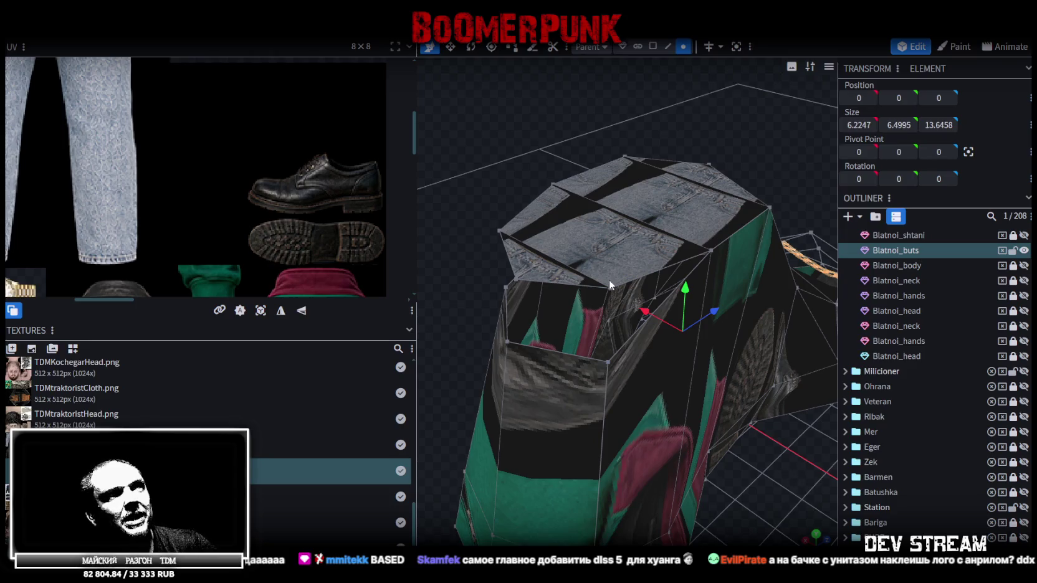
left_click(609, 288)
left_click(607, 361, "shift")
right_click(607, 361)
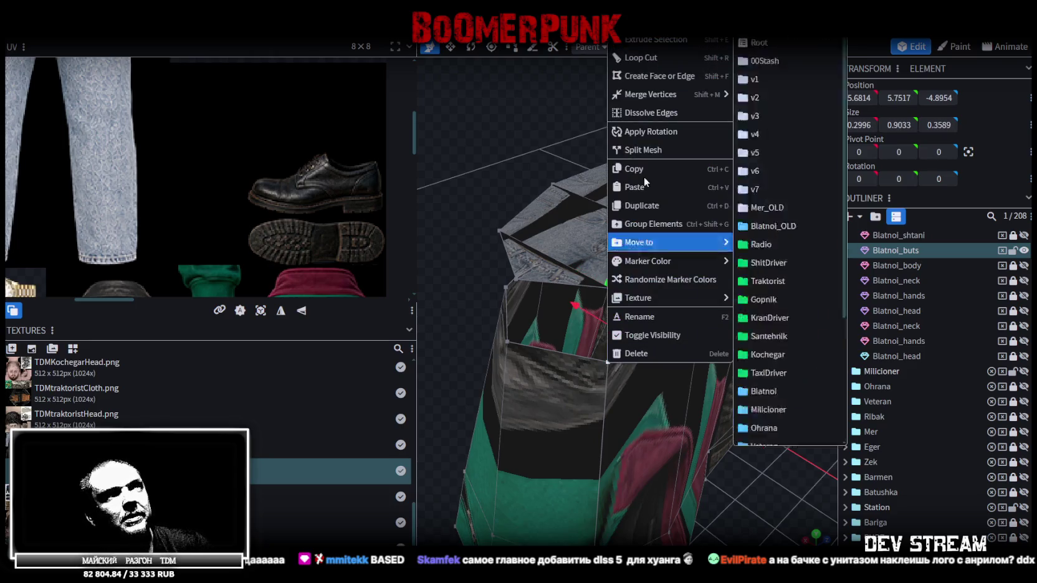
left_click(757, 95)
- Merge two more pairs of neighbouring hem vertices
left_click_drag(612, 151, 654, 267)
left_click(648, 271)
left_click(657, 340, "shift")
right_click(657, 340)
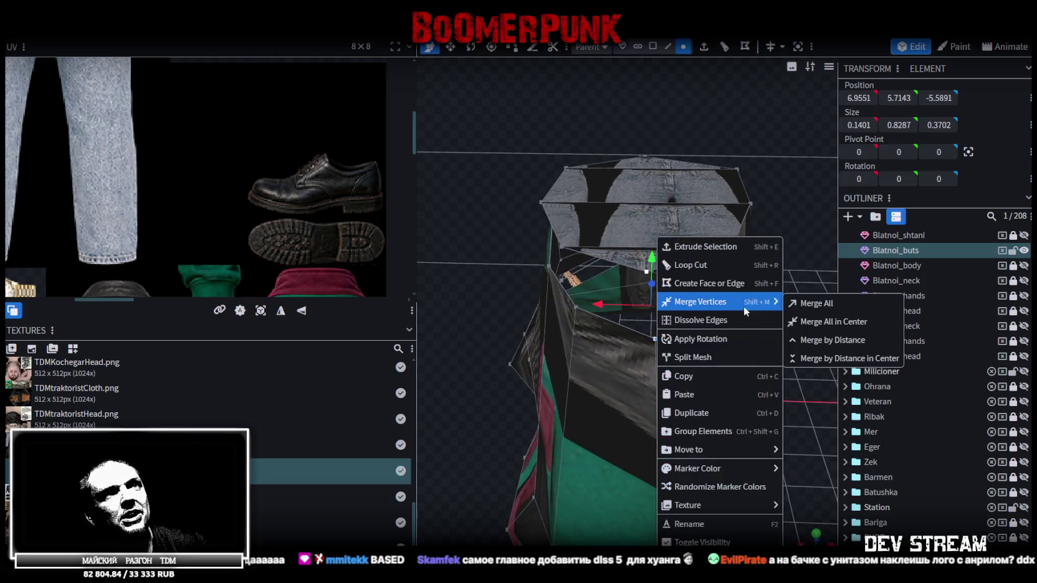
left_click(811, 303)
left_click_drag(495, 182, 574, 199)
left_click(654, 277, "shift")
right_click(668, 321)
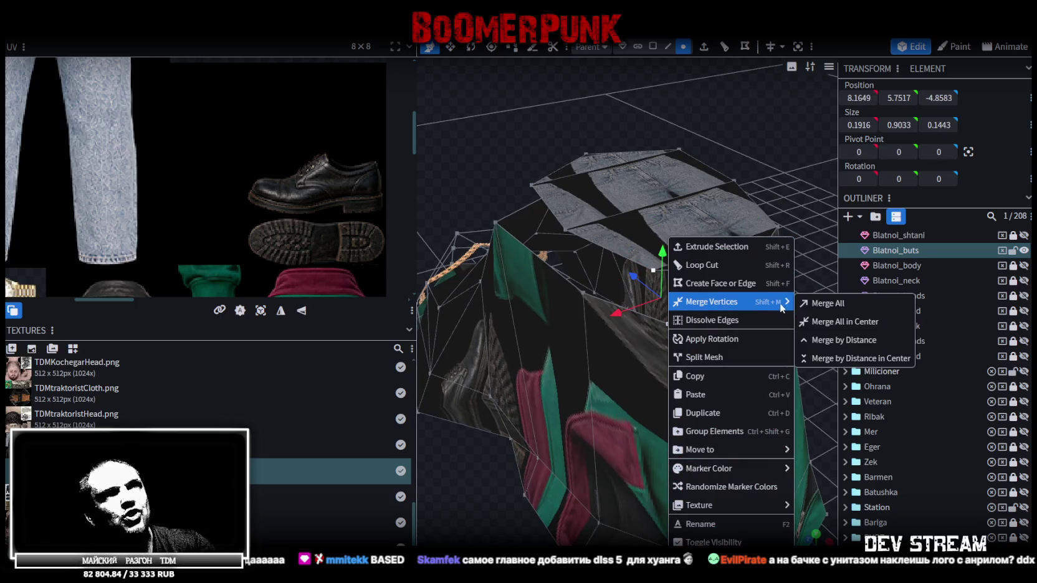
left_click(810, 303)
- Collapse two further pairs of hem vertices into single points
mouse_move(662, 154)
left_mouse_down()
mouse_move(641, 118)
mouse_move(692, 186)
left_mouse_up()
left_click(670, 249)
left_click(682, 298, "shift")
right_click(682, 297)
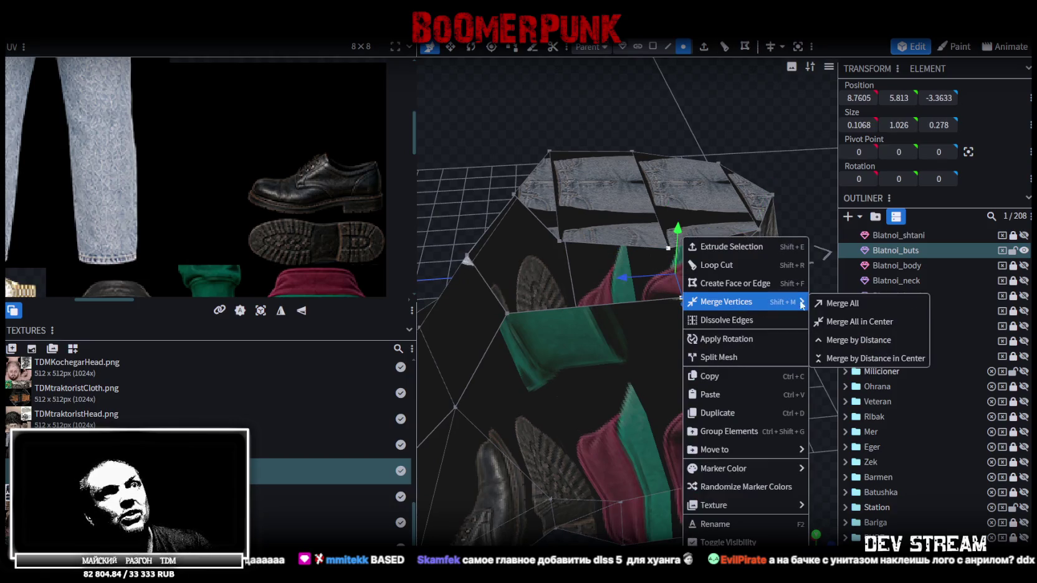
left_click(817, 304)
left_click(561, 243)
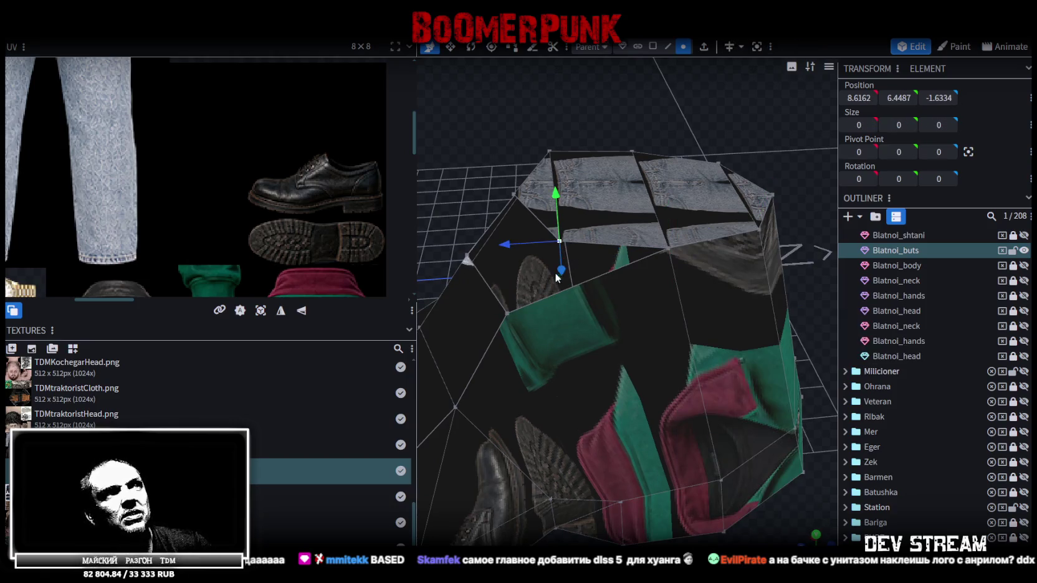
left_click(506, 314, "shift")
right_click(505, 314)
left_click(661, 303)
- Merge the hem corner vertex pair at their centre
mouse_move(590, 208)
left_mouse_down()
mouse_move(554, 113)
mouse_move(552, 204)
left_mouse_up()
left_click(546, 241)
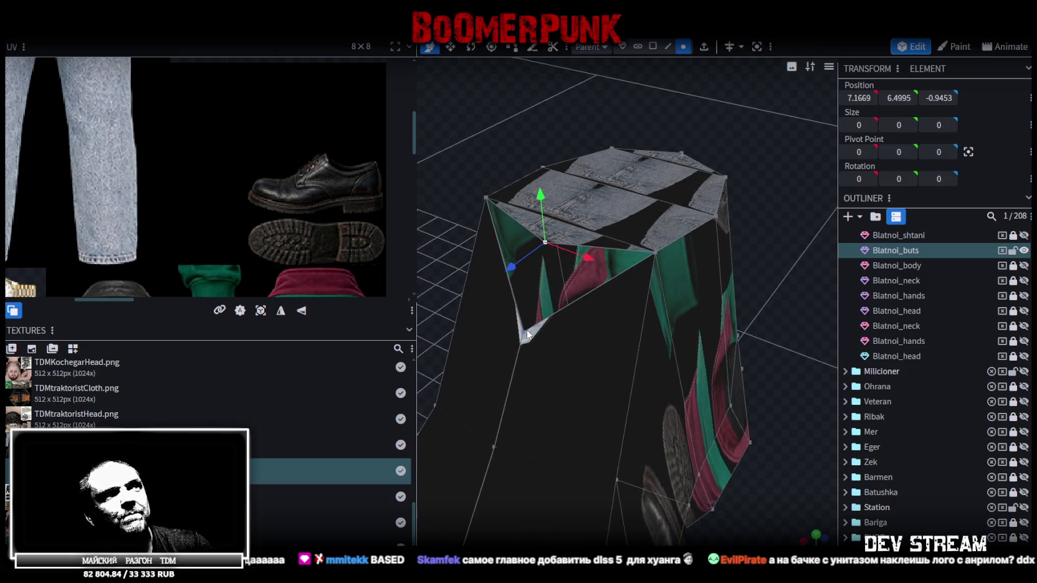
left_click(528, 334, "shift")
right_click(528, 335)
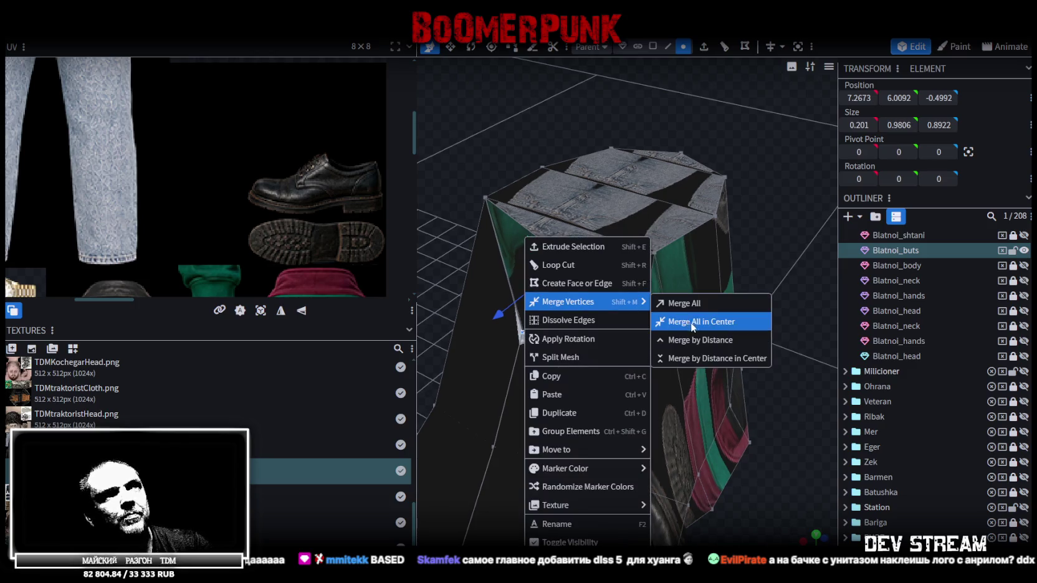
left_click(691, 322)
- Merge one last vertex into the collapsed hem point and save as TDMchars.bbmodel
left_click_drag(767, 319, 599, 194)
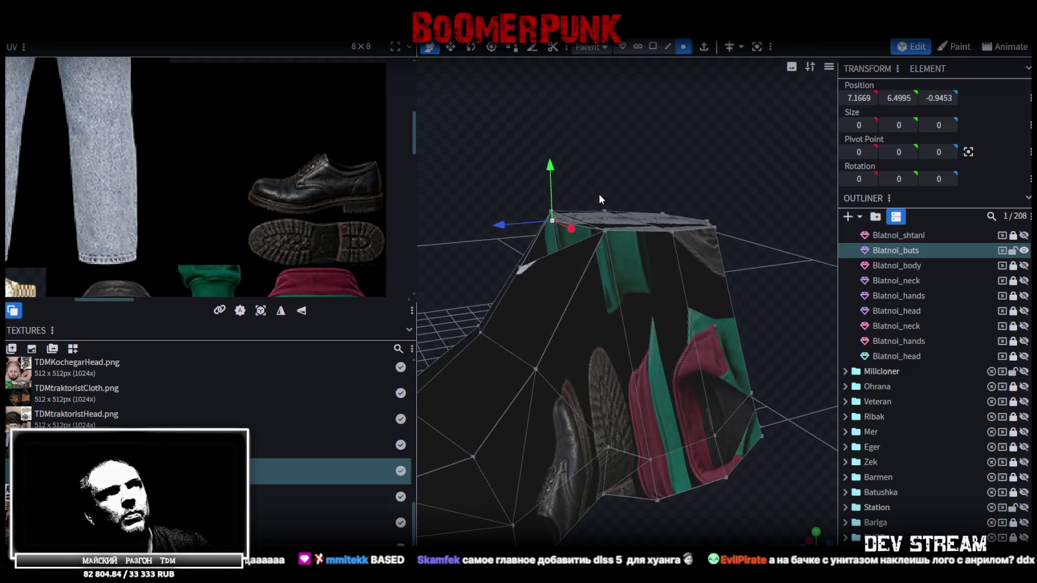
left_click(523, 257, "shift")
right_click(521, 236)
left_click(667, 299)
mouse_move(684, 181)
left_mouse_down()
mouse_move(600, 170)
mouse_move(619, 127)
mouse_move(545, 457)
left_mouse_up()
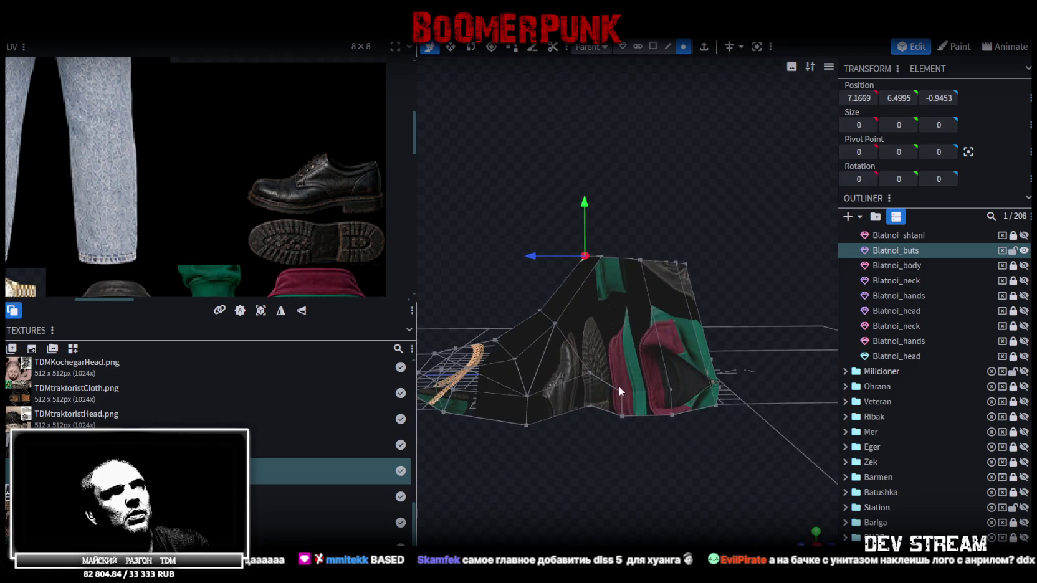
left_click_drag(629, 387, 574, 428)
key("ctrl+s")
- In side view, box-select the toe vertices and push them forward along Z
scroll(304, 260, "down", 3)
mouse_move(652, 360)
left_mouse_down()
mouse_move(596, 405)
mouse_move(604, 388)
mouse_move(593, 381)
left_mouse_up()
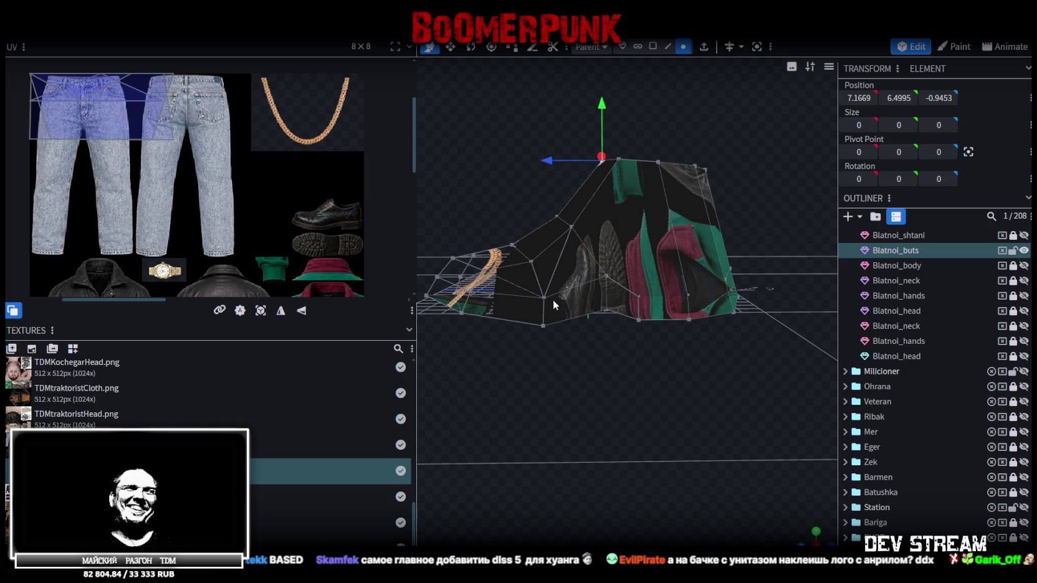
mouse_move(583, 340)
left_mouse_down()
mouse_move(583, 419)
mouse_move(593, 373)
left_mouse_up()
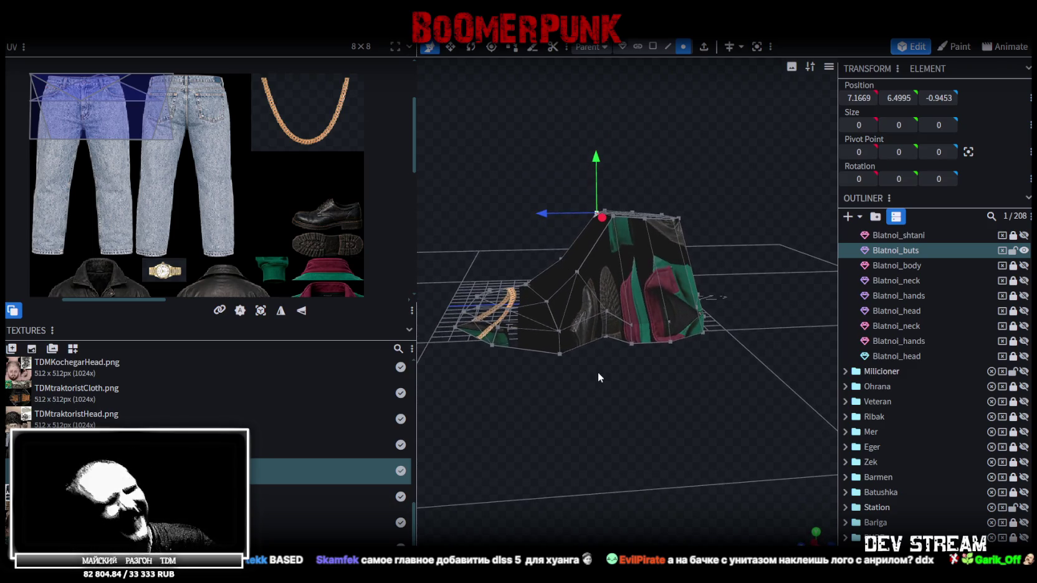
mouse_move(591, 376)
left_mouse_down()
mouse_move(660, 393)
mouse_move(614, 381)
mouse_move(655, 364)
mouse_move(566, 345)
mouse_move(561, 376)
mouse_move(614, 361)
mouse_move(608, 374)
left_mouse_up()
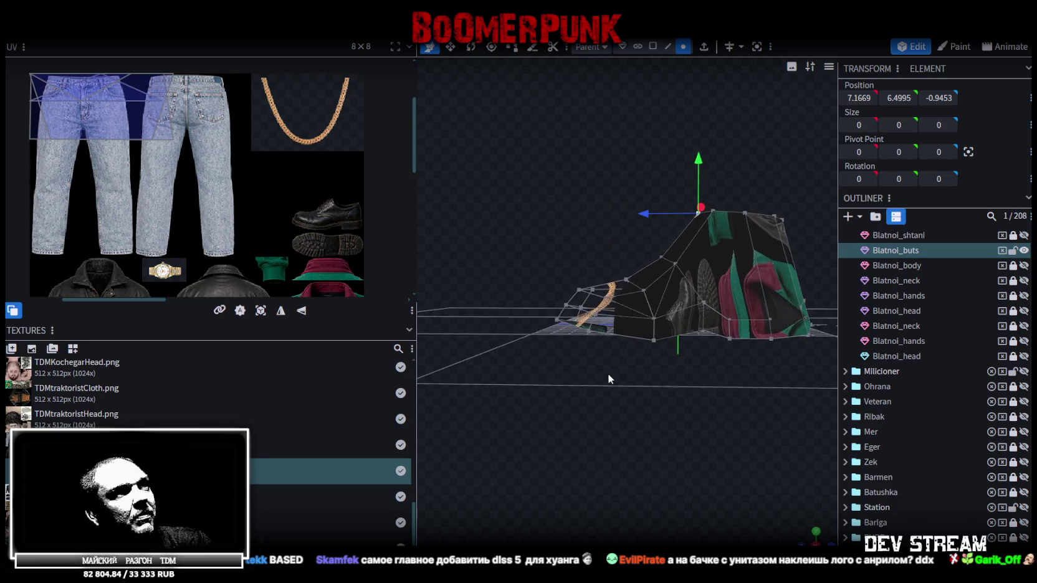
left_click(817, 533)
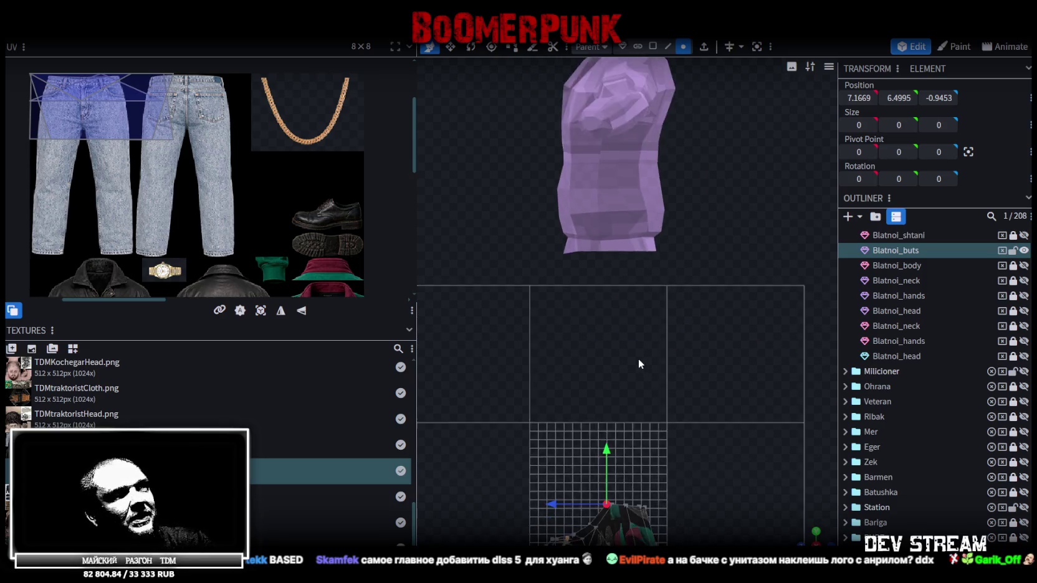
scroll(623, 272, "up", 3)
scroll(623, 271, "up", 2)
left_click_drag(525, 196, 630, 302)
left_click_drag(547, 268, 529, 265)
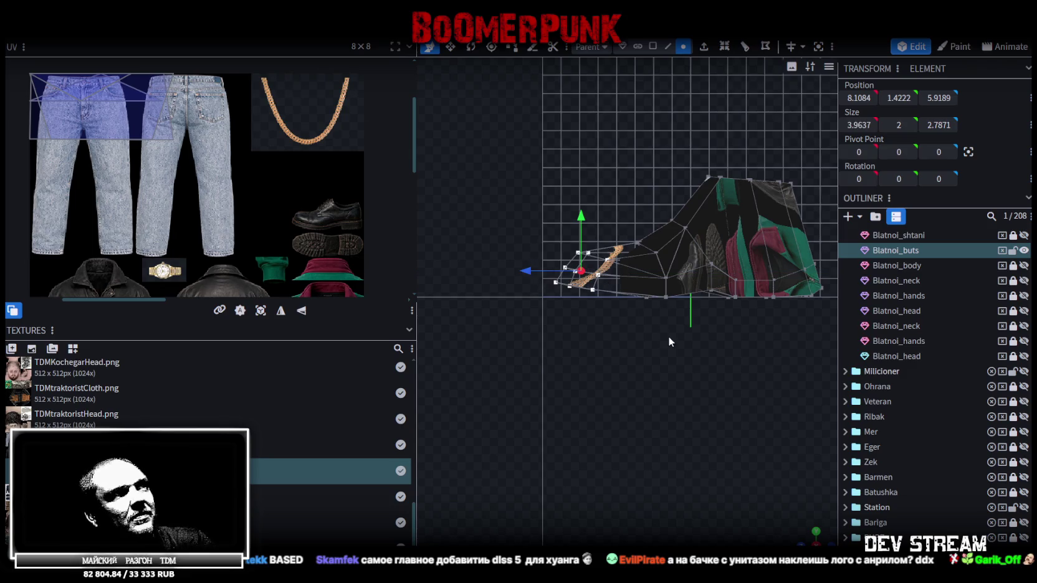
- Return to a perspective view and select a single boot vertex
scroll(669, 339, "down", 1)
mouse_move(806, 539)
left_mouse_down()
mouse_move(651, 370)
mouse_move(636, 310)
mouse_move(645, 341)
mouse_move(626, 353)
mouse_move(628, 240)
left_mouse_up()
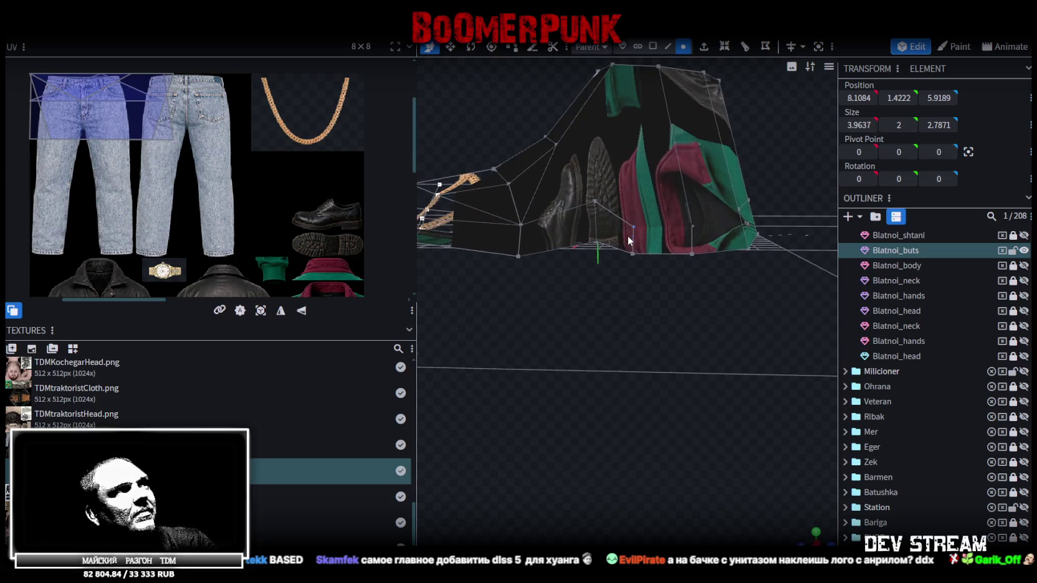
left_click(595, 204)
mouse_move(653, 227)
left_mouse_down()
mouse_move(675, 290)
mouse_move(725, 318)
mouse_move(795, 478)
mouse_move(788, 367)
mouse_move(664, 334)
mouse_move(694, 274)
mouse_move(547, 233)
left_mouse_up()
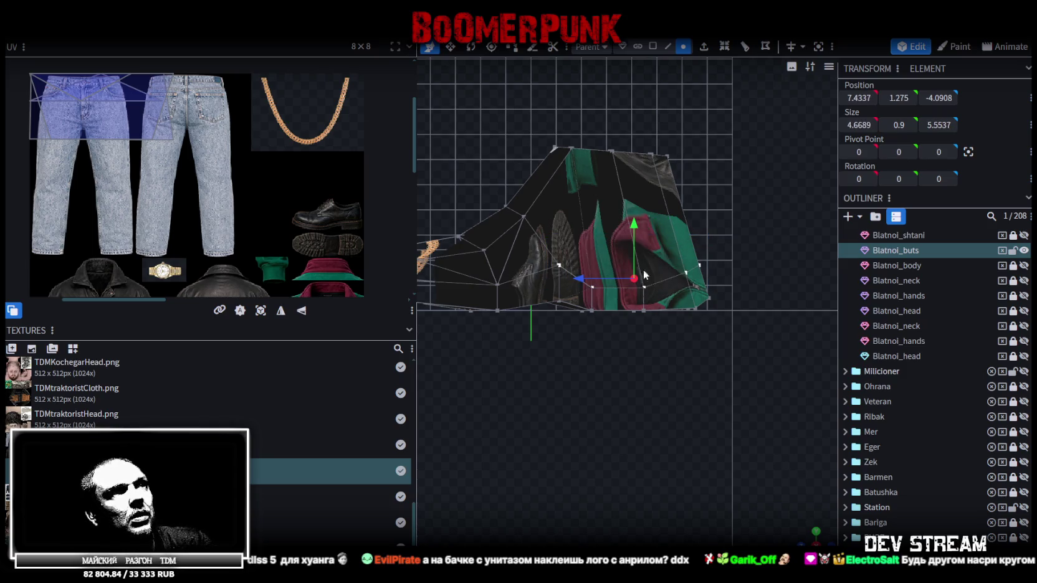
- Flatten the boot's back-end vertices to Y 1.5, then nudge them up to 1.8
left_click_drag(714, 292, 540, 229)
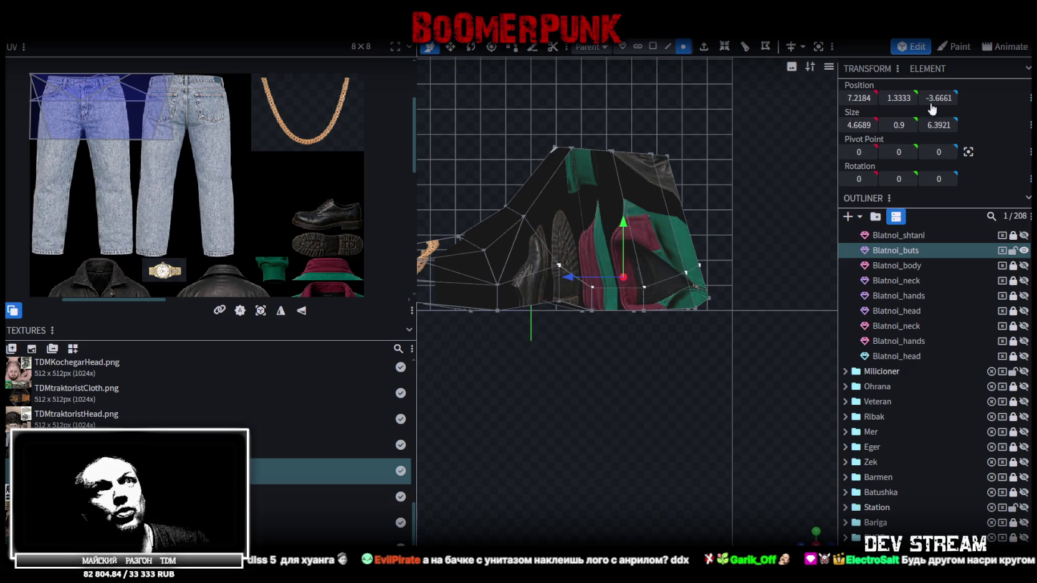
left_click(896, 98)
type("1.5")
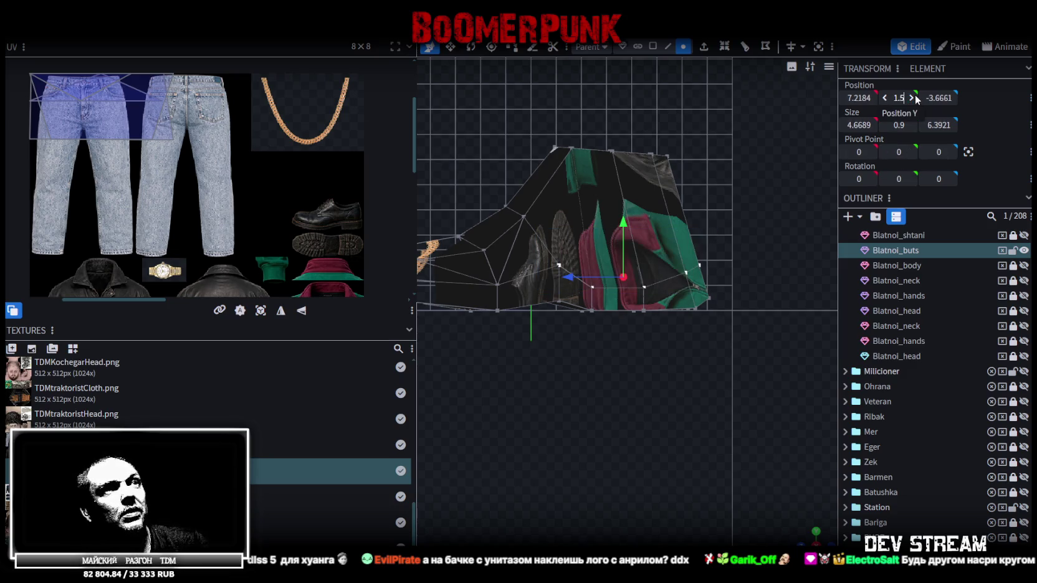
key("Return")
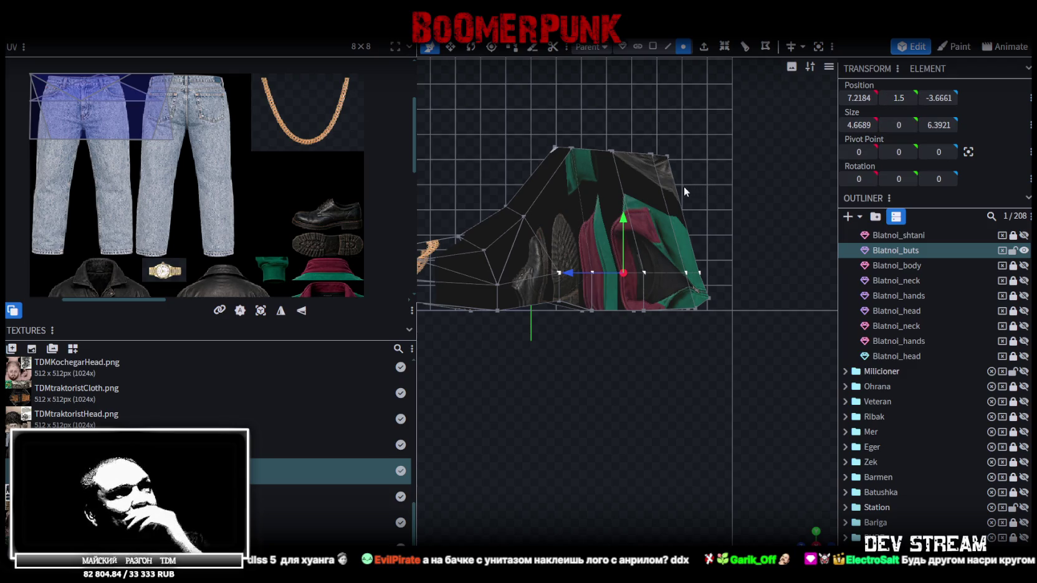
left_click_drag(623, 219, 622, 215)
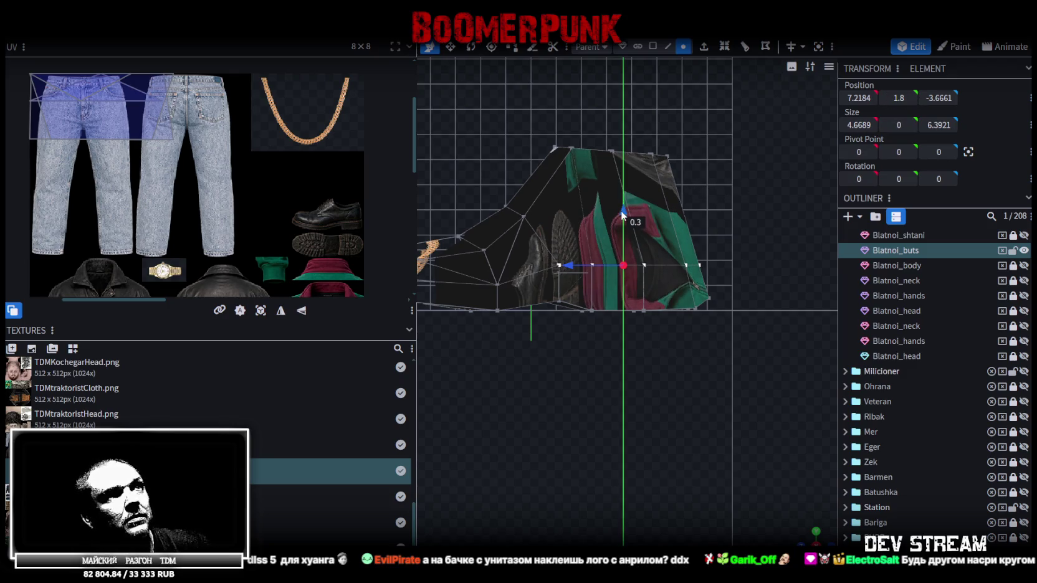
- Pull the heel vertices inward, then lower the toe vertices and push them further forward
left_click_drag(755, 340, 620, 219)
left_click_drag(623, 288, 608, 282)
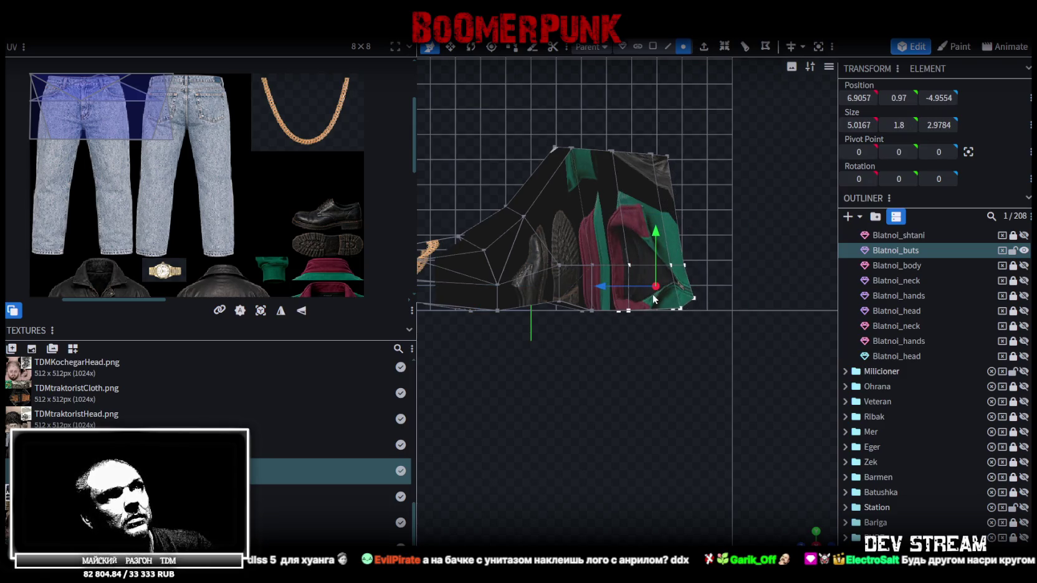
left_click_drag(629, 283, 623, 283)
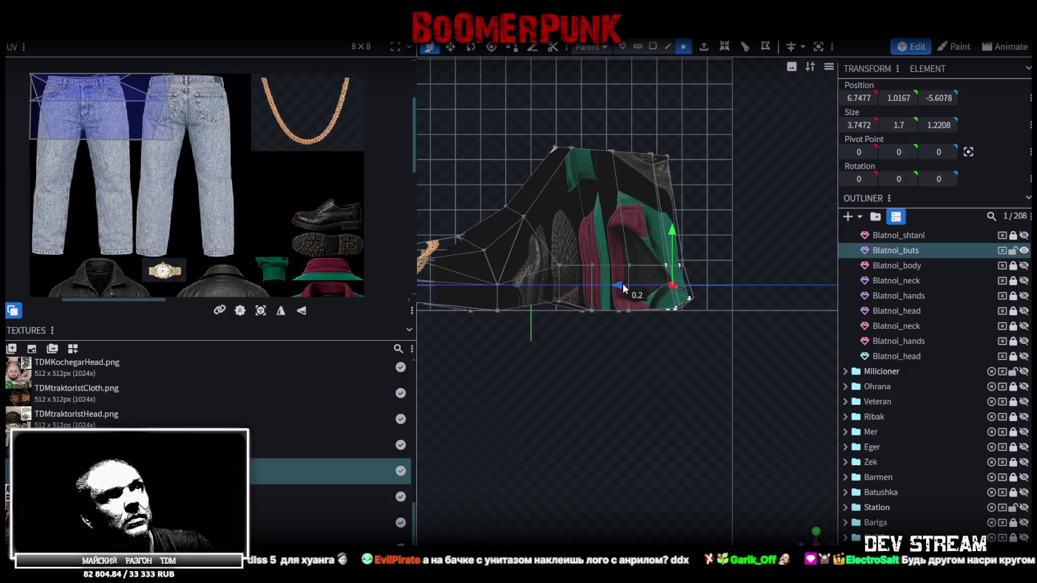
right_click_drag(681, 316, 741, 329)
scroll(741, 330, "down", 2)
scroll(740, 328, "up", 2)
right_click_drag(645, 338, 705, 336)
mouse_move(583, 315)
left_mouse_down()
mouse_move(527, 295)
mouse_move(585, 291)
left_mouse_up()
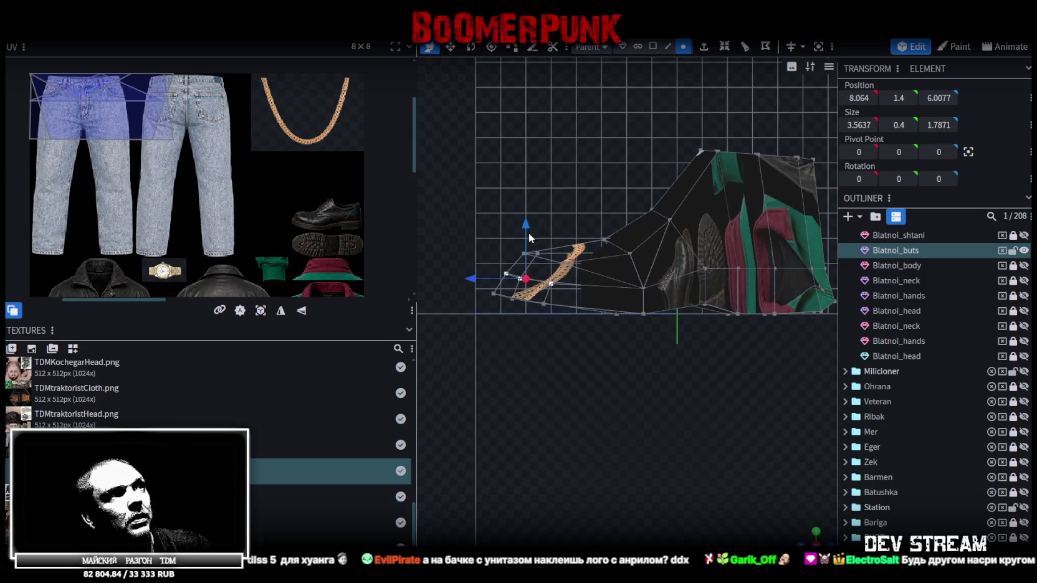
left_click_drag(527, 223, 525, 227)
left_click_drag(472, 285, 464, 282)
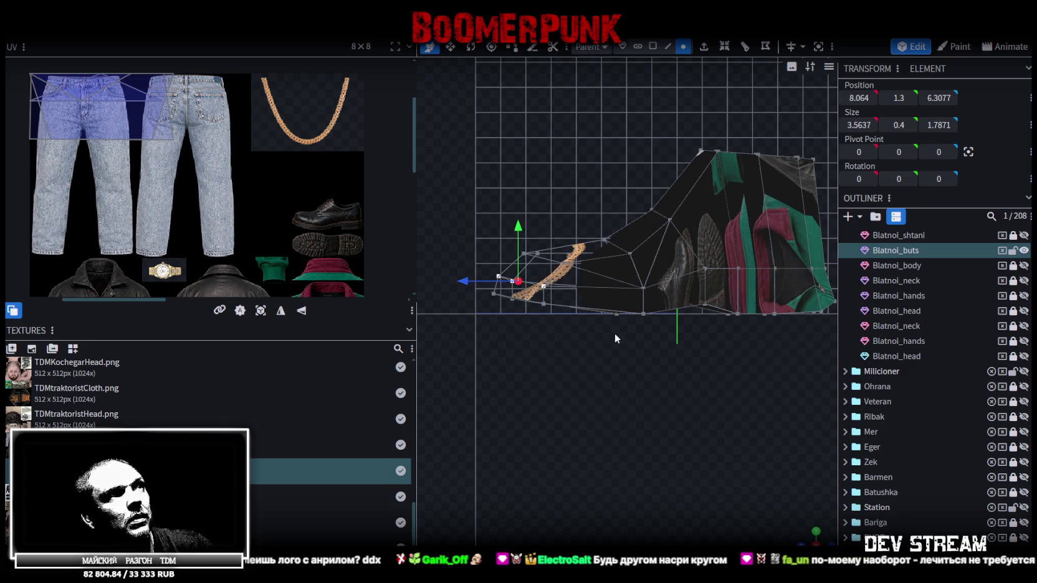
- Lower the lower-middle vertices by 0.2 and a middle group by 0.3
right_click_drag(667, 346, 611, 361)
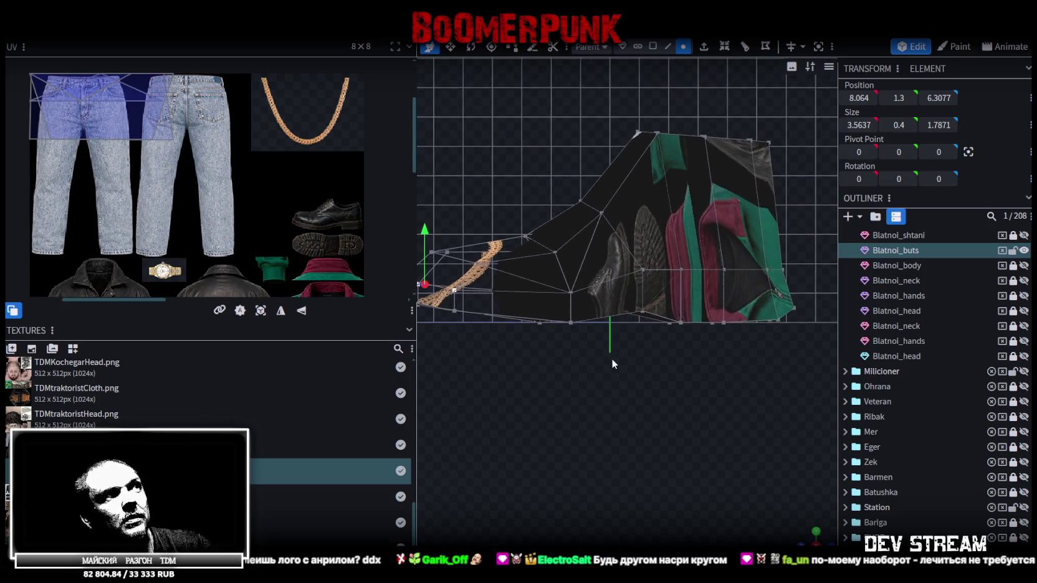
left_click_drag(598, 304, 510, 276)
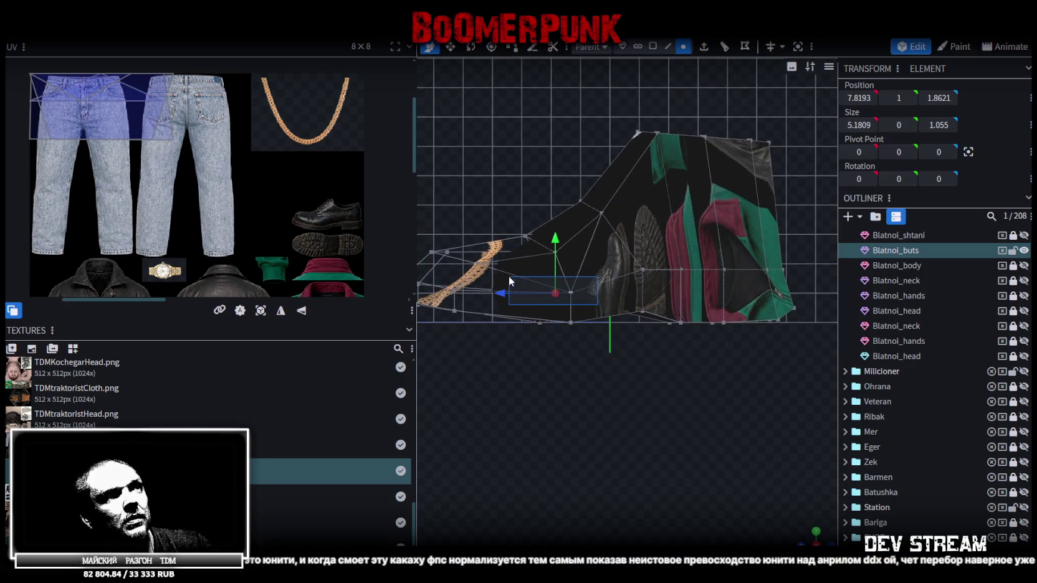
left_click_drag(566, 239, 559, 246)
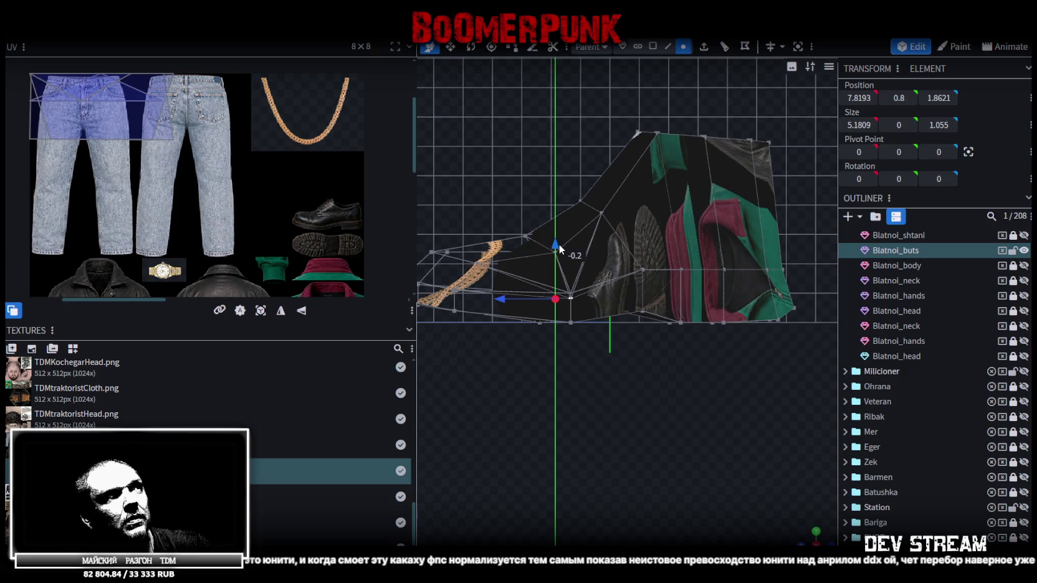
right_click_drag(631, 289, 603, 298)
left_click(607, 290)
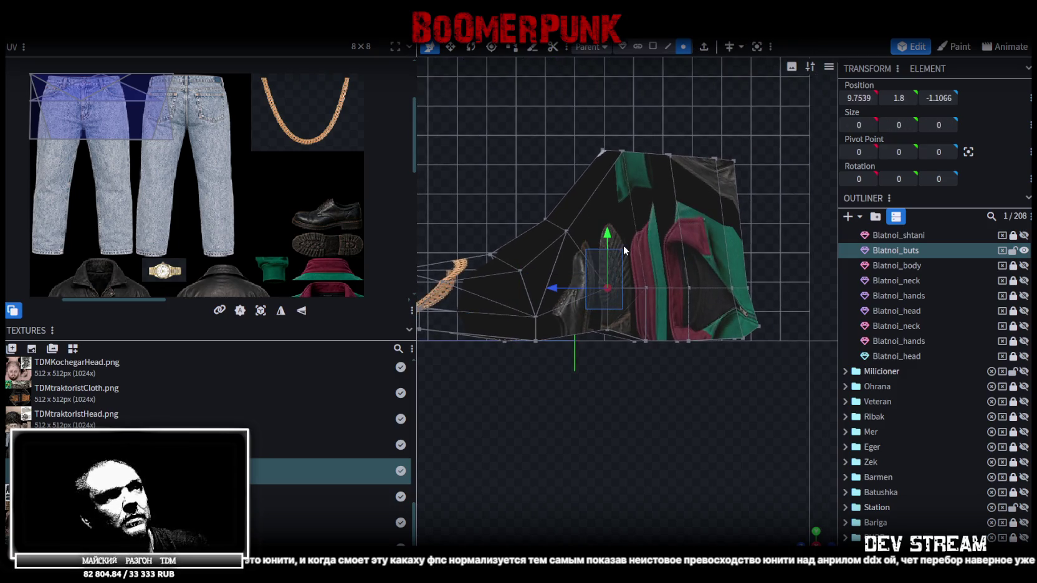
left_click_drag(619, 300, 541, 258)
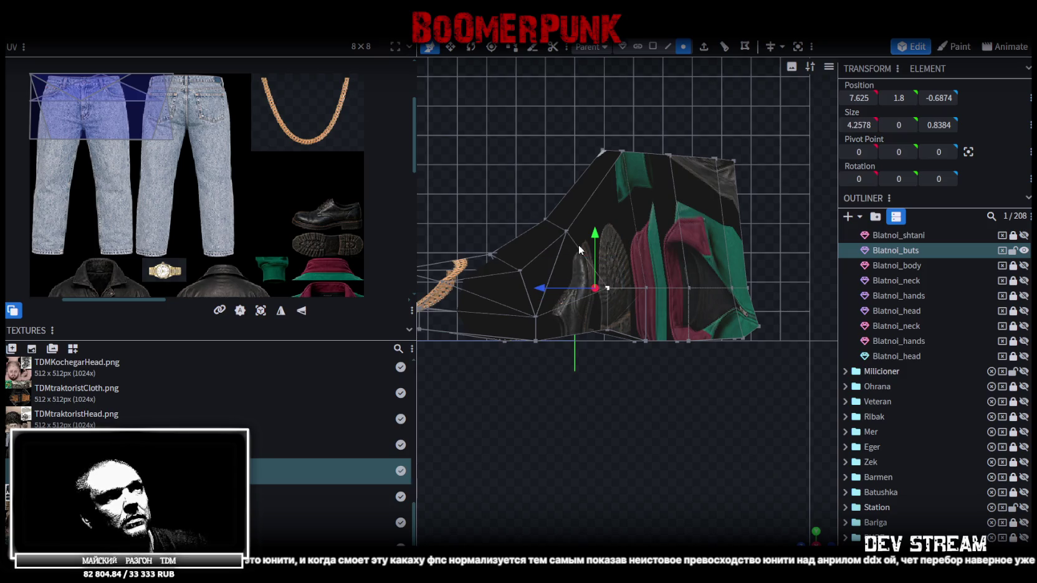
left_click_drag(595, 233, 603, 255)
- Lower a vertex toward the sole and box-select the instep vertices
left_click(608, 329)
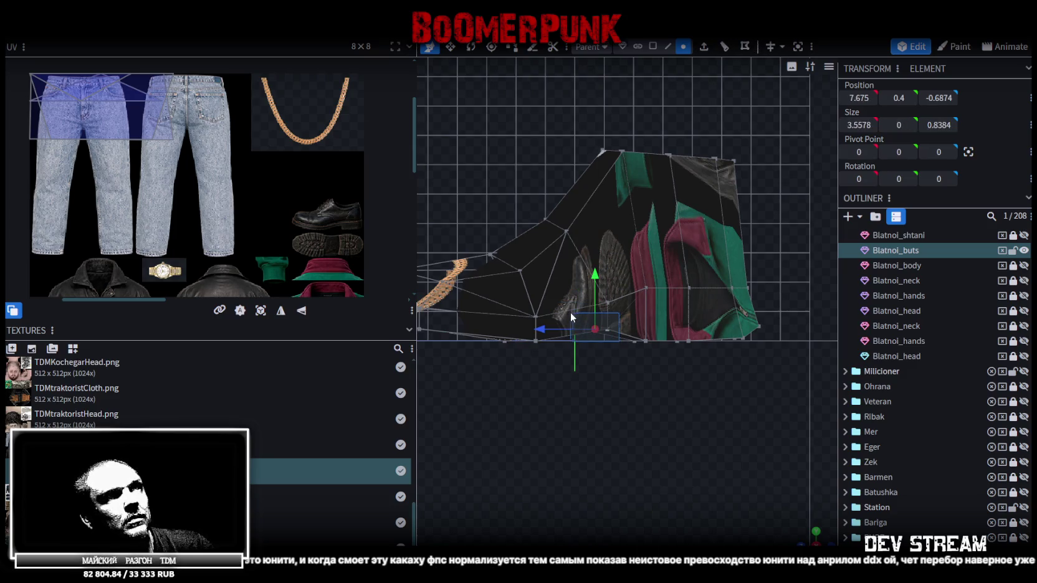
left_click_drag(600, 290, 595, 272)
mouse_move(619, 343)
left_mouse_down()
mouse_move(567, 275)
mouse_move(600, 257)
left_mouse_up()
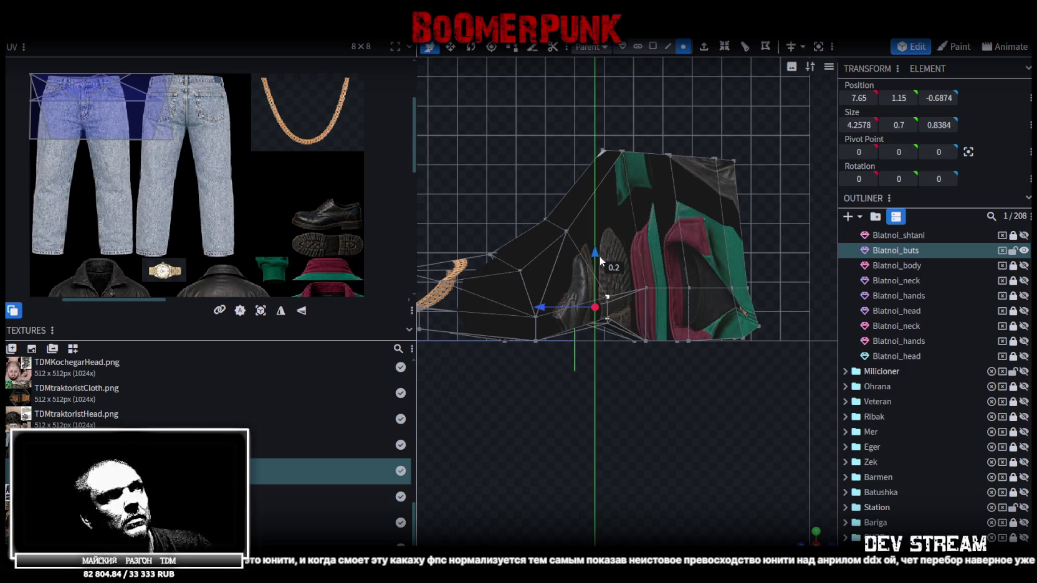
mouse_move(652, 351)
left_mouse_down()
mouse_move(672, 369)
mouse_move(697, 364)
left_mouse_up()
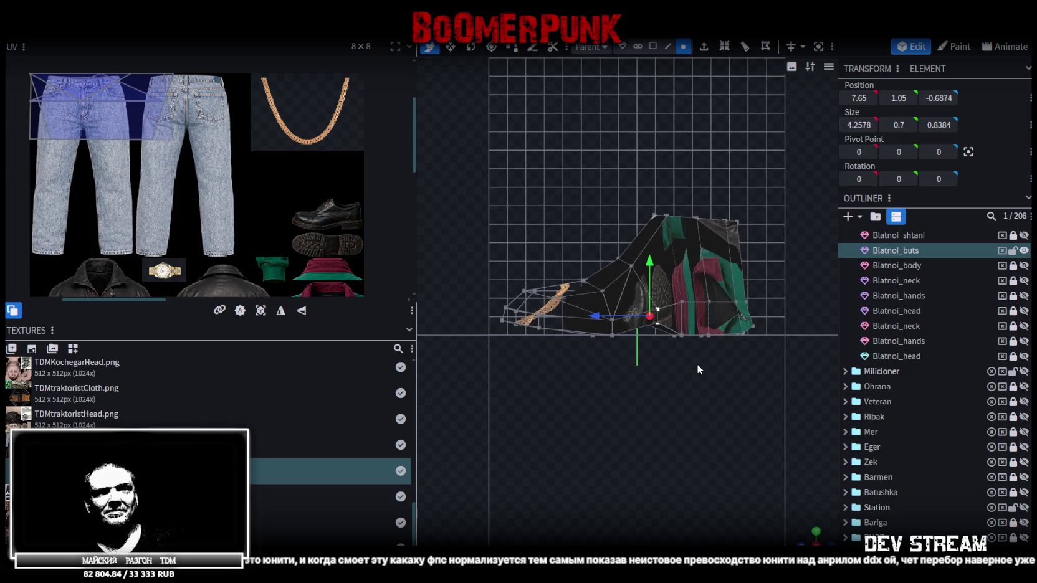
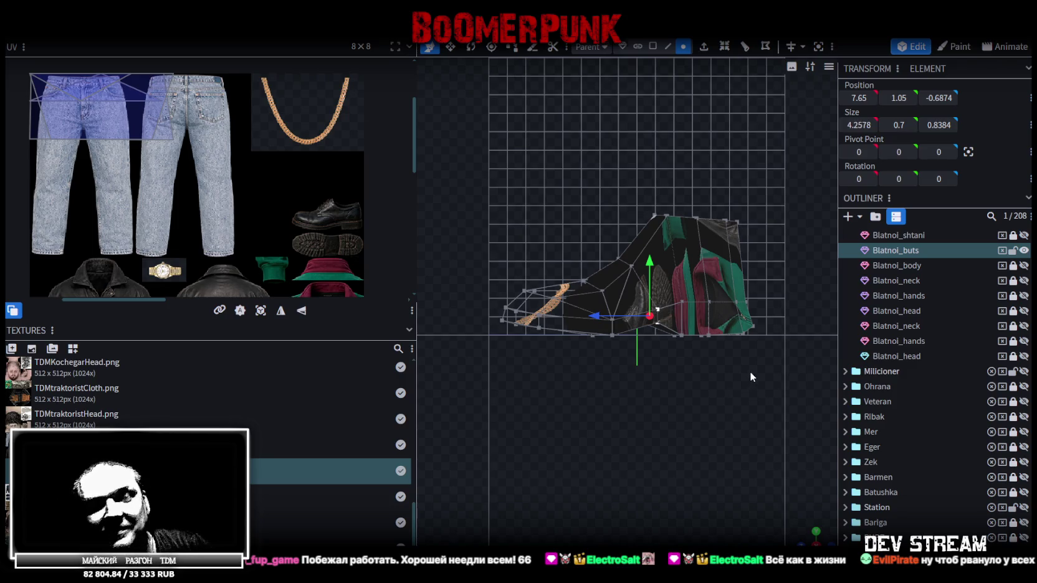
- Select the vertex at the boot's toe tip and lower it slightly
scroll(686, 368, "up", 3)
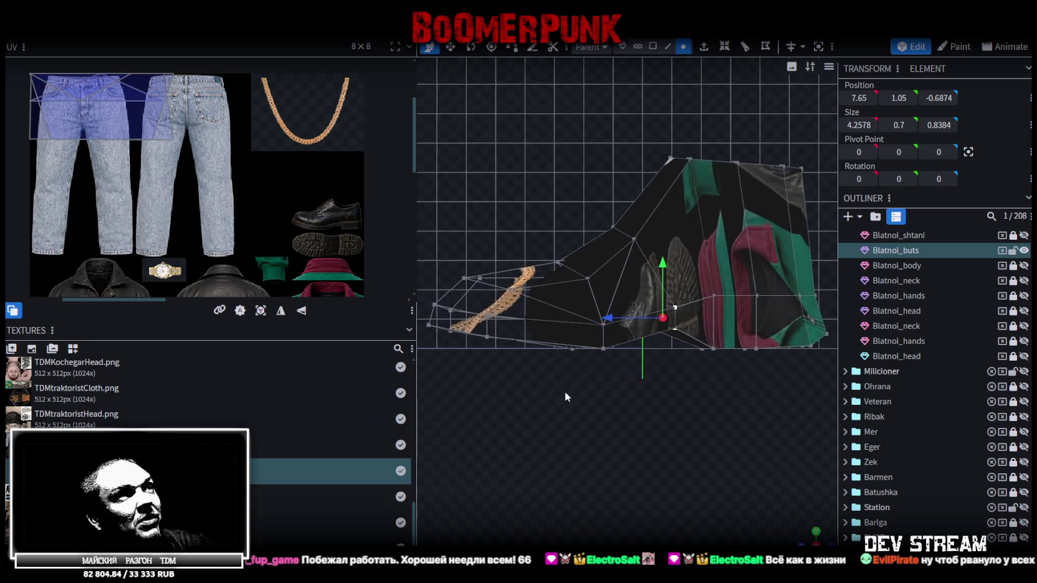
scroll(565, 391, "up", 3)
left_click_drag(527, 376, 576, 348)
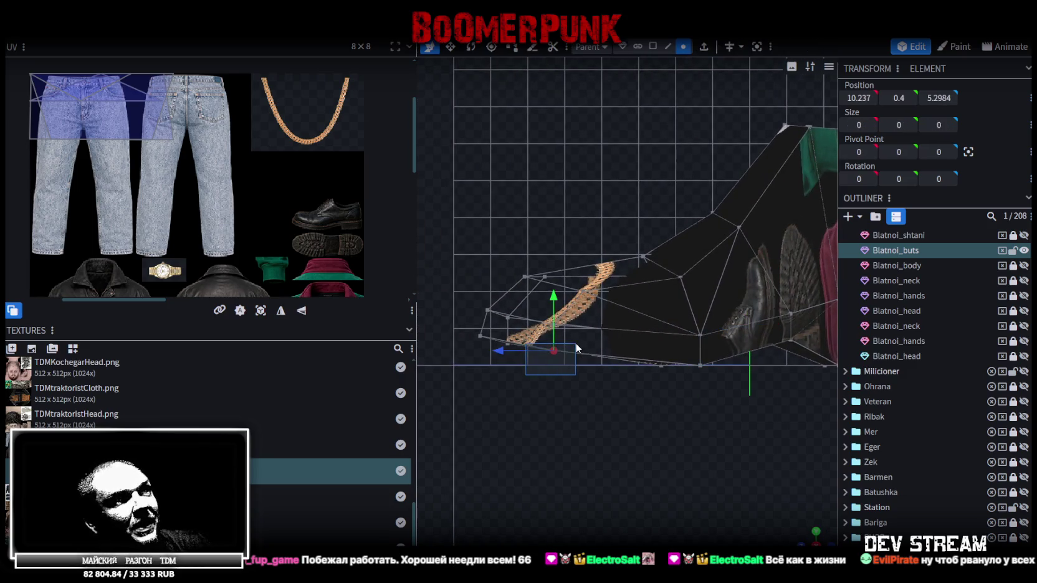
mouse_move(577, 348)
left_mouse_down()
mouse_move(519, 330)
mouse_move(553, 304)
left_mouse_up()
- Add the bottom-right corner vertex and shift the selection slightly along X
scroll(632, 419, "down", 3)
mouse_move(661, 432)
left_mouse_down()
mouse_move(786, 522)
mouse_move(732, 483)
left_mouse_up()
mouse_move(669, 453)
left_mouse_down()
mouse_move(610, 433)
mouse_move(637, 360)
mouse_move(750, 425)
mouse_move(697, 346)
mouse_move(726, 356)
mouse_move(644, 398)
mouse_move(657, 397)
left_mouse_up()
left_click(604, 431, "shift")
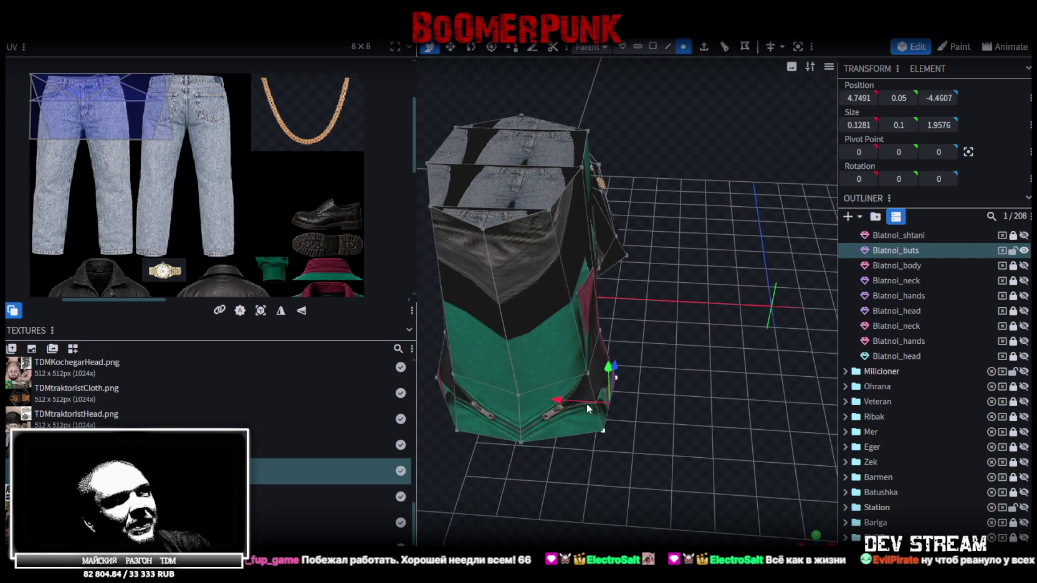
left_click_drag(551, 400, 553, 400)
- Select several more boot vertices and move them slightly along X
mouse_move(567, 448)
left_mouse_down()
mouse_move(591, 427)
mouse_move(624, 450)
left_mouse_up()
left_click(581, 350)
left_click(593, 388, "shift")
mouse_move(564, 381)
left_mouse_down()
mouse_move(549, 445)
mouse_move(753, 440)
mouse_move(689, 387)
mouse_move(737, 390)
left_mouse_up()
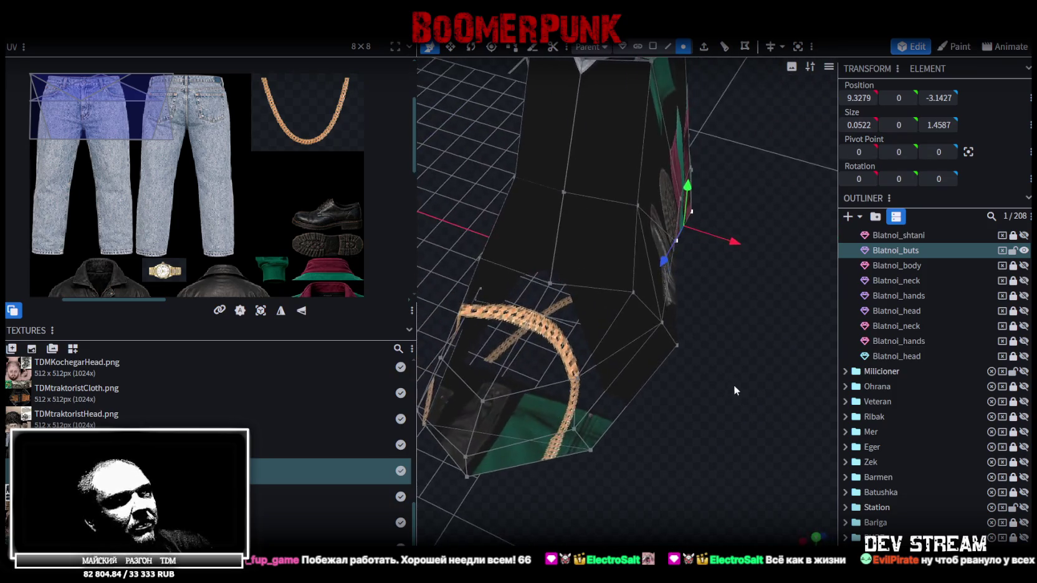
left_click(676, 344, "shift")
mouse_move(680, 349)
left_mouse_down()
mouse_move(725, 422)
mouse_move(637, 438)
left_mouse_up()
left_click(638, 446, "shift")
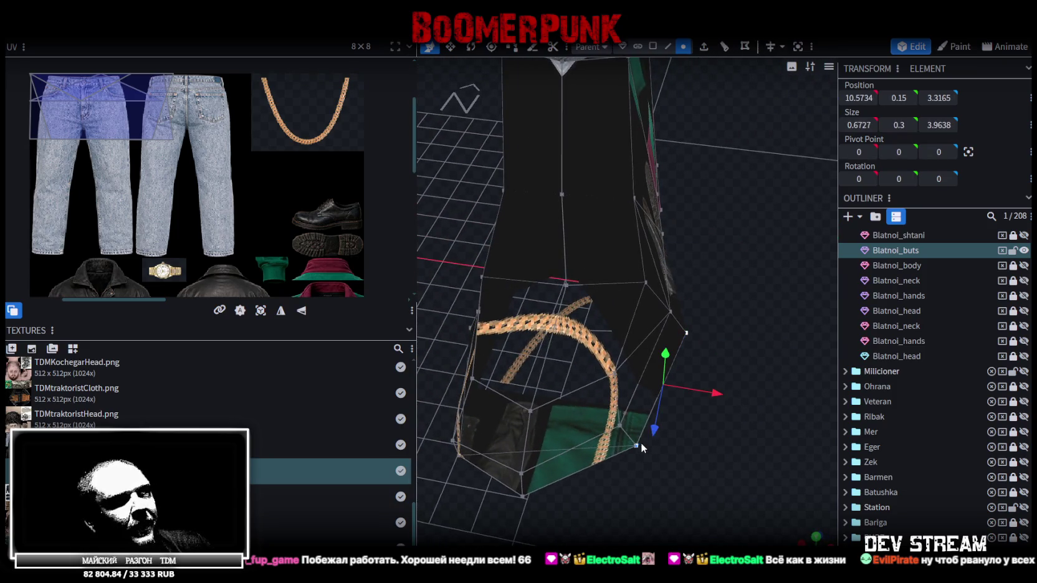
mouse_move(709, 397)
left_mouse_down()
mouse_move(696, 391)
mouse_move(674, 466)
mouse_move(557, 446)
mouse_move(575, 434)
left_mouse_up()
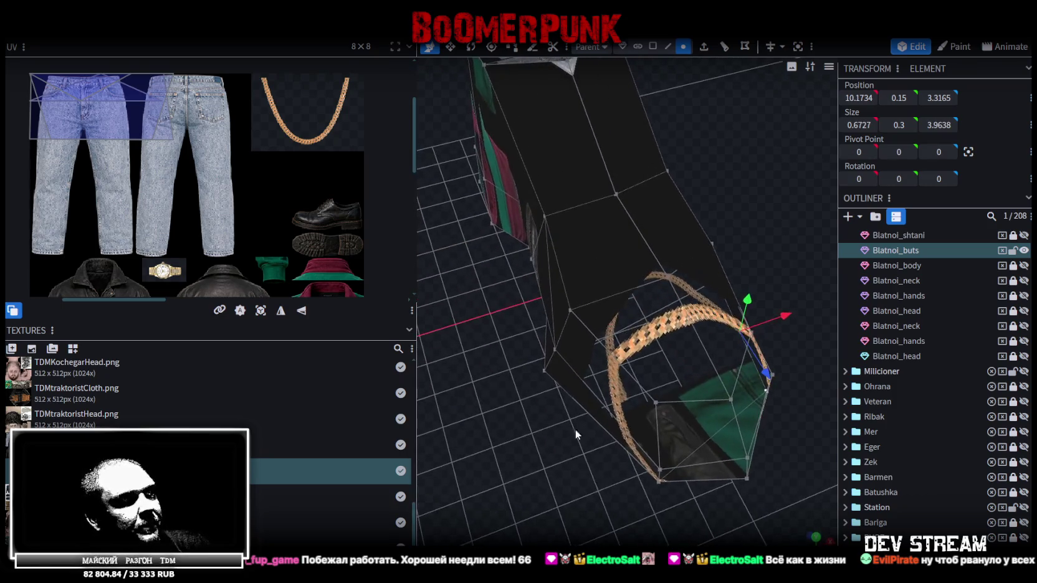
- Select a single boot vertex and snap to the orthographic side view
left_click(546, 370)
mouse_move(603, 351)
left_mouse_down()
mouse_move(677, 457)
mouse_move(731, 391)
mouse_move(664, 388)
mouse_move(545, 407)
mouse_move(651, 407)
mouse_move(549, 385)
mouse_move(738, 340)
left_mouse_up()
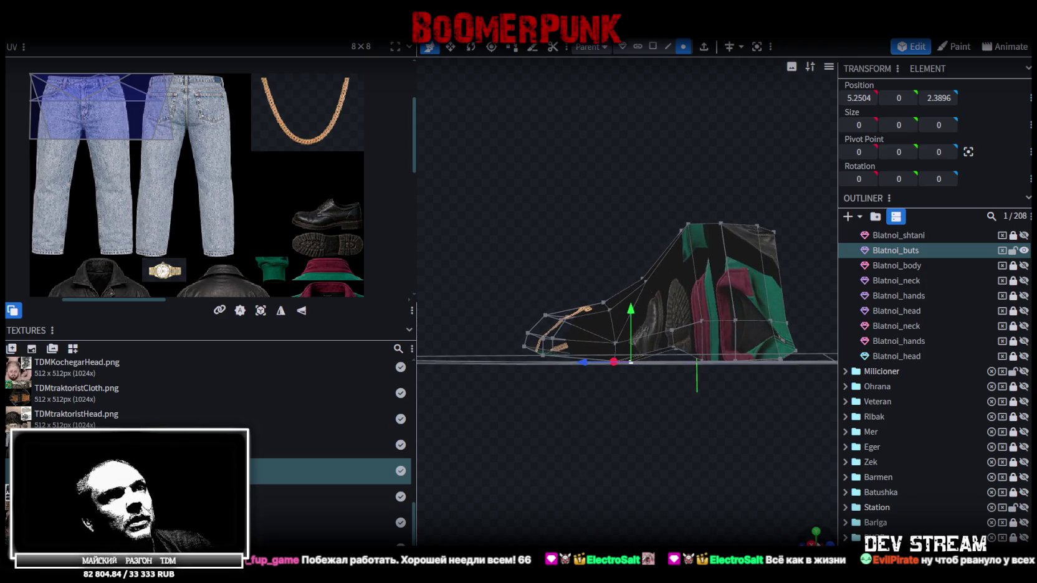
left_click(814, 543)
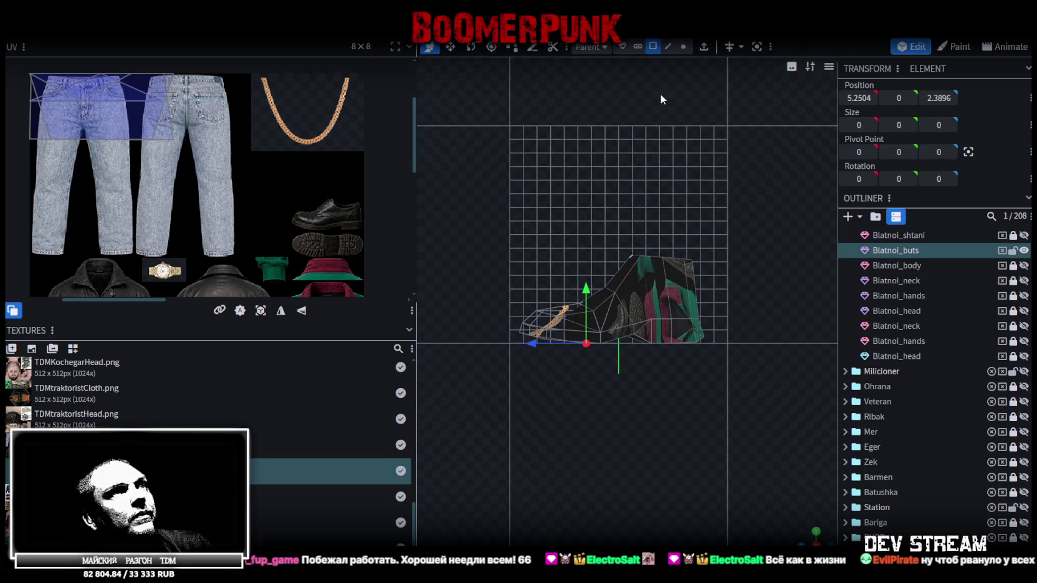
- Auto UV the whole boot mesh, then shrink its island onto the atlas's upper-right shoe area
key("ctrl+a")
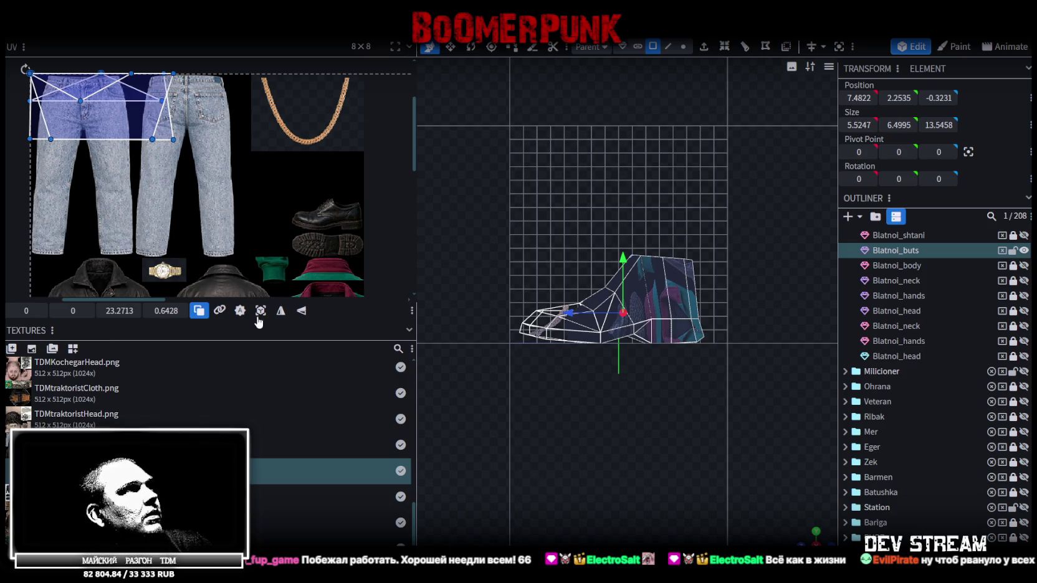
left_click(260, 311)
scroll(303, 282, "down", 3)
scroll(297, 263, "down", 3)
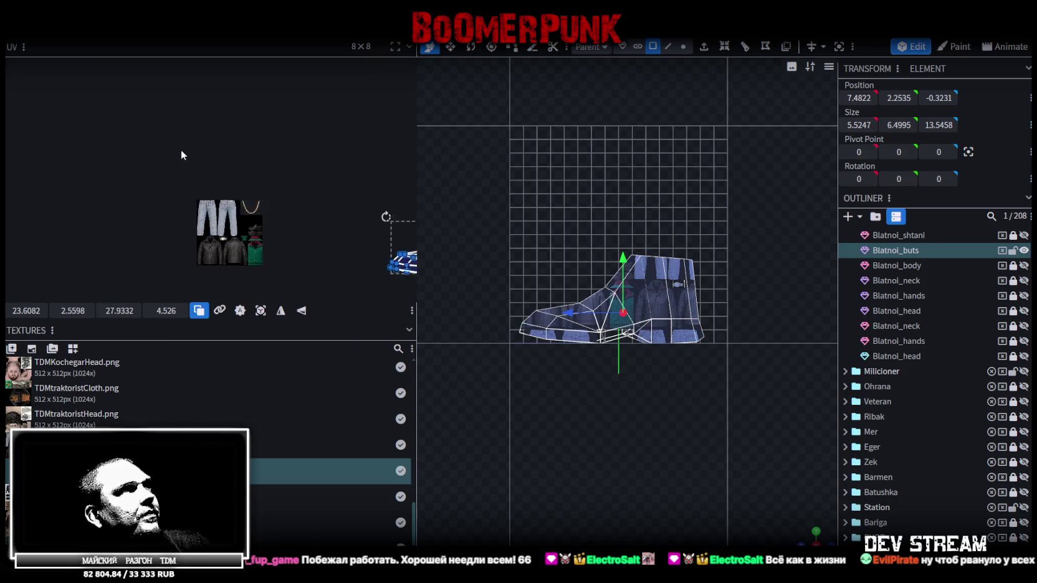
left_click_drag(378, 223, 221, 197)
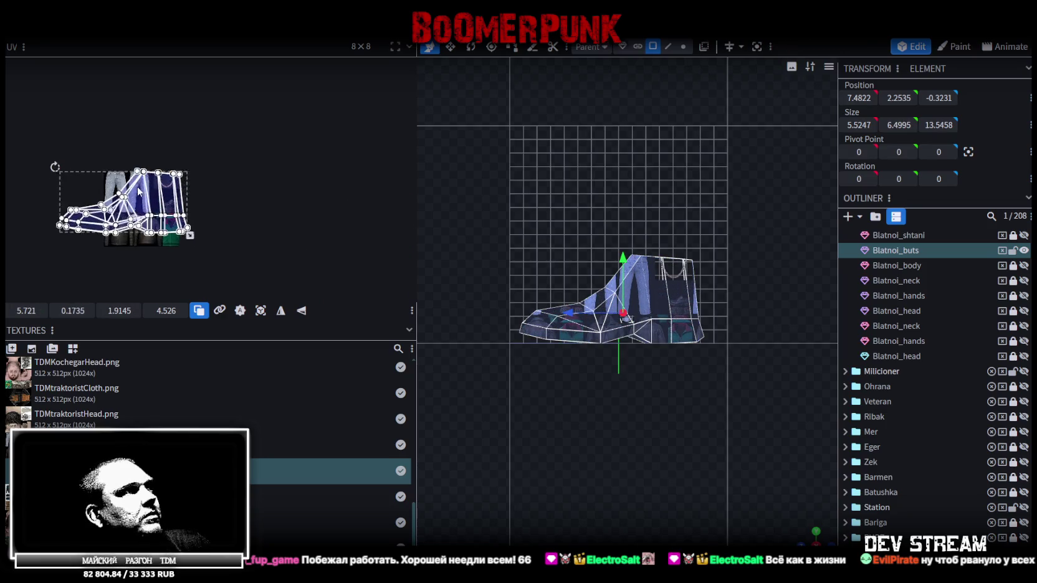
scroll(238, 239, "up", 3)
left_click_drag(215, 258, 157, 205)
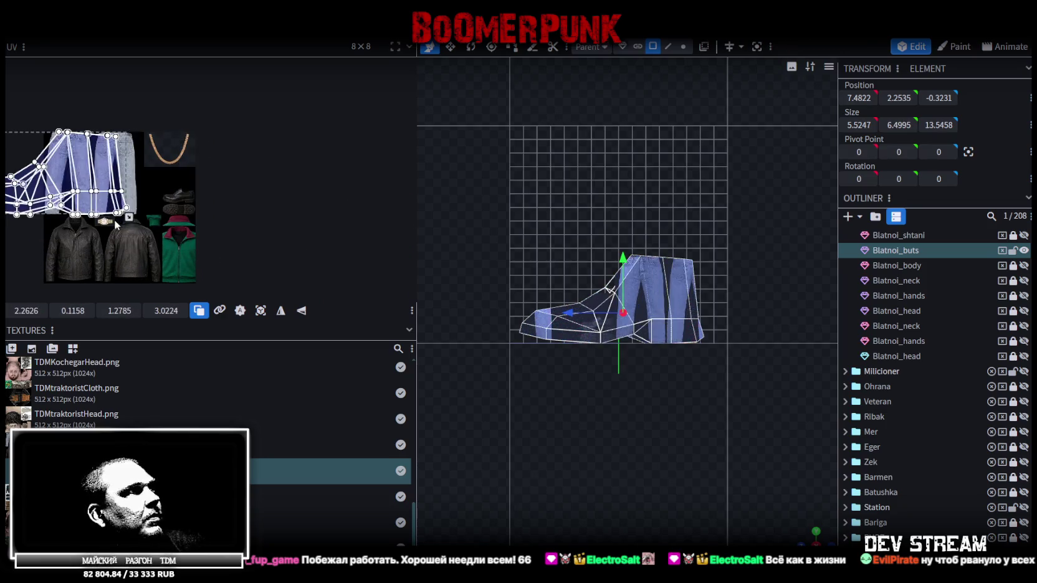
left_click_drag(128, 164, 170, 170)
mouse_move(197, 213)
left_mouse_down()
mouse_move(117, 161)
mouse_move(162, 149)
left_mouse_up()
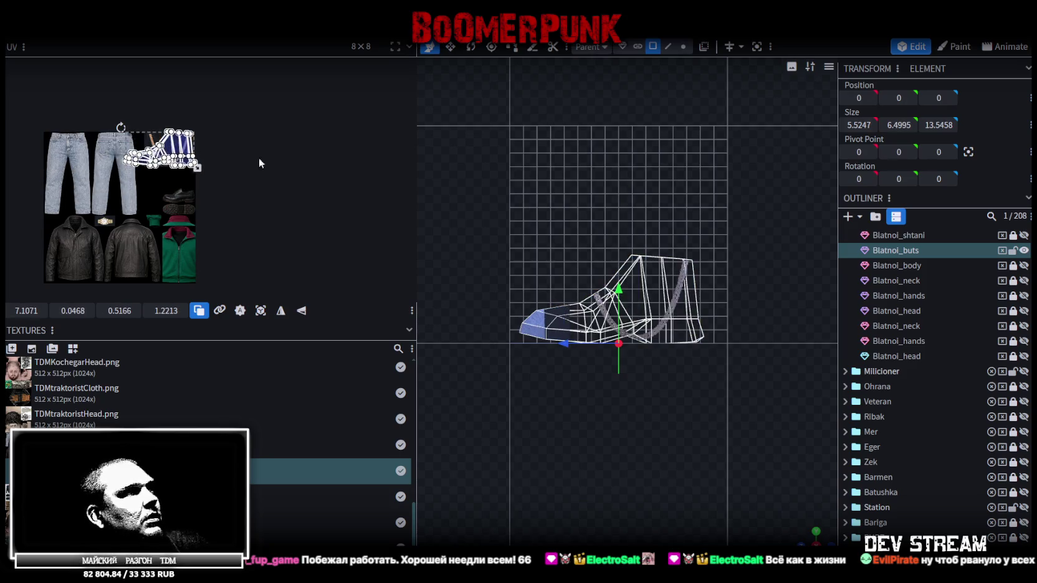
left_click_drag(814, 531, 622, 213)
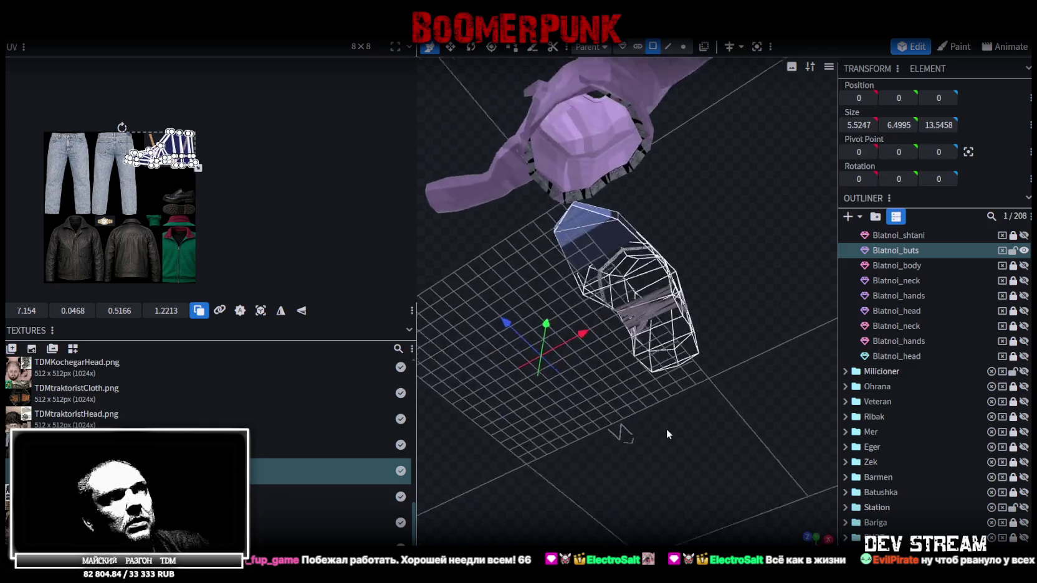
- In solid shading, select boot faces, narrowing the selection to the single upper face
left_click(631, 161)
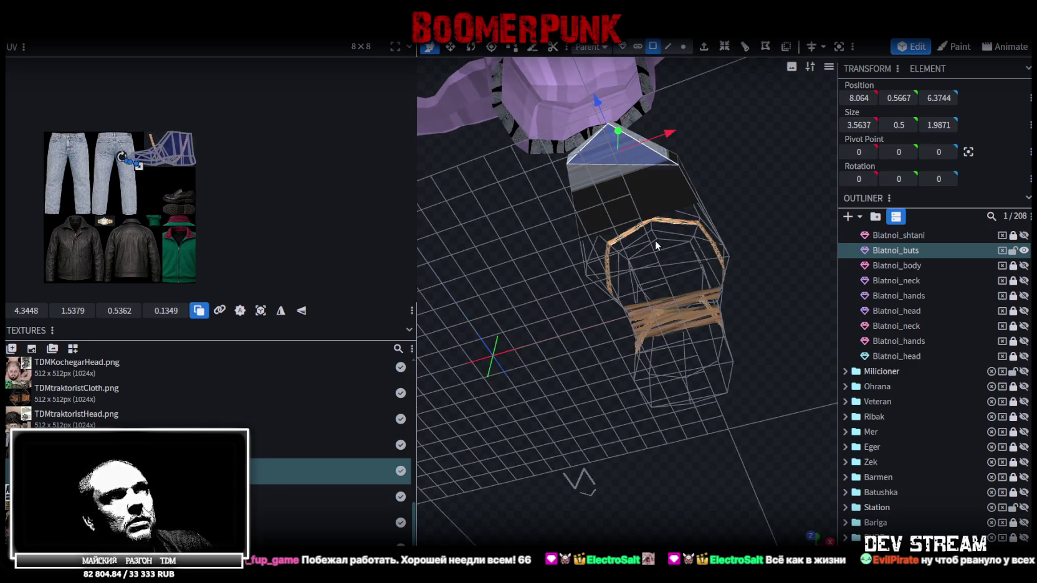
left_click(637, 198, "shift")
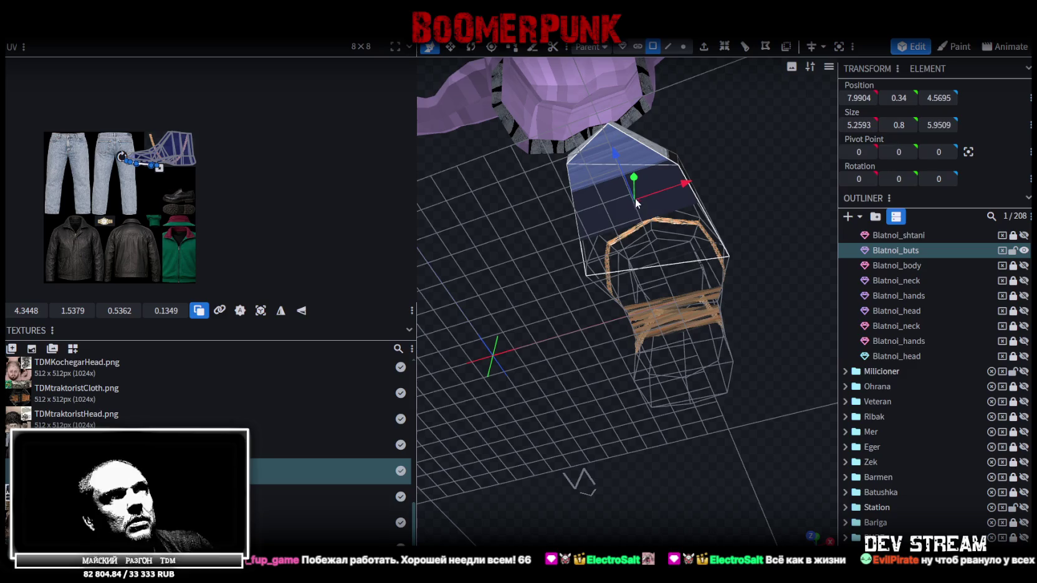
left_click(673, 293, "shift")
key("z")
left_click_drag(673, 293, 626, 325)
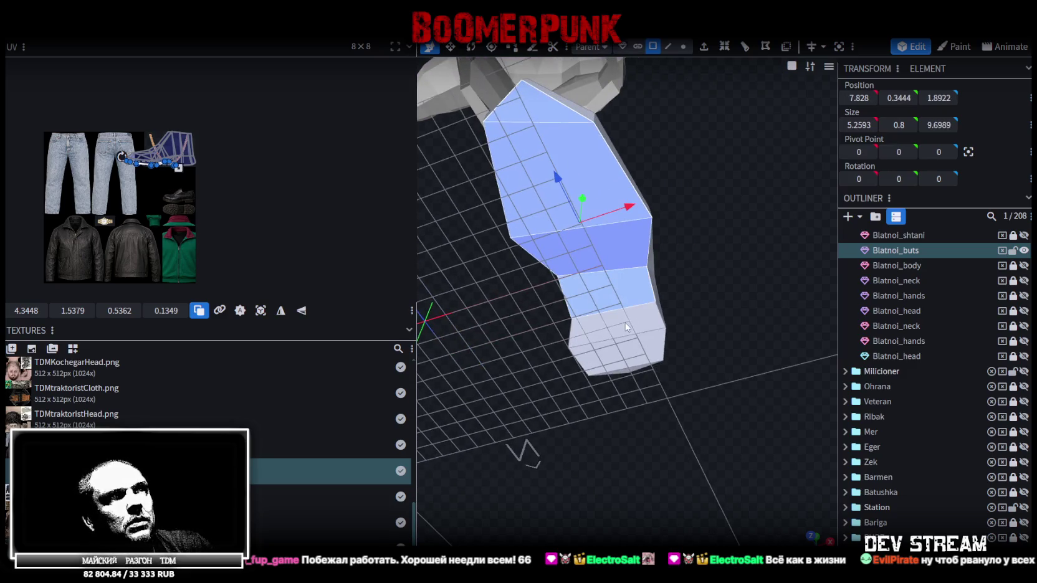
left_click(626, 321, "shift")
left_click(628, 349, "shift")
left_click(630, 369, "shift")
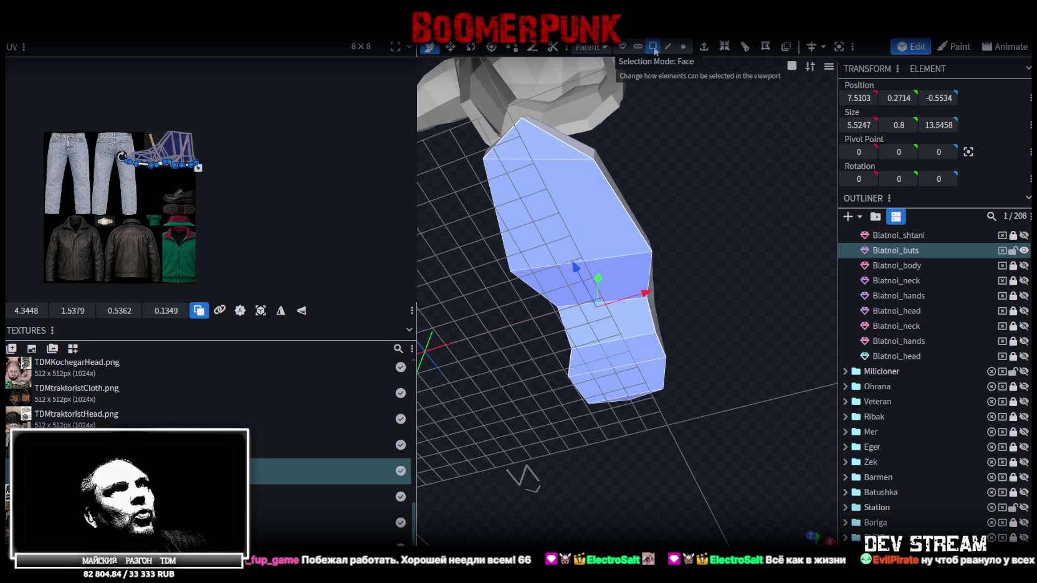
left_click(577, 213)
- Add a loop cut across the boot mesh
left_click(746, 49)
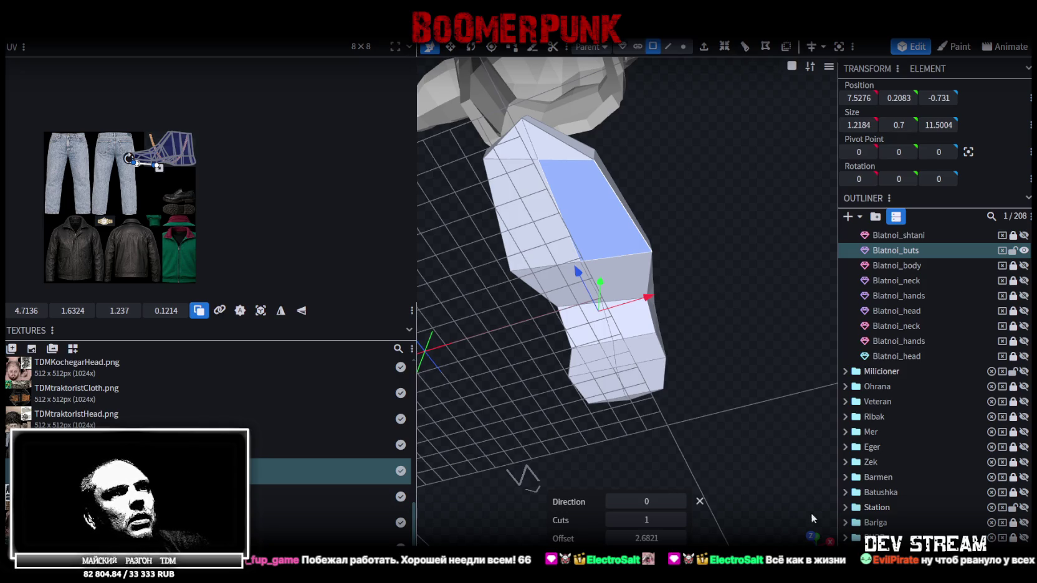
left_click(810, 537)
scroll(762, 395, "down", 2)
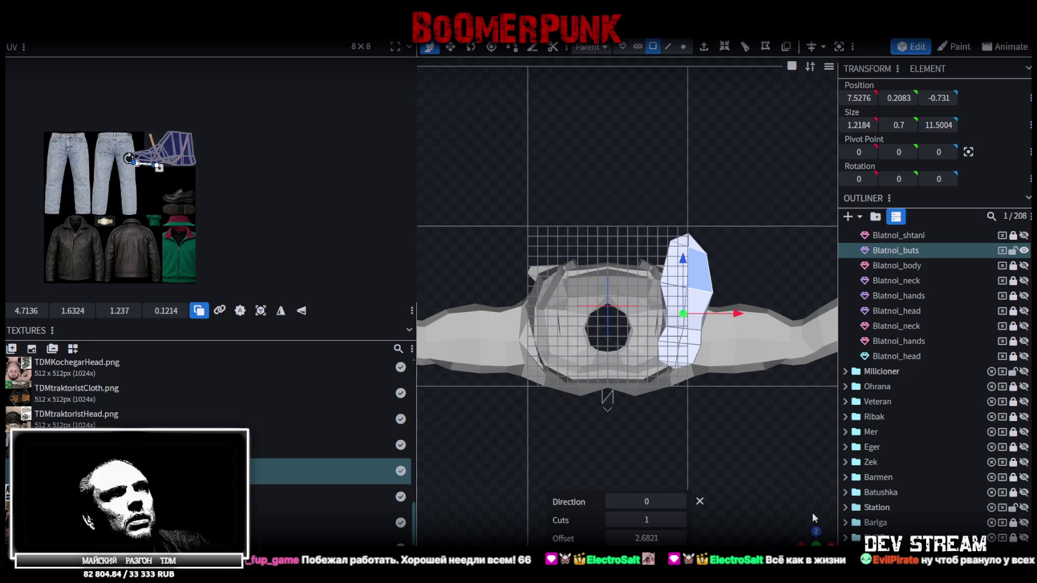
mouse_move(762, 395)
left_mouse_down()
mouse_move(772, 440)
mouse_move(679, 393)
mouse_move(653, 423)
mouse_move(757, 369)
mouse_move(741, 343)
left_mouse_up()
- Save the project as TDMchars.bbmodel and select all the boot's vertices
left_click(683, 46)
key("ctrl+s")
left_click_drag(702, 133, 692, 151)
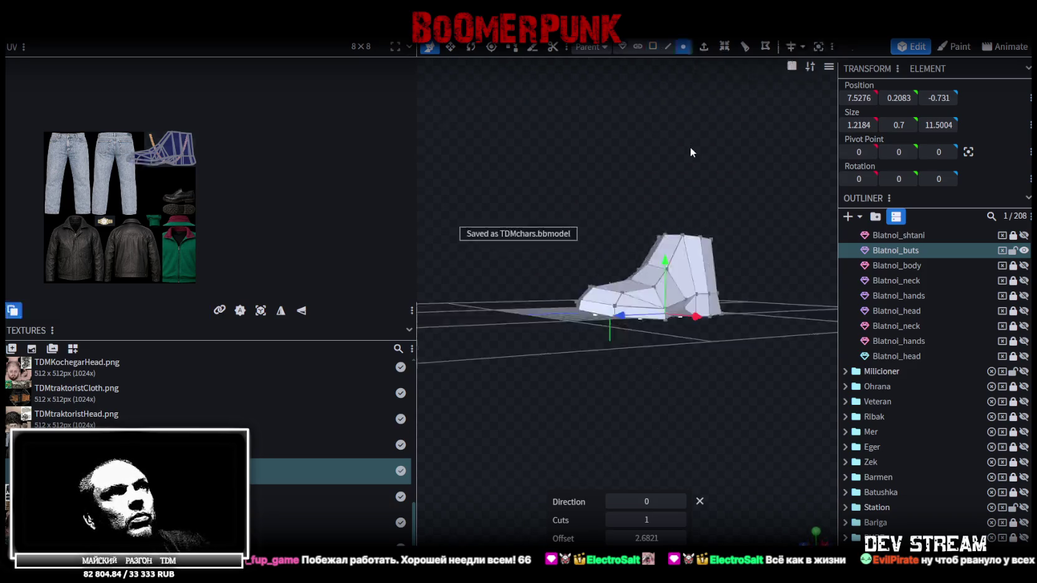
key("ctrl+a")
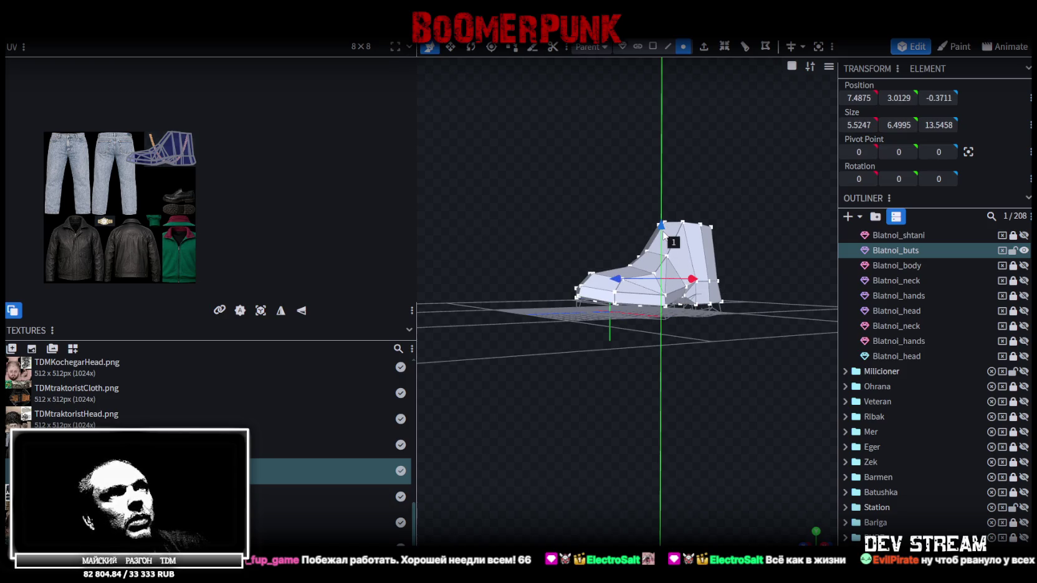
mouse_move(593, 396)
left_mouse_down()
mouse_move(654, 314)
mouse_move(492, 267)
left_mouse_up()
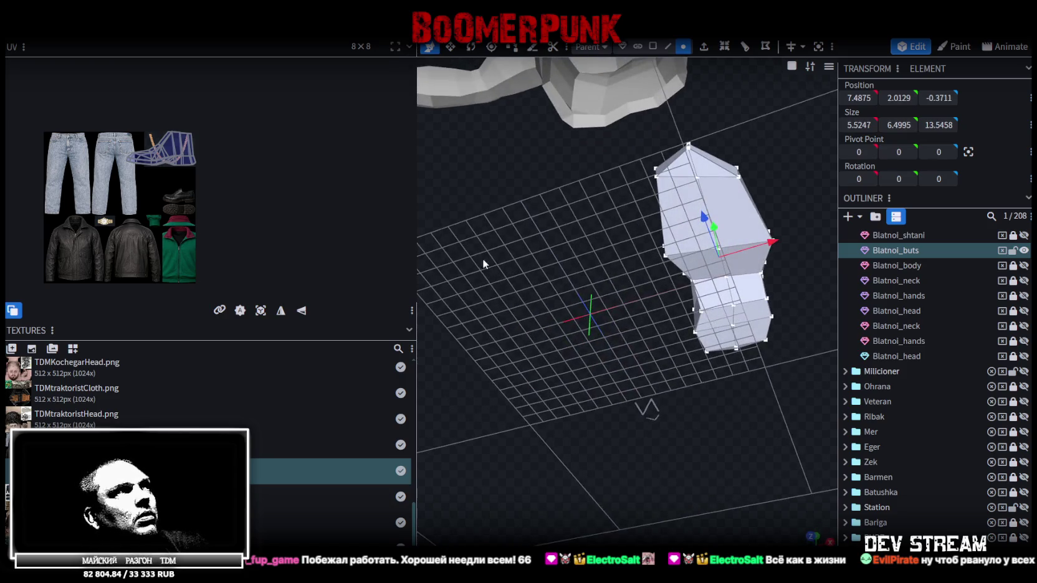
- Select the boot's eight front faces and snap to the front orthographic view
left_click(653, 46)
left_click(717, 196)
left_click(691, 216, "shift")
left_click(746, 259, "shift")
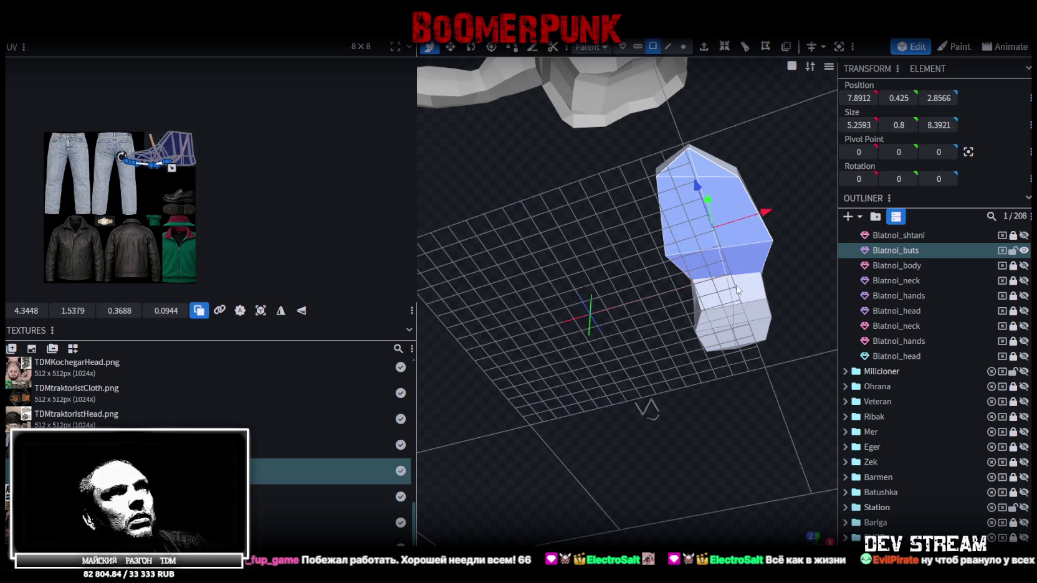
left_click(747, 289, "shift")
left_click(713, 294, "shift")
left_click(714, 319, "shift")
left_click(753, 313, "shift")
left_click(727, 342, "shift")
mouse_move(763, 382)
left_mouse_down()
mouse_move(546, 422)
mouse_move(586, 231)
left_mouse_up()
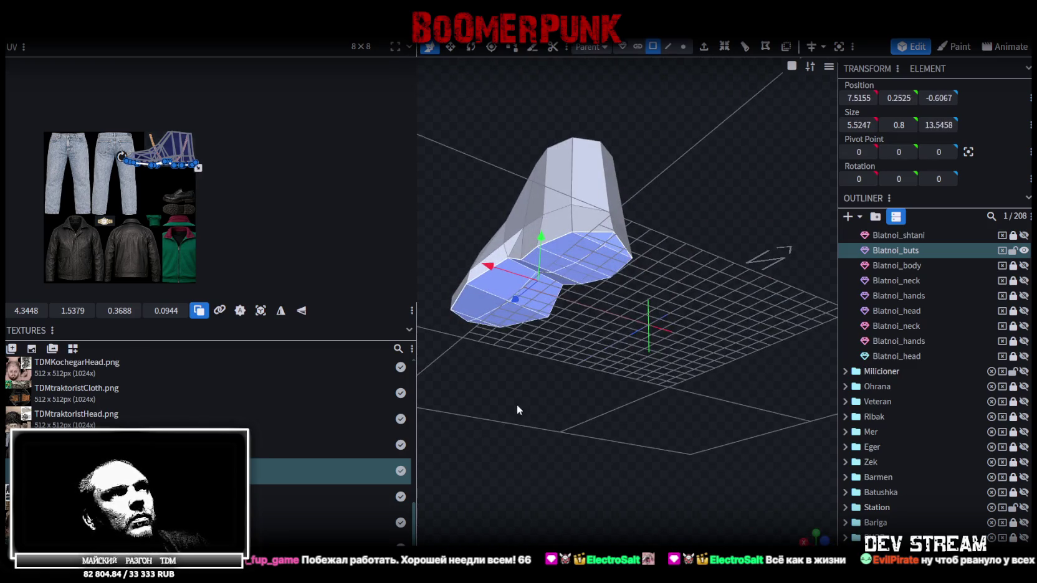
left_click_drag(517, 409, 758, 415)
left_click(816, 534)
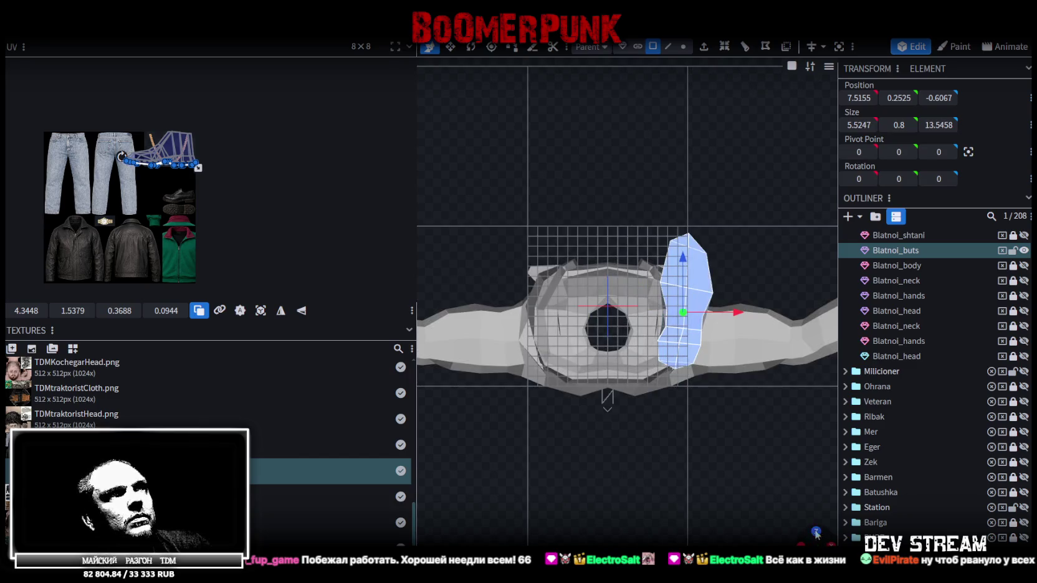
- Project the selected faces' UVs from the view, then shrink and move the island onto the atlas
left_click(260, 310)
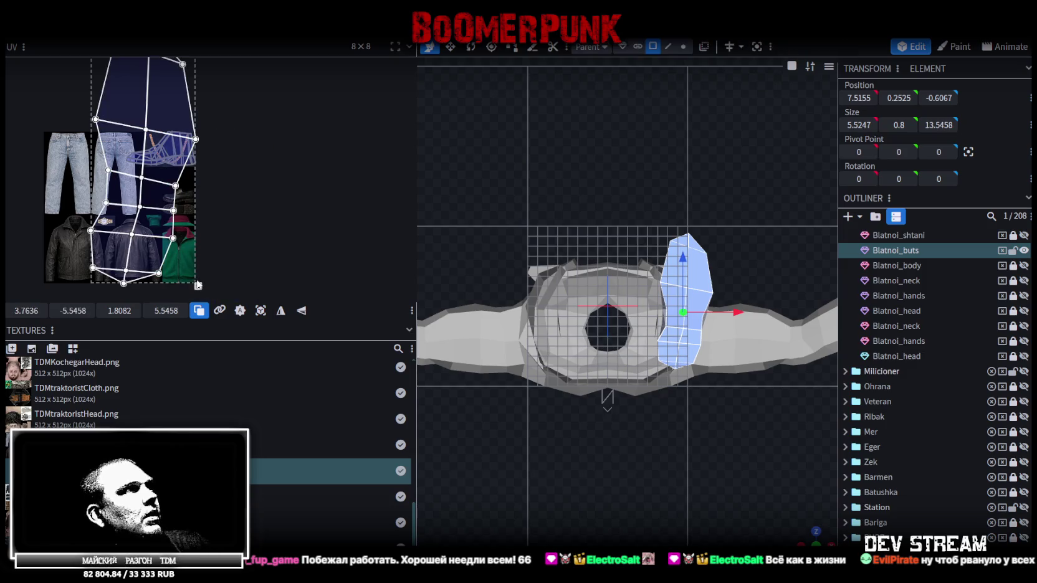
left_click_drag(187, 260, 132, 95)
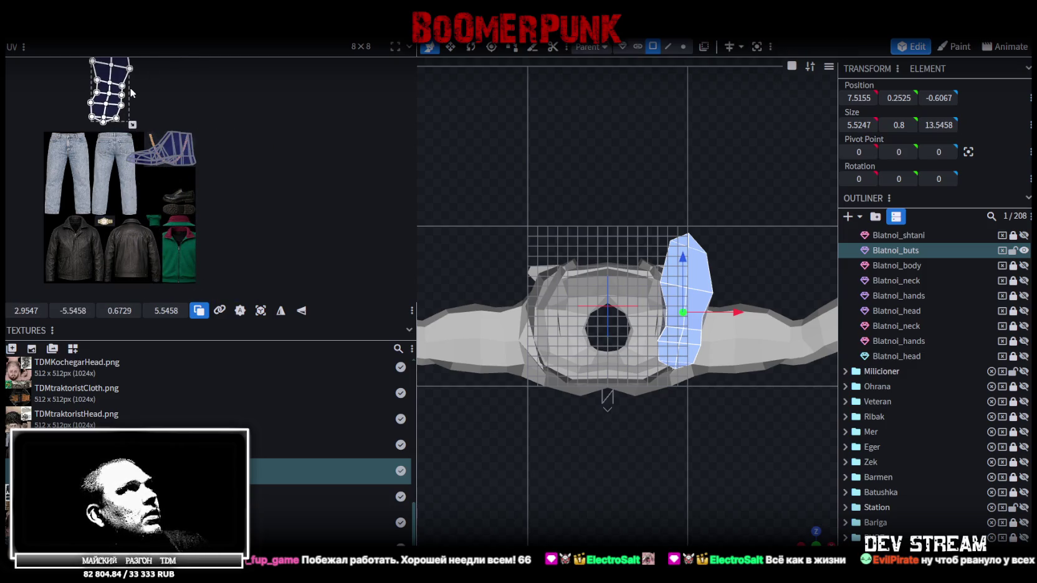
left_click_drag(116, 134, 149, 218)
scroll(148, 218, "up", 2)
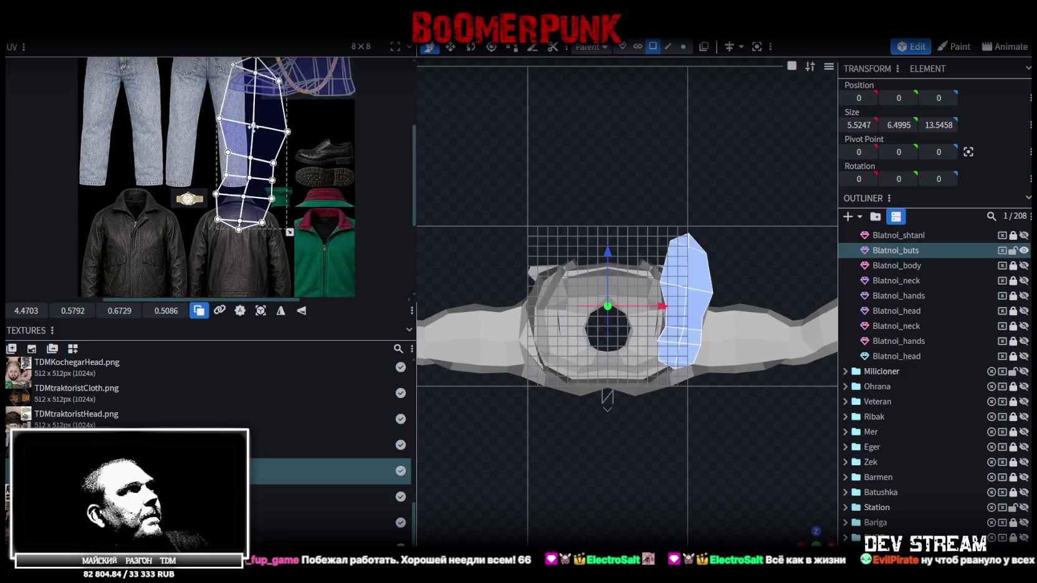
- Rotate the UV island 90°, mirror it on Y, and shrink it near the shoes
right_click(265, 141)
left_click(296, 372)
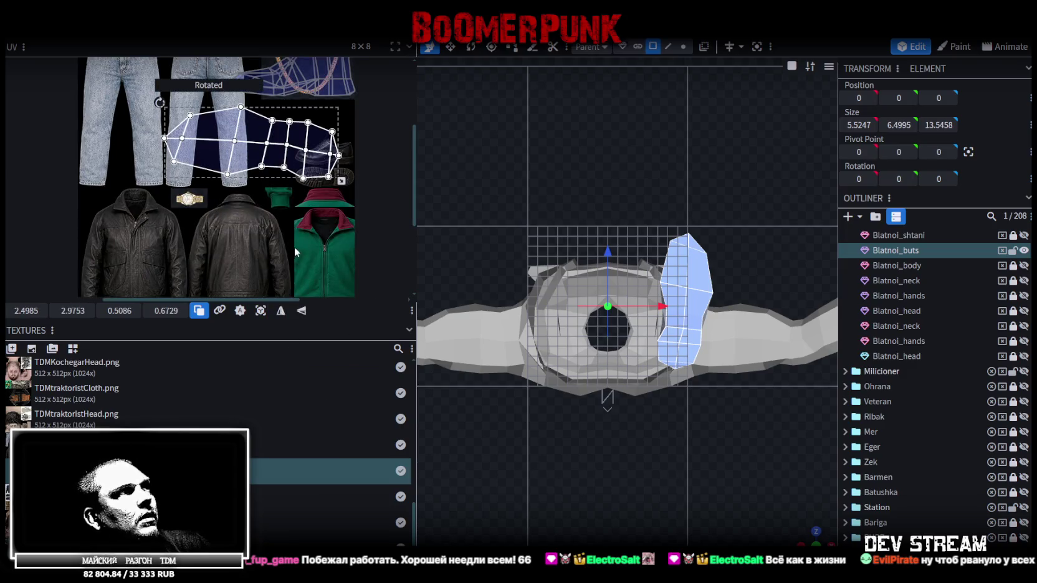
middle_click_drag(295, 252, 230, 265)
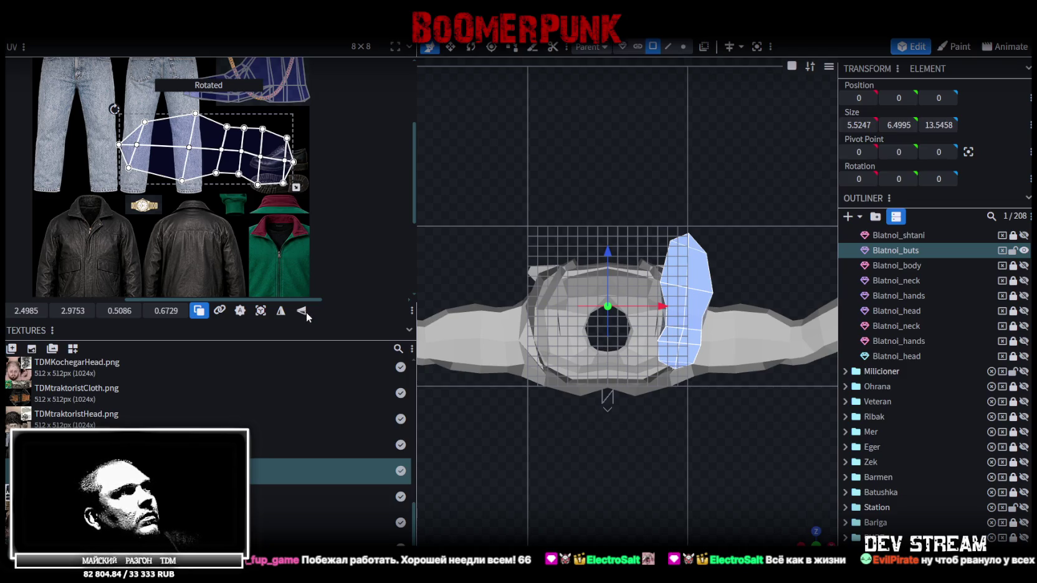
left_click(303, 312)
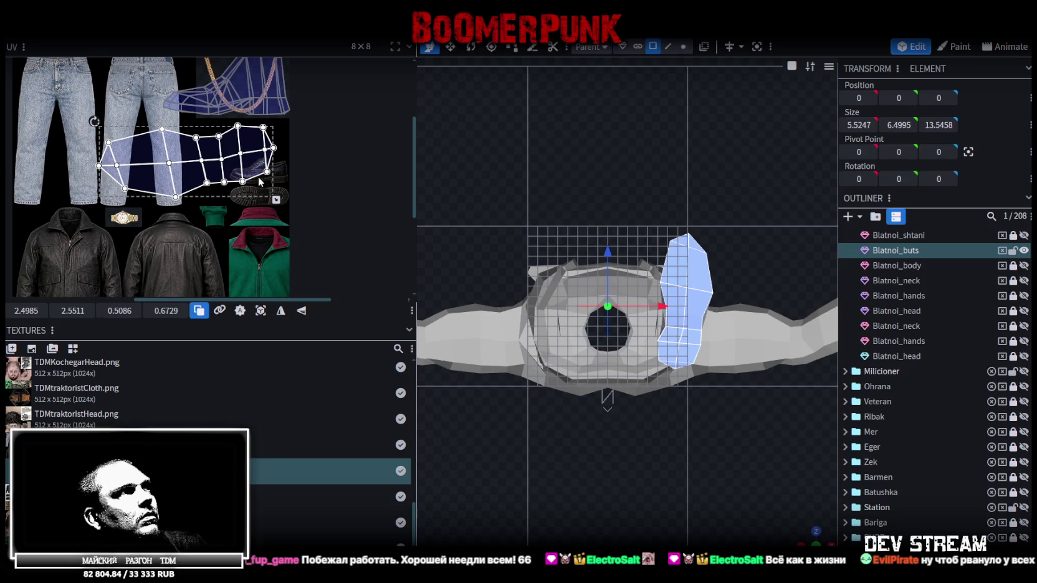
left_click_drag(253, 185, 285, 269)
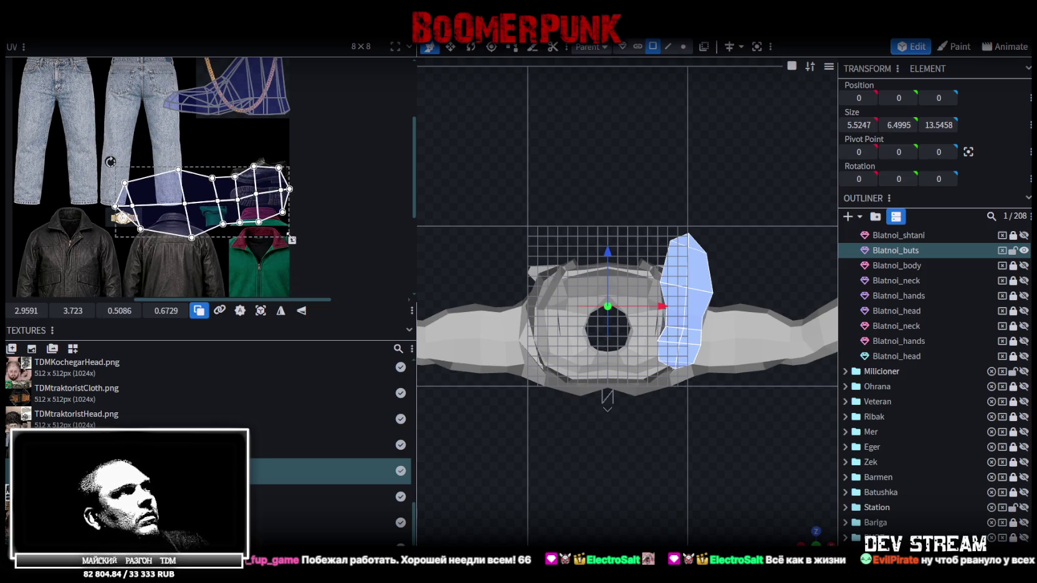
mouse_move(270, 232)
left_mouse_down()
mouse_move(204, 187)
mouse_move(284, 204)
left_mouse_up()
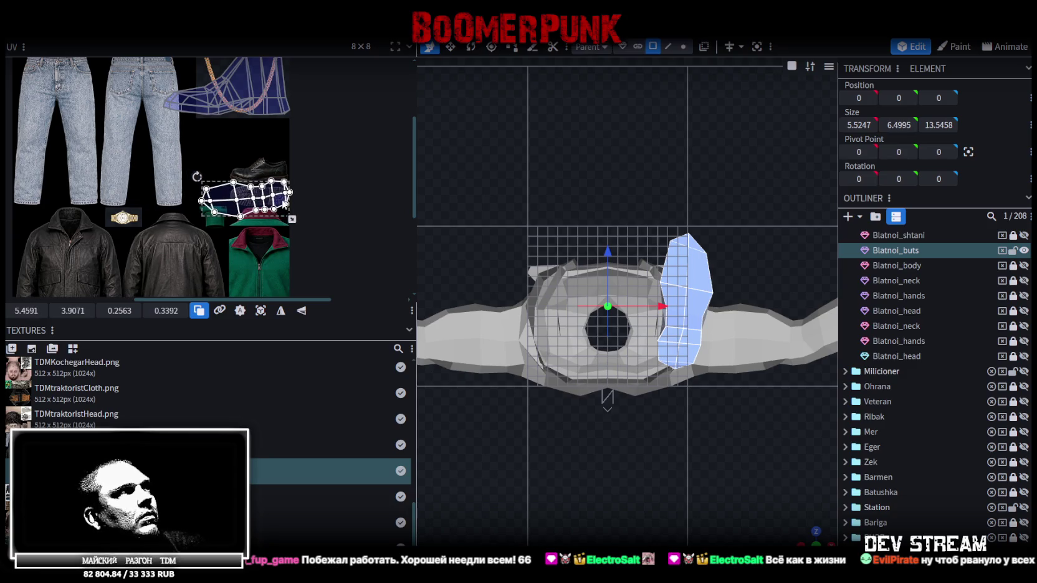
scroll(288, 203, "up", 4)
- Shrink the boot island and widen it to cover the shoe-sole image
left_click_drag(270, 226, 203, 199)
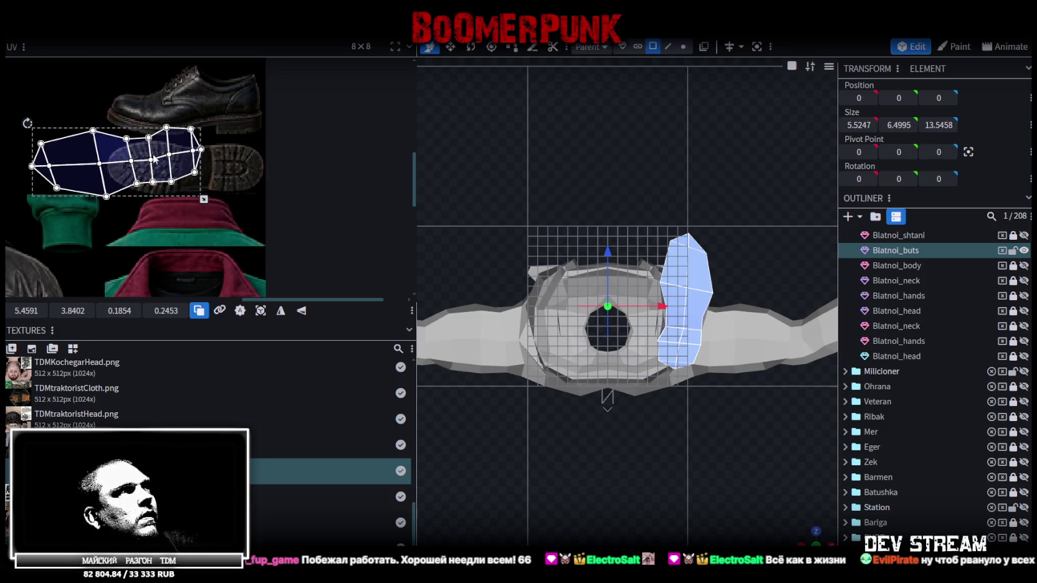
left_click_drag(150, 156, 215, 166)
left_click_drag(268, 210, 241, 198)
left_click_drag(169, 162, 181, 166)
scroll(187, 184, "up", 2)
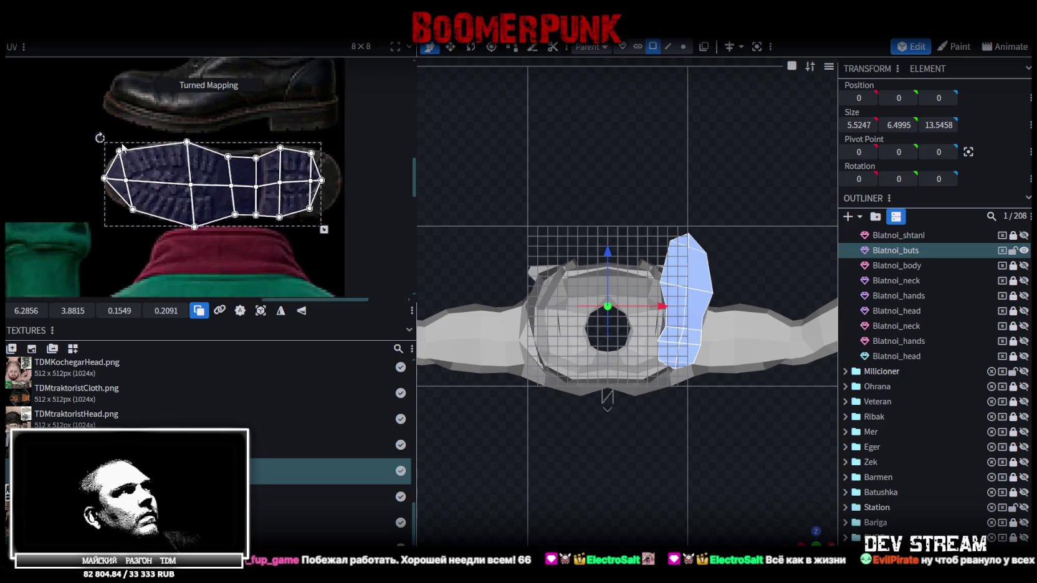
scroll(185, 182, "up", 3)
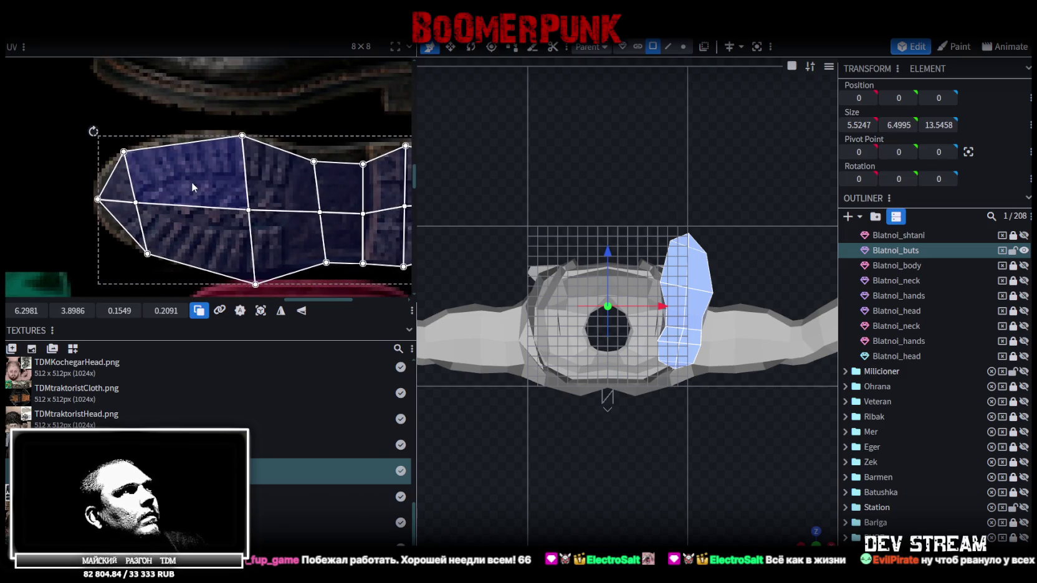
middle_click_drag(261, 250, 105, 227)
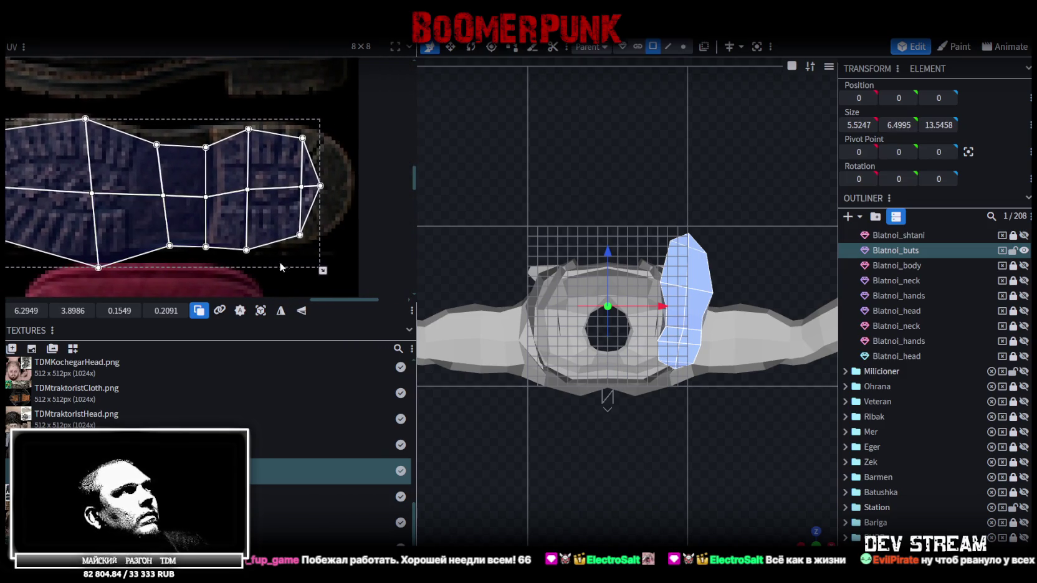
left_click_drag(323, 271, 346, 259)
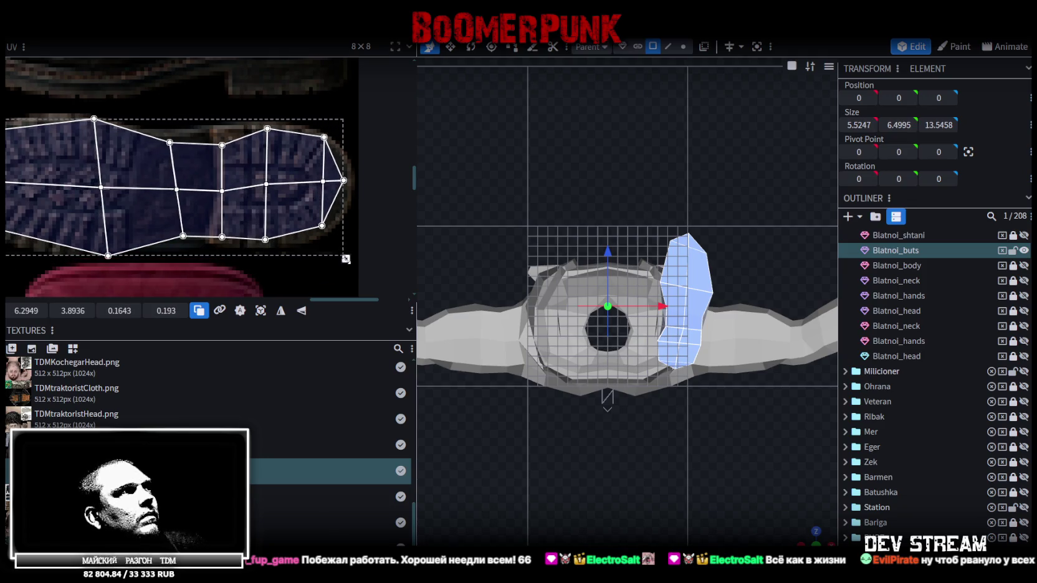
left_click_drag(346, 259, 349, 257)
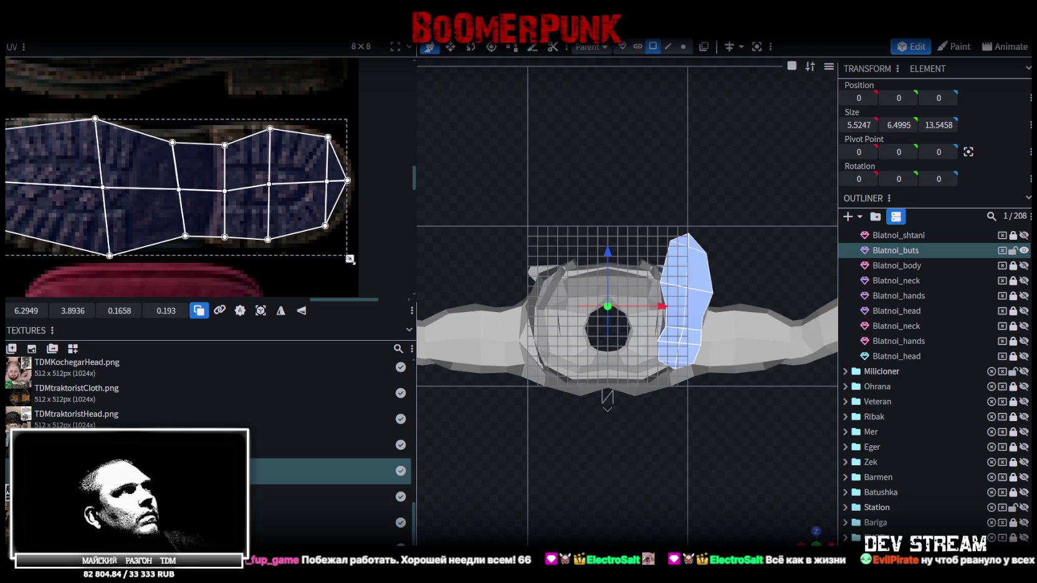
middle_click_drag(210, 251, 243, 253)
- Pull the bottom and left-end UV vertices onto the sole's outline
left_click(219, 263)
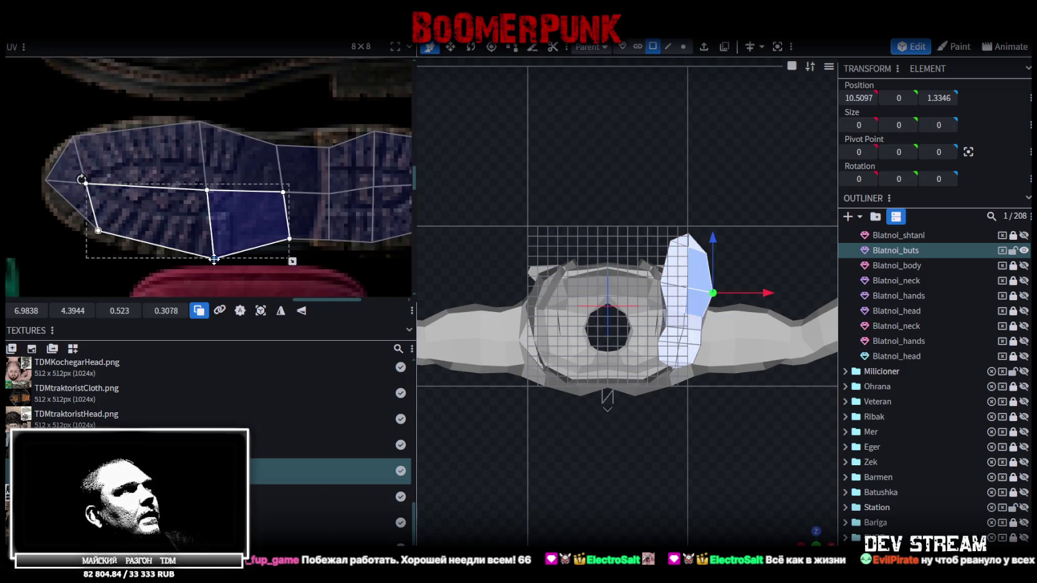
left_click_drag(212, 252, 208, 254)
middle_click_drag(88, 241, 160, 261)
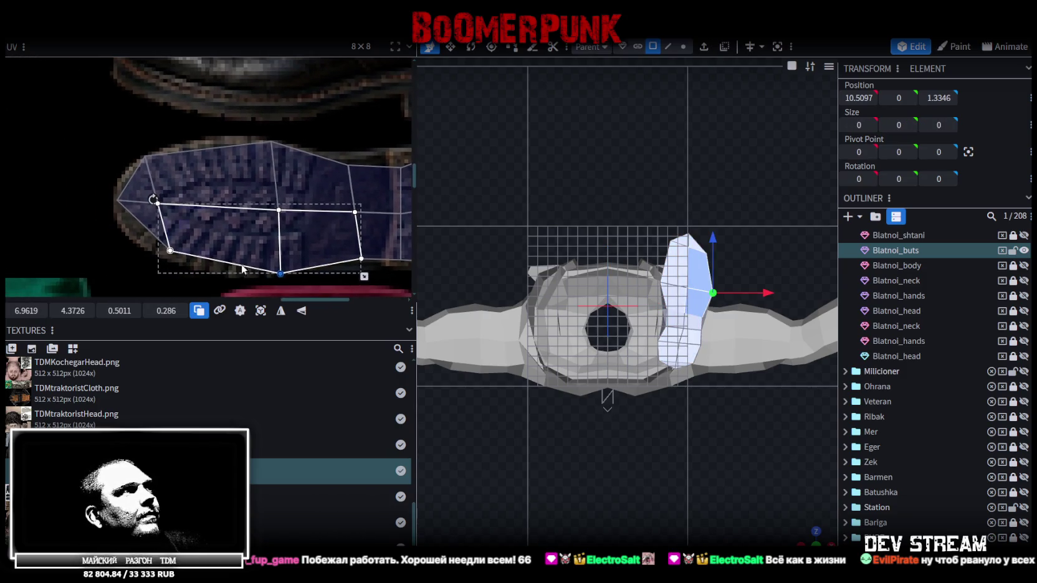
left_click(173, 252)
left_click_drag(171, 252, 167, 256)
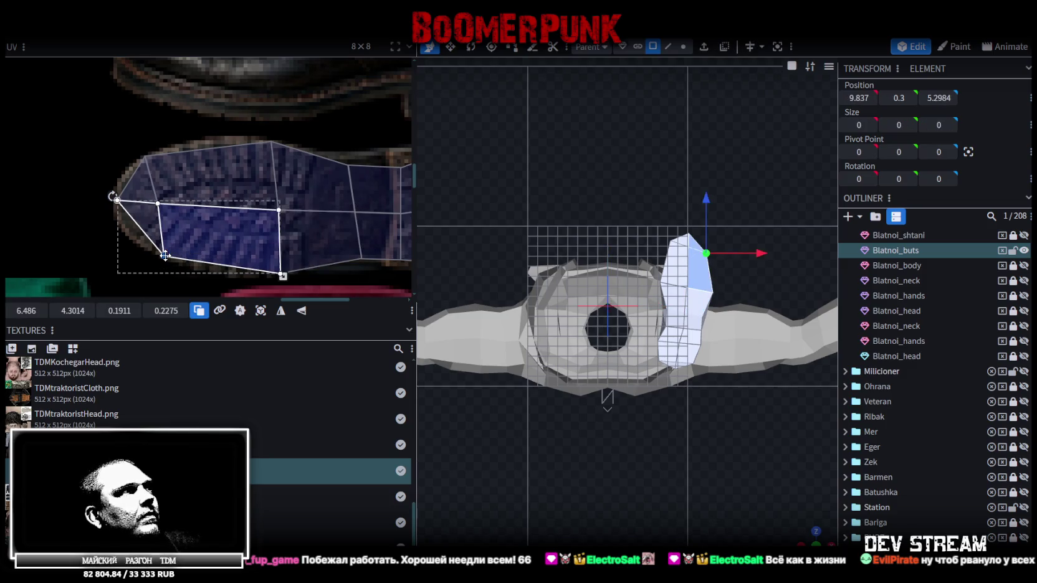
scroll(167, 255, "down", 2)
scroll(237, 206, "up", 2)
scroll(264, 185, "up", 2)
- Match the mid-sole, right-hand and tip UV vertices to the sole's edge
left_click(264, 185)
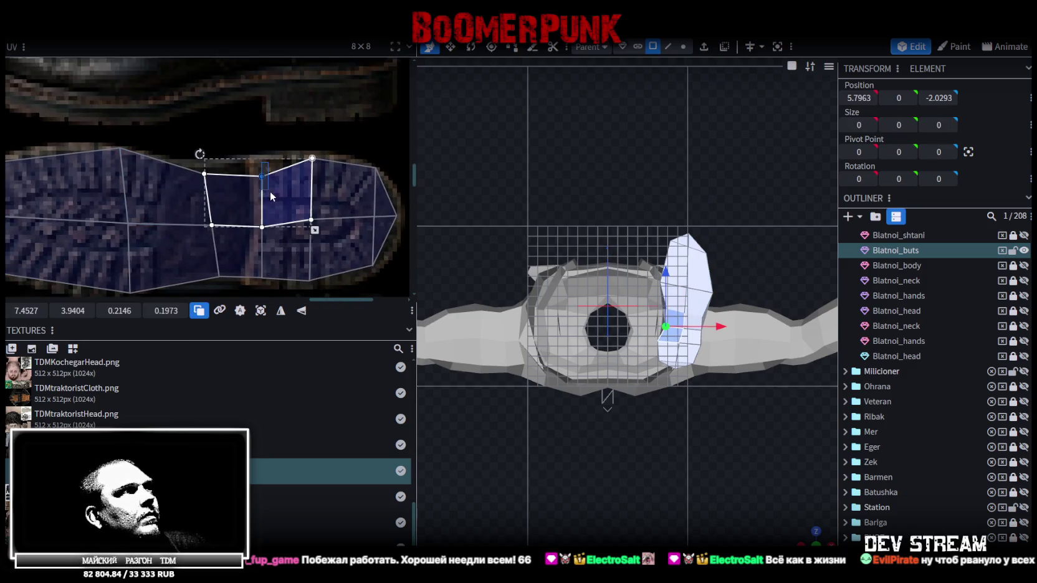
left_click(265, 277)
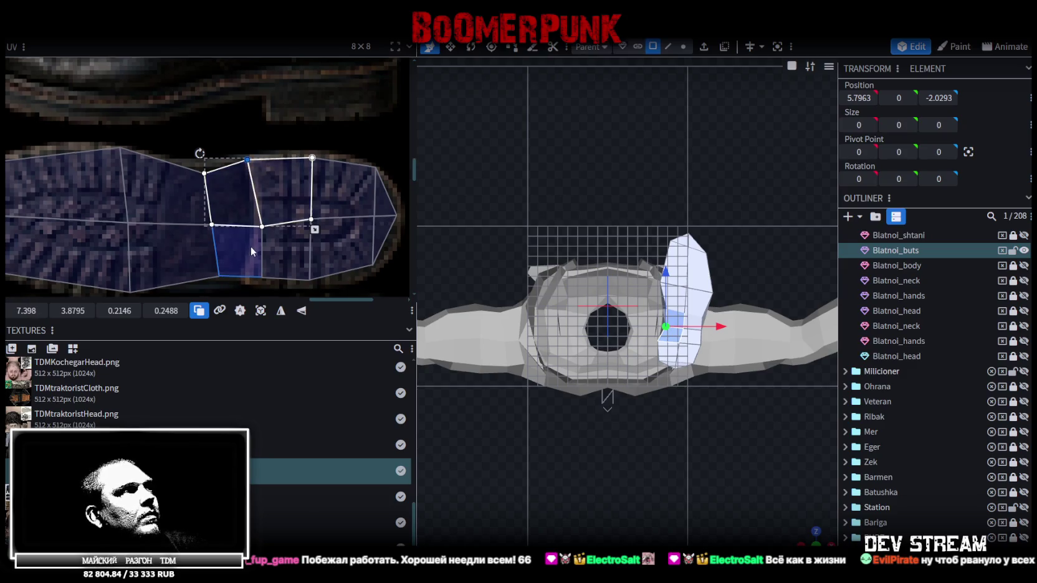
middle_click_drag(264, 277, 281, 243)
left_click_drag(277, 243, 263, 250)
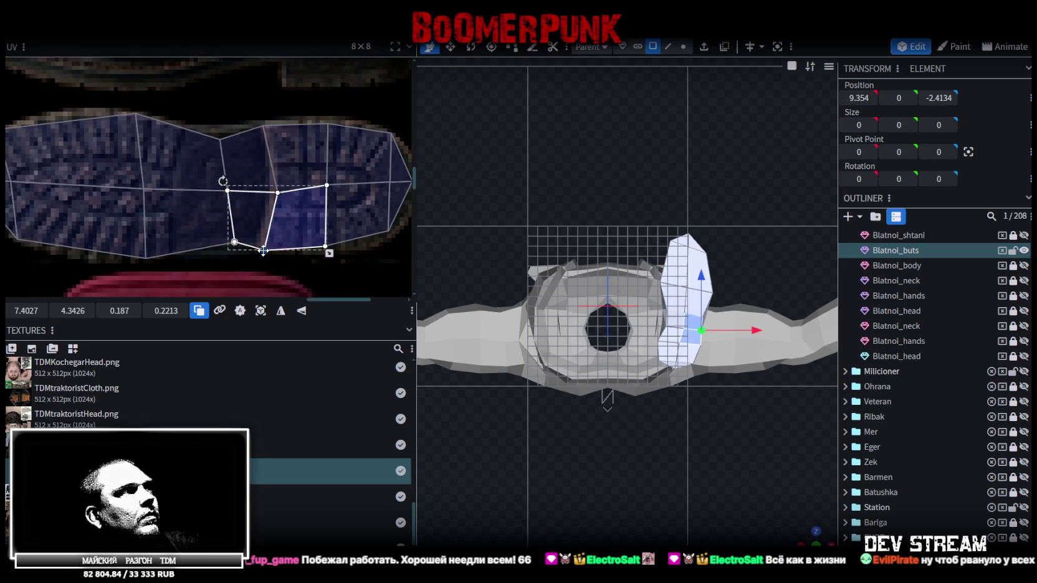
middle_click_drag(286, 251, 212, 248)
left_click(254, 247)
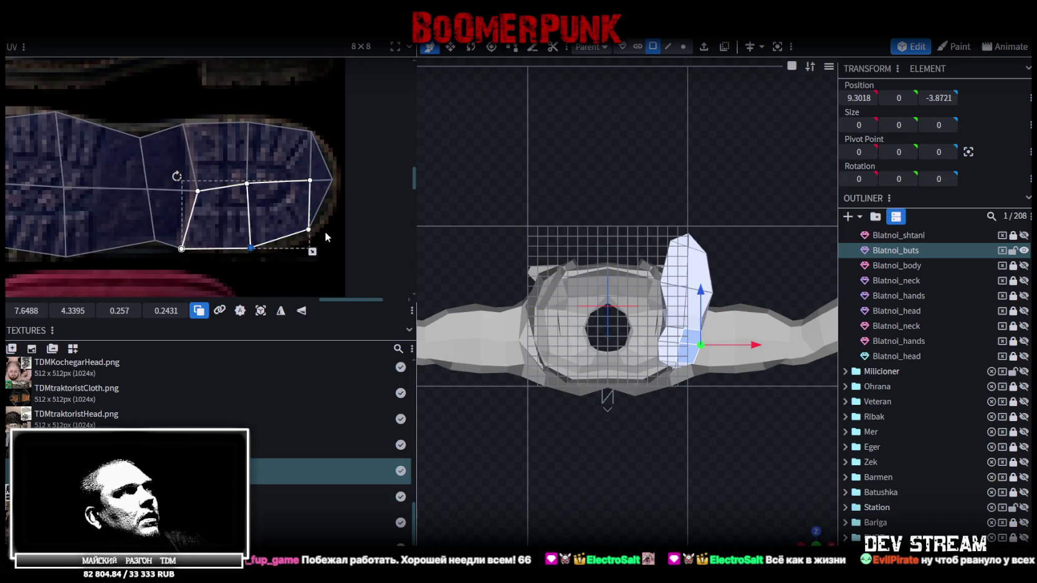
left_click_drag(325, 233, 304, 225)
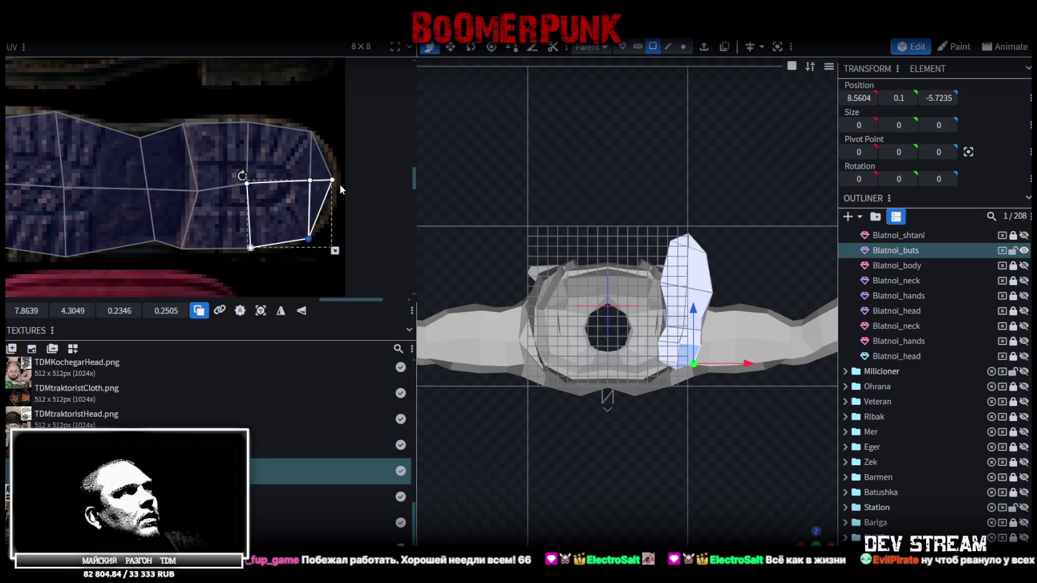
left_click(321, 166)
left_click_drag(341, 180, 340, 180)
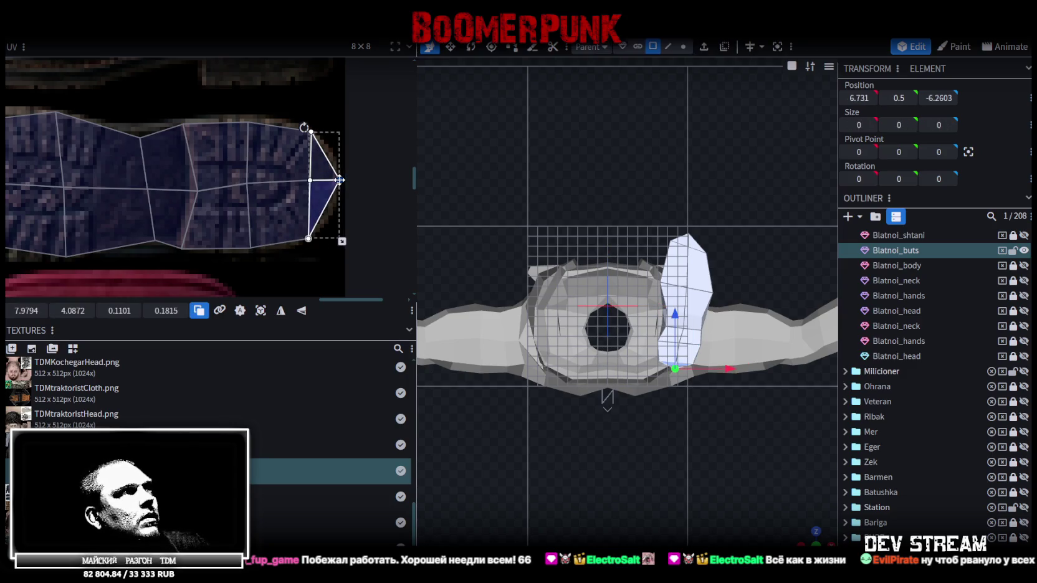
- Orbit the boot and cycle viewport shading to textured mode
scroll(313, 191, "down", 3)
left_click_drag(798, 533, 661, 335)
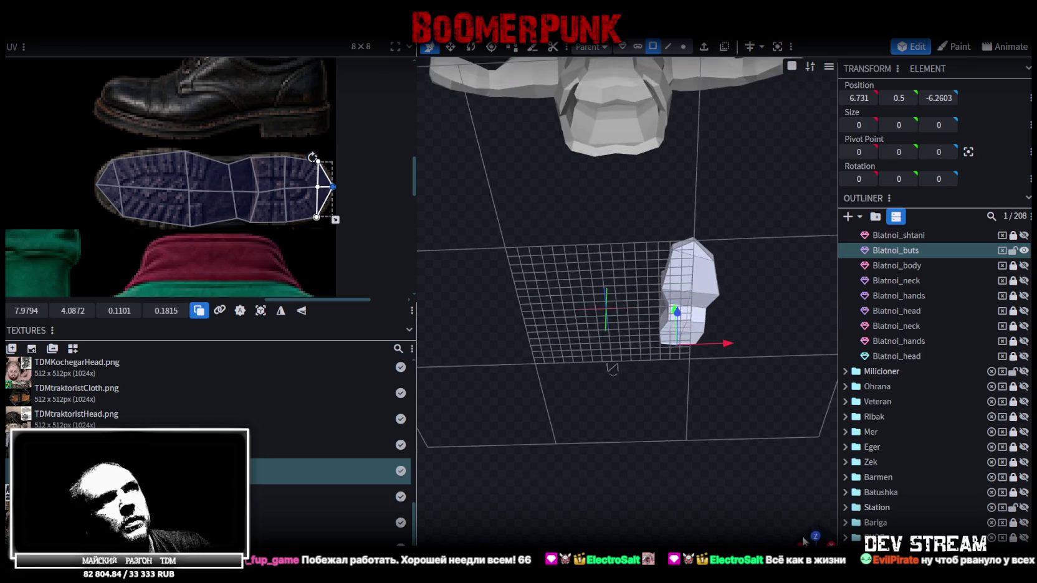
key("z")
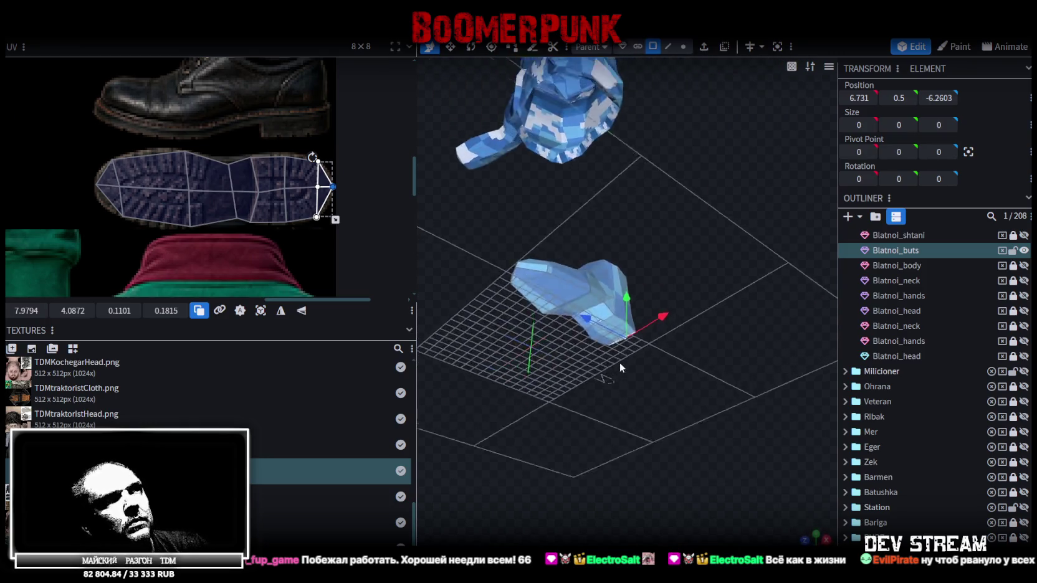
key("z")
mouse_move(660, 335)
left_mouse_down()
mouse_move(641, 393)
mouse_move(531, 415)
left_mouse_up()
key("z")
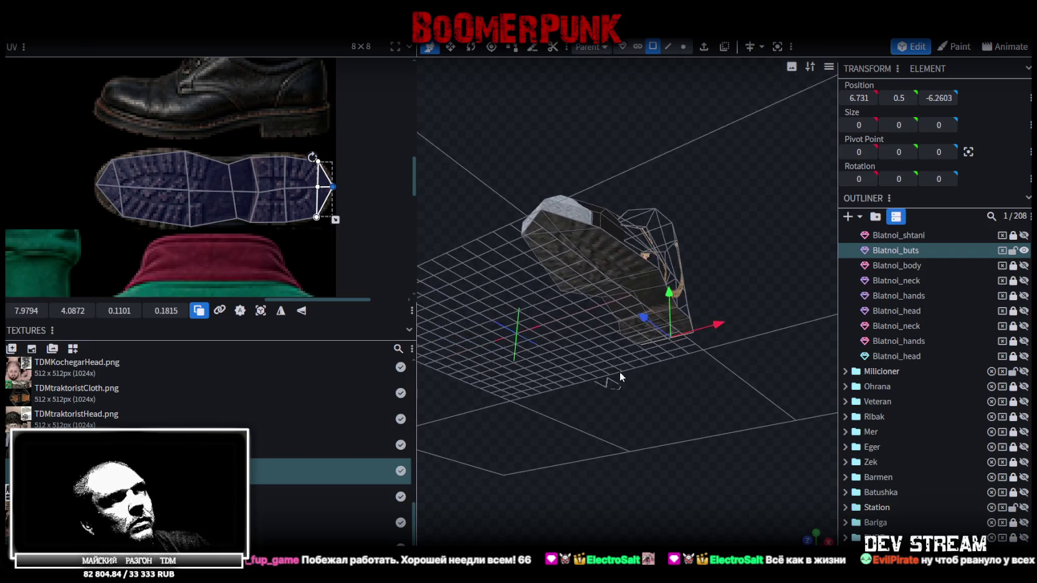
- From a side view, select all boot UV faces and move the island down onto the shoe image
left_click(577, 316)
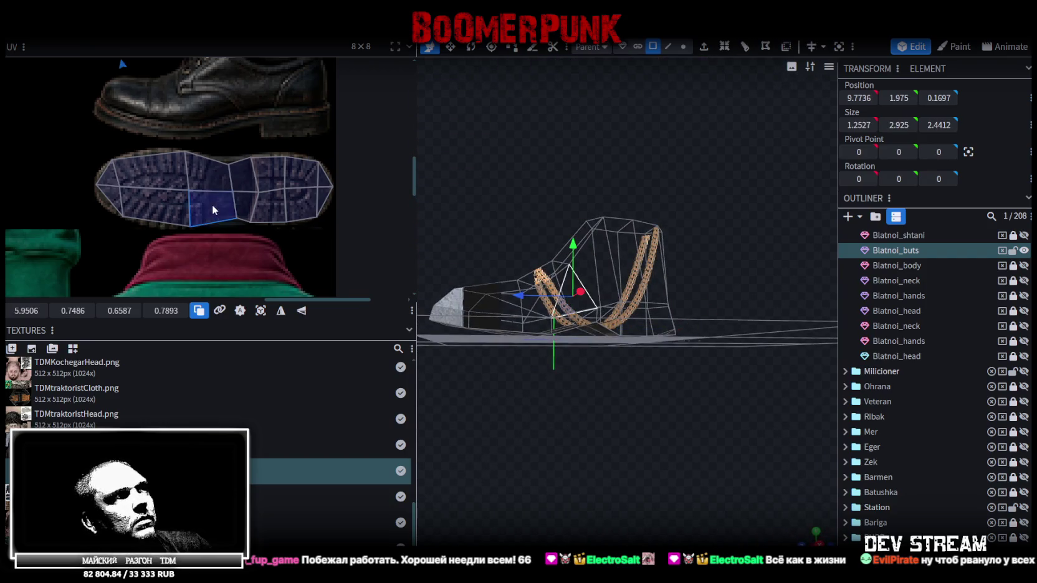
left_click(221, 249)
scroll(214, 201, "down", 3)
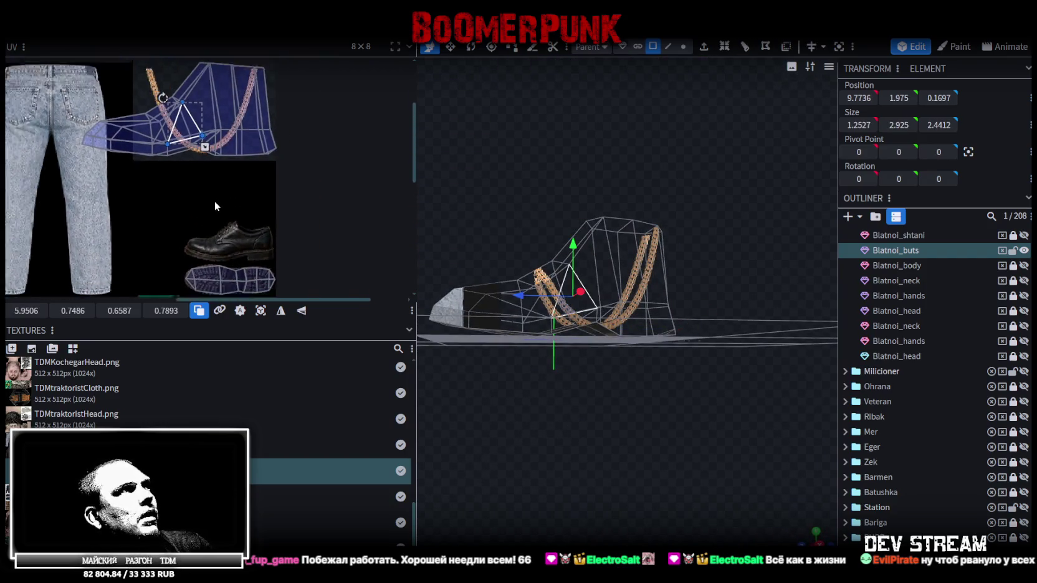
double_click(219, 106)
scroll(282, 162, "down", 1)
mouse_move(252, 114)
left_mouse_down()
mouse_move(252, 201)
mouse_move(222, 199)
mouse_move(293, 234)
left_mouse_up()
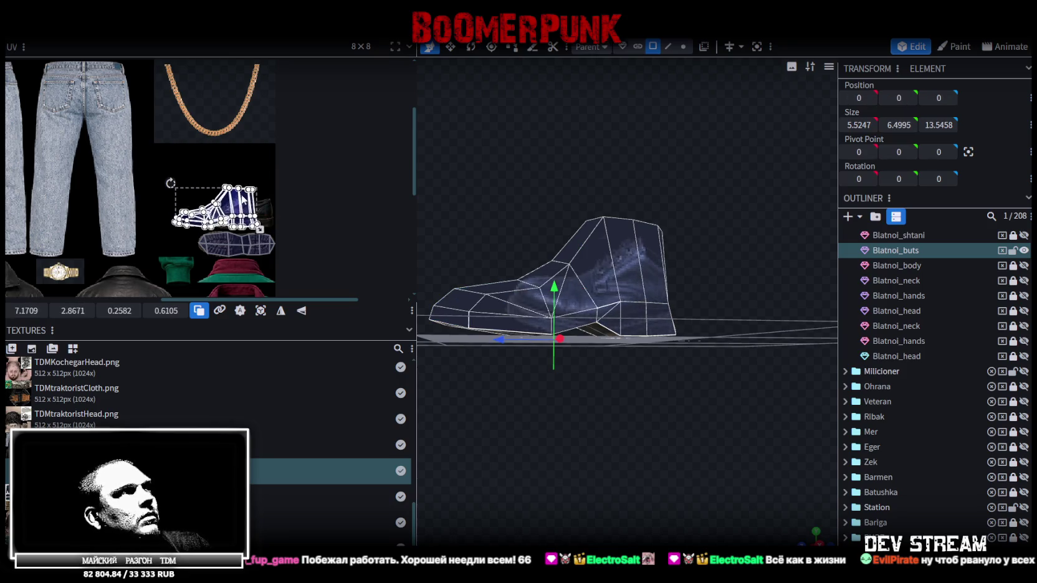
scroll(293, 233, "up", 2)
scroll(294, 215, "up", 1)
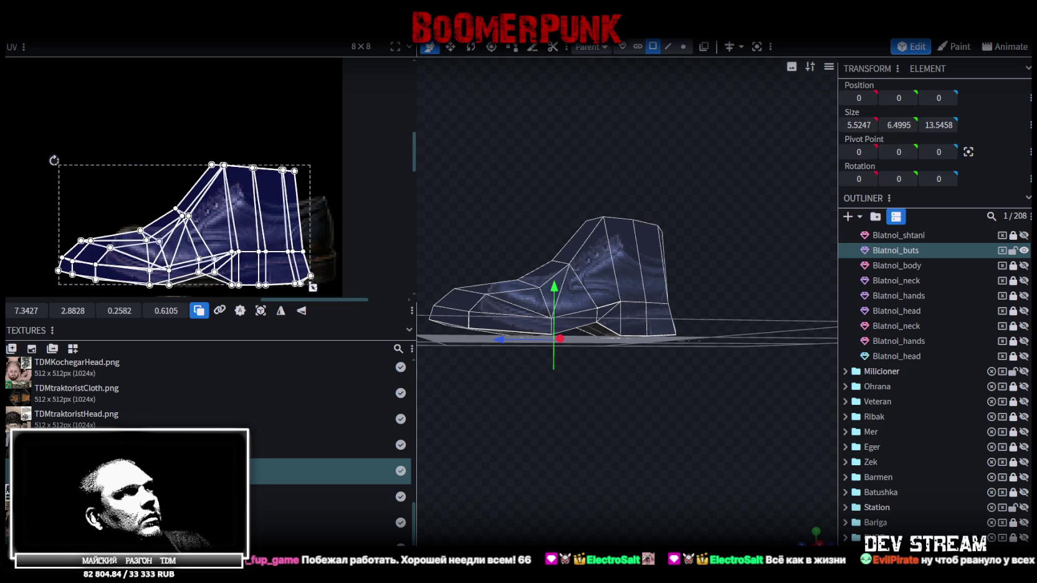
- Fit the boot island over the side-view shoe picture, stretched to about 0.21 × 0.42
left_click_drag(297, 280, 275, 259)
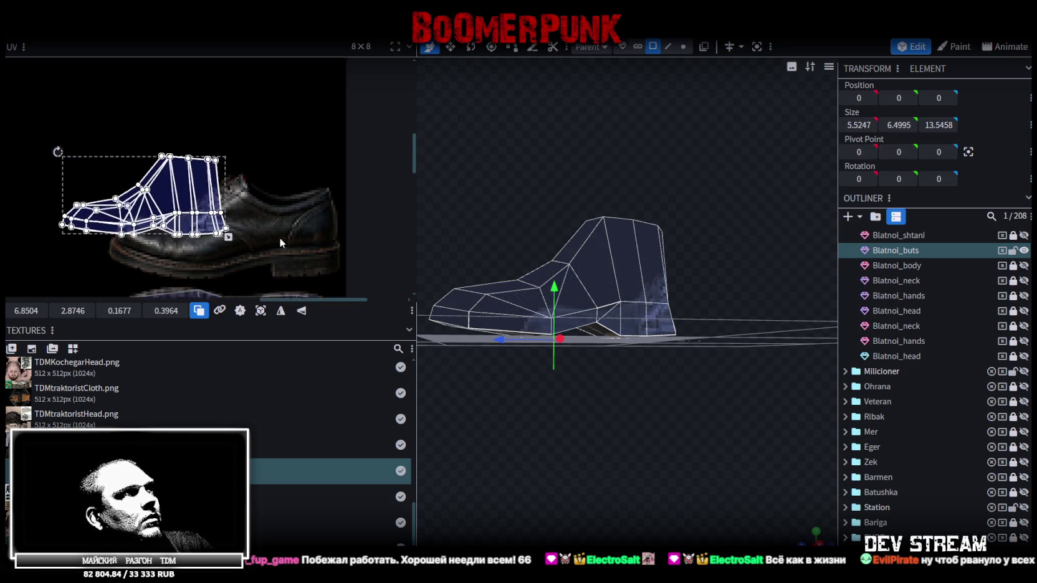
scroll(248, 170, "down", 1)
mouse_move(195, 129)
left_mouse_down()
mouse_move(268, 164)
mouse_move(269, 181)
left_mouse_up()
scroll(270, 180, "up", 1)
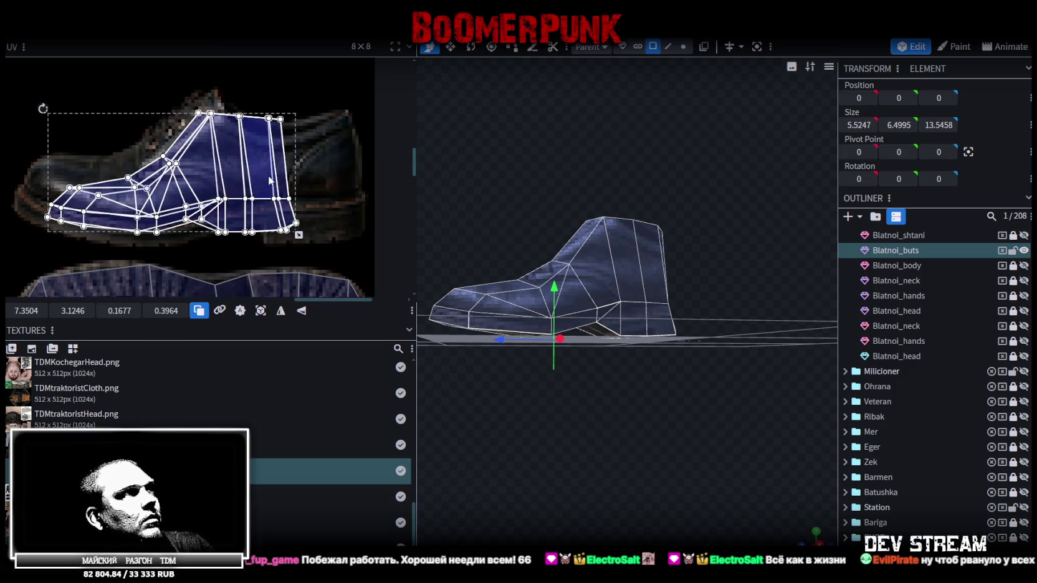
scroll(295, 189, "down", 1)
left_click_drag(298, 213, 367, 218)
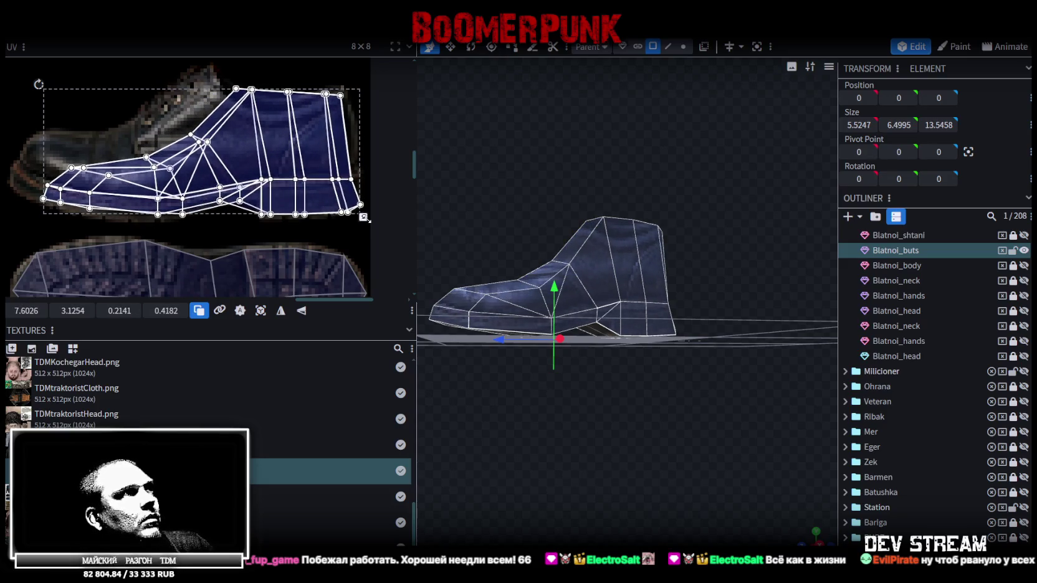
scroll(299, 215, "up", 1)
scroll(274, 218, "up", 1)
scroll(259, 221, "up", 1)
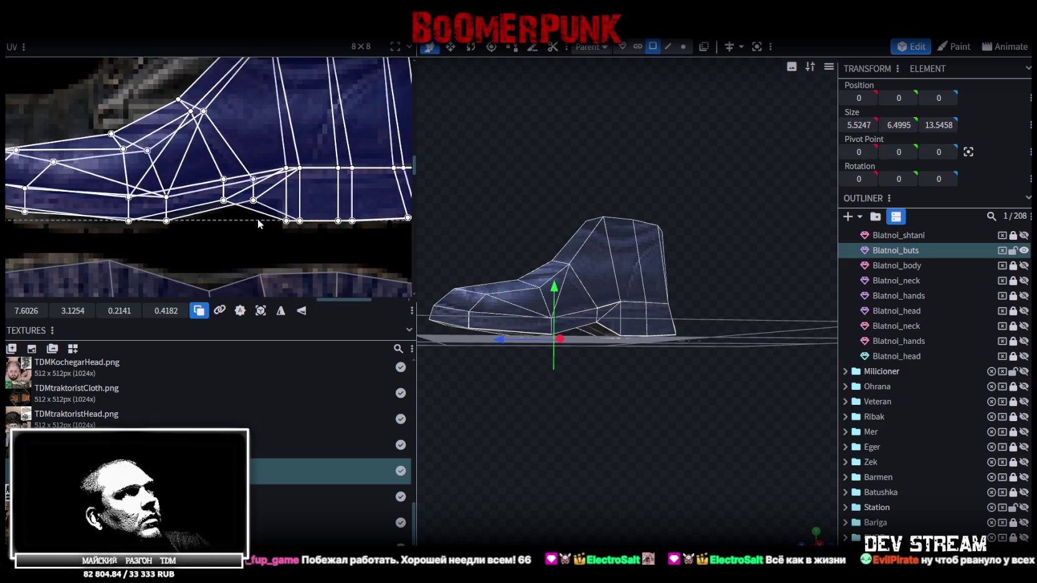
- Shift a boot face's UV slightly right and pull the lower heel block's bottom edge down
left_click(225, 215)
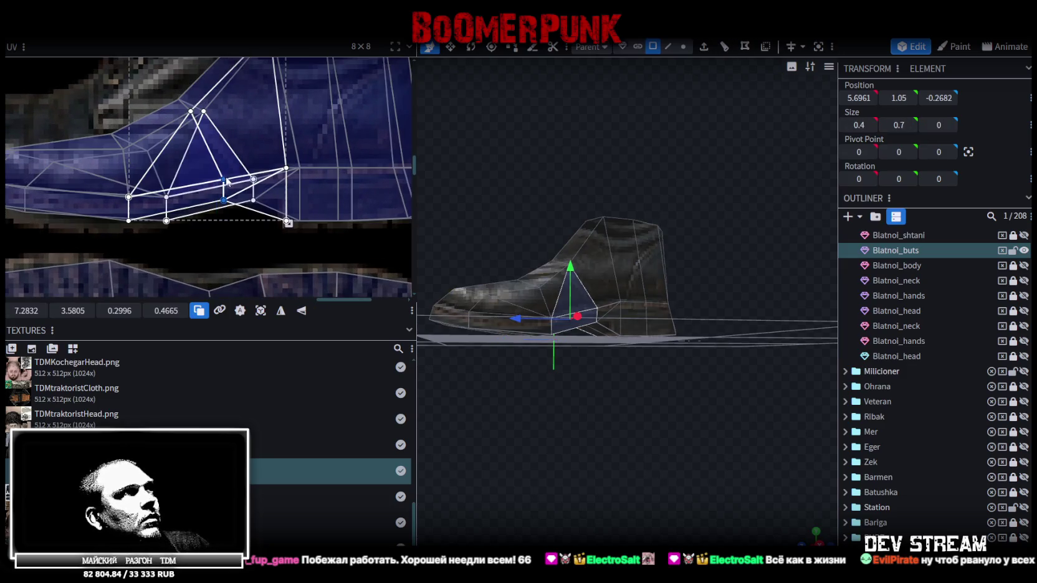
left_click_drag(244, 180, 256, 175)
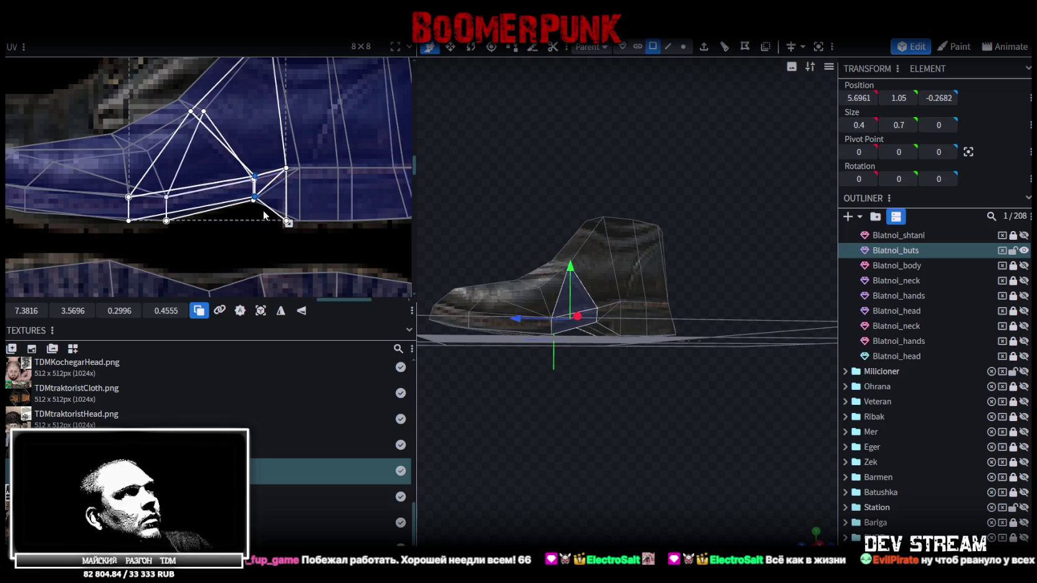
left_click_drag(263, 210, 279, 210)
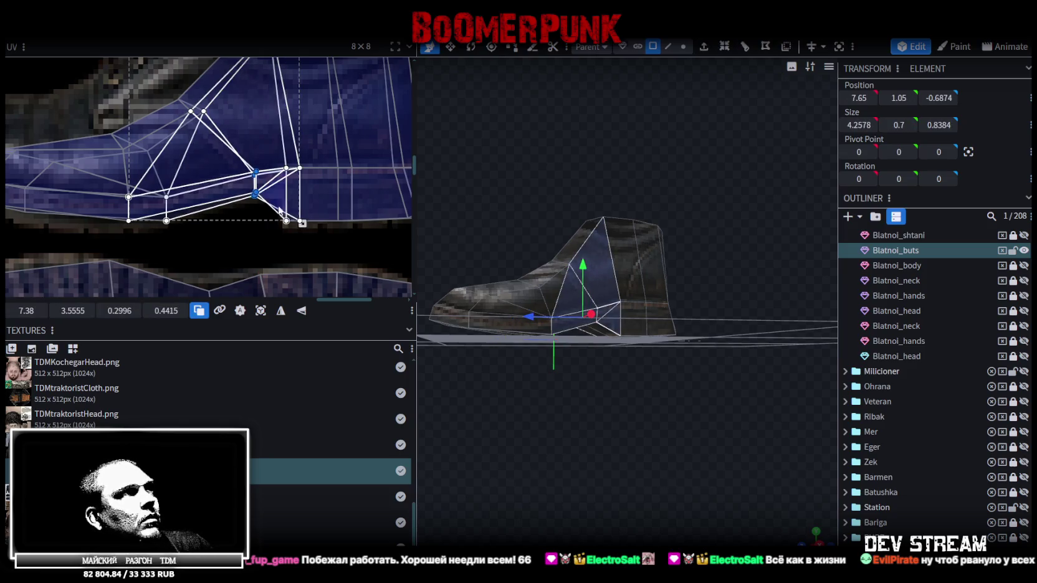
middle_click_drag(278, 210, 248, 200)
left_click(269, 160)
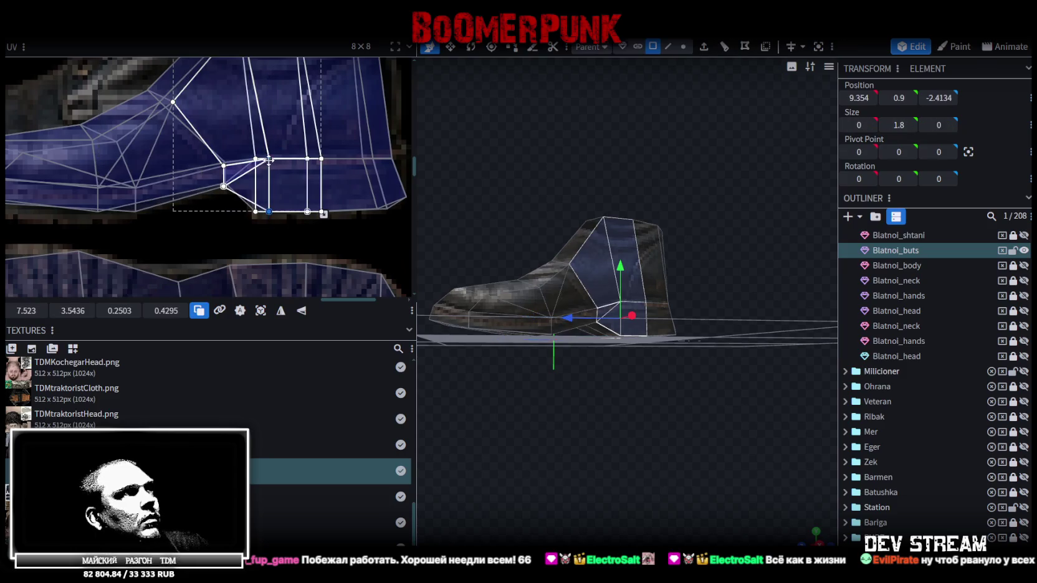
left_click_drag(229, 222, 349, 186)
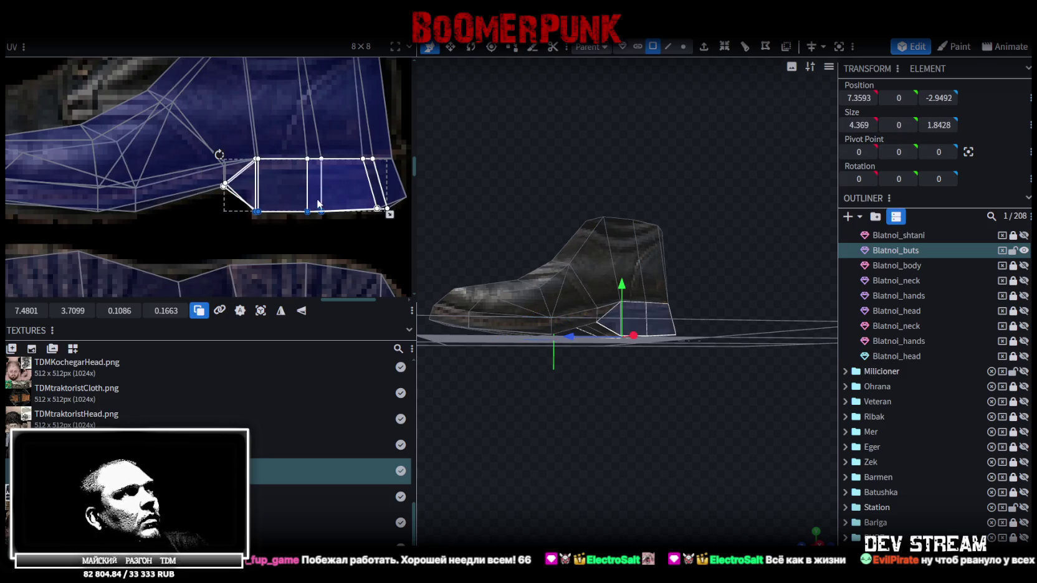
scroll(317, 203, "down", 1)
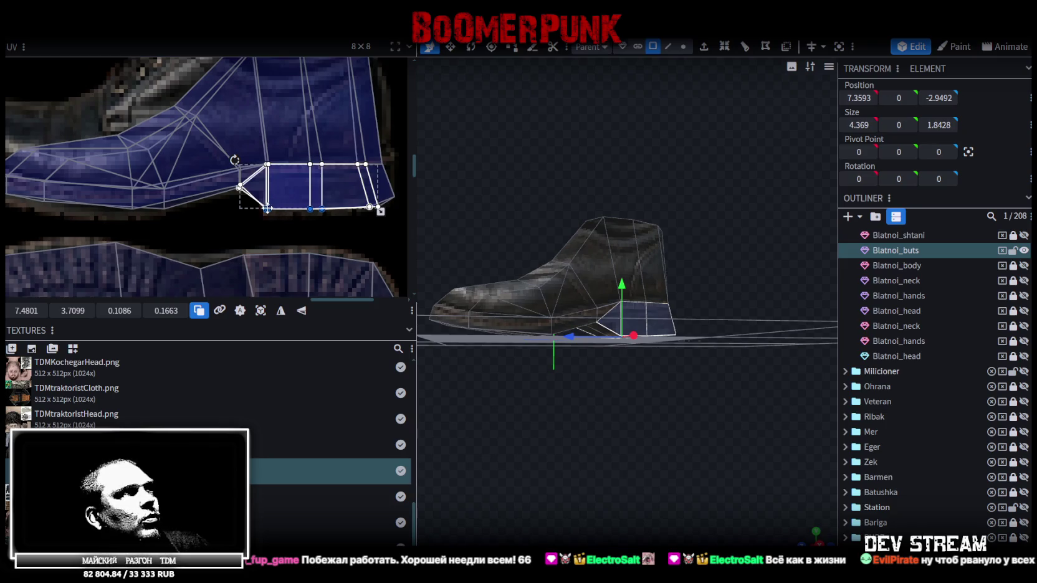
left_click_drag(267, 208, 268, 213)
scroll(347, 223, "up", 2)
scroll(337, 227, "up", 1)
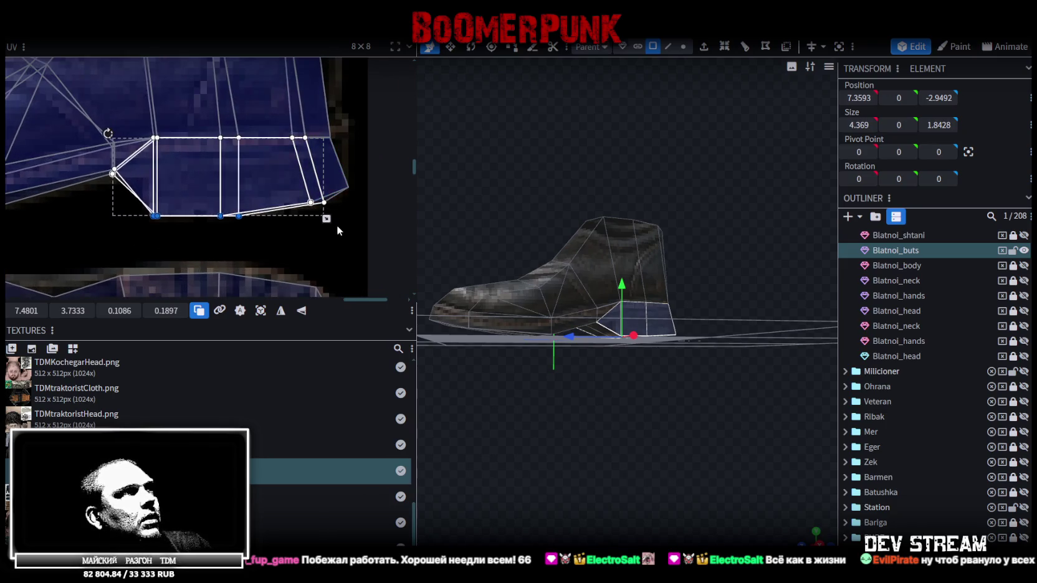
- Select the whole heel block and shift its UV mapping left over the heel area
left_click_drag(337, 226, 298, 182)
scroll(320, 228, "up", 1)
scroll(321, 229, "down", 1)
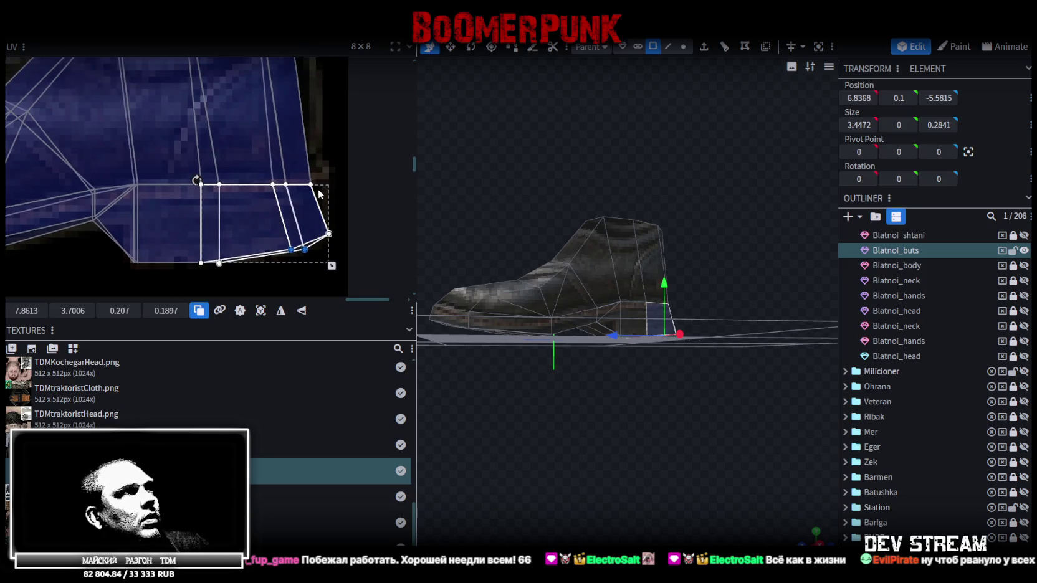
scroll(310, 240, "down", 1)
scroll(300, 210, "down", 1)
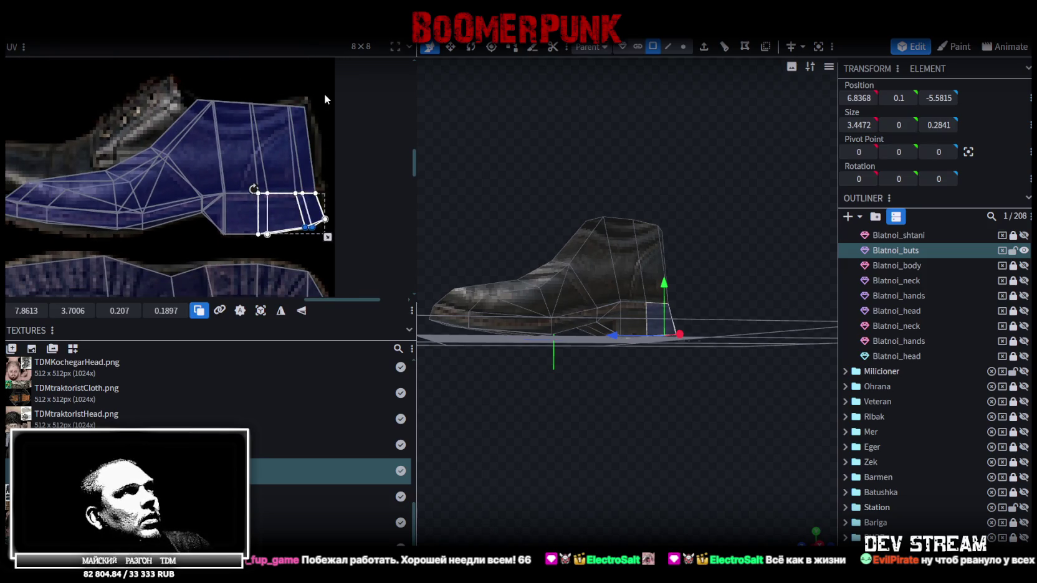
left_click(311, 210)
left_click_drag(330, 246, 231, 84)
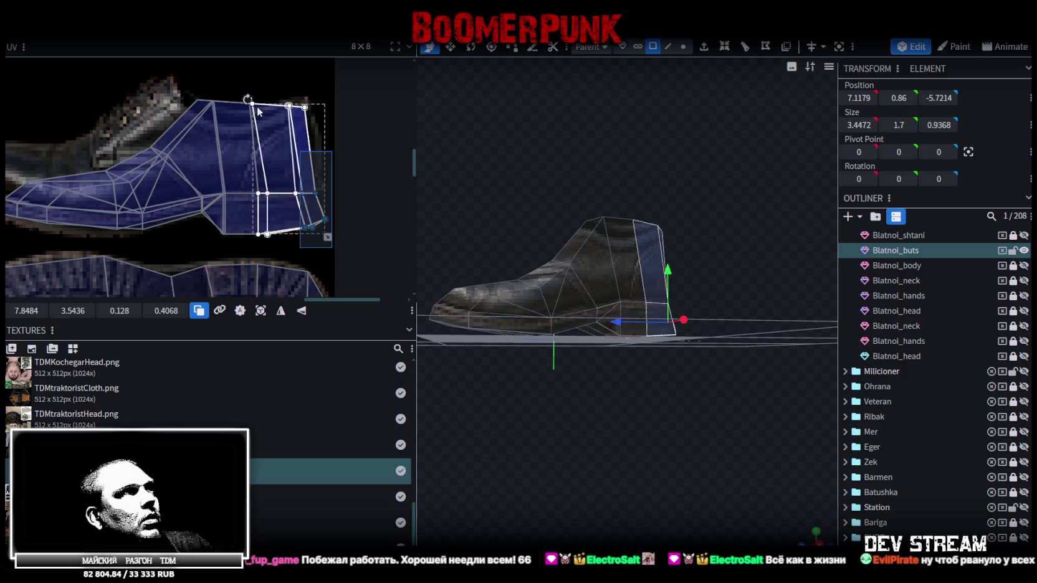
left_click_drag(25, 310, 19, 310)
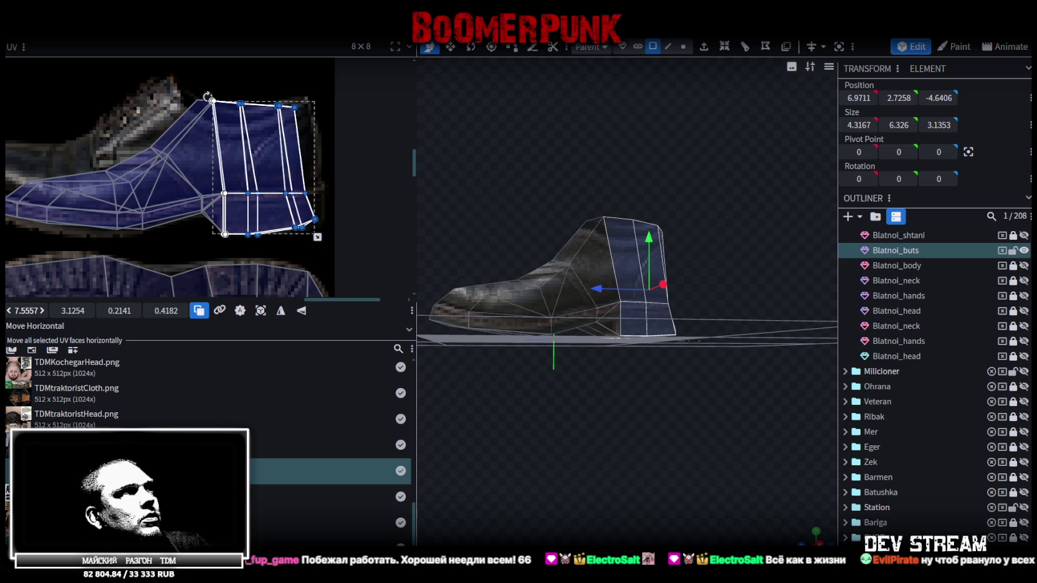
- Move the rear heel vertices onto the heel edge, fitting the faces to about 0.18 × 0.19
left_click_drag(327, 239, 246, 65)
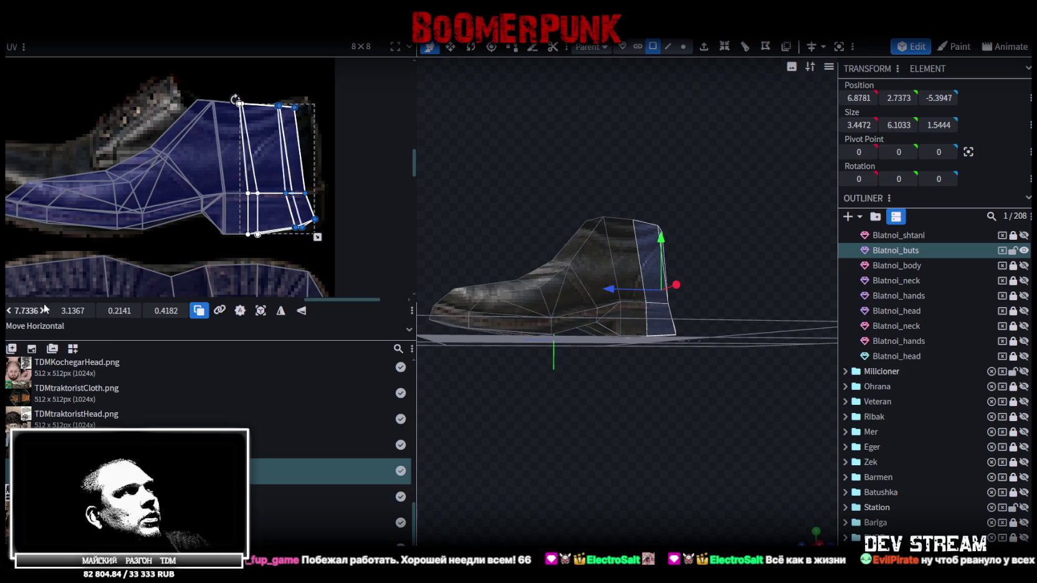
left_click_drag(299, 215, 289, 215)
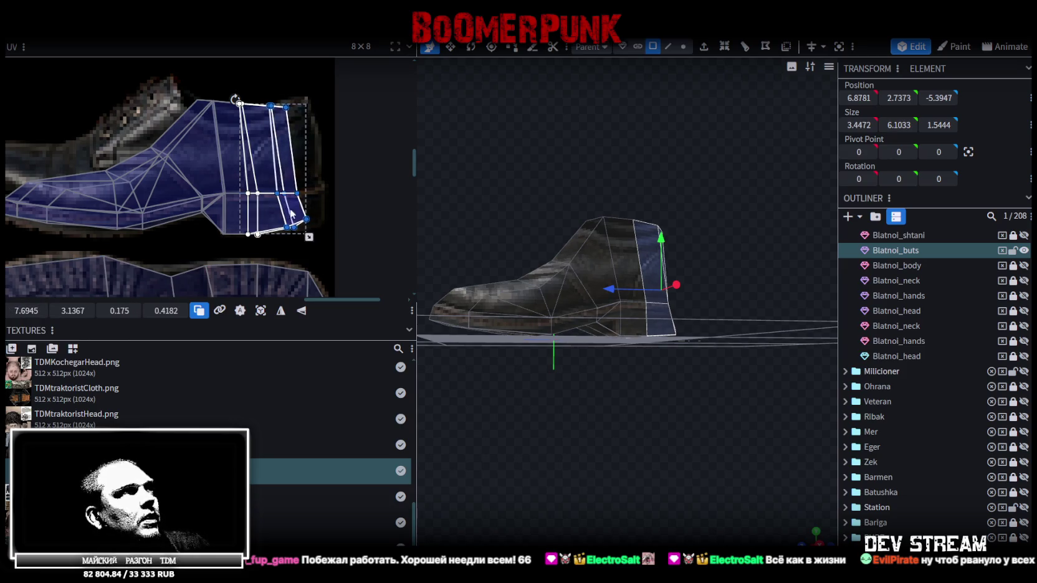
scroll(265, 110, "up", 3)
mouse_move(222, 123)
left_mouse_down()
mouse_move(241, 142)
mouse_move(267, 118)
left_mouse_up()
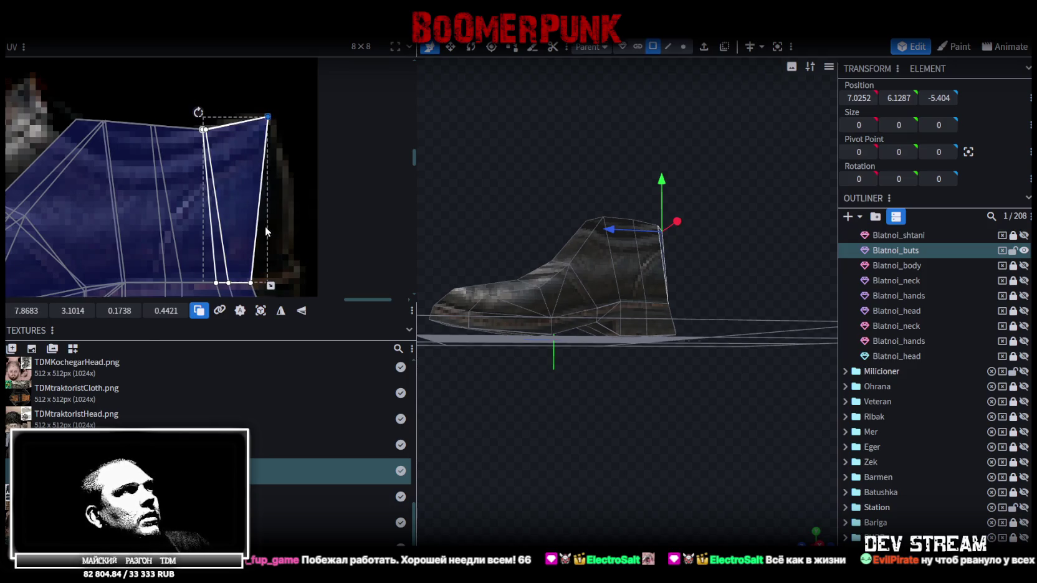
scroll(248, 179, "down", 3)
left_click(233, 188)
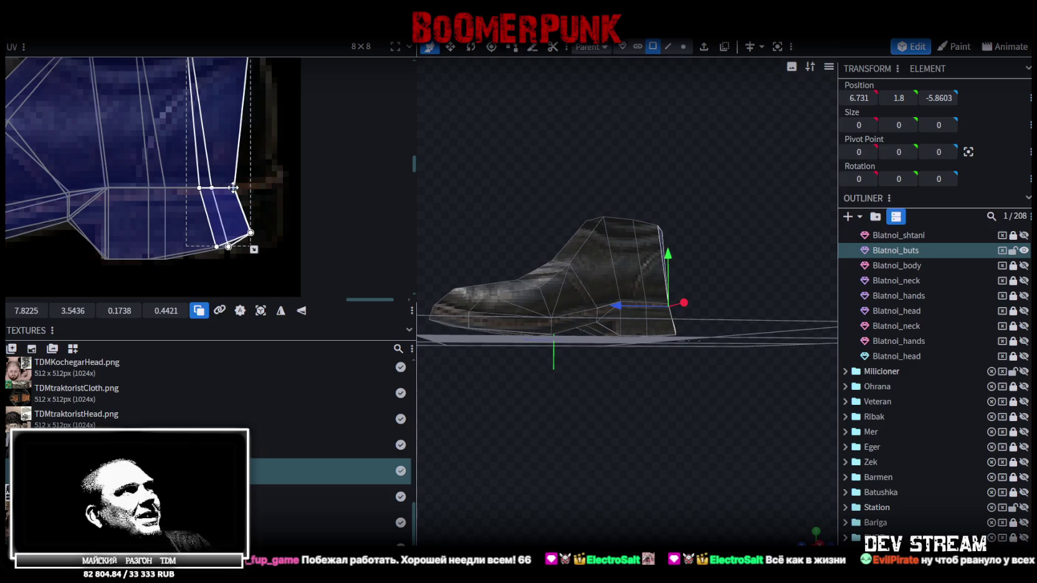
left_click_drag(234, 188, 278, 178)
scroll(256, 237, "up", 1)
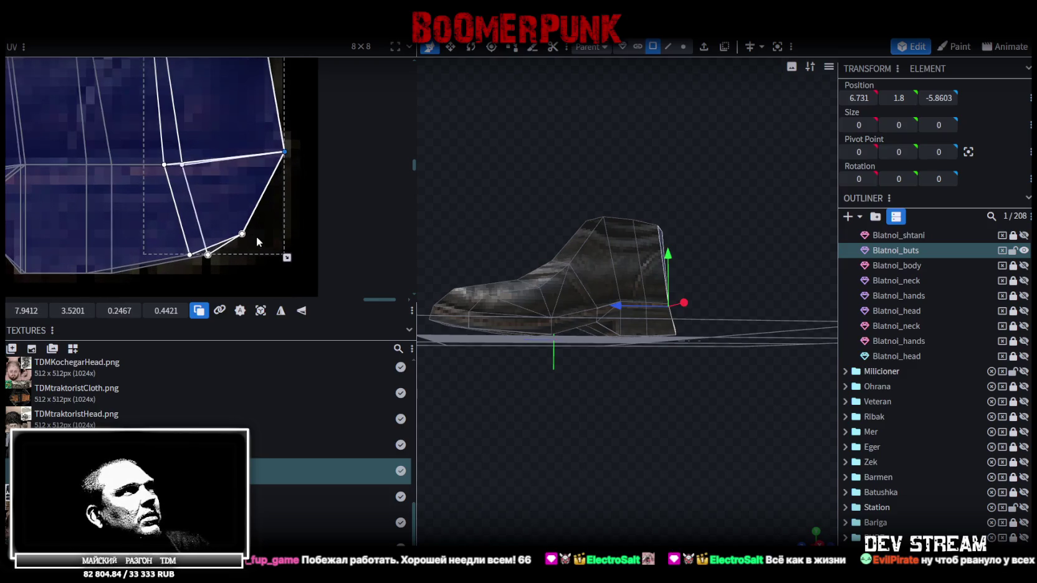
left_click_drag(260, 242, 218, 215)
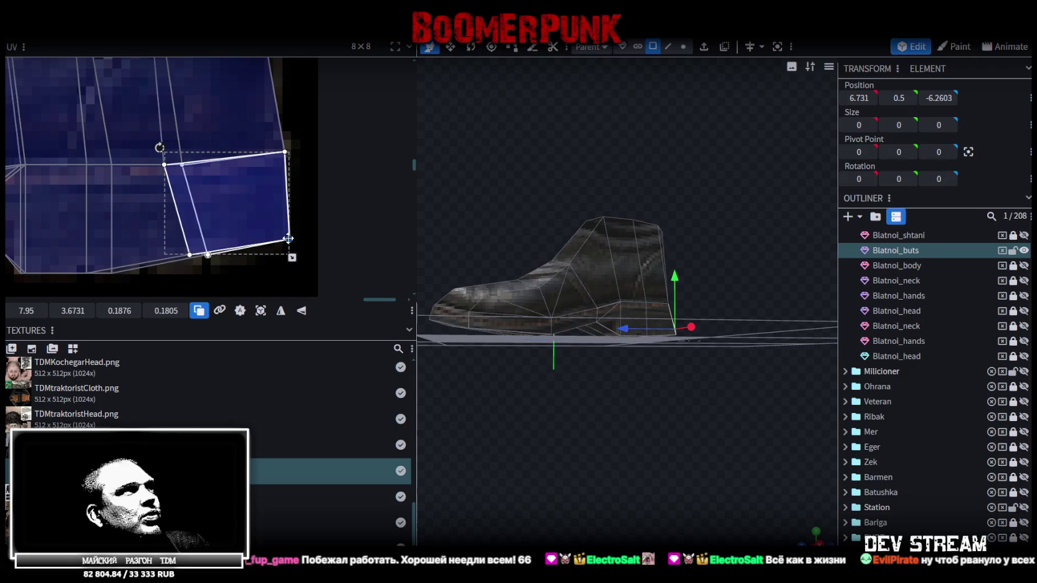
mouse_move(267, 265)
left_mouse_down()
mouse_move(208, 229)
mouse_move(212, 218)
left_mouse_up()
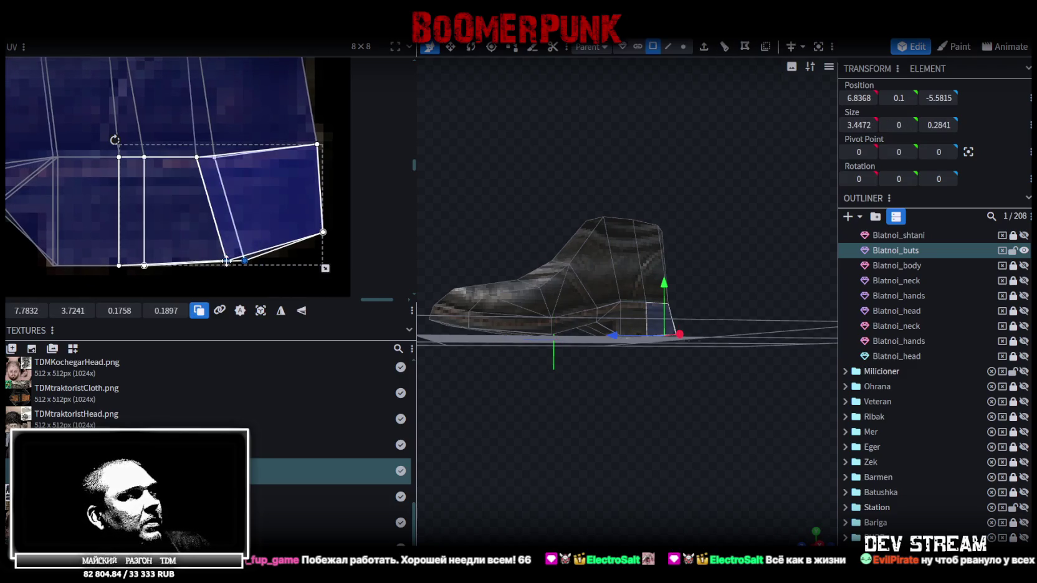
scroll(209, 212, "down", 3)
scroll(205, 164, "up", 3)
scroll(263, 160, "up", 2)
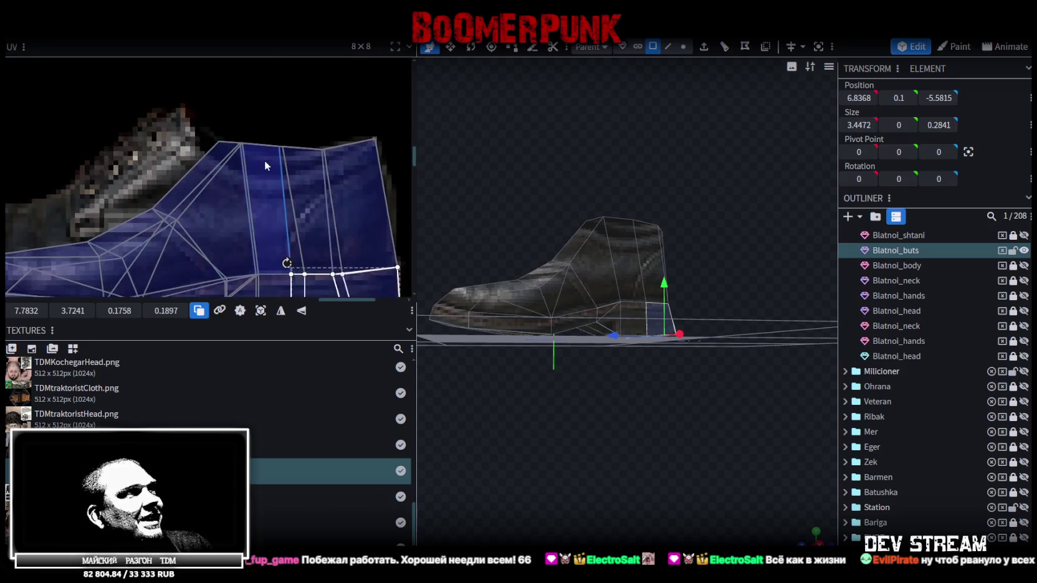
- Reshape the ankle strip UVs, widening the front strip up-left and nudging the rear and right strip vertices
scroll(273, 130, "down", 2)
left_click(316, 163)
mouse_move(311, 152)
left_mouse_down()
mouse_move(309, 165)
mouse_move(303, 155)
left_mouse_up()
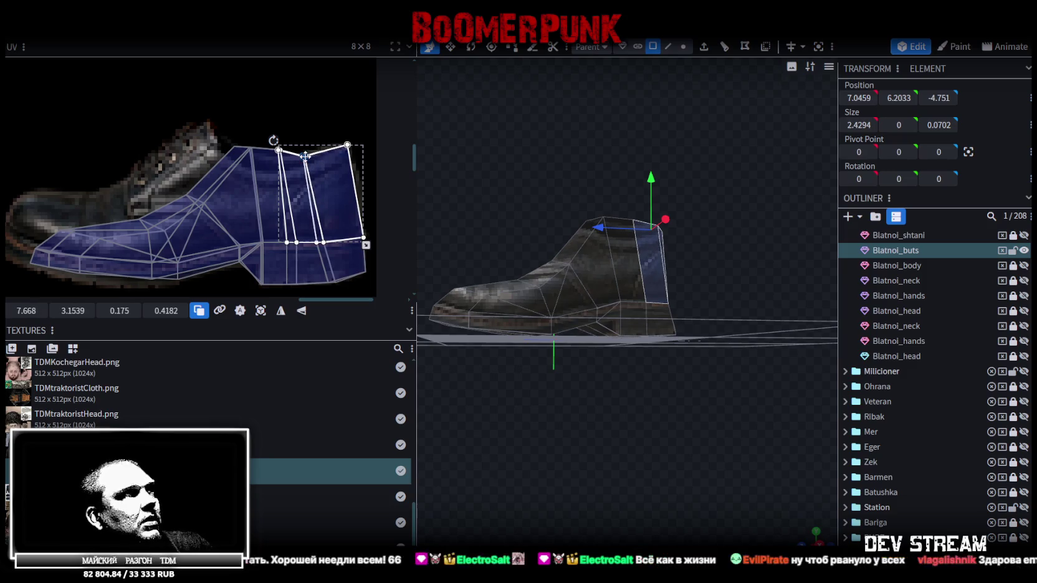
scroll(646, 280, "up", 1)
scroll(318, 175, "up", 1)
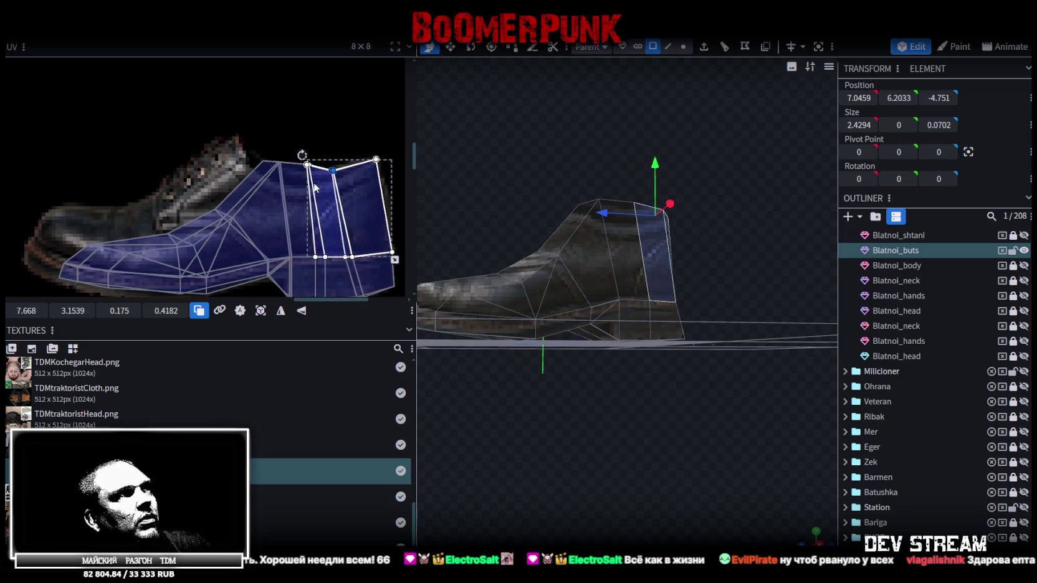
left_click(274, 166)
left_click(278, 165)
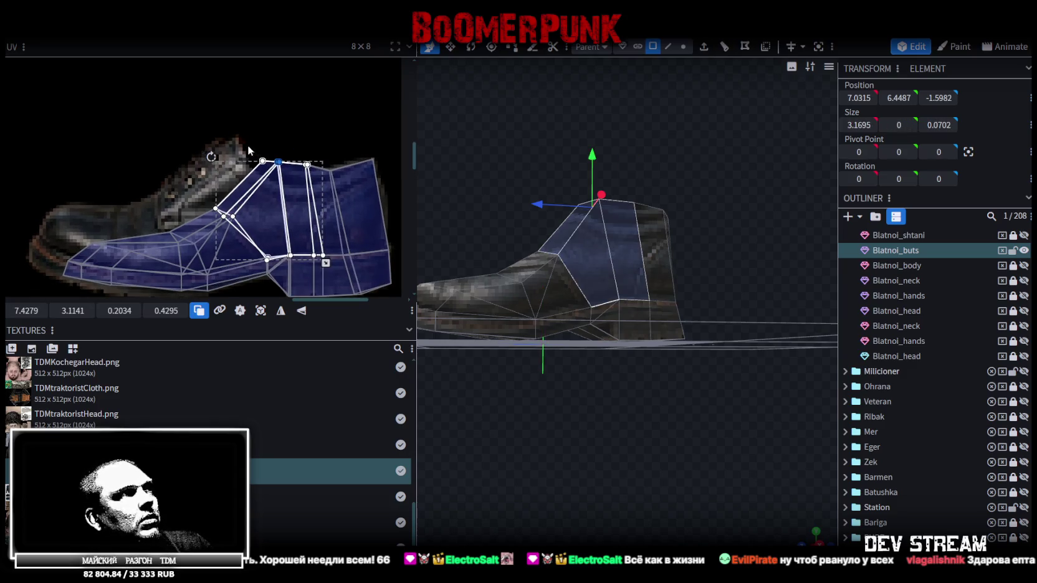
left_click(266, 162)
left_click_drag(262, 160, 232, 141)
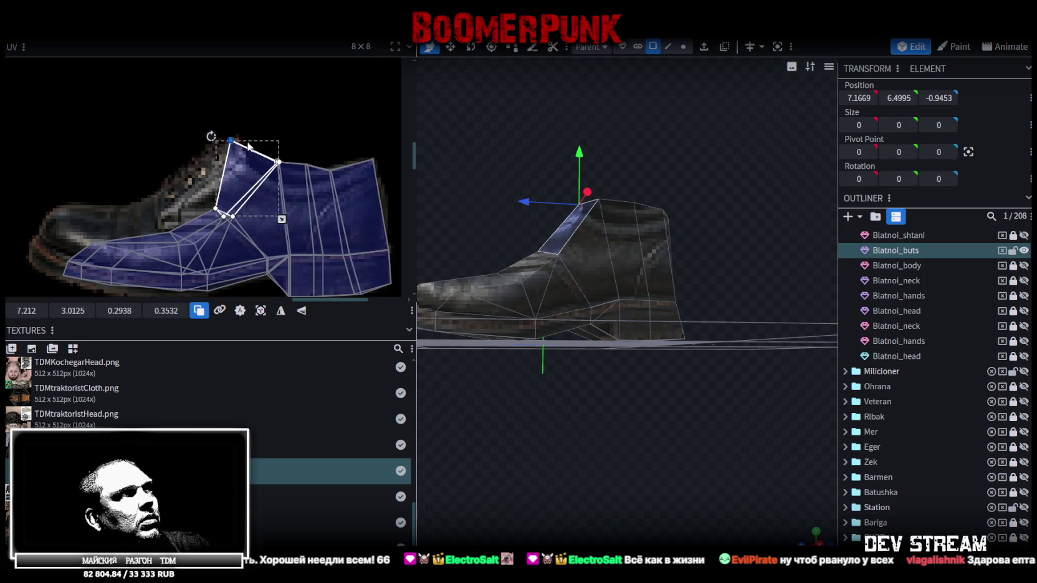
left_click(281, 162, "shift")
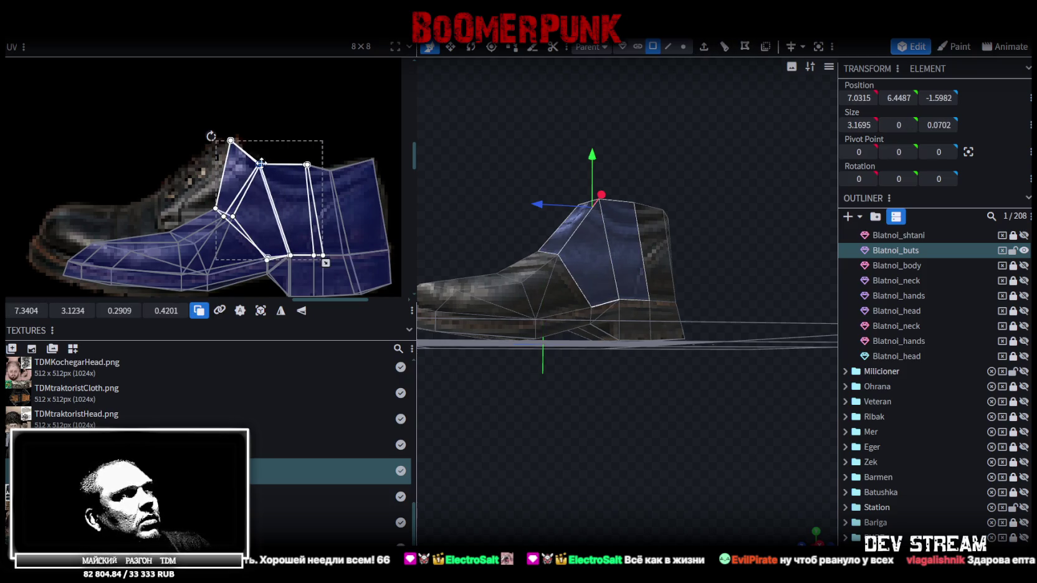
left_click(308, 164)
mouse_move(305, 164)
left_mouse_down()
mouse_move(298, 173)
mouse_move(298, 160)
left_mouse_up()
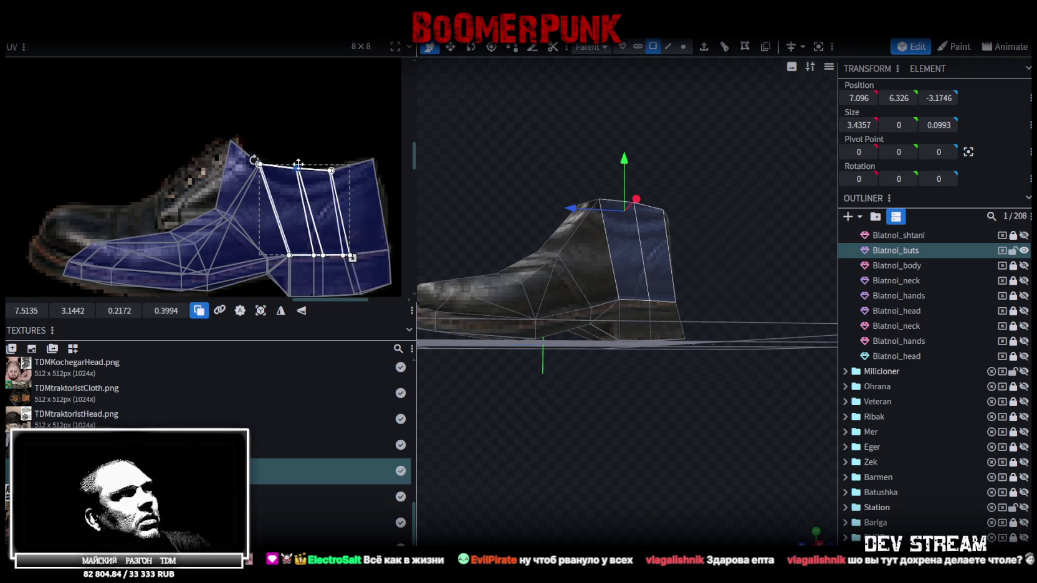
left_click(330, 167)
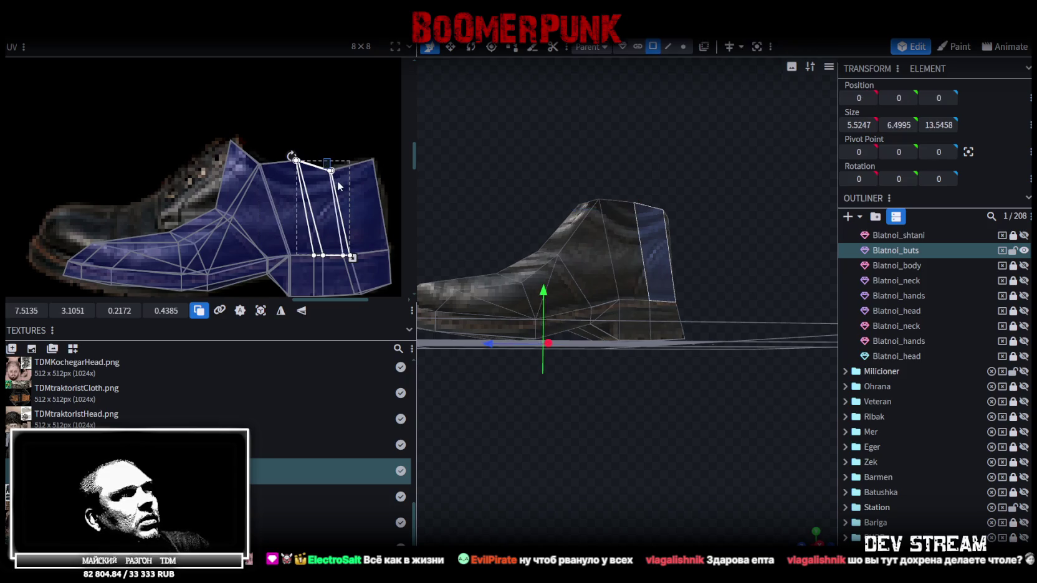
left_click(340, 174)
left_click_drag(329, 169, 329, 160)
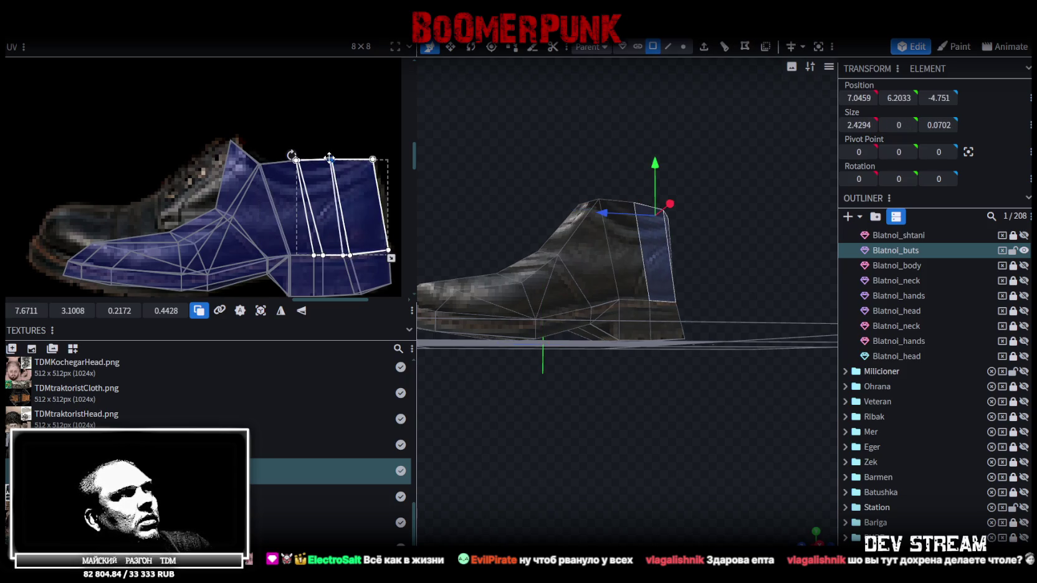
- Orbit around the boot and pick its side and top rim faces
mouse_move(475, 283)
left_mouse_down()
mouse_move(616, 427)
mouse_move(597, 440)
mouse_move(637, 458)
left_mouse_up()
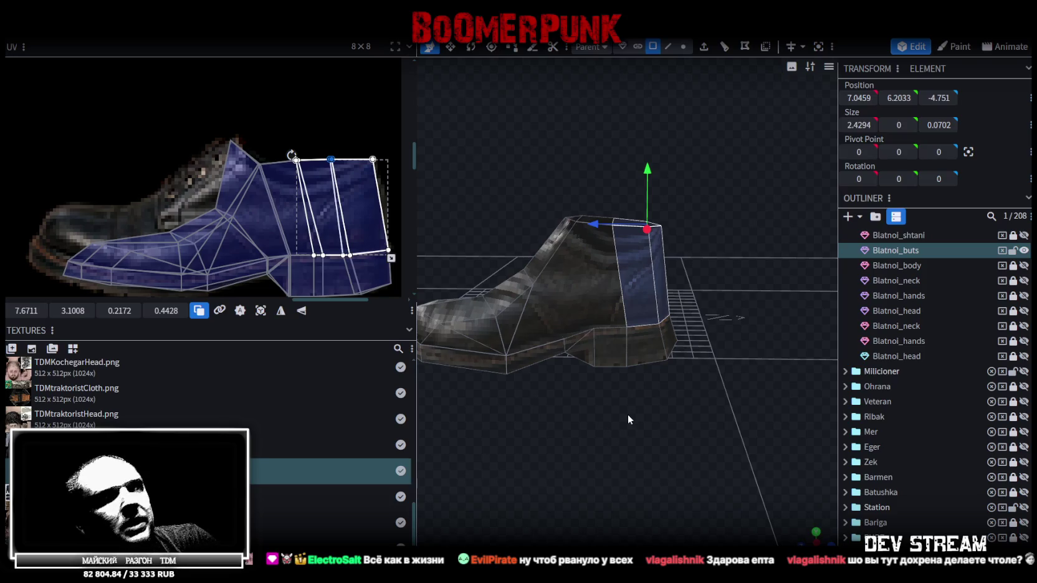
mouse_move(567, 420)
left_mouse_down()
mouse_move(604, 425)
mouse_move(563, 435)
mouse_move(548, 421)
mouse_move(540, 432)
mouse_move(555, 451)
left_mouse_up()
left_click(644, 292)
left_click_drag(645, 292, 612, 353)
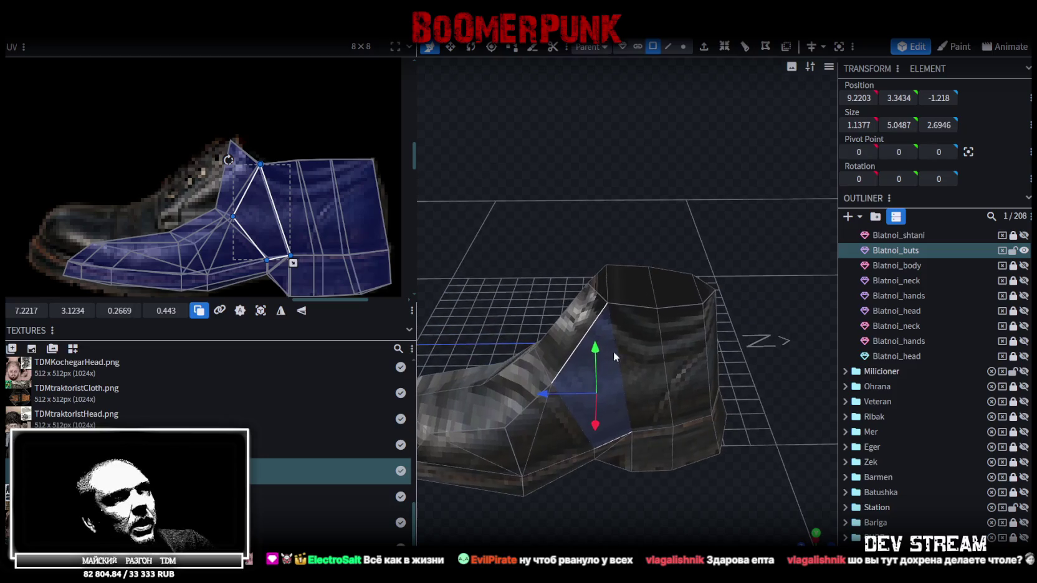
left_click(629, 282)
left_click(598, 293)
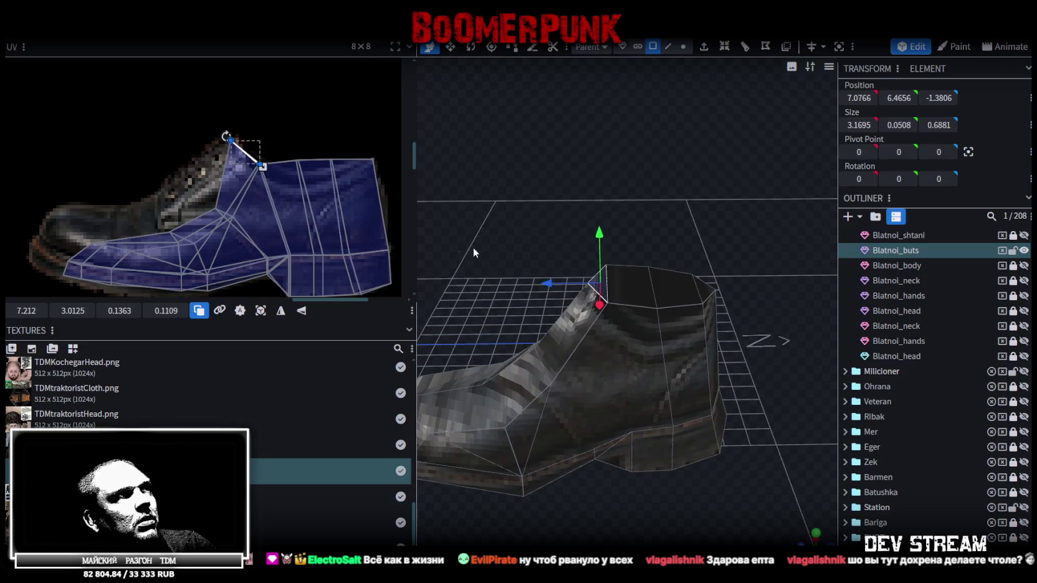
scroll(290, 225, "up", 2)
- Fit the toe faces' UVs by moving their vertices right and down and pulling one up-left
left_click(267, 218)
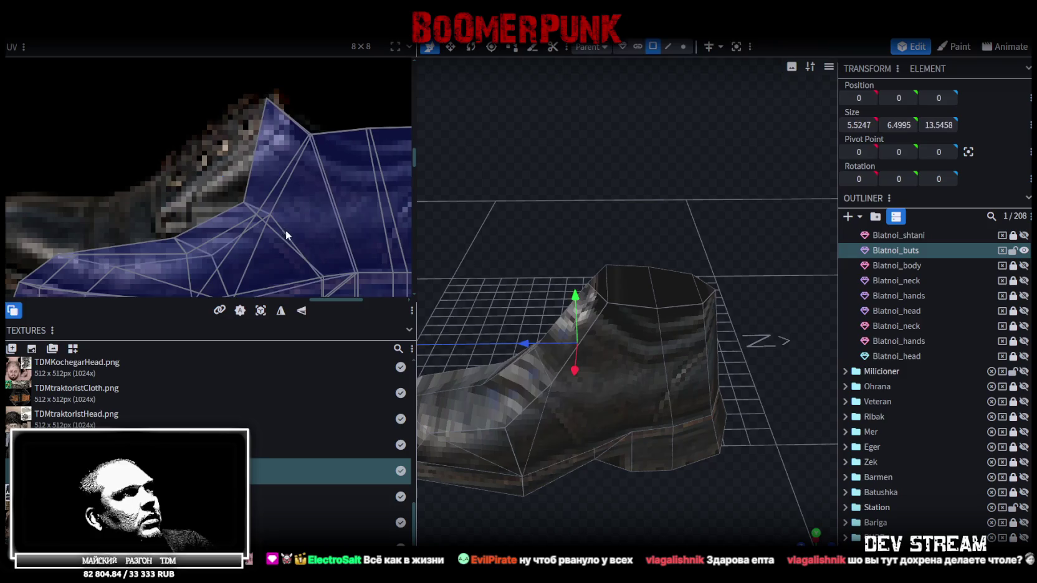
mouse_move(213, 178)
left_mouse_down()
mouse_move(238, 203)
mouse_move(172, 209)
left_mouse_up()
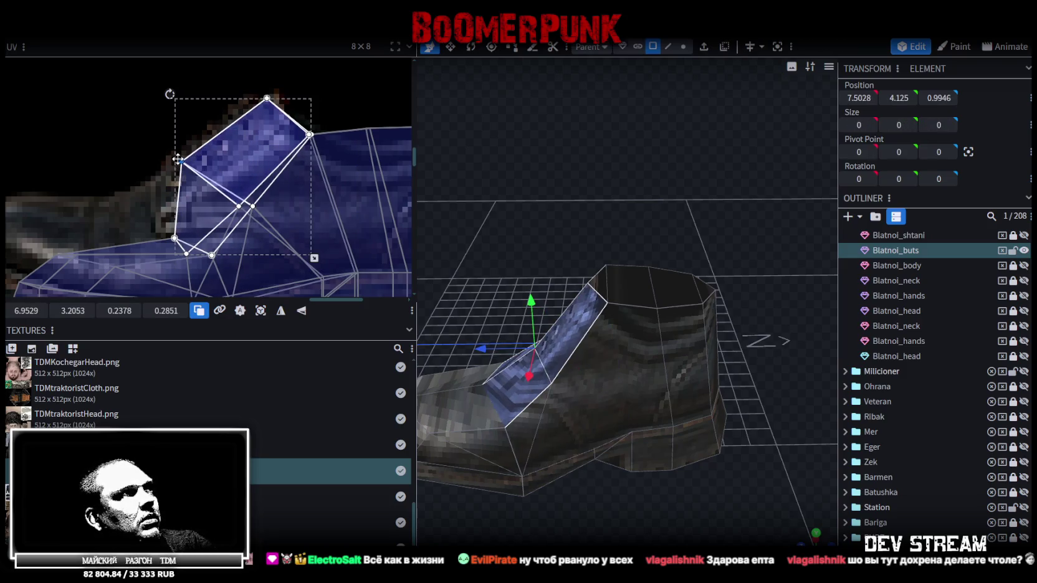
middle_click_drag(172, 209, 288, 207)
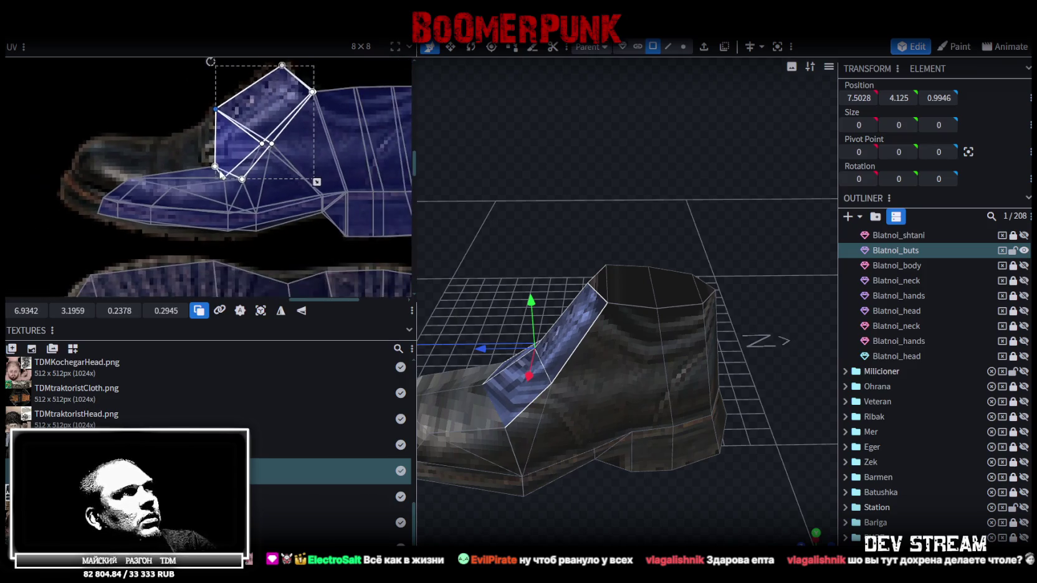
mouse_move(306, 250)
left_mouse_down()
mouse_move(288, 211)
mouse_move(261, 237)
left_mouse_up()
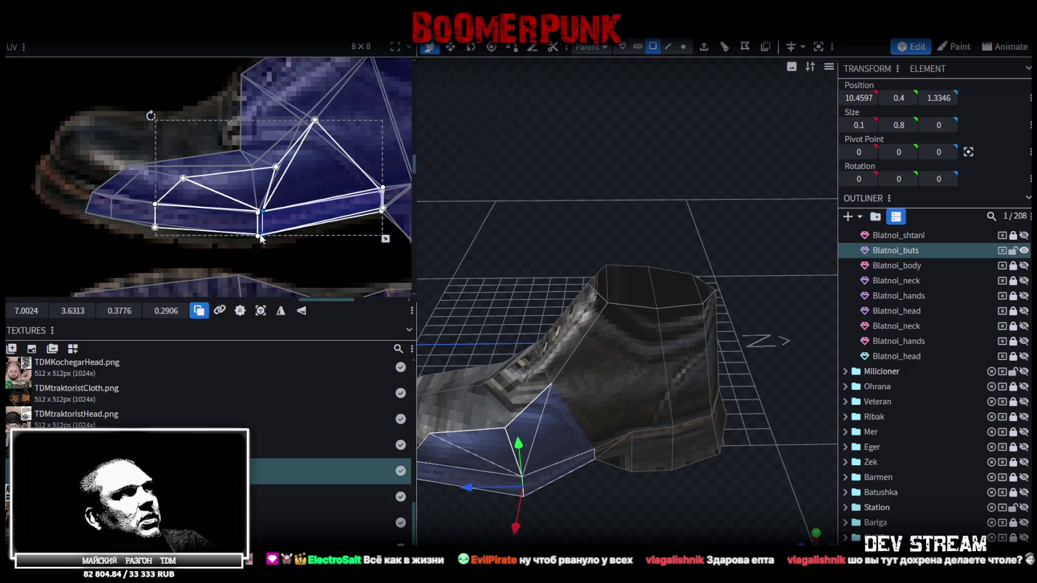
left_click(244, 197, "shift")
left_click_drag(260, 211, 272, 215)
middle_click_drag(237, 146, 268, 192)
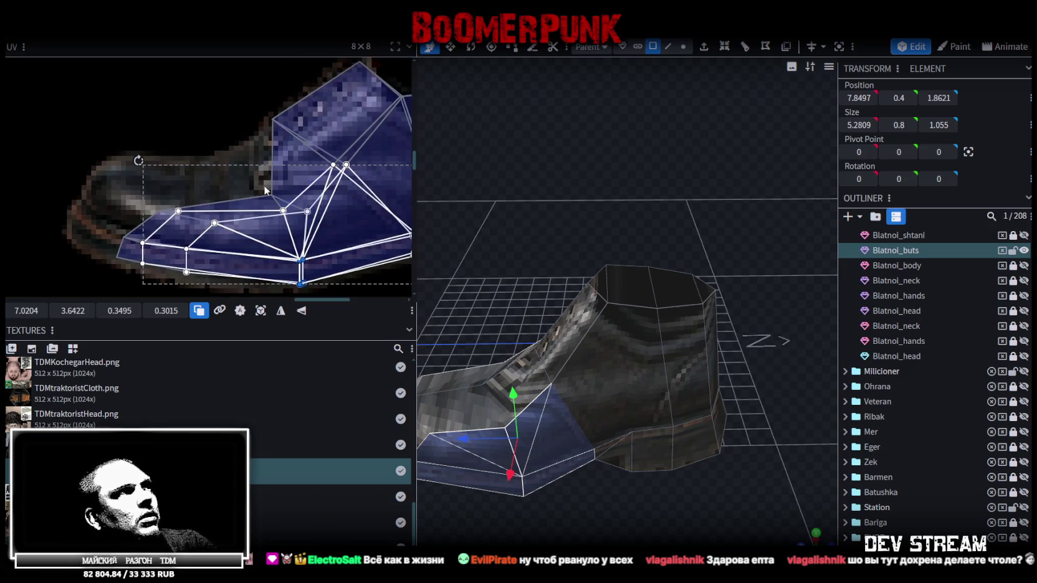
left_click(272, 199)
left_click_drag(271, 197, 217, 162)
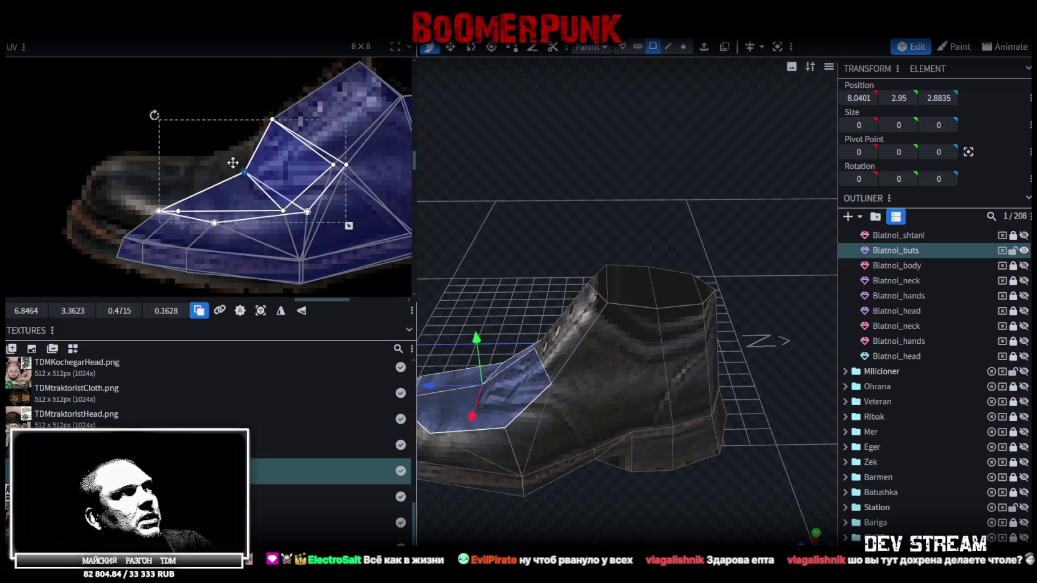
- Move the boot front and lower toe UV vertices onto the black leather texture
mouse_move(256, 112)
left_mouse_down()
mouse_move(288, 136)
mouse_move(278, 122)
left_mouse_up()
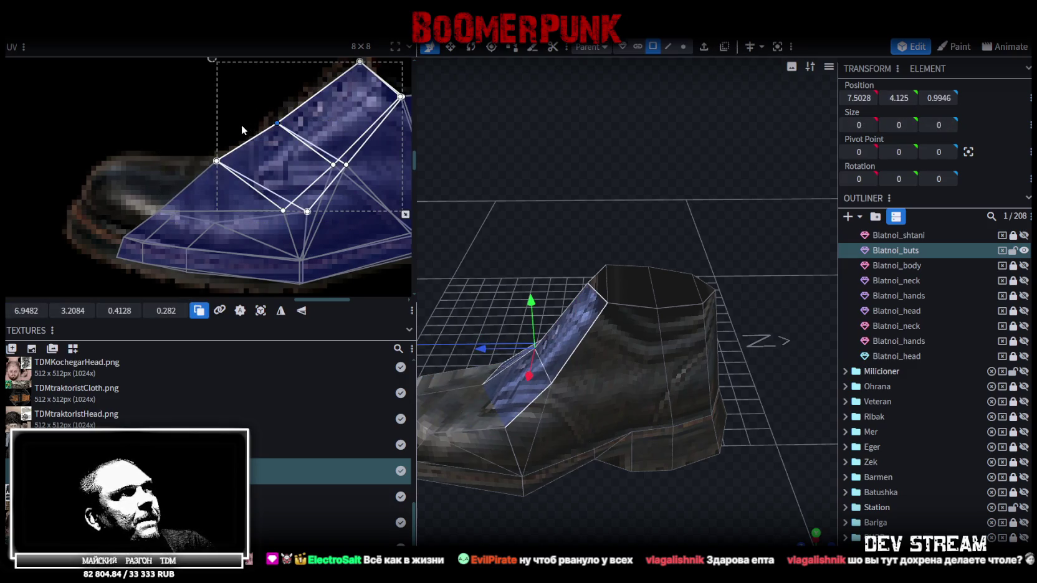
scroll(241, 125, "left", 3)
mouse_move(218, 191)
left_mouse_down()
mouse_move(241, 215)
mouse_move(194, 160)
left_mouse_up()
mouse_move(183, 211)
left_mouse_down()
mouse_move(209, 237)
mouse_move(161, 206)
left_mouse_up()
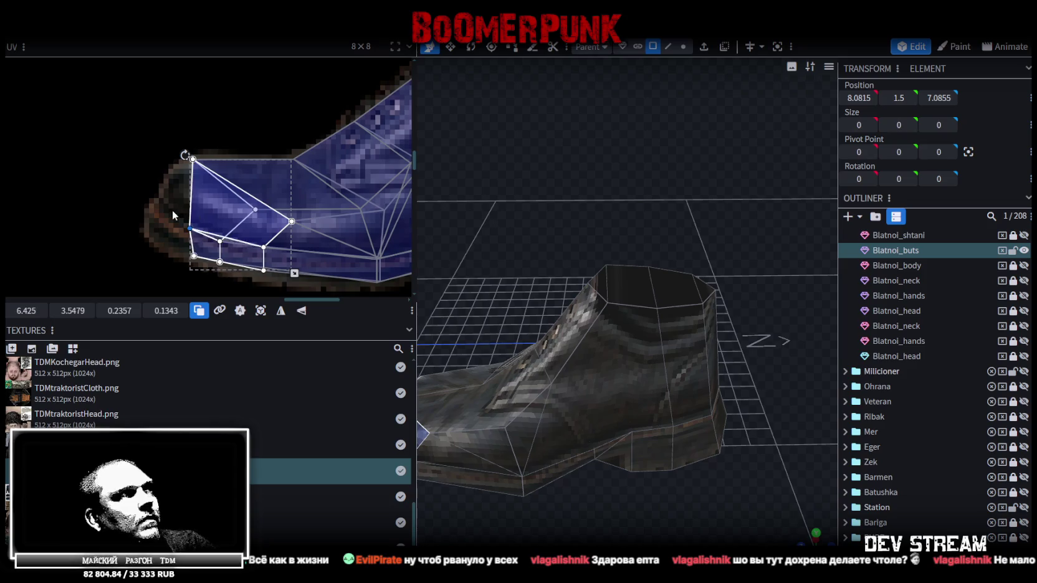
left_click(199, 240)
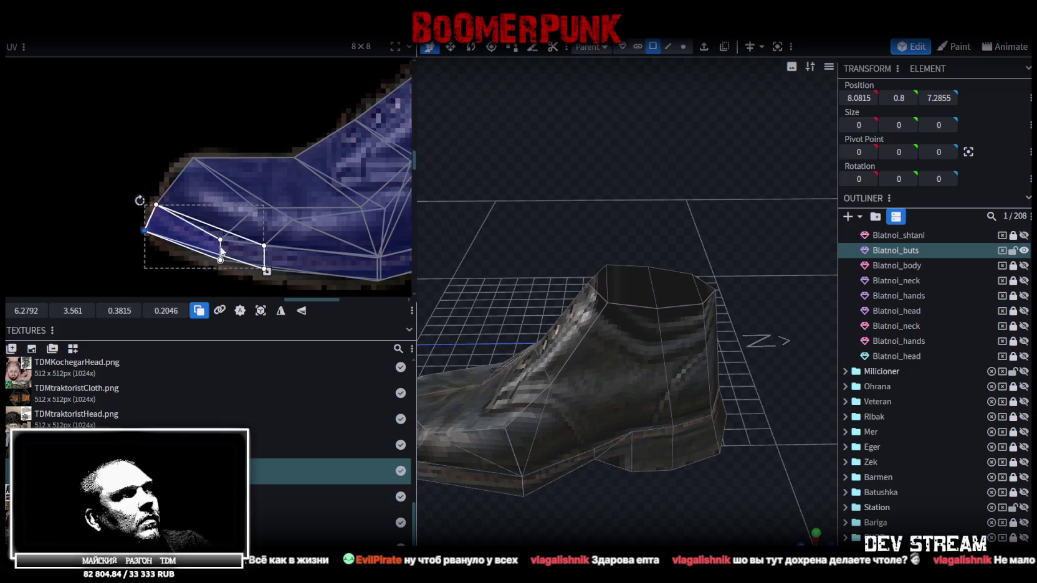
scroll(187, 212, "up", 2)
mouse_move(203, 223)
left_mouse_down()
mouse_move(221, 167)
mouse_move(207, 201)
mouse_move(267, 230)
left_mouse_up()
left_click(259, 167)
left_click(260, 172)
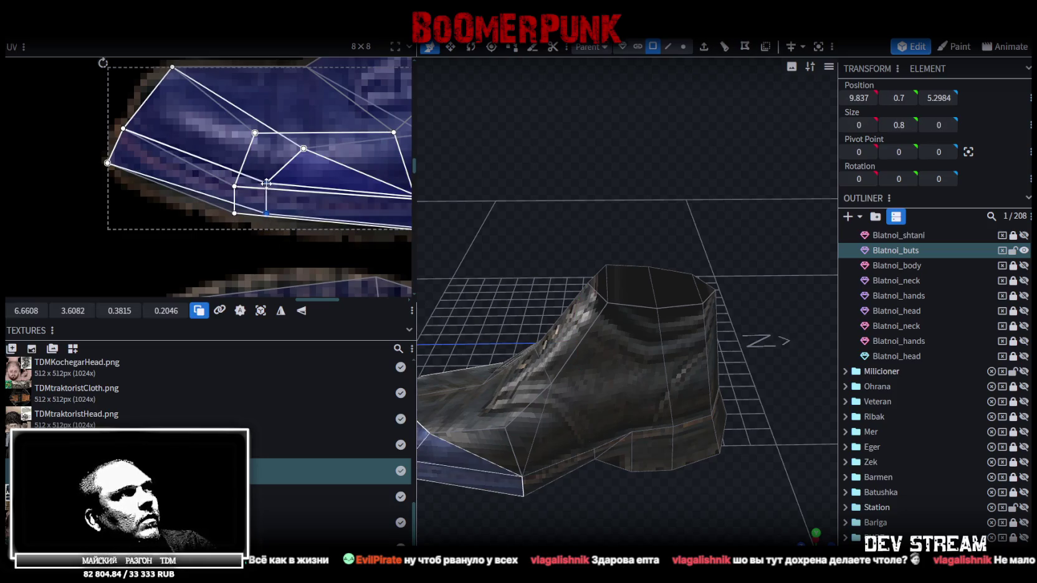
left_click_drag(261, 184, 276, 198)
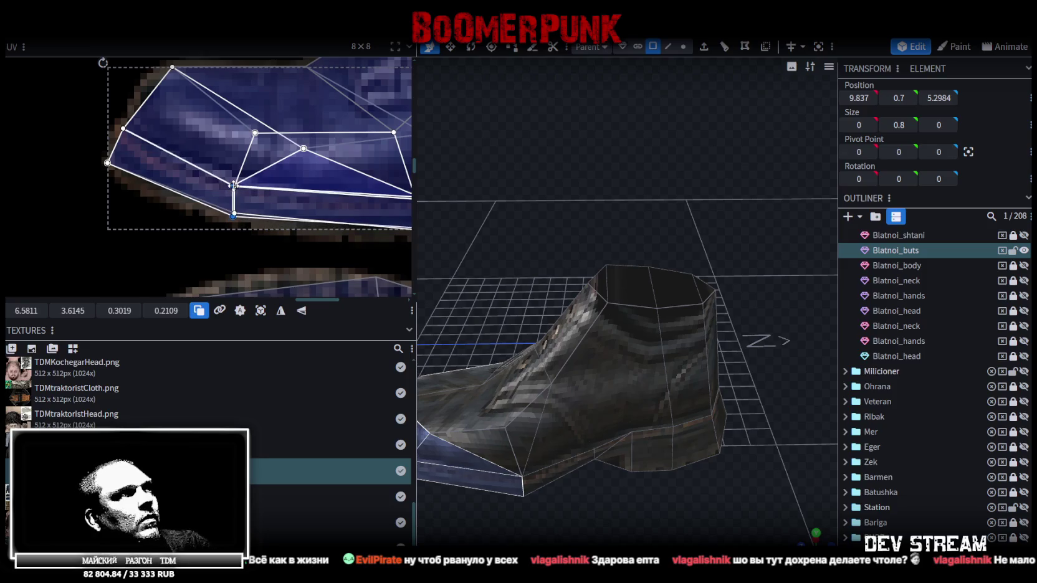
scroll(277, 198, "down", 1)
left_click(279, 226)
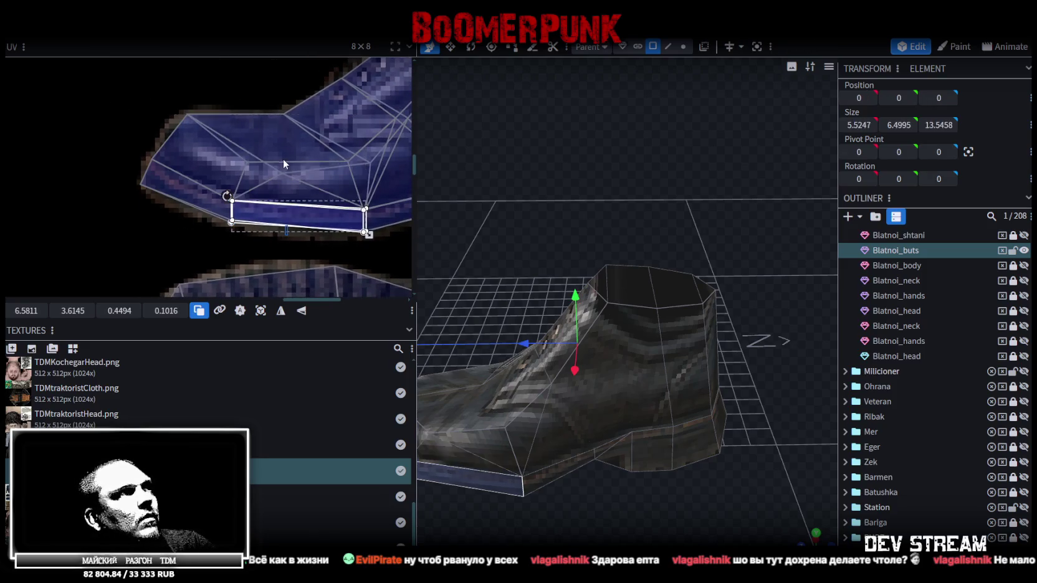
- Move the boot's left side UV vertex toward the upper left, then view the boot front
left_click(281, 161)
mouse_move(255, 176)
left_mouse_down()
mouse_move(246, 163)
mouse_move(257, 152)
left_mouse_up()
mouse_move(473, 320)
left_mouse_down()
mouse_move(646, 423)
mouse_move(647, 437)
mouse_move(826, 534)
left_mouse_up()
left_click(725, 478)
mouse_move(726, 478)
left_mouse_down()
mouse_move(774, 452)
mouse_move(747, 492)
mouse_move(646, 377)
left_mouse_up()
scroll(324, 222, "up", 2)
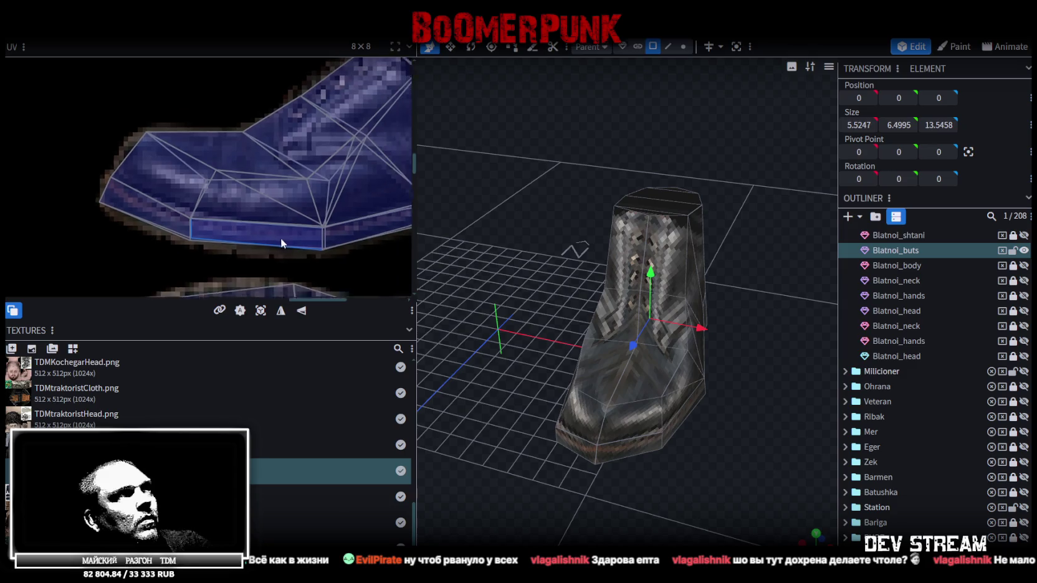
scroll(285, 235, "right", 2)
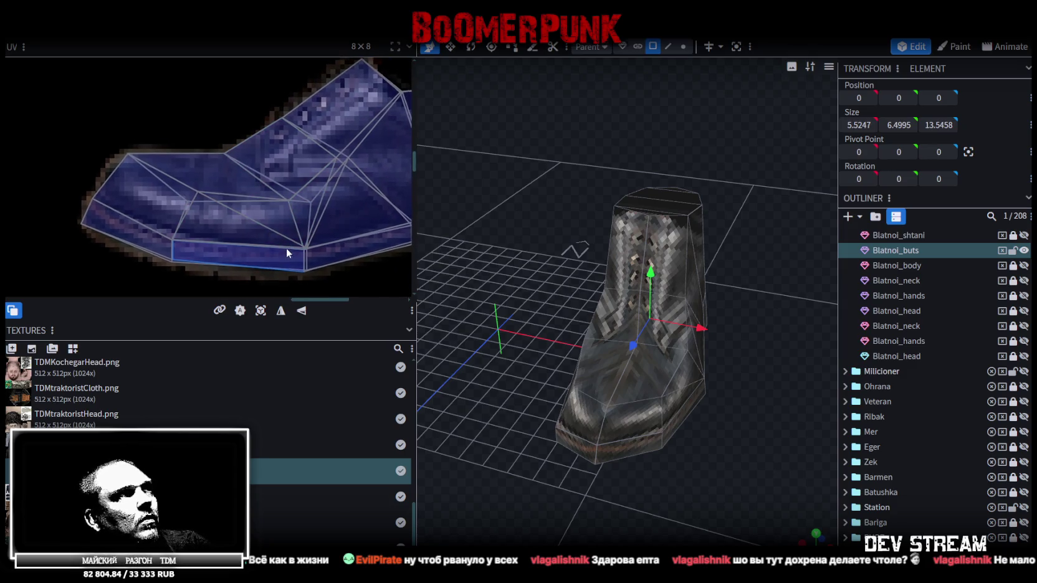
scroll(287, 247, "down", 1)
- Box-select the boot front's UV faces and slide them slightly left
left_click_drag(268, 246, 382, 229)
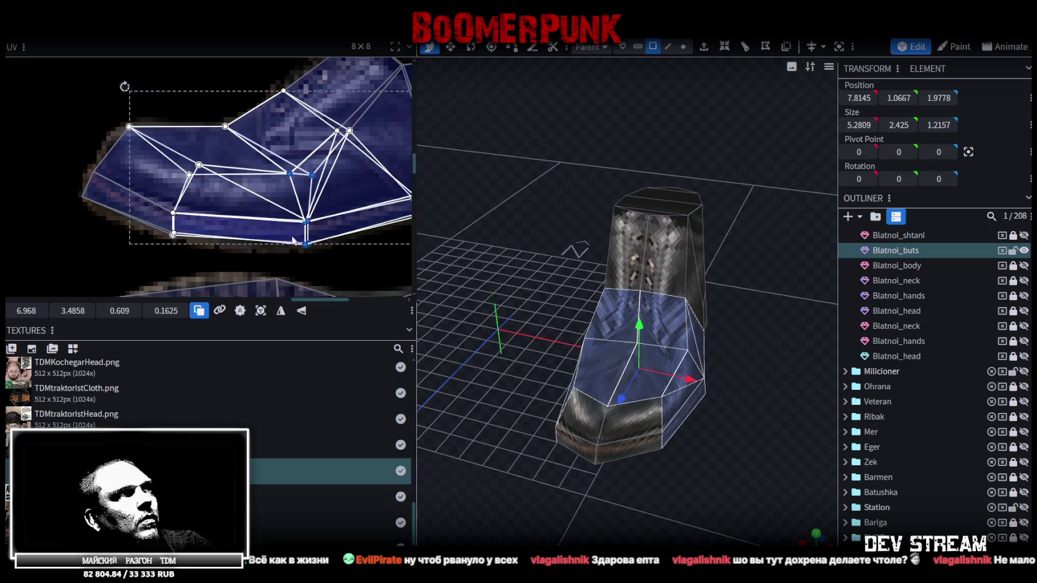
left_click(313, 177)
left_click_drag(347, 254, 312, 172)
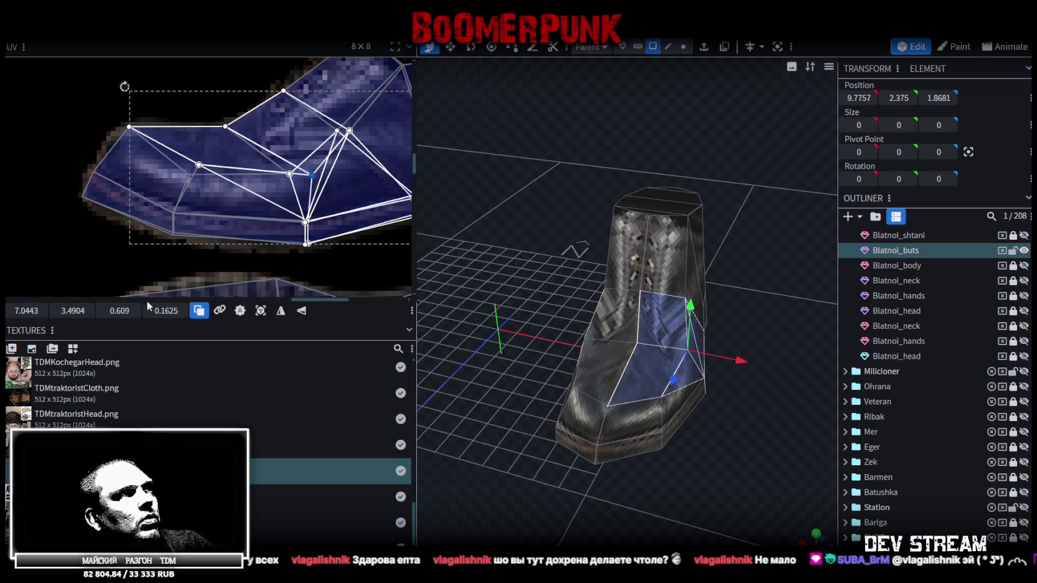
left_click_drag(20, 310, 16, 310)
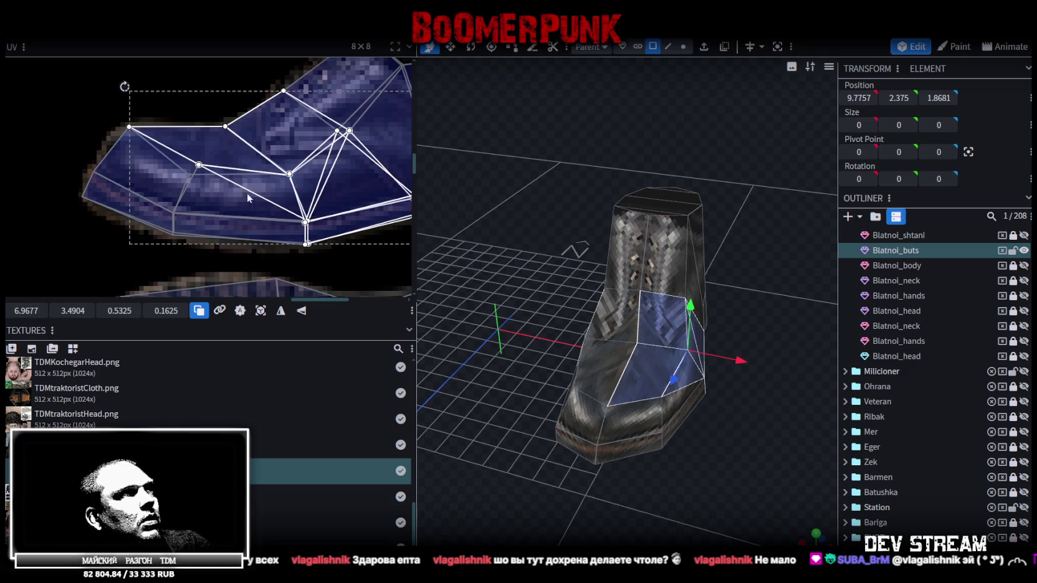
left_click(284, 159)
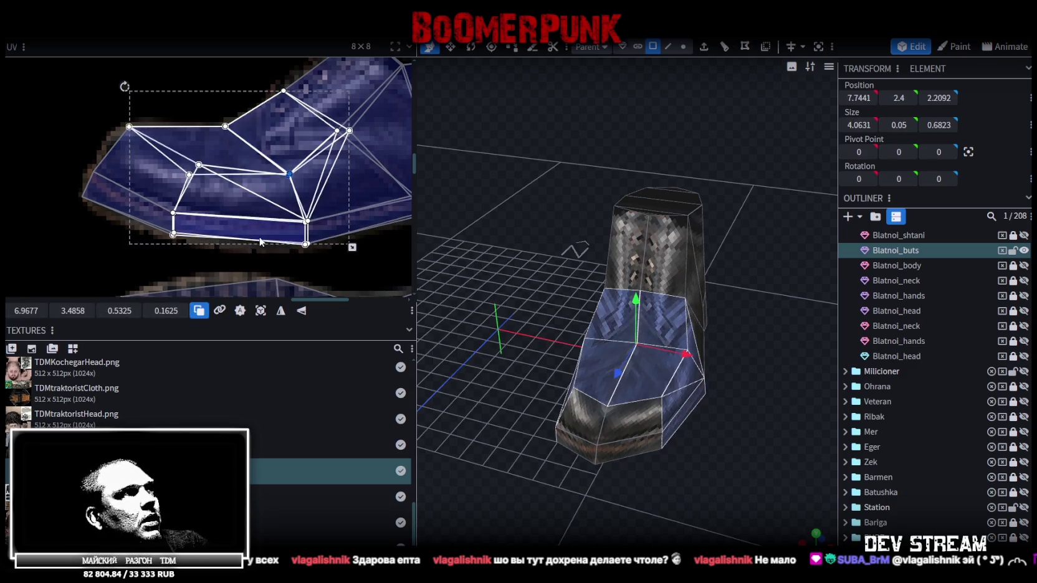
left_click_drag(25, 310, 28, 310)
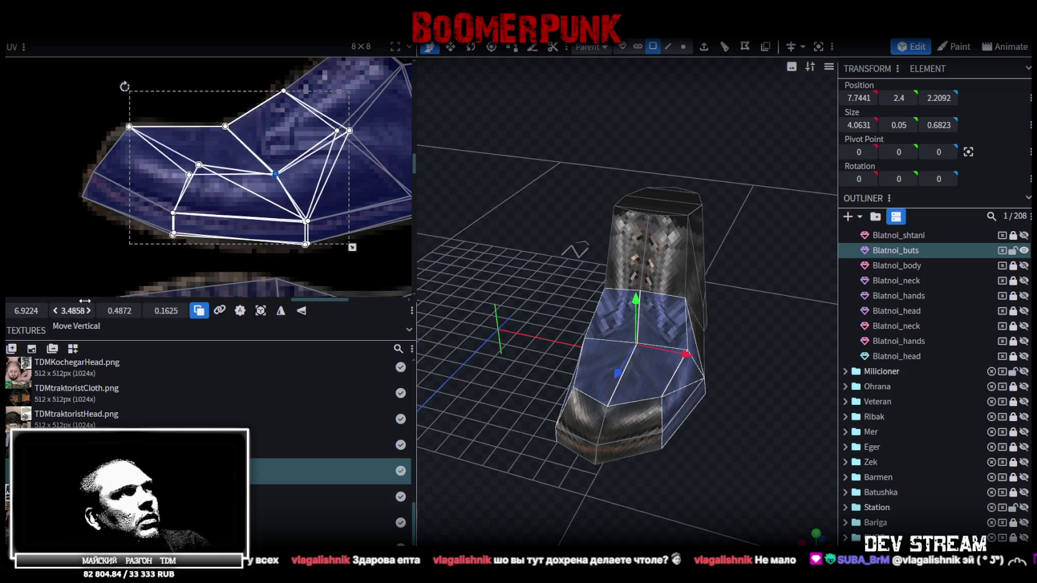
- Move the boot upper's UV vertices down-left and deselect the boot
left_click(274, 142)
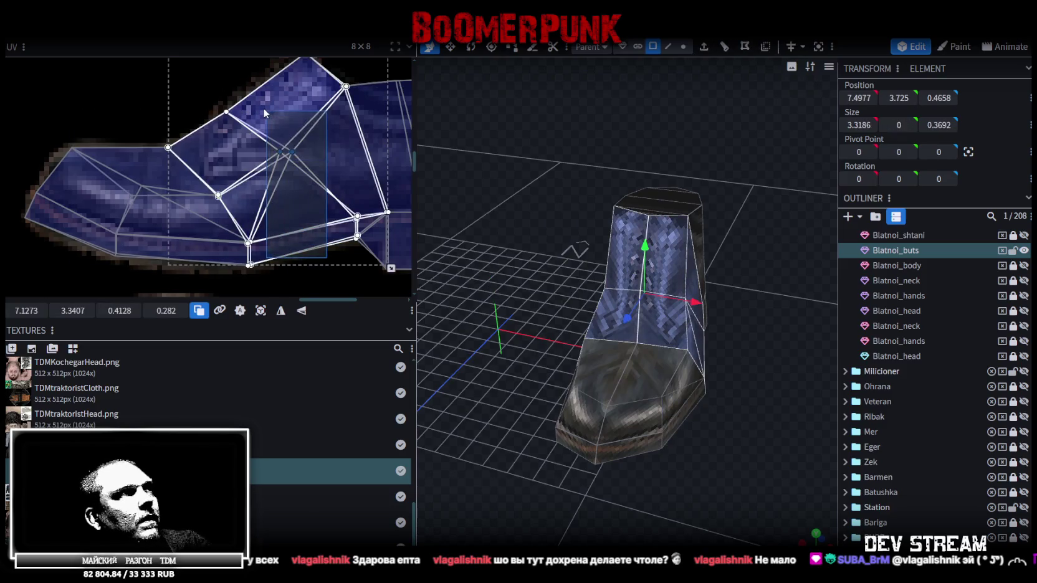
mouse_move(293, 152)
left_mouse_down()
mouse_move(271, 170)
mouse_move(257, 147)
mouse_move(266, 156)
left_mouse_up()
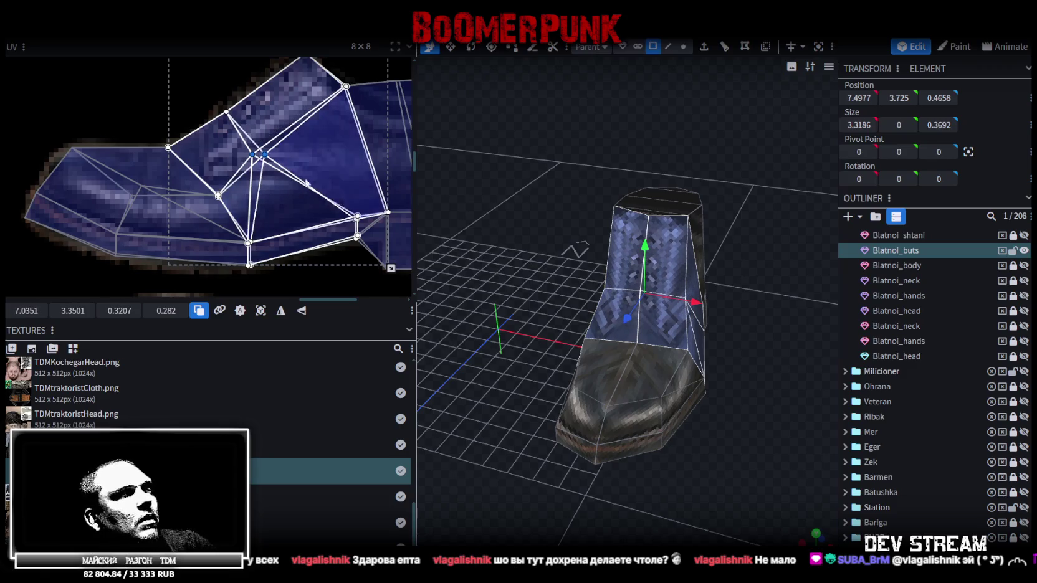
left_click(751, 396)
mouse_move(751, 397)
left_mouse_down()
mouse_move(606, 364)
mouse_move(636, 350)
mouse_move(662, 364)
left_mouse_up()
scroll(882, 282, "up", 3)
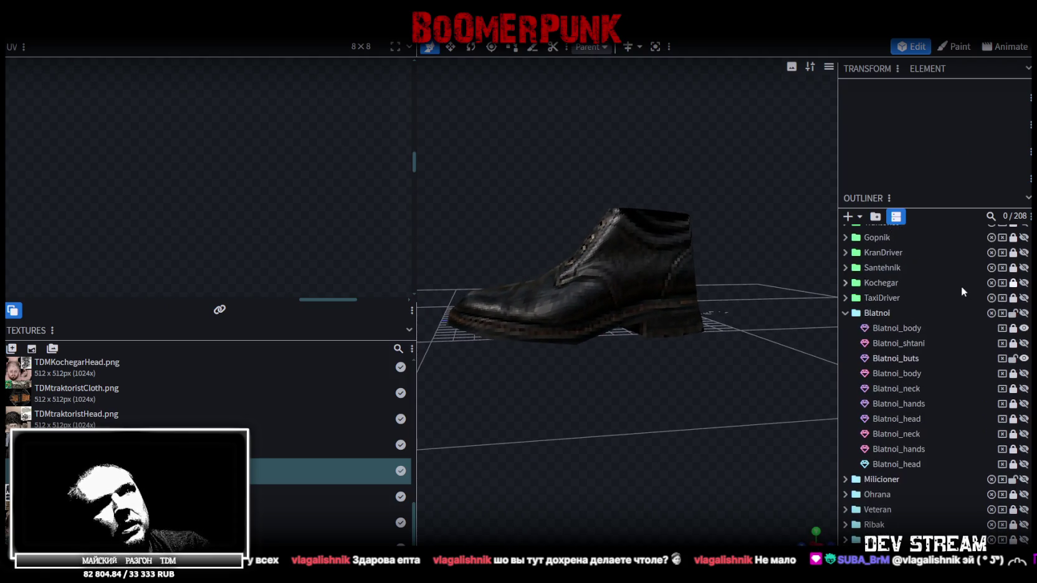
- Show the Blatnoi_shtani trousers, select the Blatnoi_buts boot and nudge a toe UV vertex up-right
left_click(1024, 343)
mouse_move(714, 327)
left_mouse_down()
mouse_move(692, 375)
mouse_move(775, 385)
mouse_move(834, 413)
left_mouse_up()
scroll(885, 440, "down", 5)
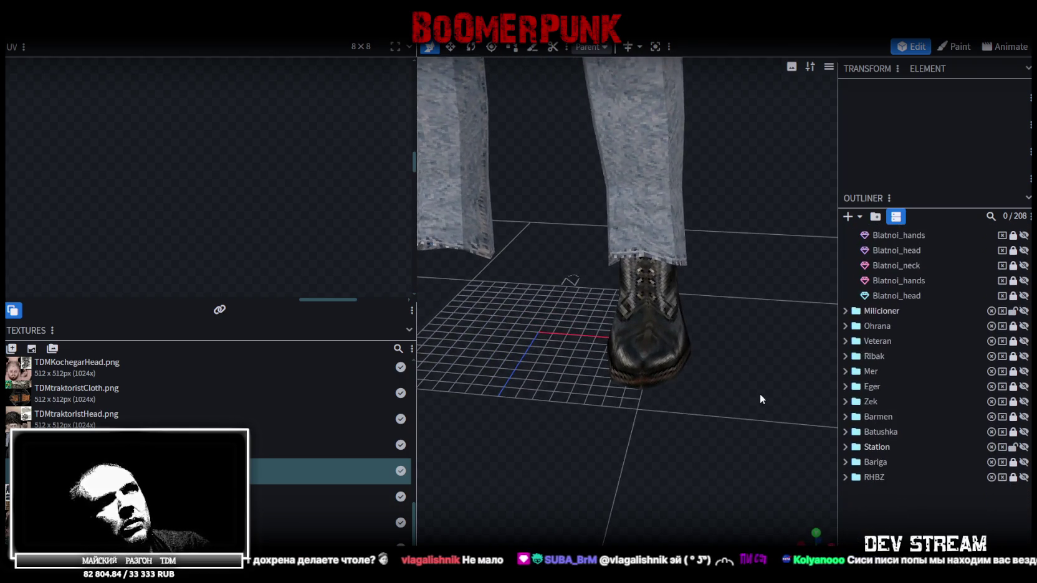
left_click_drag(762, 395, 583, 370)
left_click(583, 370)
scroll(149, 165, "up", 3)
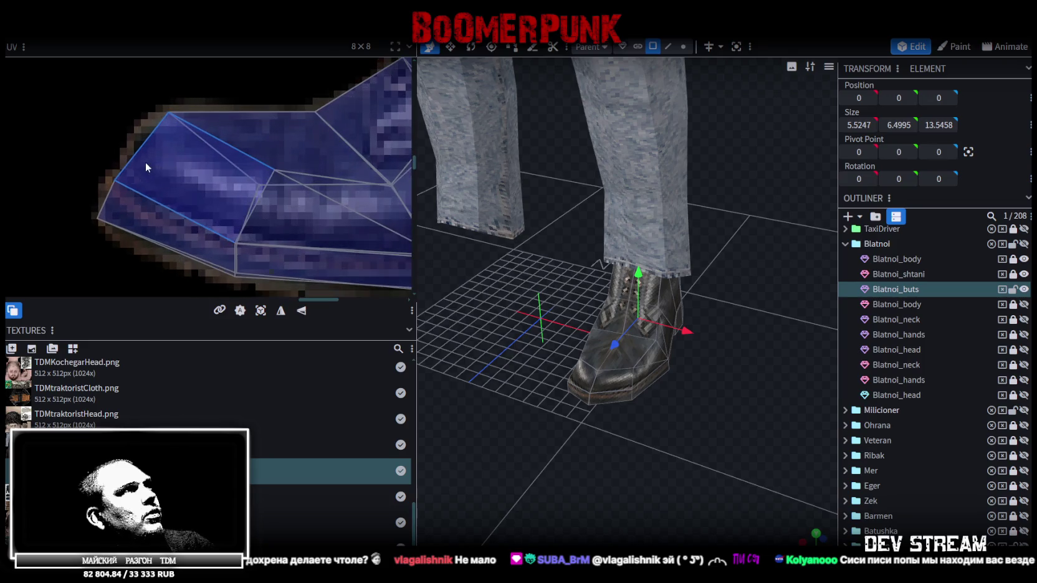
left_click(116, 181)
left_click_drag(116, 182, 126, 174)
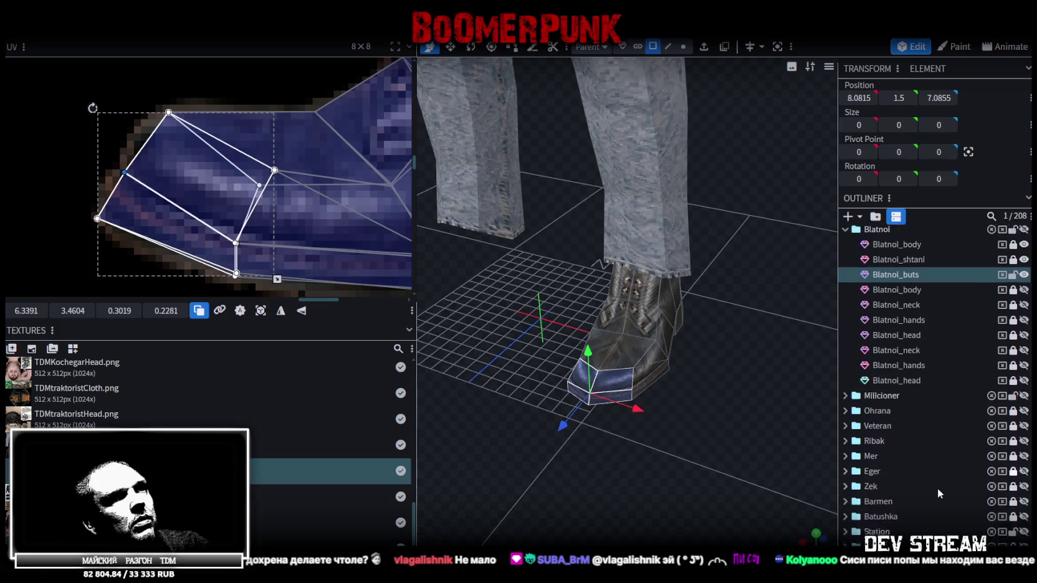
- Reselect the boot mesh and bring the whole shoe UV layout into view
scroll(867, 486, "down", 2)
mouse_move(710, 394)
left_mouse_down()
mouse_move(749, 373)
mouse_move(642, 371)
mouse_move(730, 434)
mouse_move(623, 383)
left_mouse_up()
left_click(571, 350)
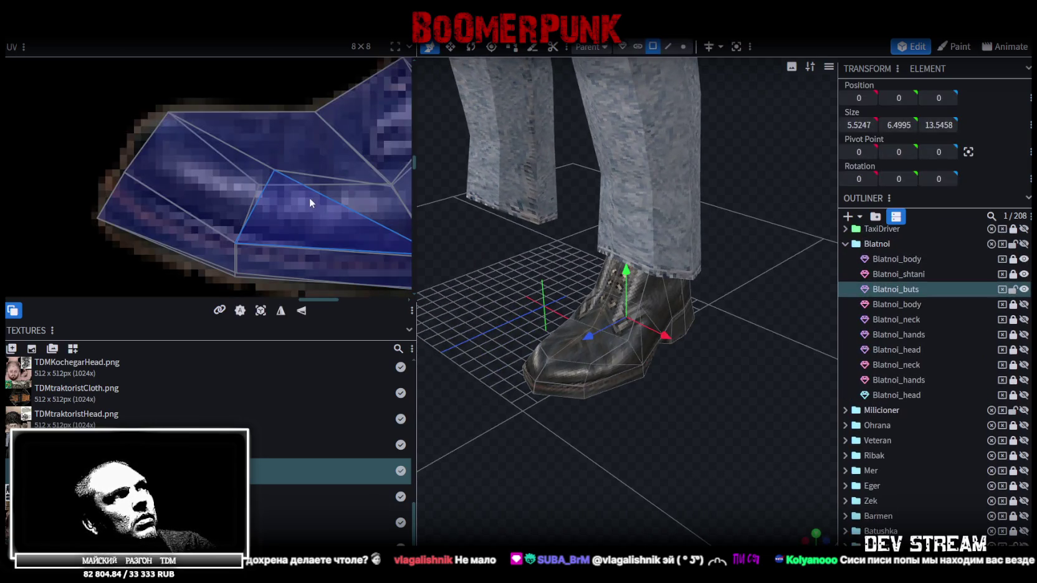
scroll(308, 194, "down", 3)
scroll(327, 170, "down", 1)
middle_click_drag(329, 172, 270, 179)
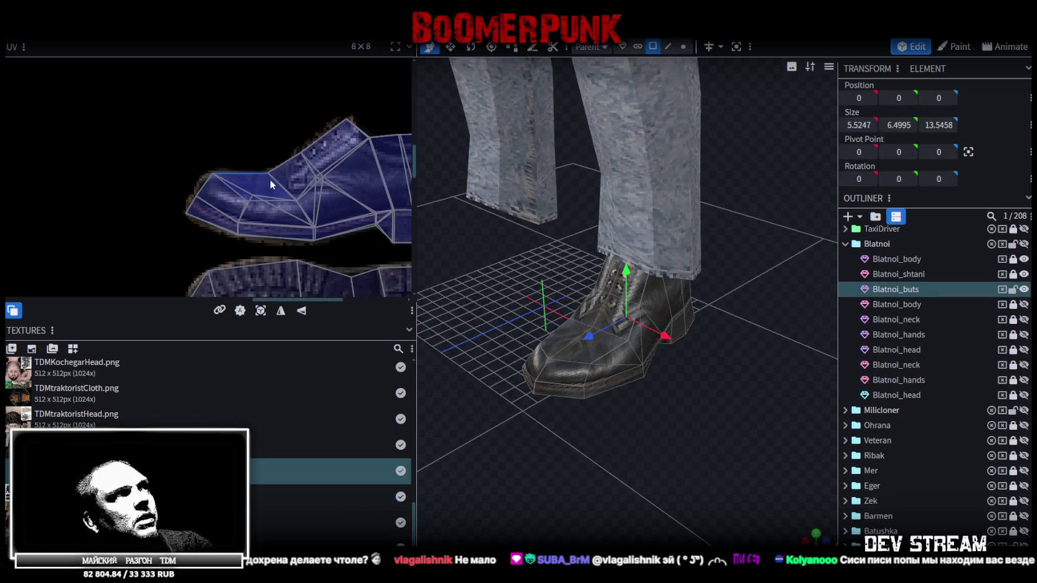
scroll(882, 461, "down", 3)
left_click(757, 360)
mouse_move(758, 360)
left_mouse_down()
mouse_move(622, 165)
mouse_move(667, 54)
mouse_move(857, 135)
mouse_move(731, 209)
left_mouse_up()
scroll(731, 210, "up", 3)
scroll(703, 169, "up", 2)
- Close in on the boot and move another toe-face UV vertex up and right
mouse_move(703, 169)
left_mouse_down()
mouse_move(865, 182)
mouse_move(823, 263)
left_mouse_up()
left_click(776, 325)
scroll(257, 210, "up", 3)
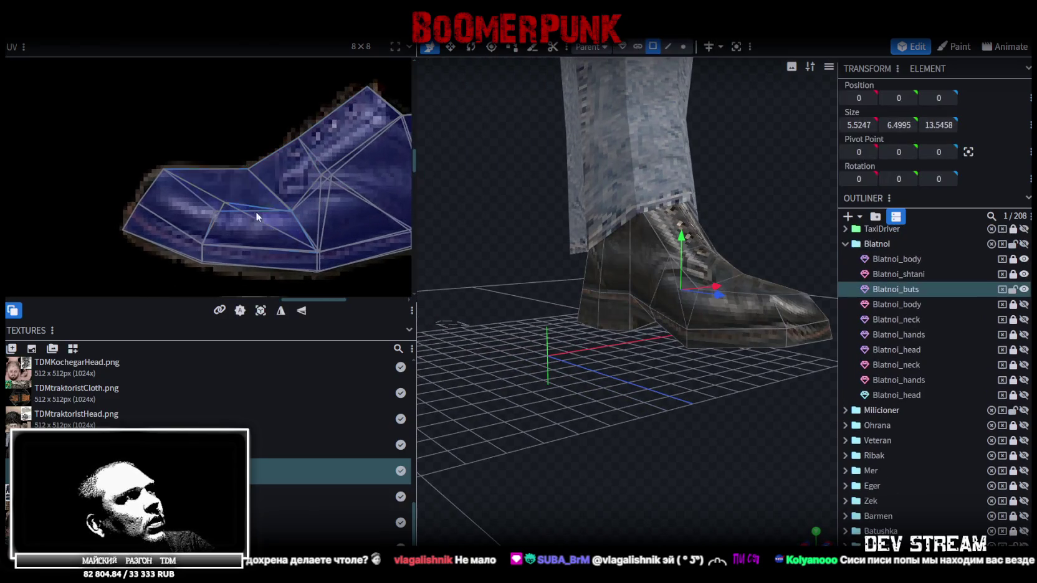
scroll(262, 201, "up", 2)
scroll(261, 207, "up", 2)
left_click(214, 200)
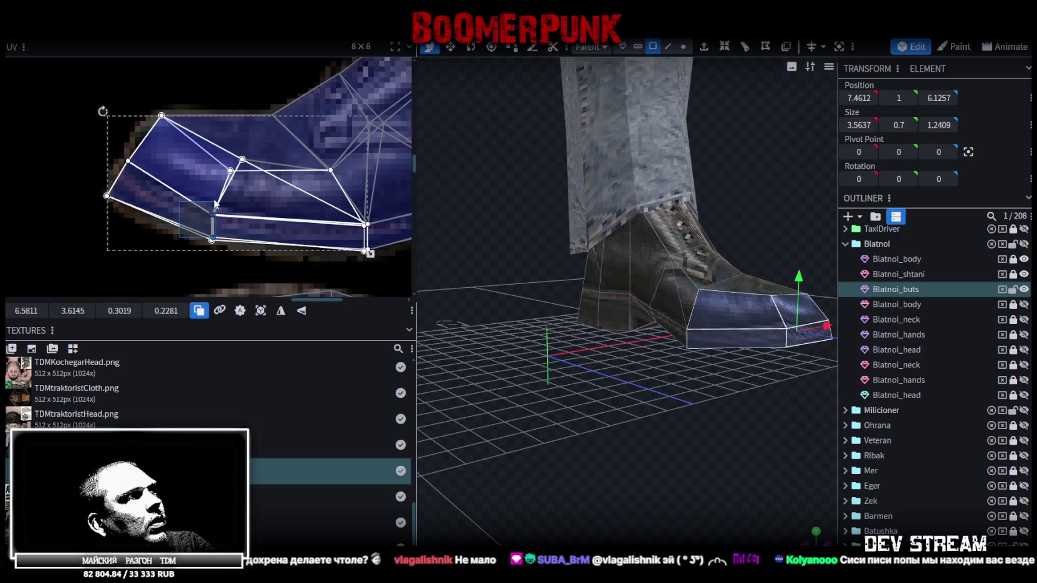
left_click_drag(212, 214, 220, 203)
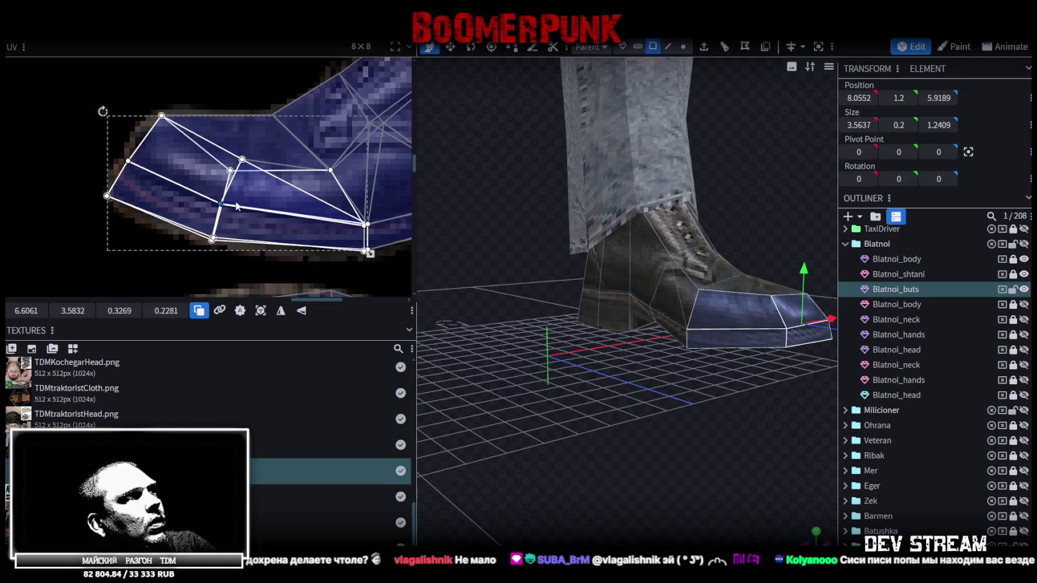
- Nudge a UV vertex of the larger boot face group slightly up-left
middle_click_drag(337, 219, 253, 218)
left_click(244, 204)
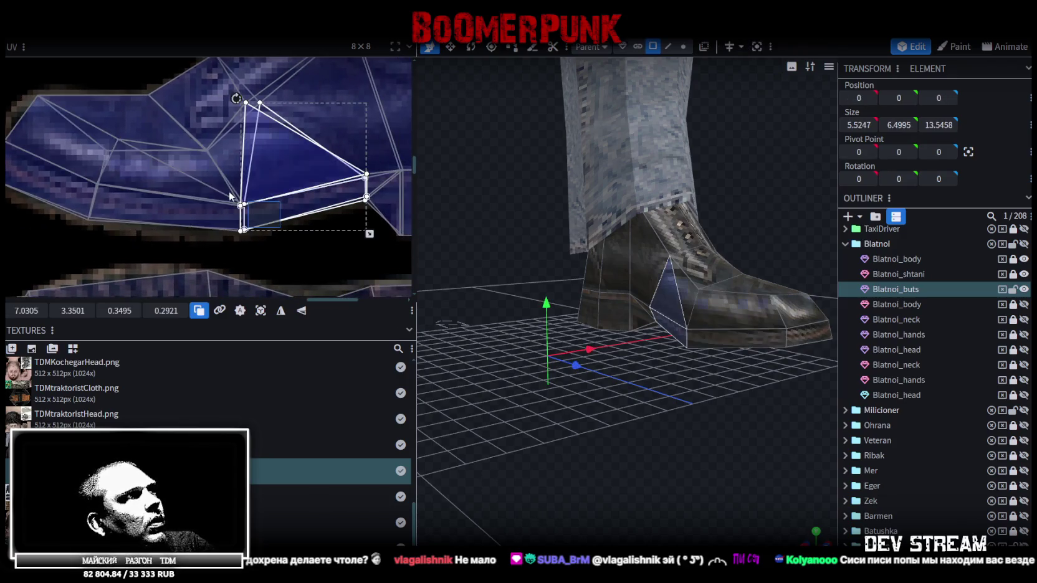
left_click_drag(244, 203, 241, 200)
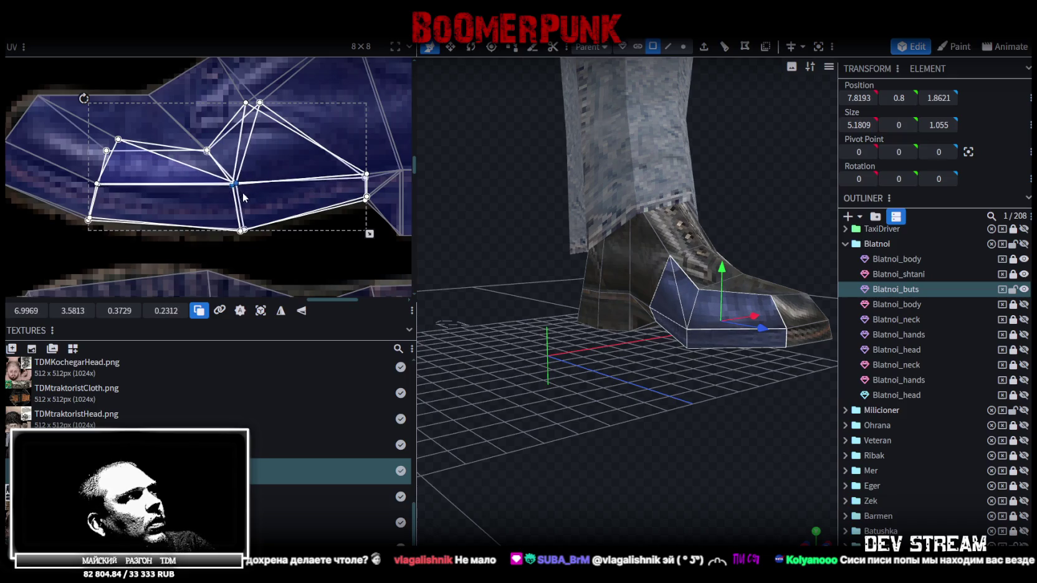
middle_click_drag(250, 201, 272, 200)
scroll(233, 209, "up", 2)
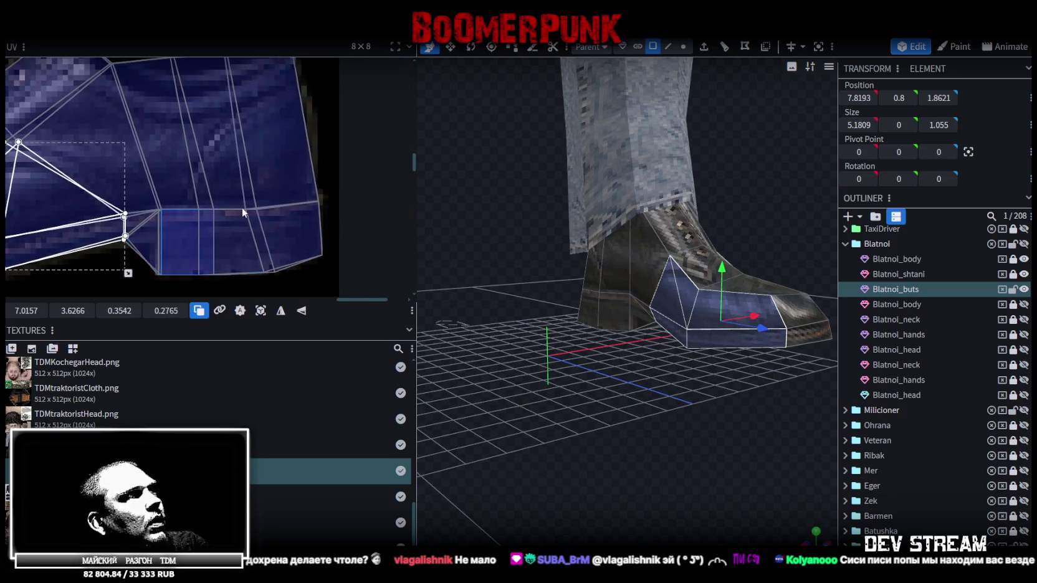
- Drag the lower heel face's UV up-right onto the heel, then deselect the boot
left_click(275, 193)
left_click(201, 208)
scroll(187, 197, "up", 3)
scroll(178, 212, "up", 2)
left_click_drag(171, 216, 172, 215)
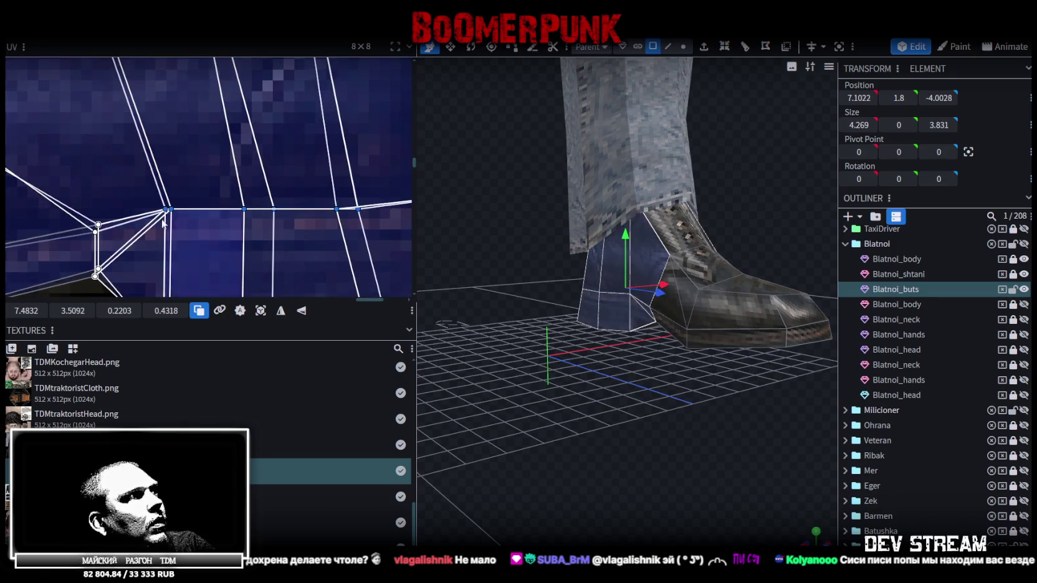
middle_click_drag(171, 215, 236, 184)
scroll(920, 498, "down", 4)
left_click(602, 414)
mouse_move(602, 414)
left_mouse_down()
mouse_move(666, 380)
mouse_move(549, 415)
mouse_move(616, 411)
mouse_move(616, 386)
mouse_move(603, 380)
mouse_move(619, 394)
mouse_move(645, 364)
mouse_move(651, 337)
mouse_move(813, 457)
mouse_move(791, 417)
left_mouse_up()
scroll(711, 325, "down", 3)
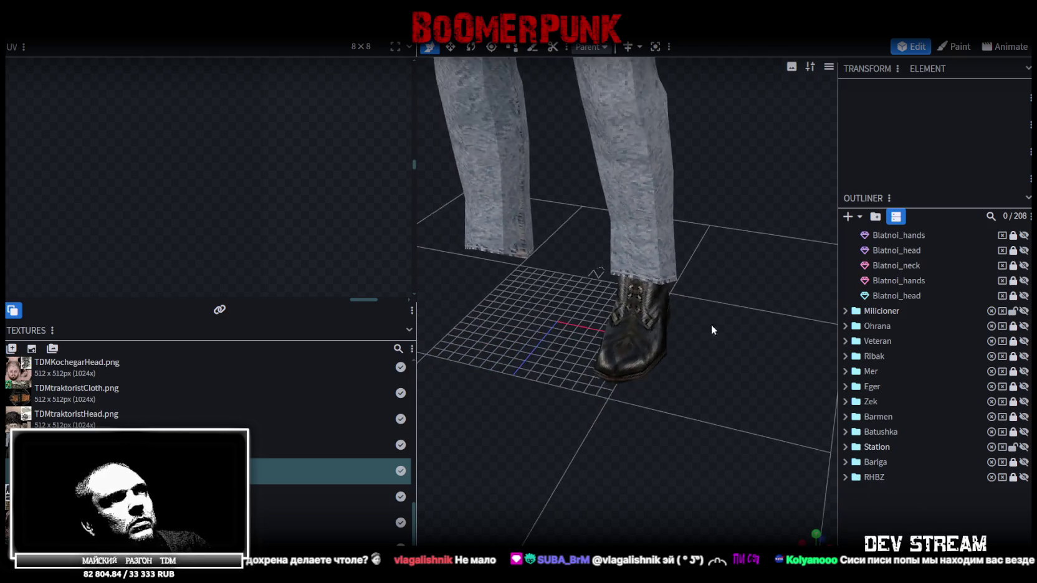
- Copy the boot and flip the copy on X so it sits on the other foot at X −7.4875
scroll(680, 253, "down", 3)
left_click(649, 432)
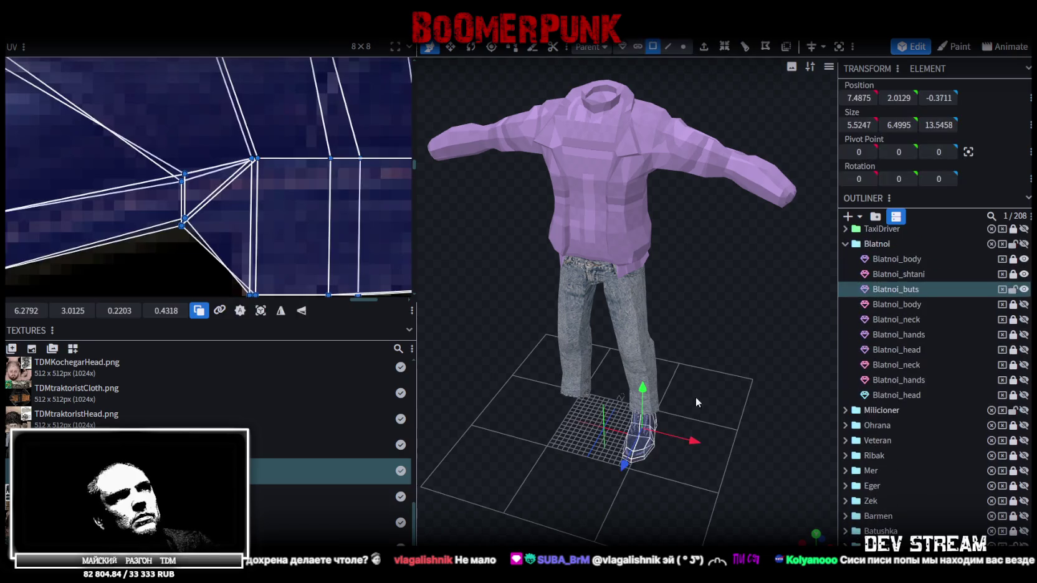
key("ctrl+c")
left_click(739, 422)
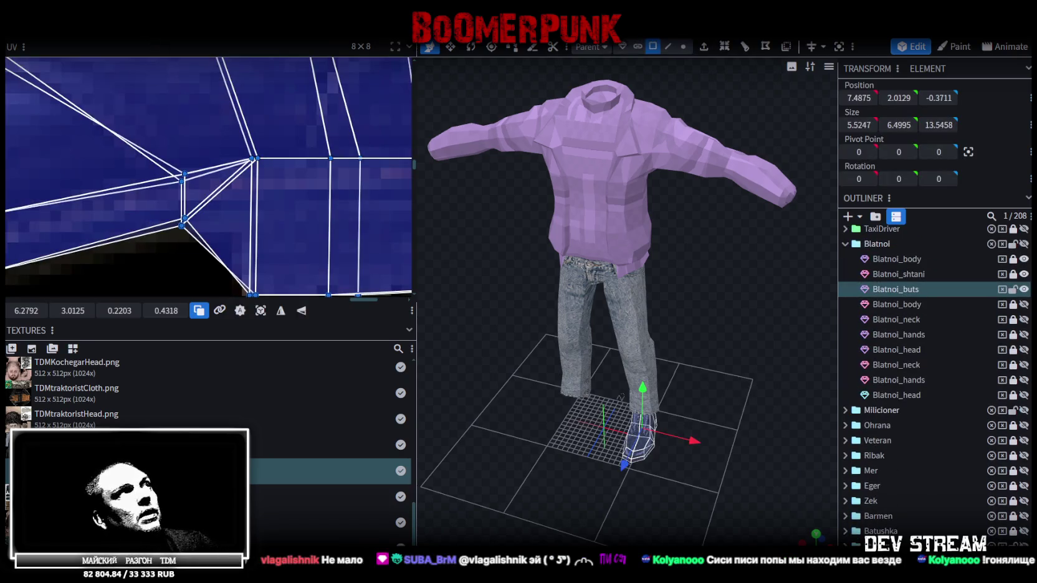
right_click(129, 39)
left_click(219, 63)
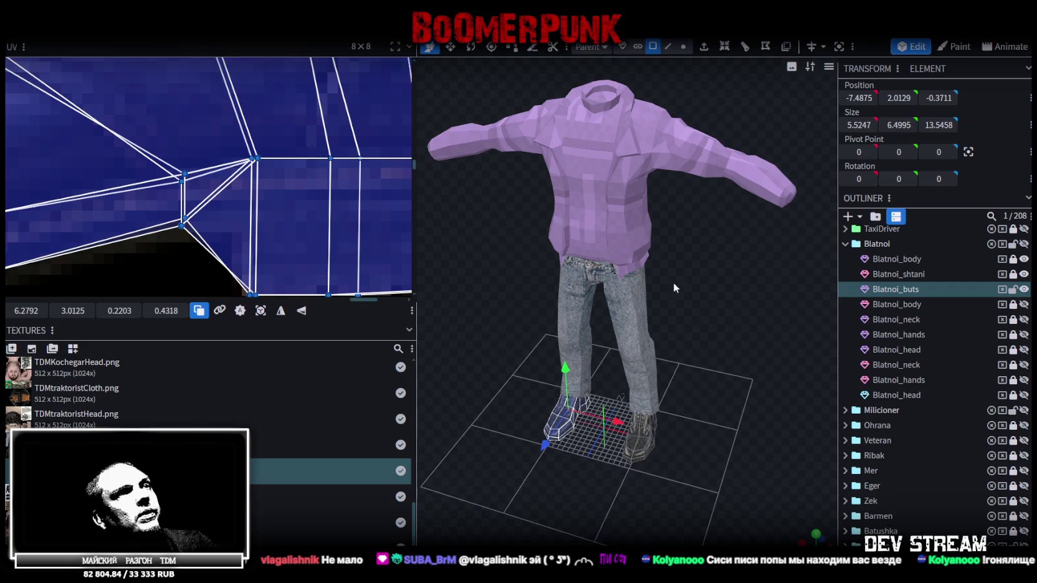
scroll(886, 480, "down", 3)
left_click(747, 394)
mouse_move(747, 394)
left_mouse_down()
mouse_move(750, 302)
mouse_move(733, 353)
left_mouse_up()
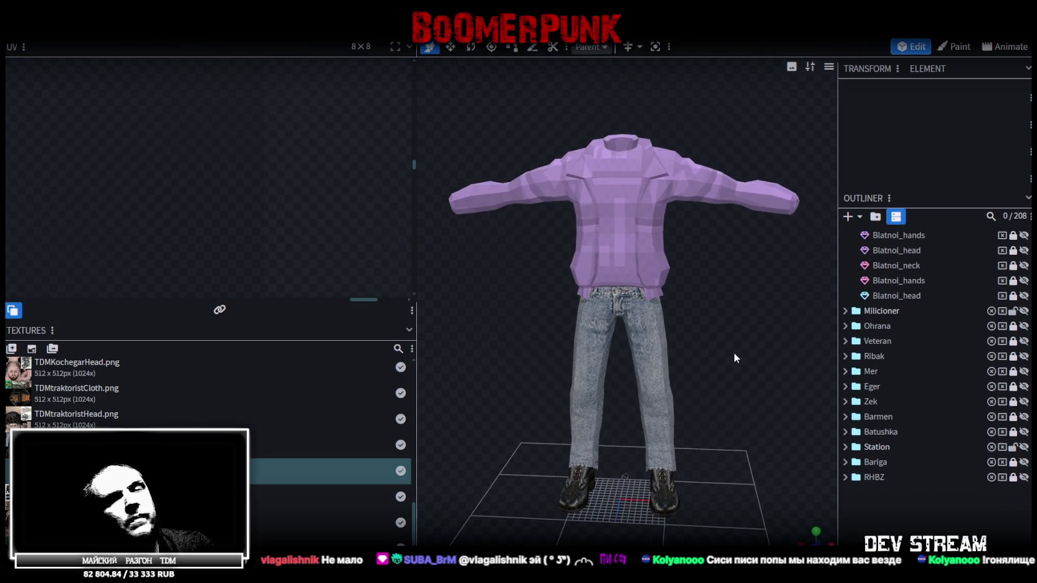
- Save the project as TDMchars.bbmodel and orbit around the jacket, jeans and boots to check them
key("ctrl+s")
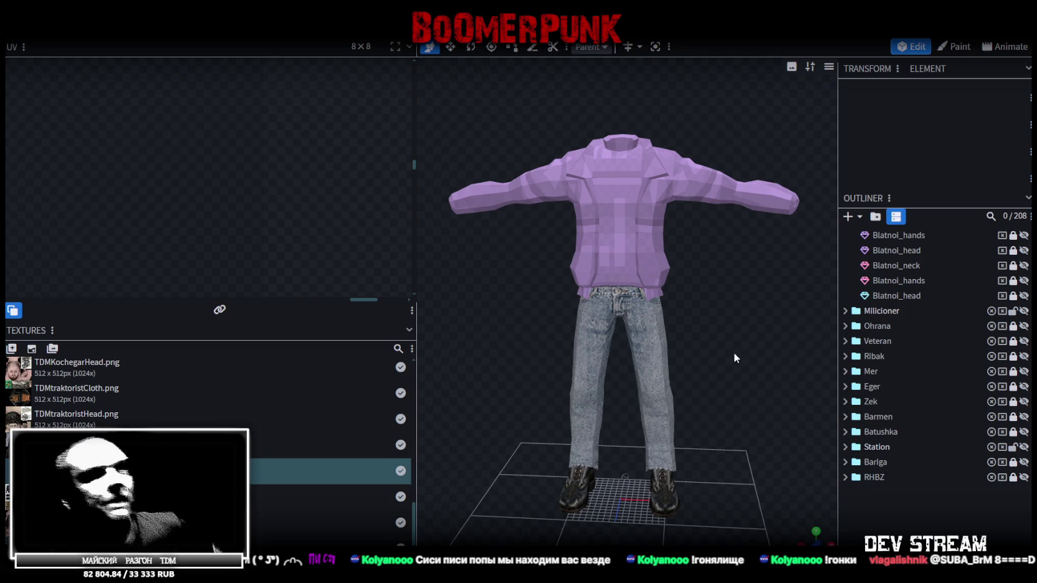
scroll(779, 293, "up", 3)
left_click_drag(808, 308, 741, 296)
scroll(586, 236, "up", 3)
scroll(586, 235, "down", 3)
mouse_move(586, 236)
left_mouse_down()
mouse_move(698, 351)
mouse_move(551, 369)
mouse_move(571, 354)
left_mouse_up()
scroll(689, 362, "down", 3)
scroll(580, 314, "up", 2)
scroll(659, 288, "up", 2)
mouse_move(658, 288)
left_mouse_down()
mouse_move(640, 340)
mouse_move(536, 278)
mouse_move(766, 307)
left_mouse_up()
scroll(707, 393, "up", 2)
mouse_move(707, 392)
left_mouse_down()
mouse_move(734, 393)
mouse_move(726, 412)
left_mouse_up()
left_click_drag(715, 353, 711, 447)
scroll(909, 293, "up", 3)
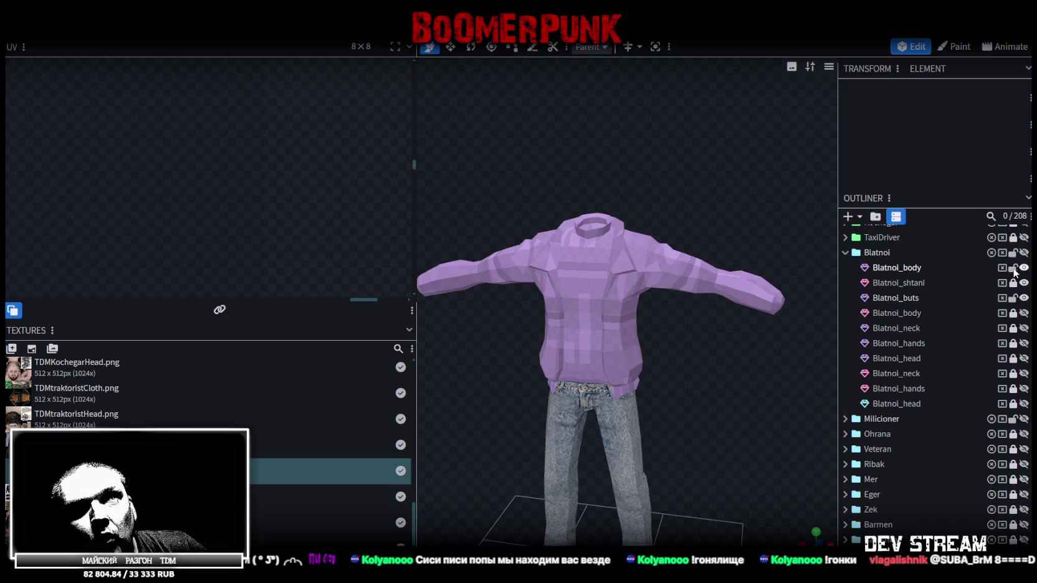
- Select all faces of the Blatnoi_body jacket and apply the TDMblatnoiCloth texture
left_click(932, 269)
mouse_move(724, 330)
left_mouse_down()
mouse_move(642, 305)
mouse_move(555, 311)
mouse_move(686, 130)
left_mouse_up()
left_click(684, 46)
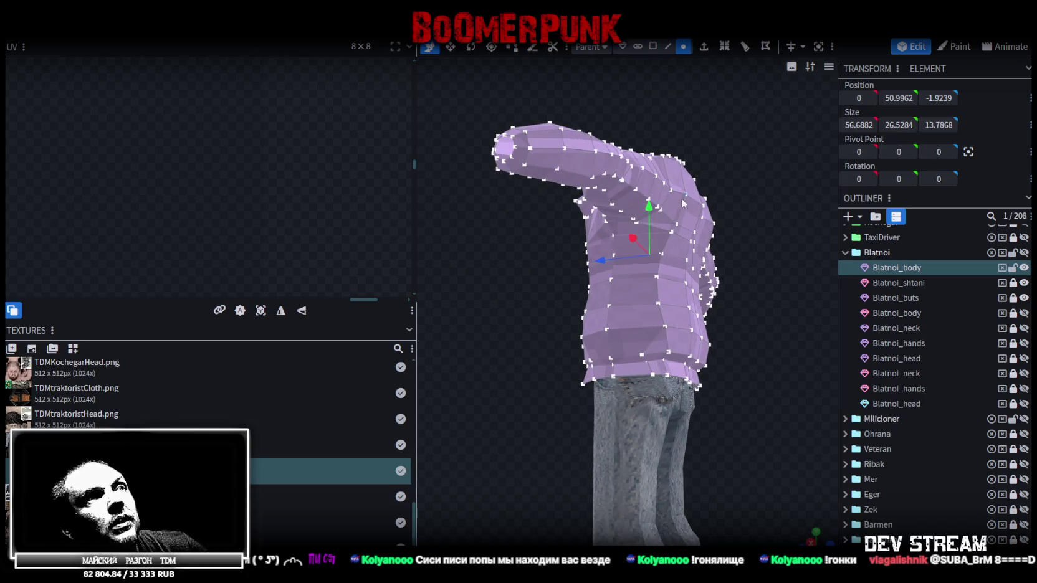
mouse_move(654, 205)
left_mouse_down()
mouse_move(667, 320)
mouse_move(725, 339)
mouse_move(725, 278)
mouse_move(402, 245)
left_mouse_up()
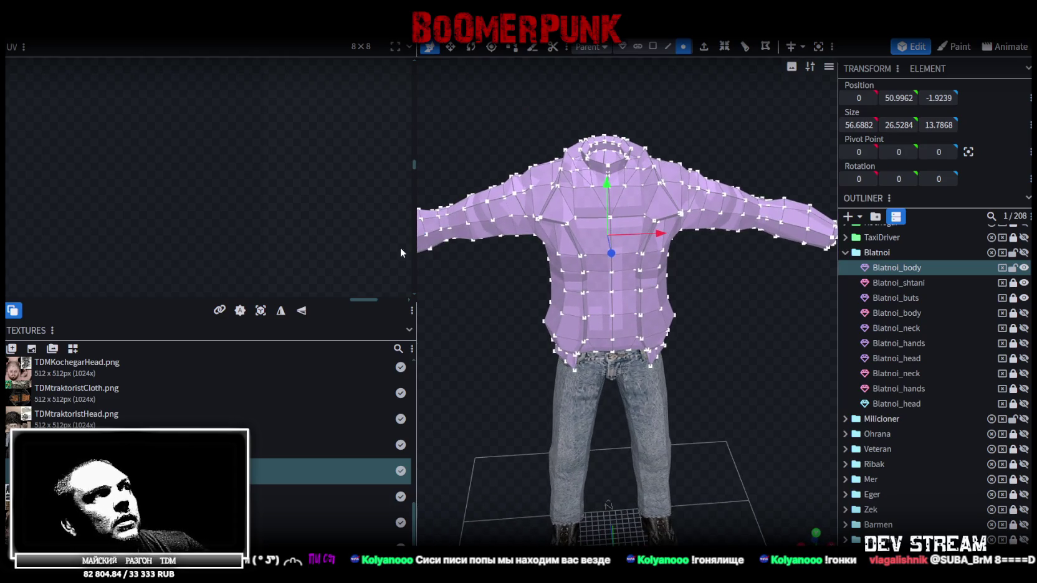
left_click(653, 46)
key("ctrl+a")
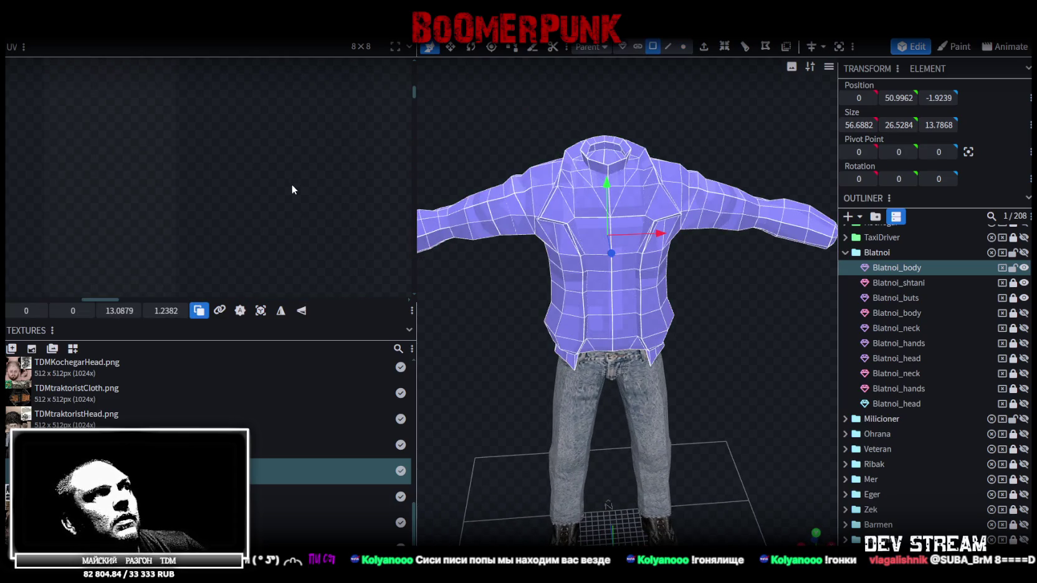
scroll(249, 162, "down", 2)
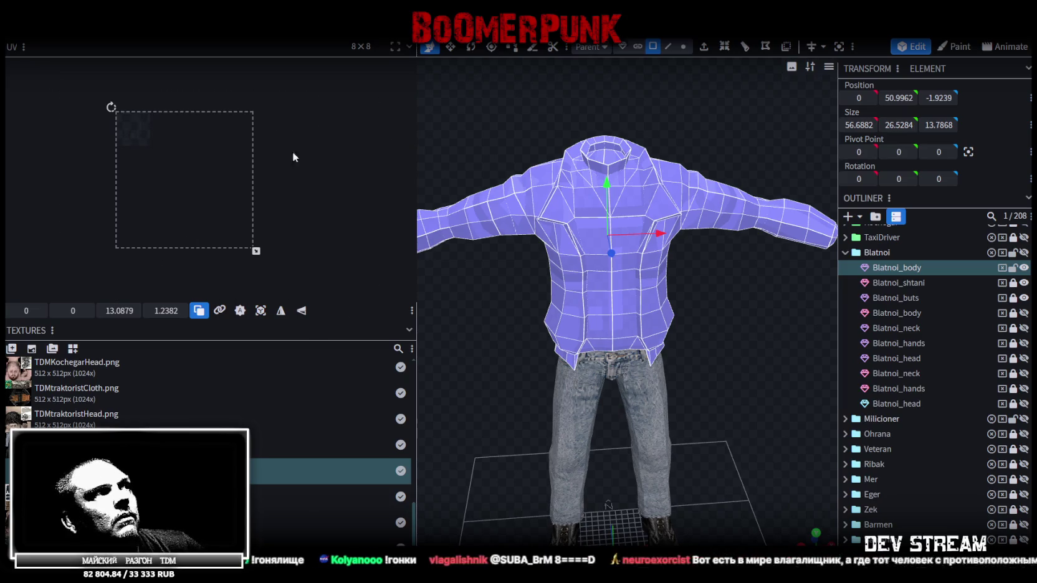
right_click(610, 311)
mouse_move(640, 505)
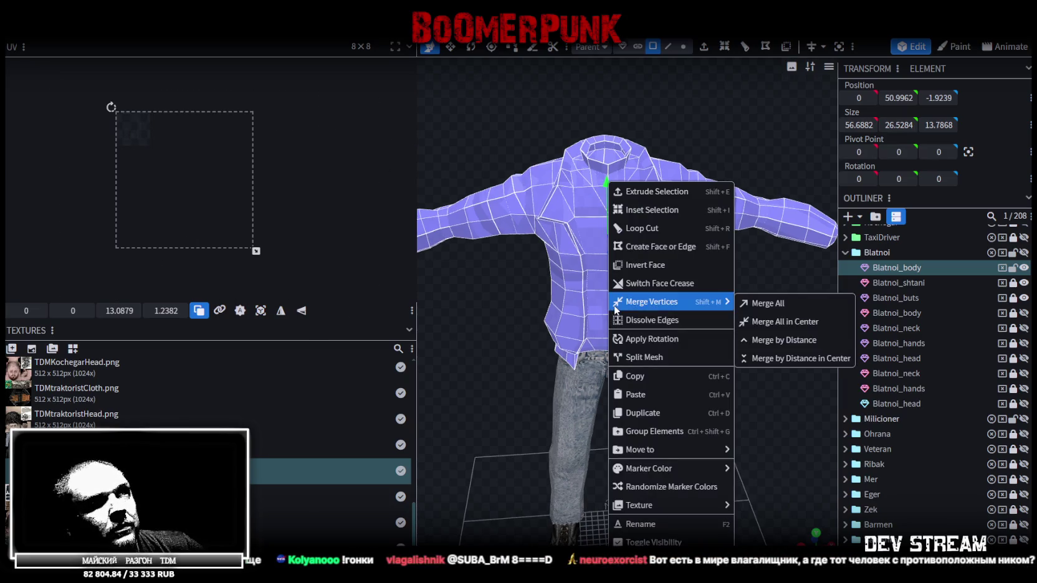
scroll(783, 458, "down", 5)
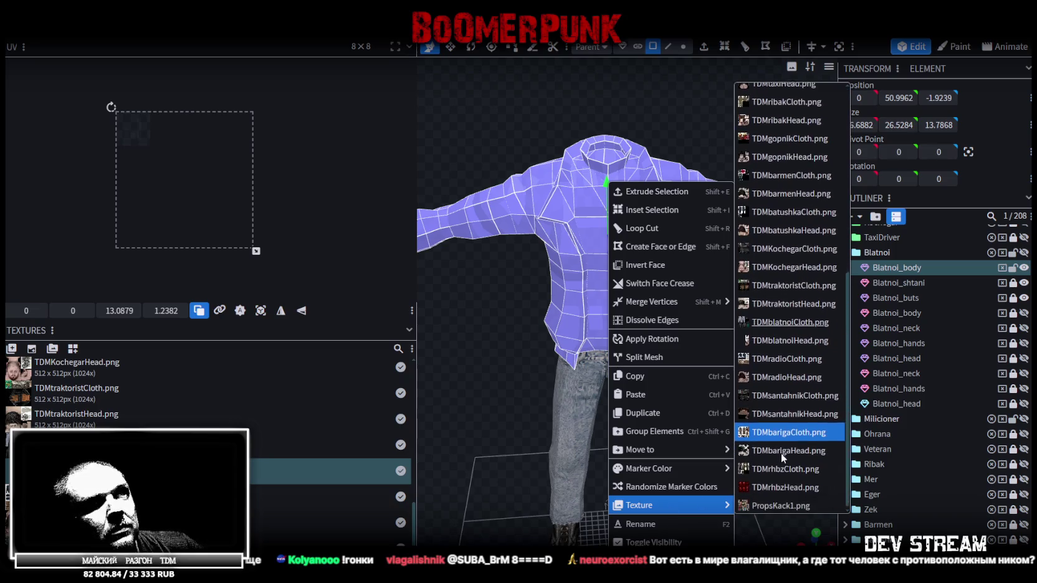
left_click(790, 322)
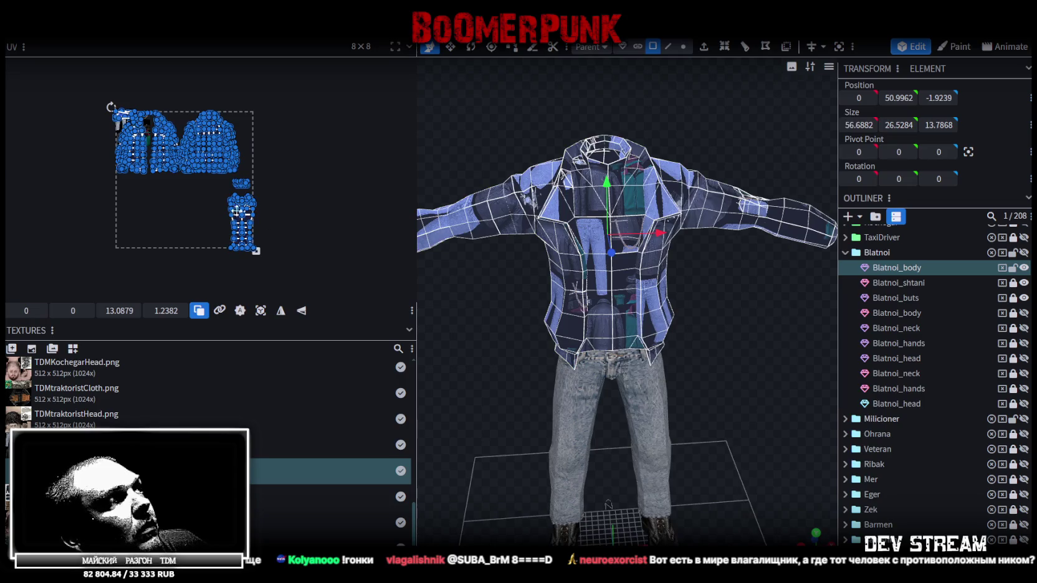
- Resize the jacket's UV islands on the atlas and widen the UV editing area
left_click_drag(255, 251, 134, 146)
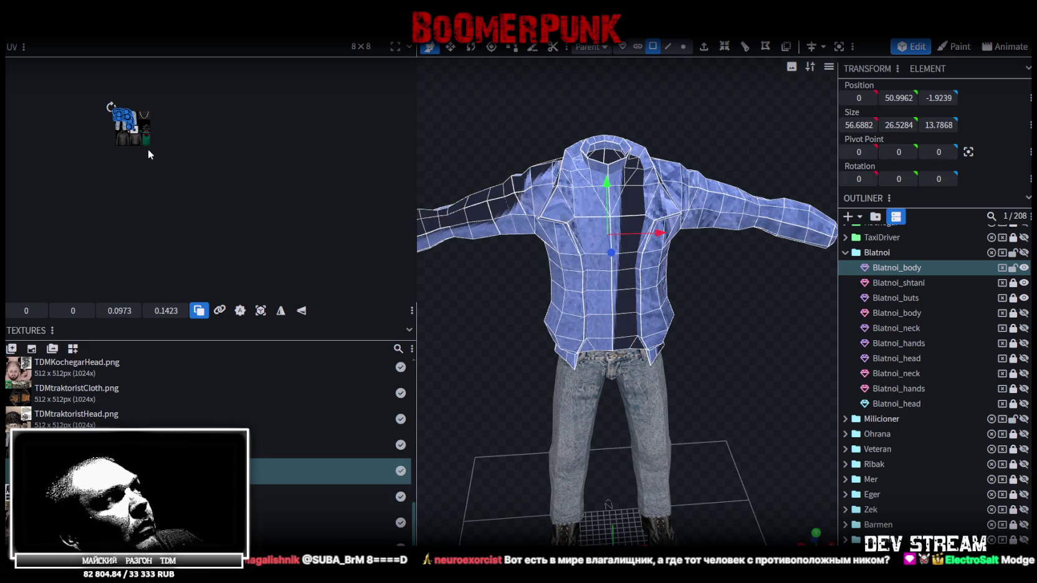
left_click_drag(149, 150, 148, 150)
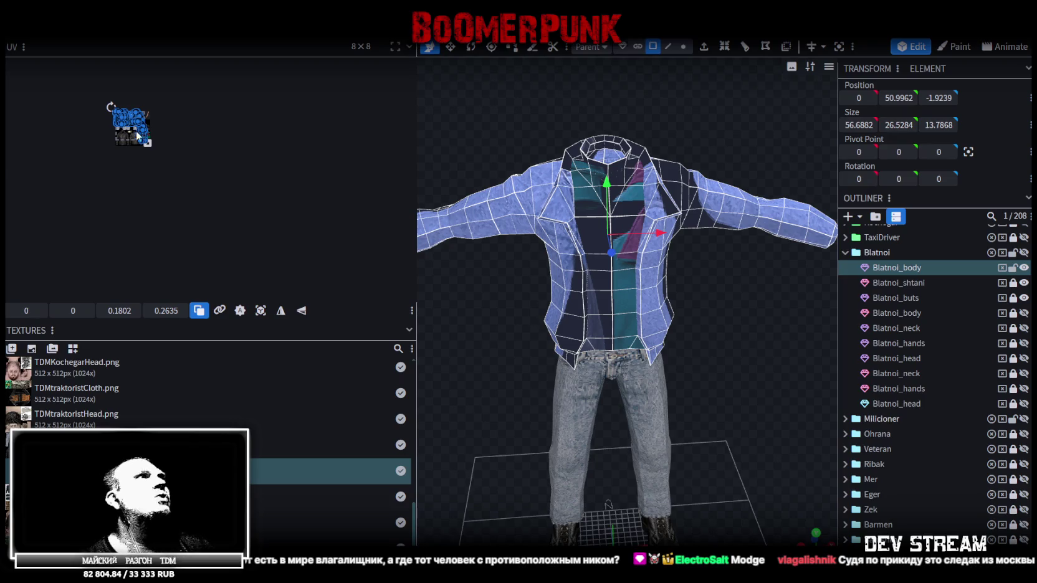
scroll(123, 132, "up", 2)
scroll(123, 132, "up", 1)
scroll(131, 124, "up", 2)
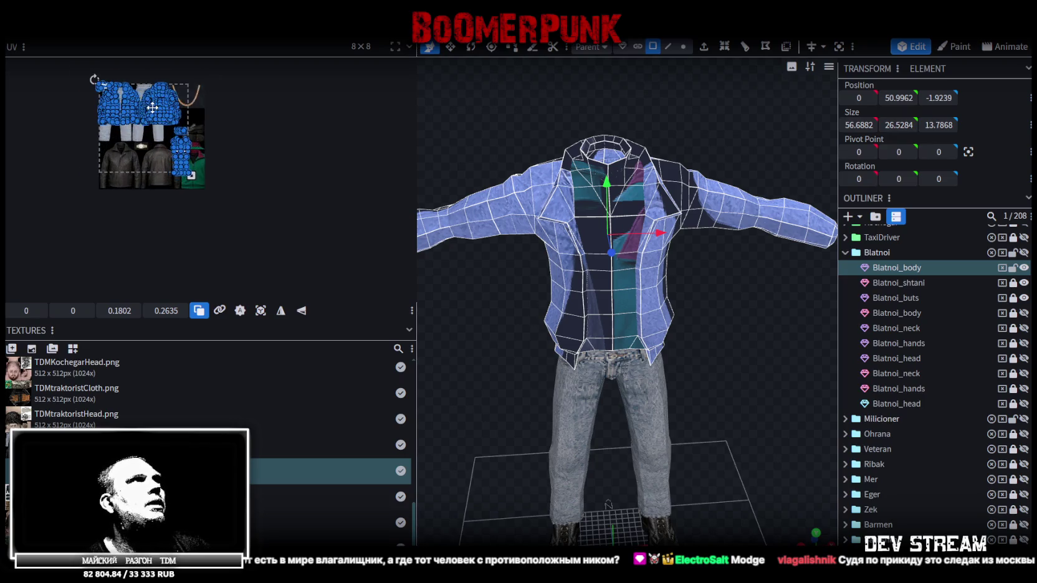
scroll(152, 107, "up", 3)
scroll(153, 108, "up", 2)
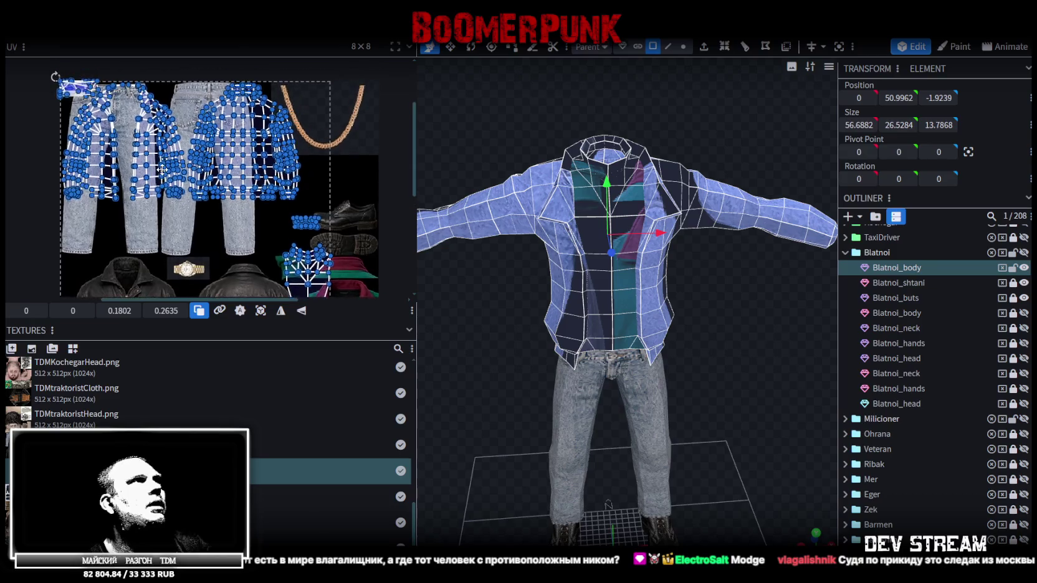
left_click_drag(419, 147, 474, 148)
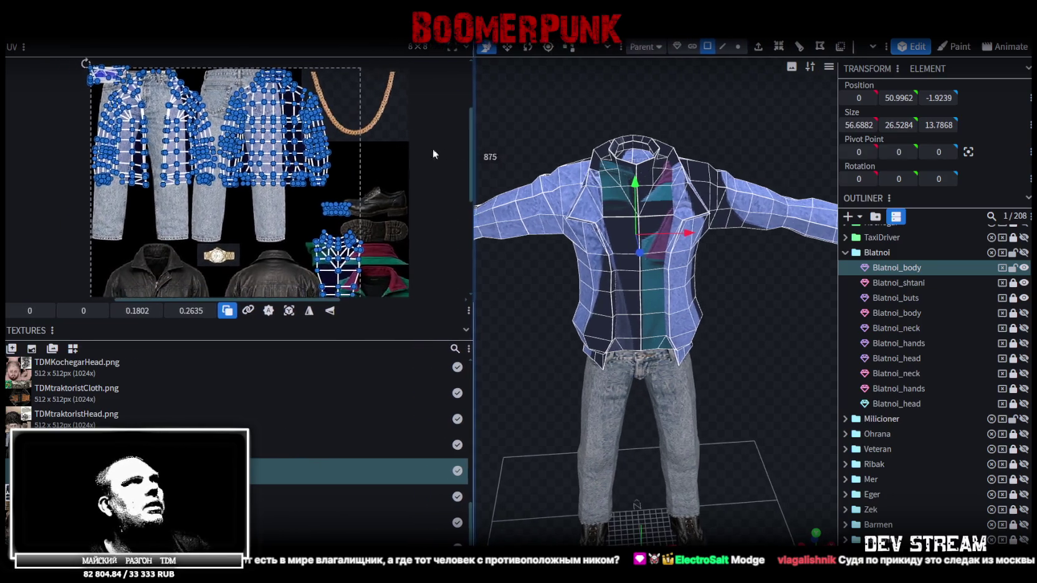
scroll(228, 161, "up", 1)
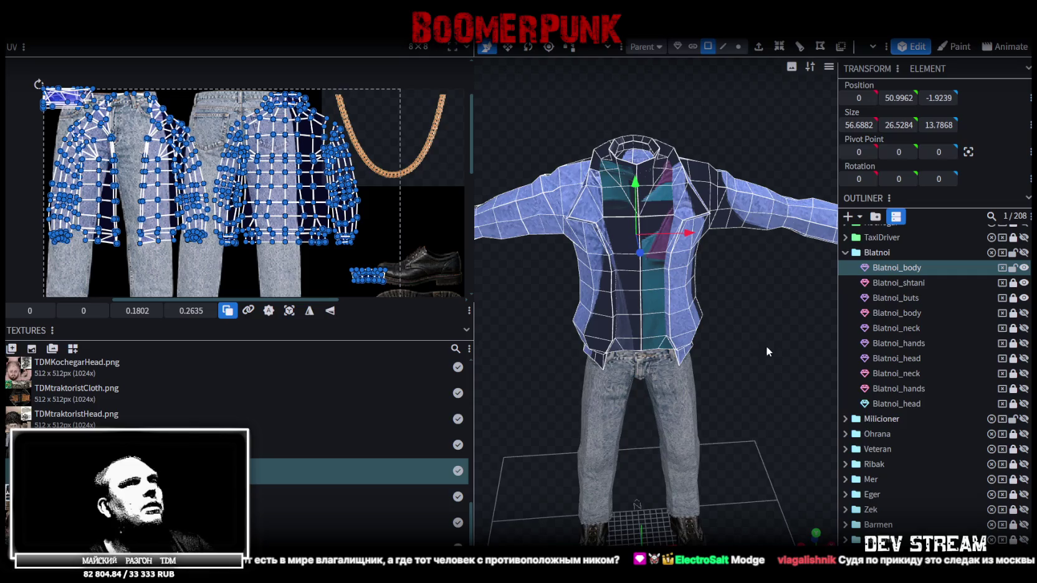
left_click_drag(767, 352, 625, 316)
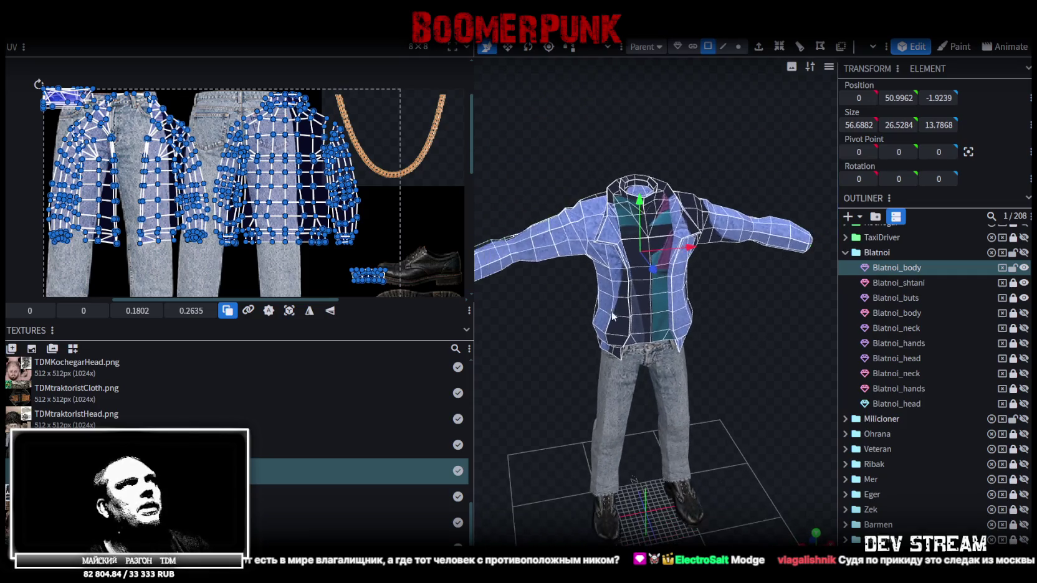
scroll(45, 111, "up", 2)
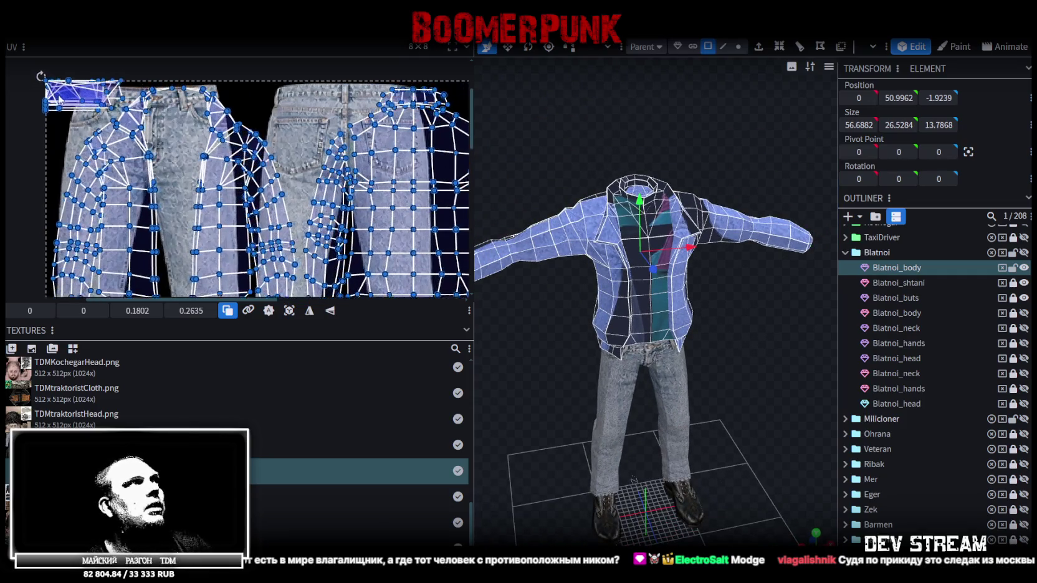
- Select the small top-left UV island and hide the jeans and boots in the Outliner
left_click_drag(52, 122, 99, 65)
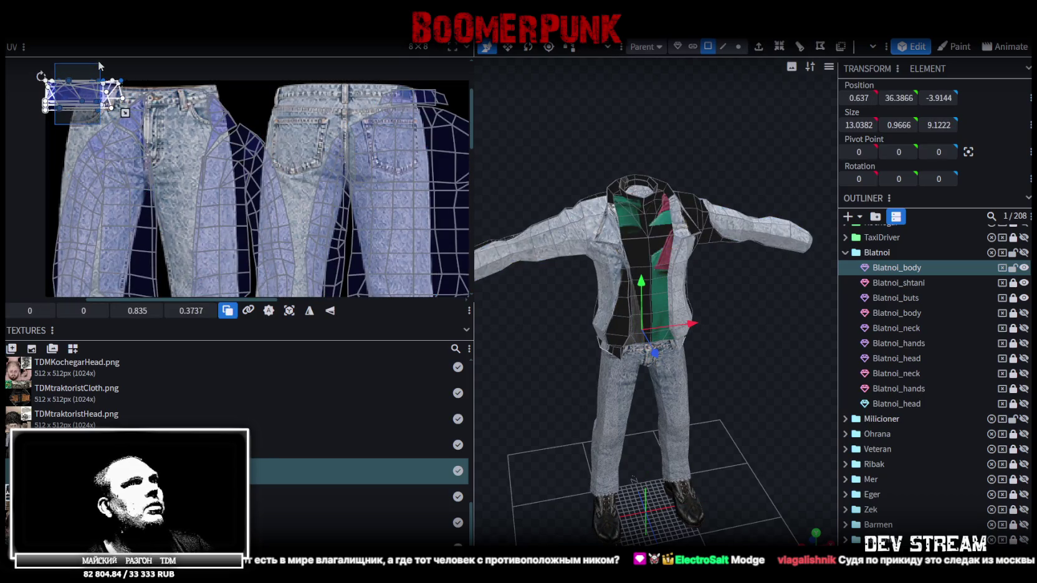
left_click_drag(740, 385, 952, 301)
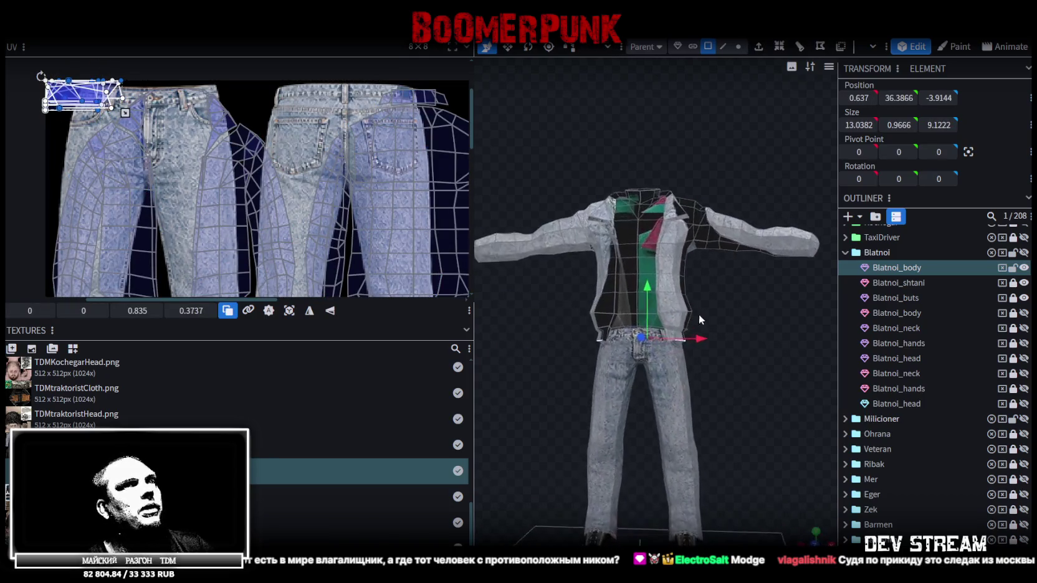
left_click_drag(1024, 267, 1024, 298)
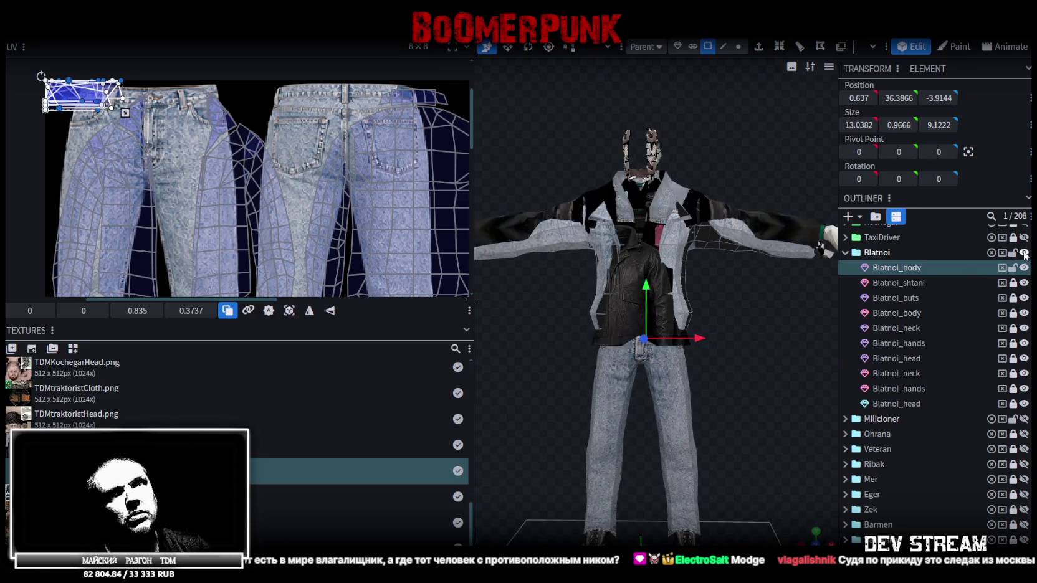
left_click(1024, 267)
- Clear the UV selection and box-select the jacket's inner-front UV island
left_click(303, 259)
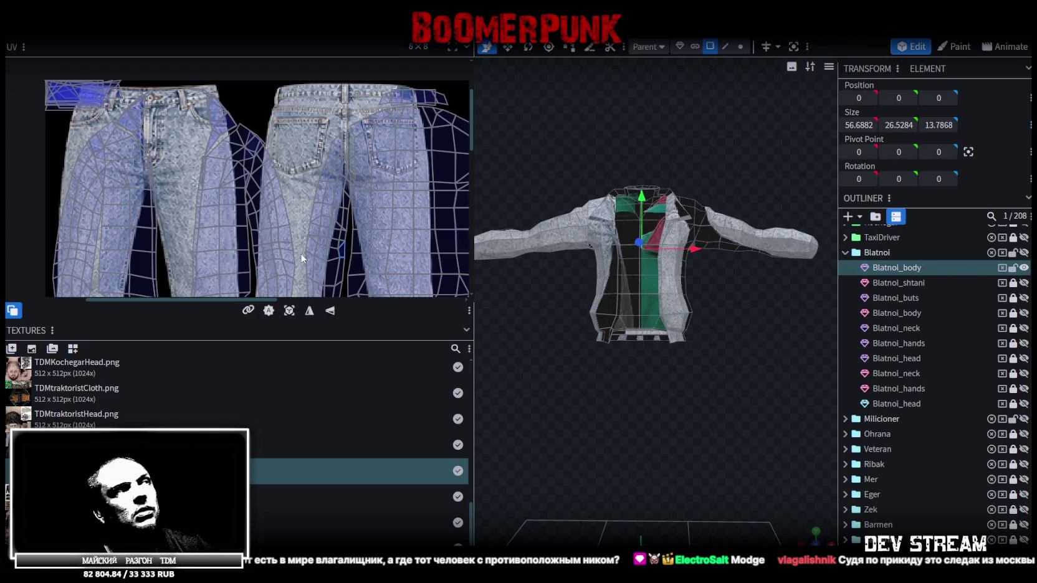
scroll(296, 214, "down", 2)
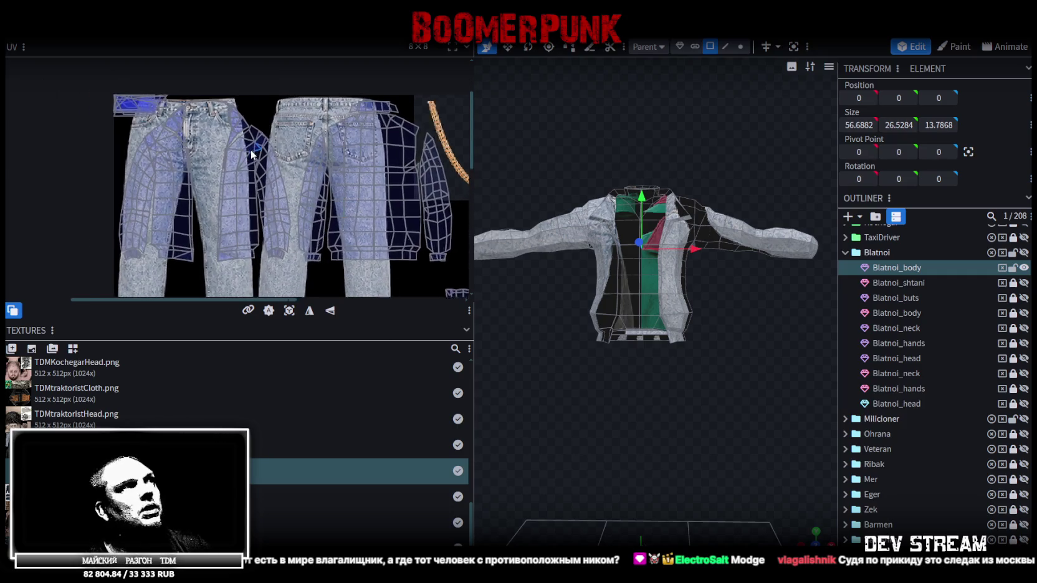
scroll(333, 117, "down", 2)
scroll(345, 183, "up", 1)
scroll(350, 246, "up", 1)
middle_click_drag(337, 204, 304, 203)
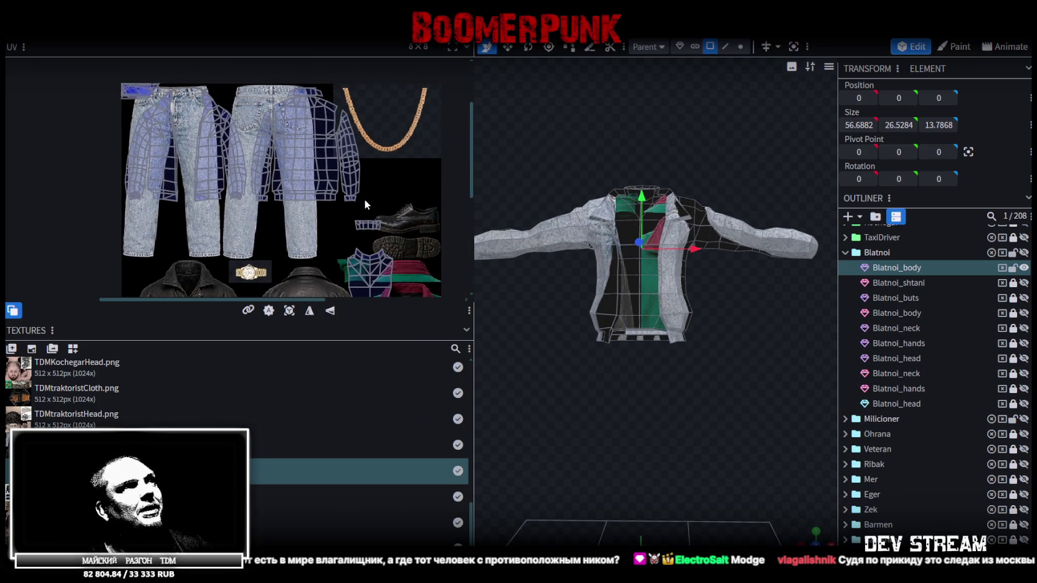
scroll(365, 198, "up", 1)
mouse_move(596, 330)
left_mouse_down()
mouse_move(631, 382)
mouse_move(587, 406)
mouse_move(602, 418)
mouse_move(741, 410)
mouse_move(633, 363)
mouse_move(643, 343)
mouse_move(624, 350)
left_mouse_up()
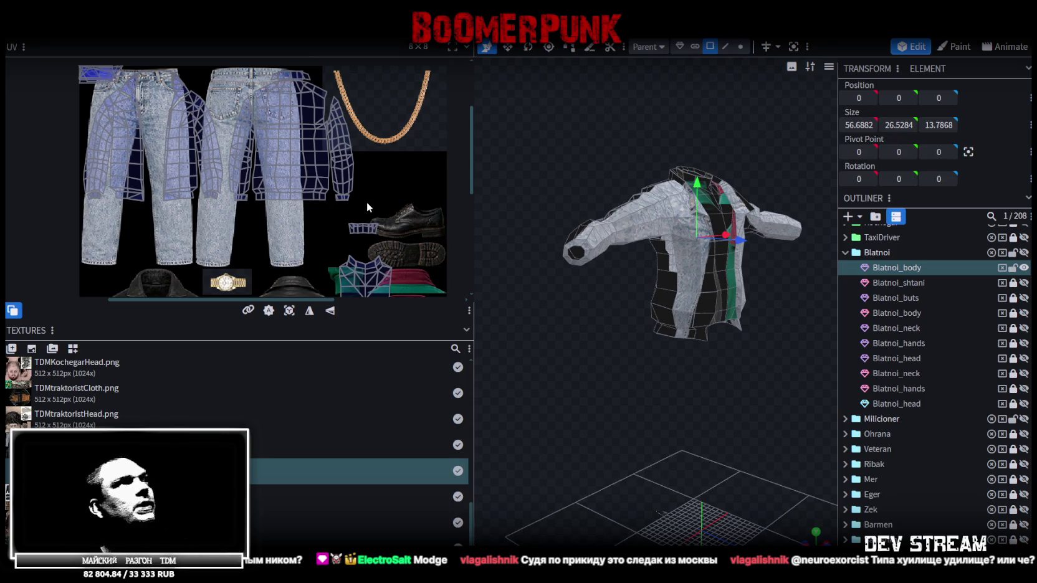
scroll(381, 175, "down", 3)
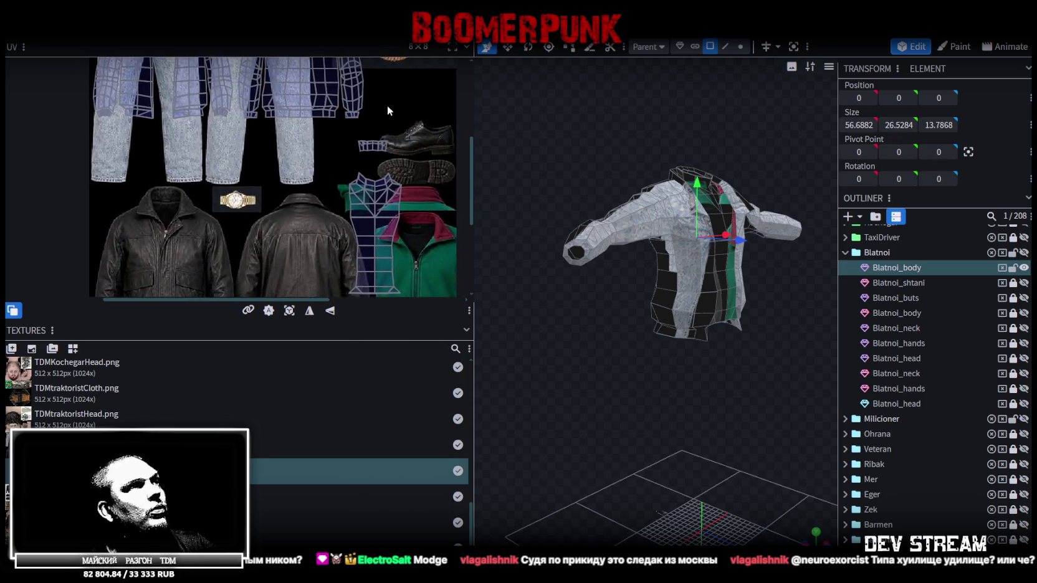
scroll(368, 137, "down", 2, "ctrl")
scroll(353, 170, "down", 1, "ctrl")
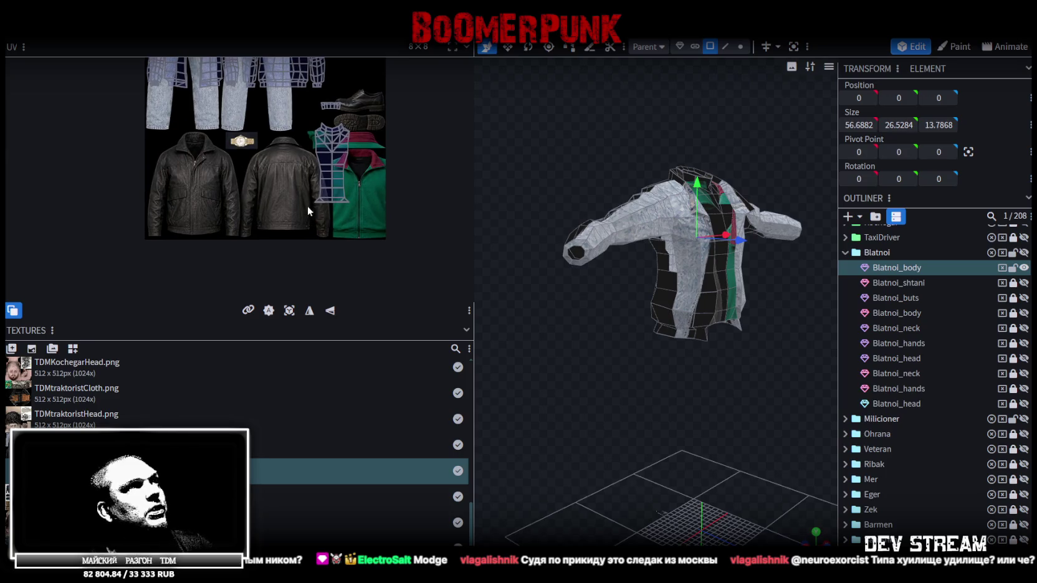
left_click_drag(306, 208, 376, 95)
scroll(381, 112, "up", 2, "ctrl")
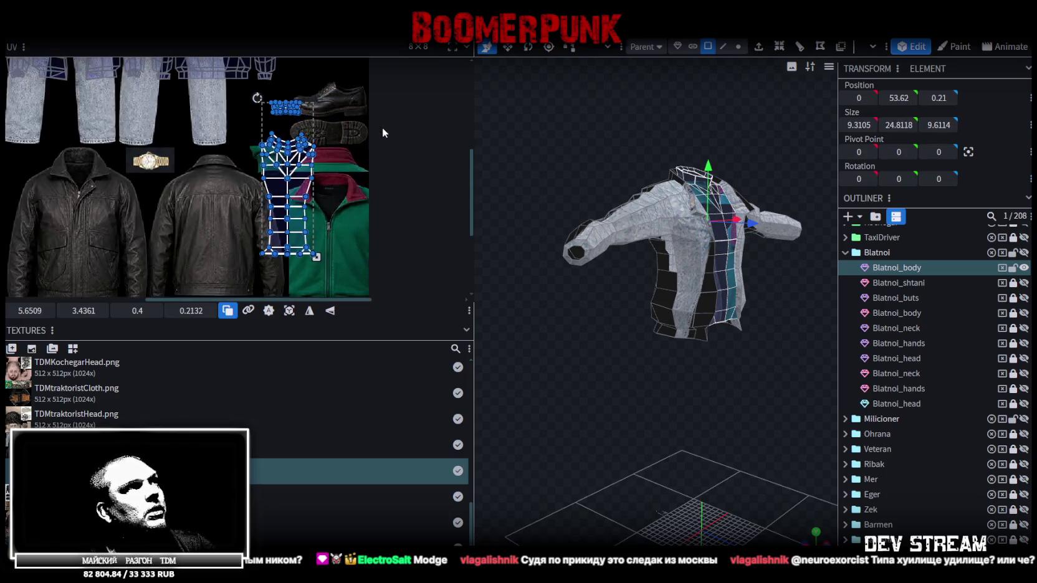
scroll(367, 150, "up", 3, "ctrl")
scroll(360, 140, "down", 1, "ctrl")
scroll(311, 161, "up", 1, "ctrl")
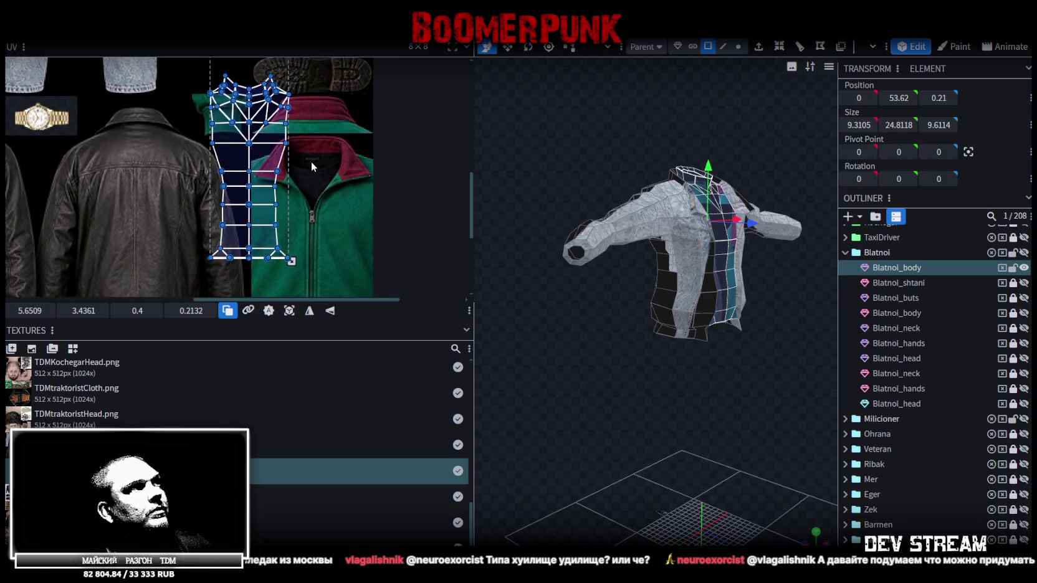
scroll(320, 197, "down", 2, "ctrl")
left_click_drag(316, 267, 205, 75)
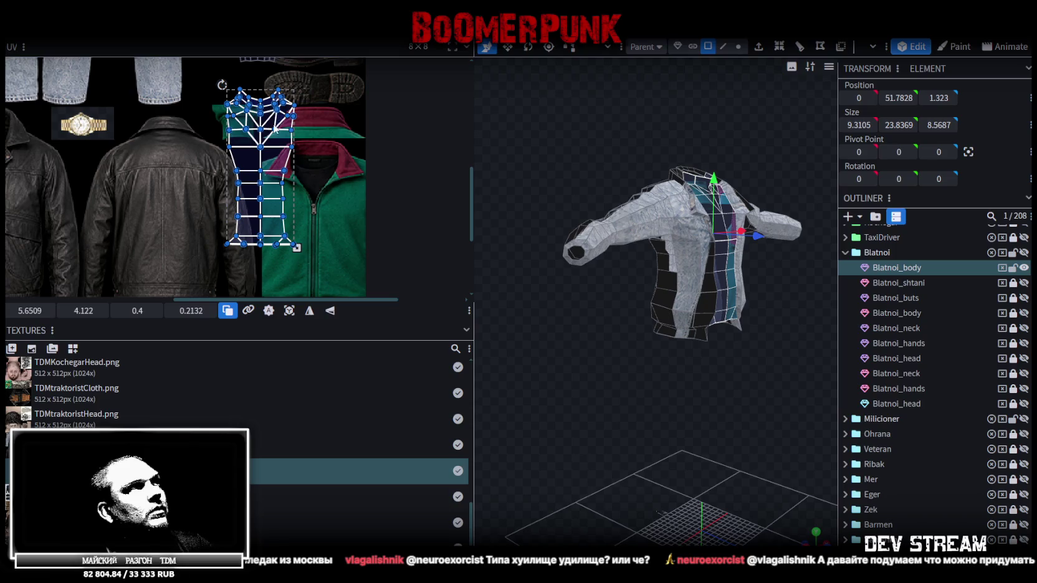
- Move the inner-front island onto the green zip-top texture and line it up
left_click_drag(278, 131, 323, 165)
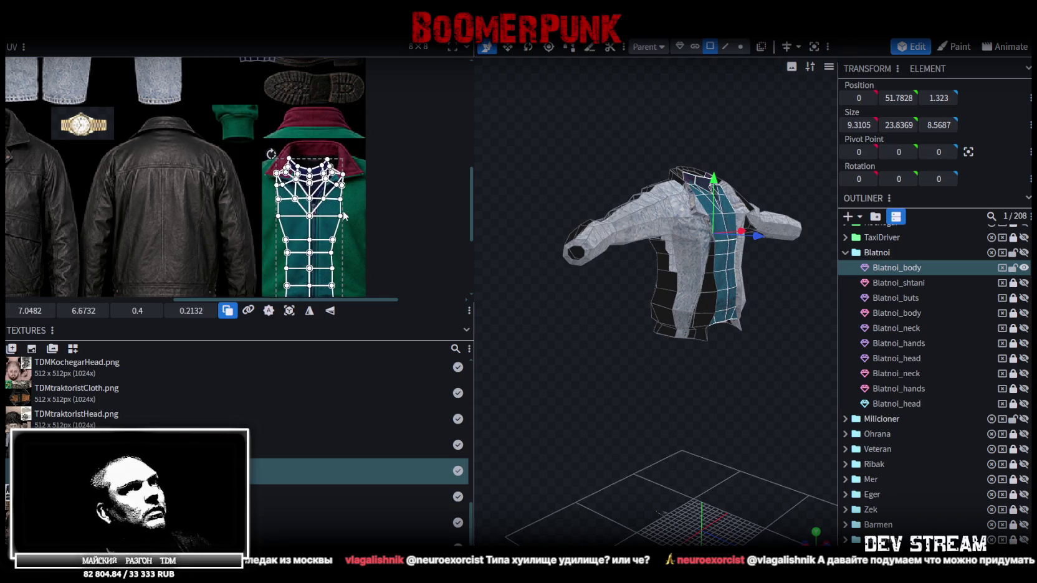
scroll(323, 165, "up", 2)
left_click_drag(323, 166, 305, 157)
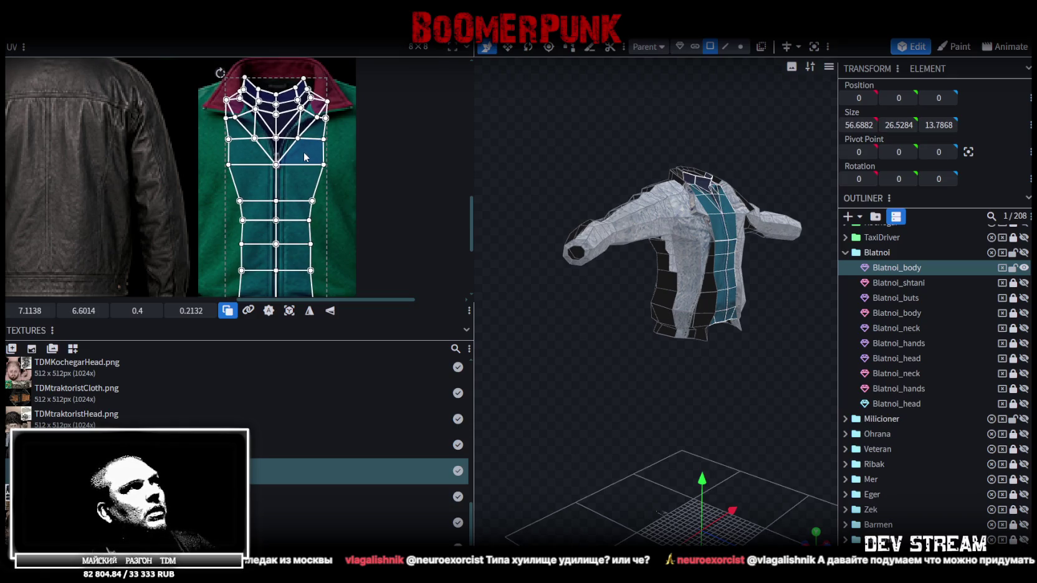
left_click_drag(729, 379, 758, 386)
scroll(726, 427, "up", 3)
scroll(738, 438, "up", 2)
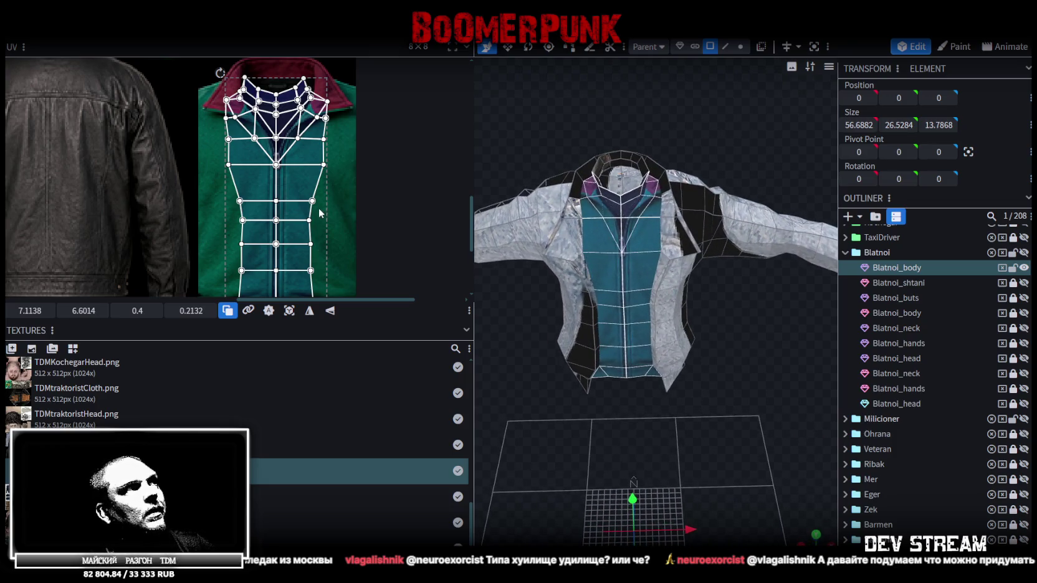
scroll(321, 213, "down", 2)
scroll(324, 262, "up", 2)
scroll(328, 270, "up", 1)
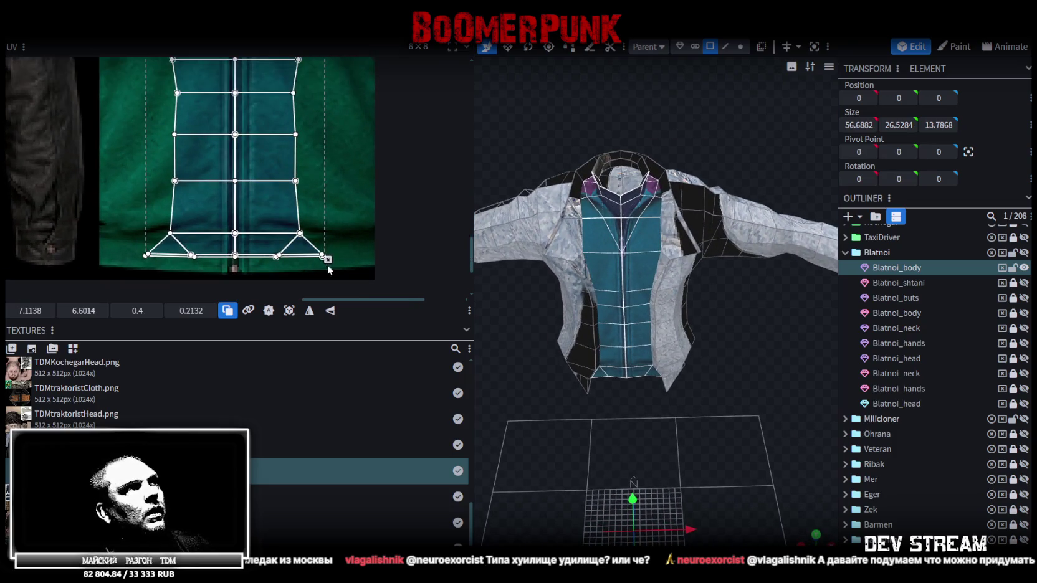
- Stretch the inner-front island down to the zip-top's hem, then pick a collar face
left_click_drag(328, 260, 328, 274)
scroll(344, 155, "up", 3)
scroll(321, 236, "up", 2)
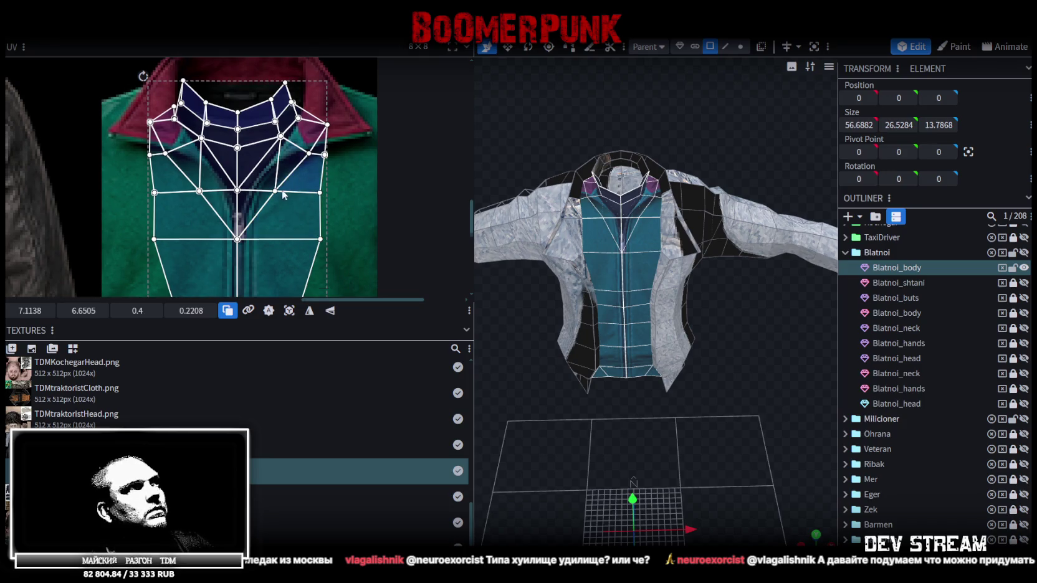
scroll(281, 189, "up", 2)
scroll(677, 202, "up", 2)
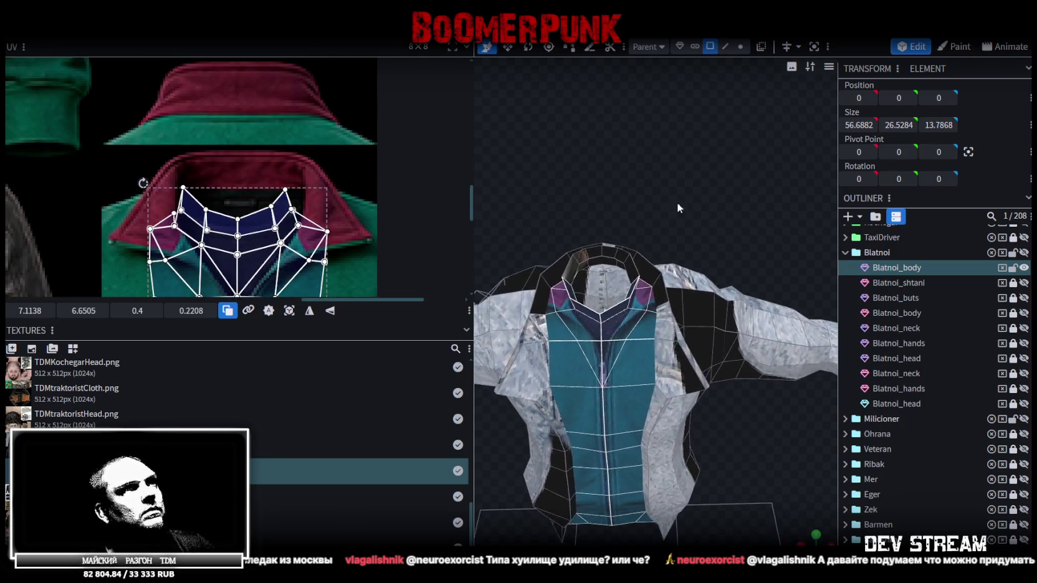
scroll(685, 147, "up", 2)
scroll(688, 149, "up", 2)
scroll(689, 159, "up", 2)
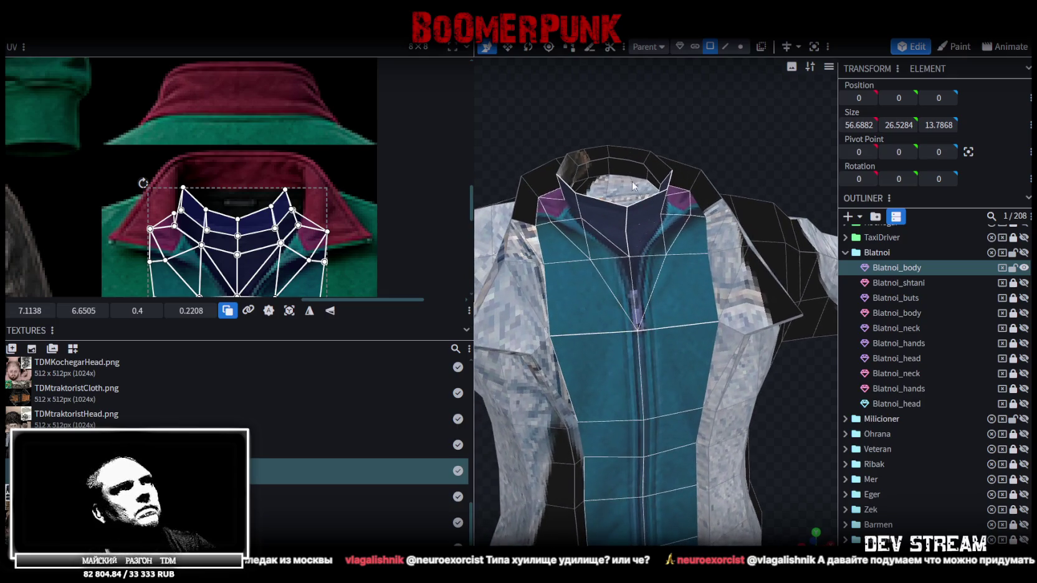
left_click(620, 241)
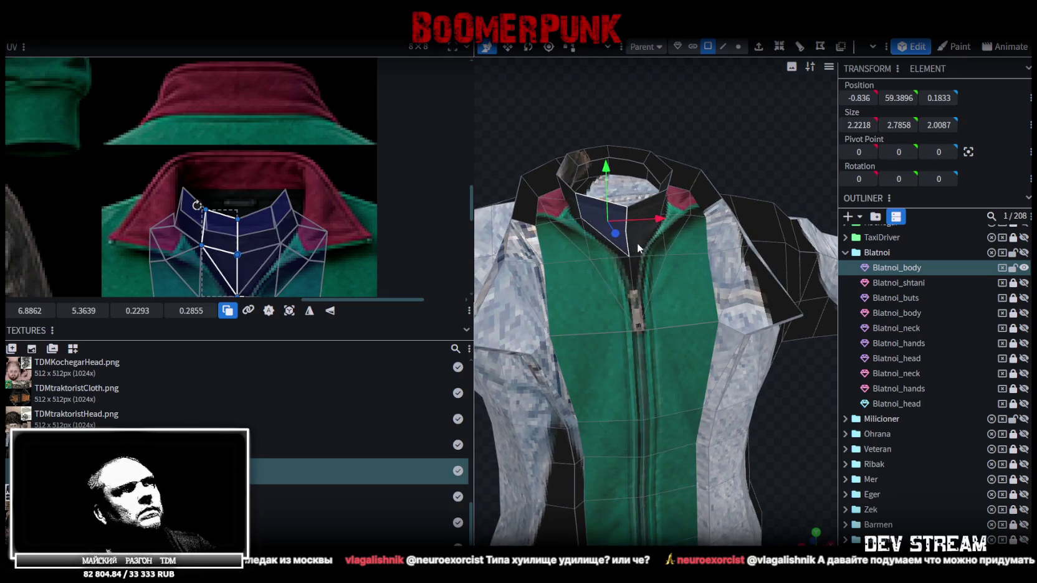
- Select the small neck face, zoom in on the collar, and switch Selection Mode to Vertex
scroll(291, 237, "down", 2)
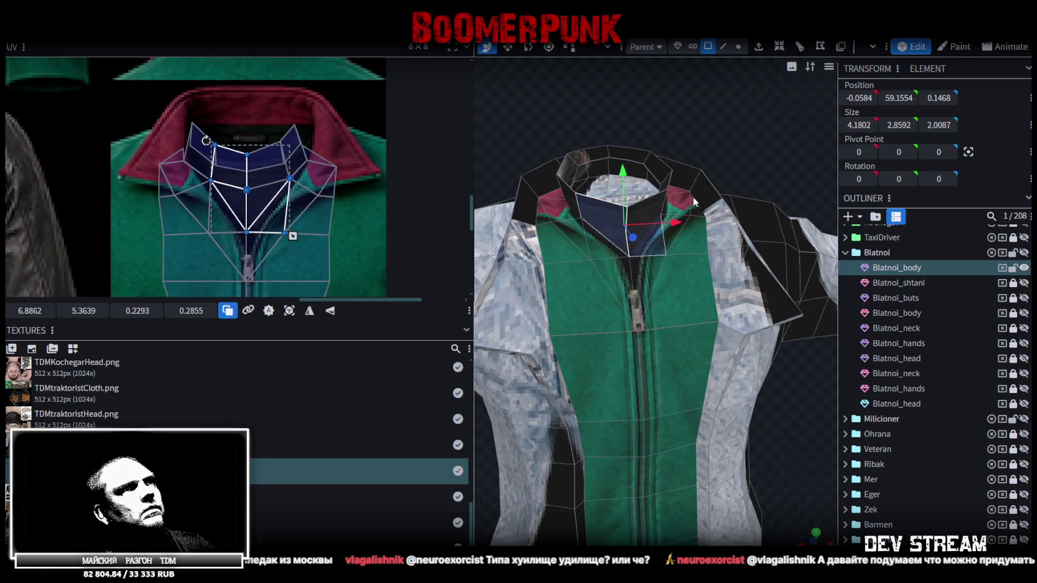
left_click(646, 233)
middle_click_drag(277, 214, 264, 172)
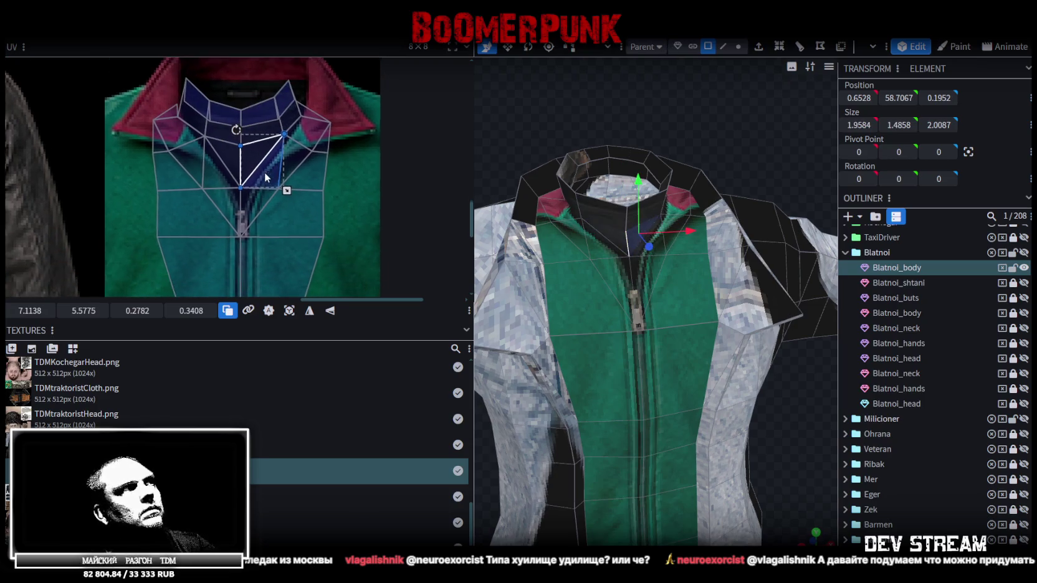
scroll(663, 132, "up", 1)
scroll(659, 133, "up", 1)
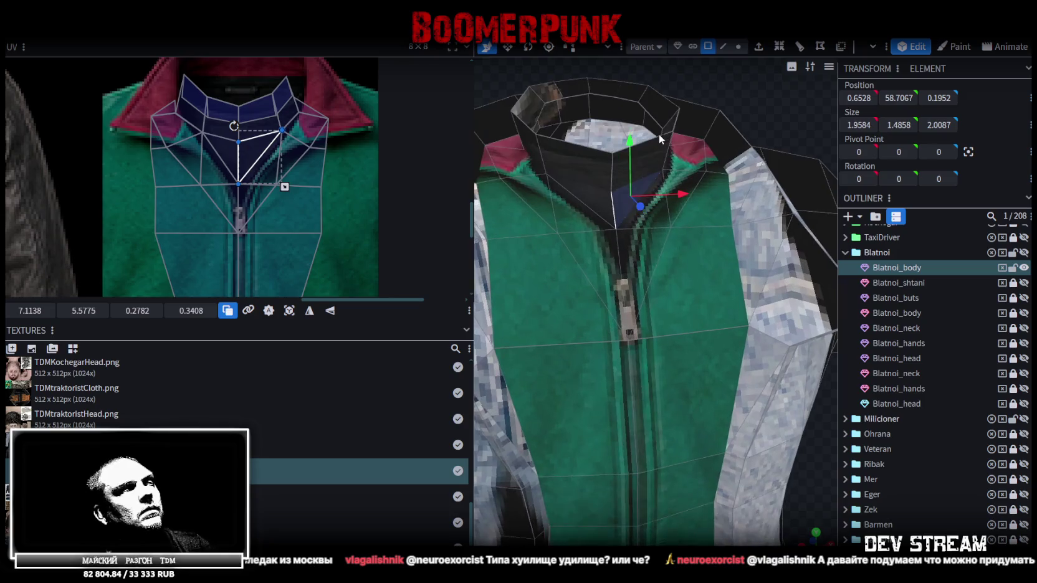
left_click(738, 46)
- Move the front collar vertex down and forward on the jacket
left_click(618, 226)
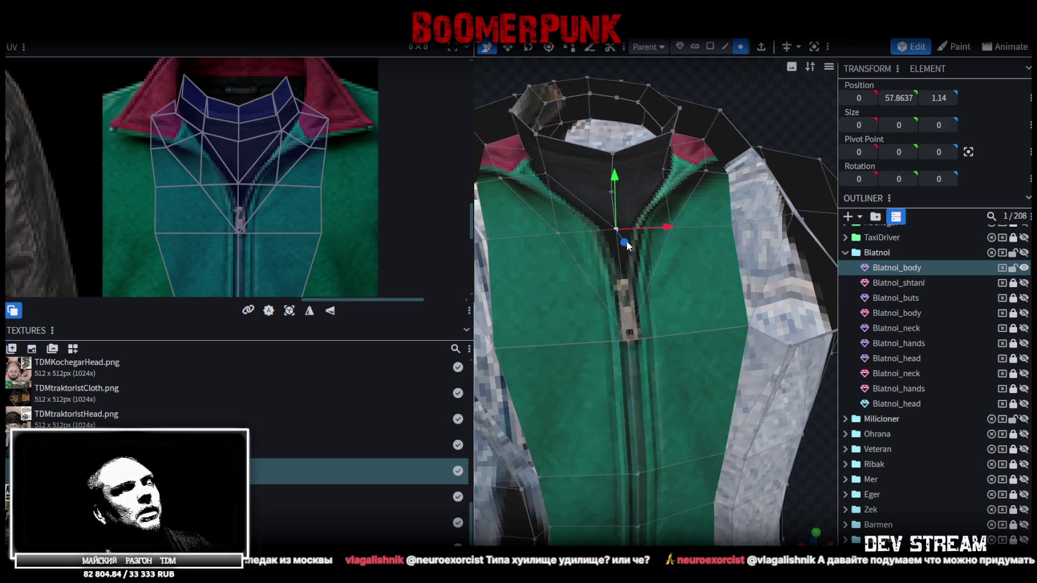
scroll(627, 241, "down", 2)
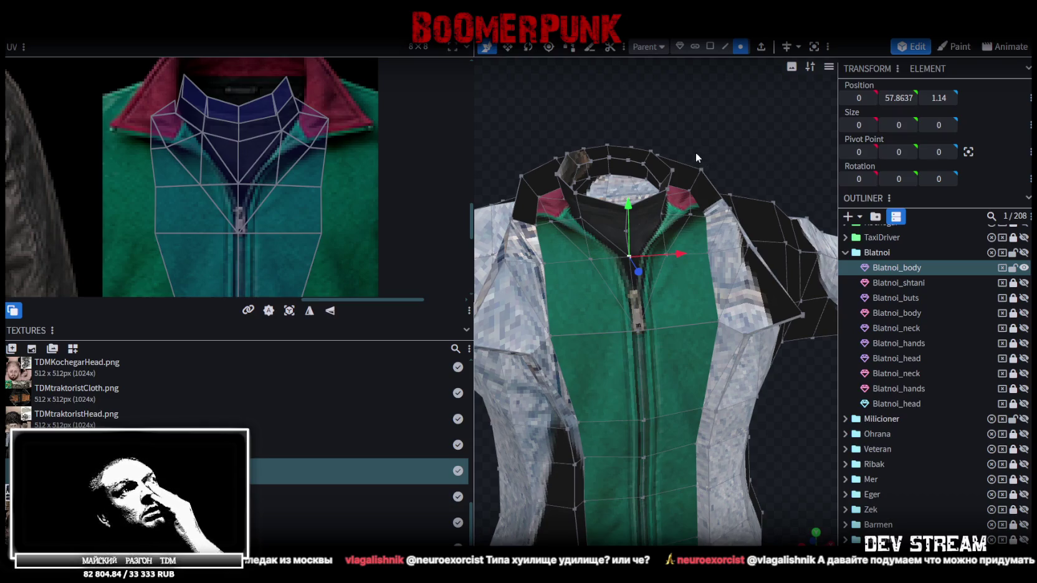
mouse_move(695, 152)
left_mouse_down()
mouse_move(606, 208)
mouse_move(701, 192)
mouse_move(603, 177)
mouse_move(726, 263)
left_mouse_up()
left_click_drag(592, 239, 632, 295)
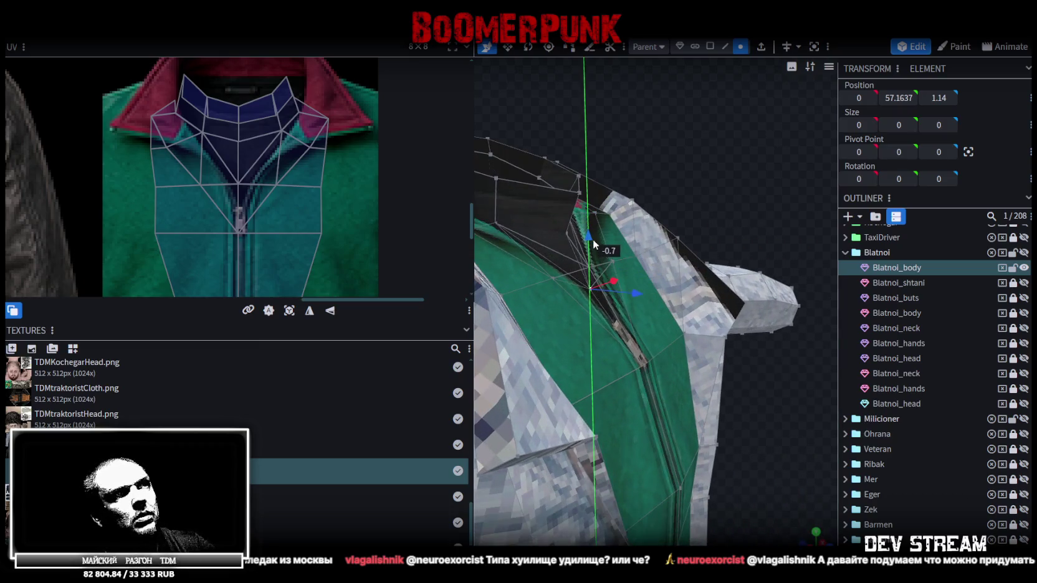
key("ctrl+z")
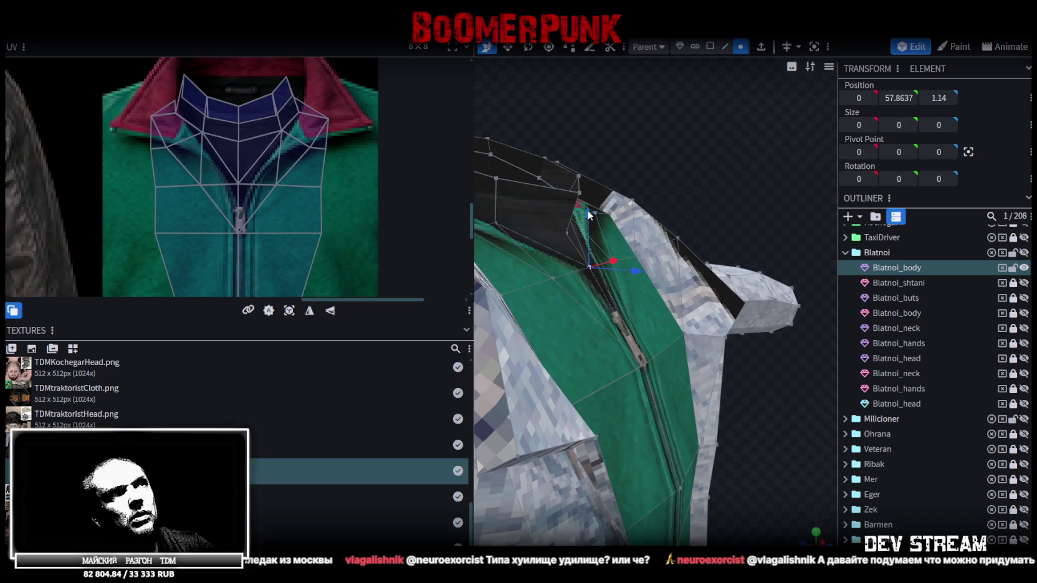
left_click_drag(586, 214, 594, 246)
key("ctrl+z")
left_click_drag(630, 302, 659, 302)
mouse_move(764, 188)
left_mouse_down()
mouse_move(710, 209)
mouse_move(681, 363)
mouse_move(730, 334)
mouse_move(707, 336)
mouse_move(687, 316)
left_mouse_up()
- Select another collar vertex and box-select the front row of neckline UV vertices
left_click(578, 229)
mouse_move(727, 357)
left_mouse_down()
mouse_move(794, 324)
mouse_move(693, 348)
mouse_move(707, 360)
mouse_move(711, 147)
mouse_move(672, 148)
mouse_move(715, 184)
mouse_move(754, 152)
mouse_move(721, 137)
left_mouse_up()
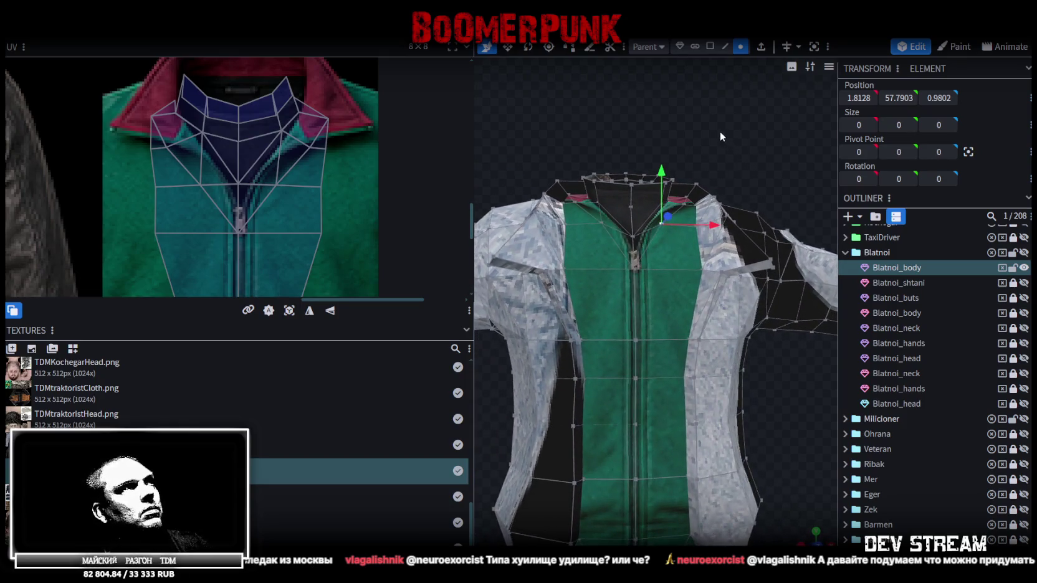
left_click_drag(721, 154, 713, 195)
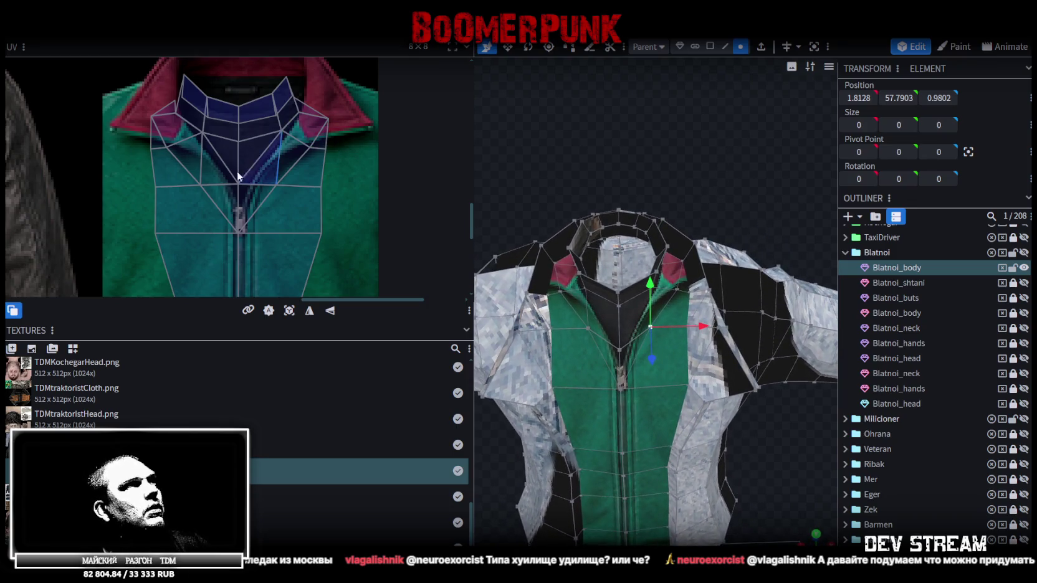
mouse_move(122, 185)
left_mouse_down()
mouse_move(258, 187)
mouse_move(239, 206)
left_mouse_up()
left_click_drag(617, 145, 595, 126)
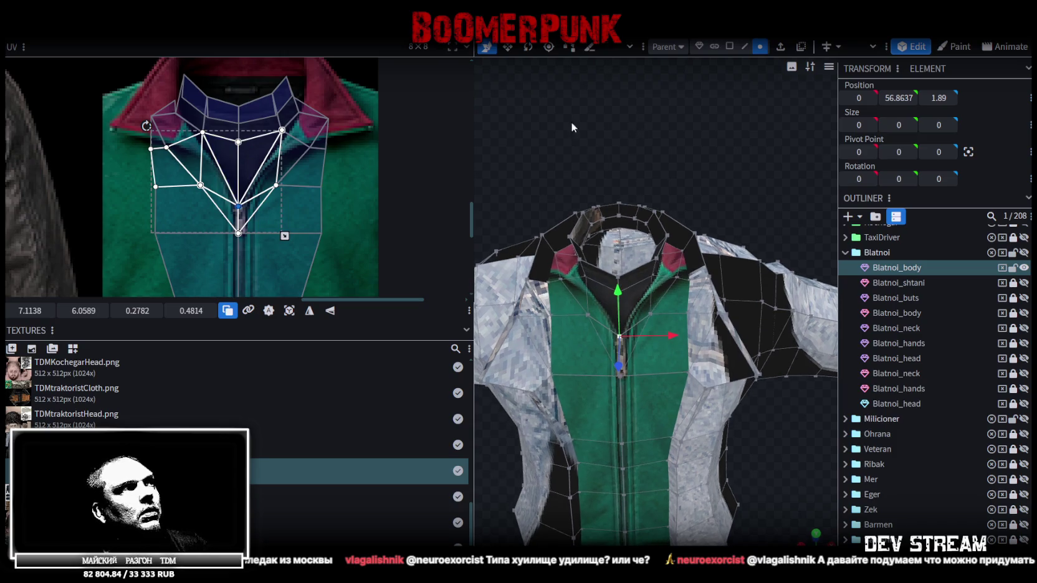
- Nudge the two inner middle neckline UV vertices downward
left_click_drag(117, 167, 349, 186)
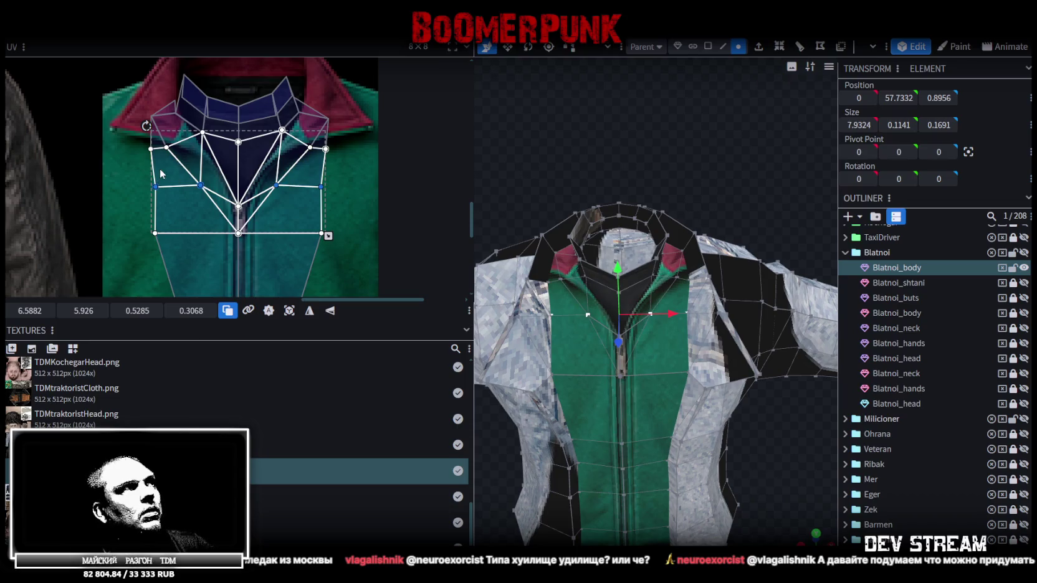
left_click_drag(148, 166, 290, 187)
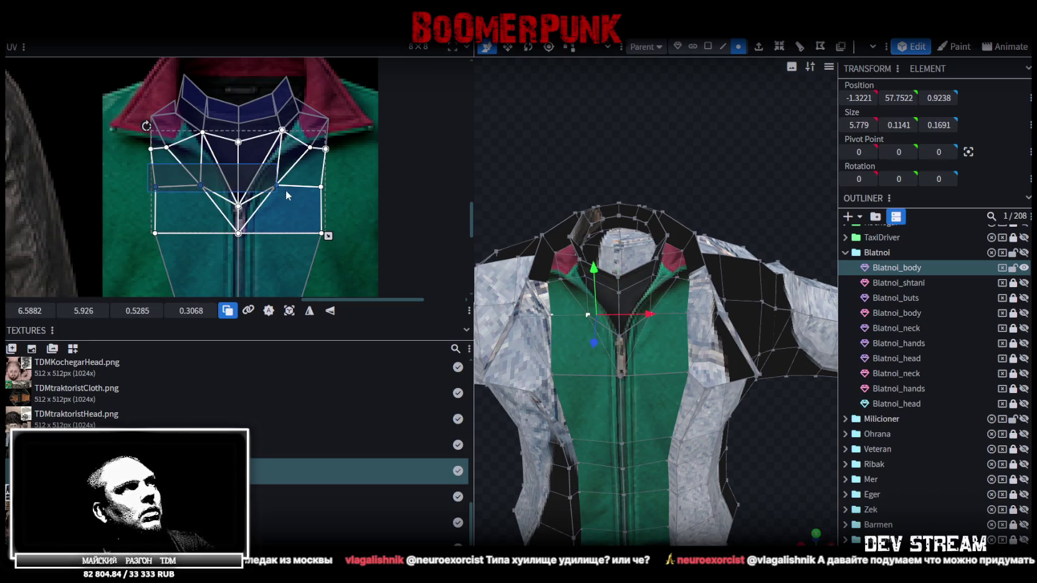
left_click_drag(187, 175, 286, 193)
mouse_move(83, 310)
left_mouse_down()
mouse_move(93, 310)
mouse_move(85, 310)
left_mouse_up()
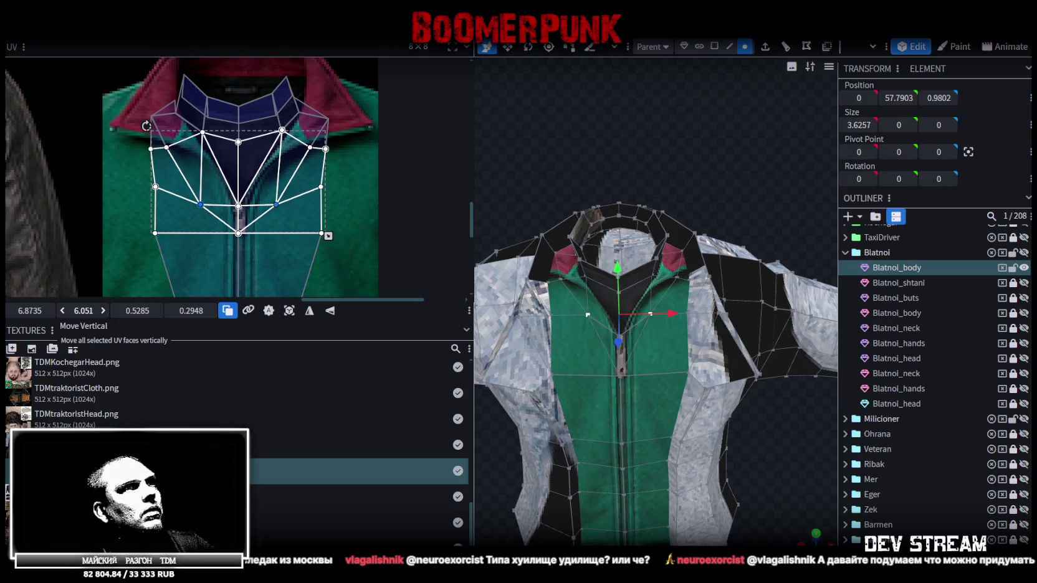
- Push the pair of front neckline vertices slightly forward along Z on the model
left_click_drag(505, 176, 580, 156)
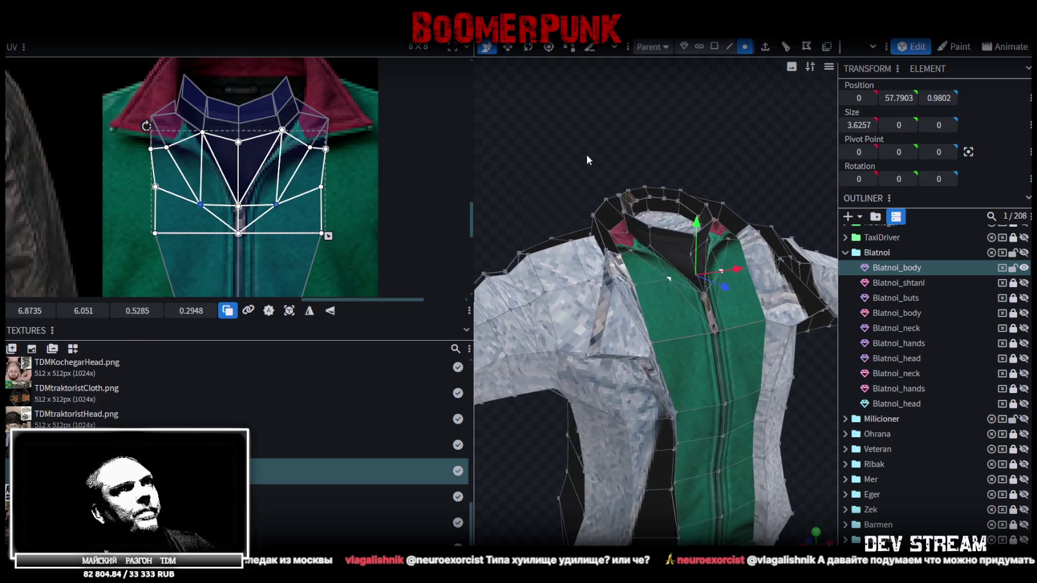
scroll(725, 278, "up", 3)
scroll(577, 253, "up", 3)
left_click(662, 247)
left_click(662, 246, "shift")
mouse_move(684, 172)
left_mouse_down()
mouse_move(802, 124)
mouse_move(674, 139)
mouse_move(740, 152)
left_mouse_up()
left_click_drag(710, 287, 729, 291)
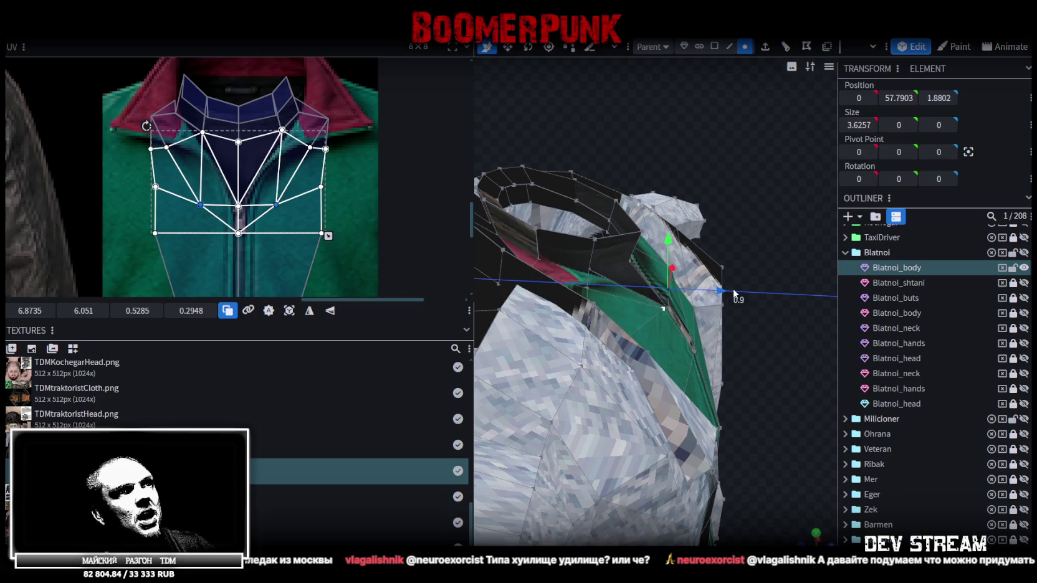
mouse_move(773, 333)
left_mouse_down()
mouse_move(670, 290)
mouse_move(759, 211)
mouse_move(591, 216)
mouse_move(580, 257)
mouse_move(726, 100)
mouse_move(773, 159)
mouse_move(770, 237)
mouse_move(754, 276)
left_mouse_up()
mouse_move(716, 320)
left_mouse_down()
mouse_move(522, 205)
mouse_move(620, 195)
mouse_move(721, 162)
mouse_move(670, 148)
left_mouse_up()
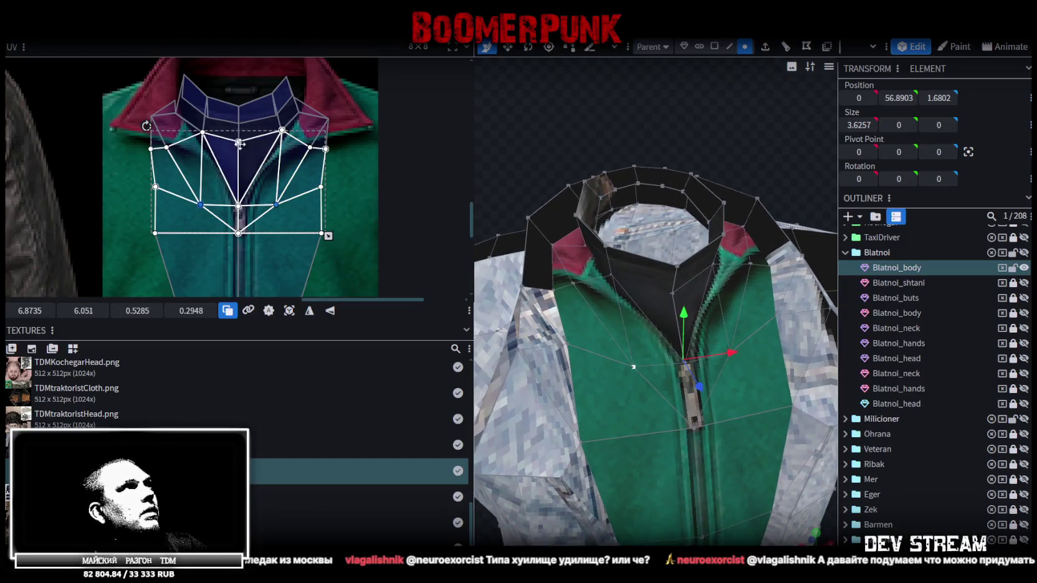
- Adjust one vertex each on the left and mirrored right collar UV islands
scroll(187, 137, "up", 1)
scroll(152, 145, "up", 1)
left_click(247, 159)
left_click(234, 155)
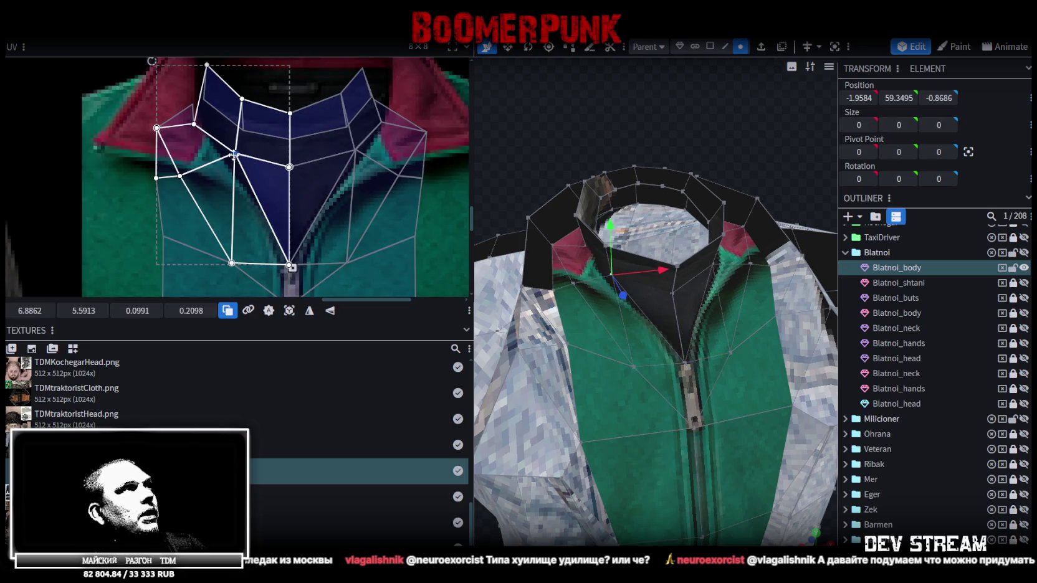
left_click_drag(236, 154, 224, 162)
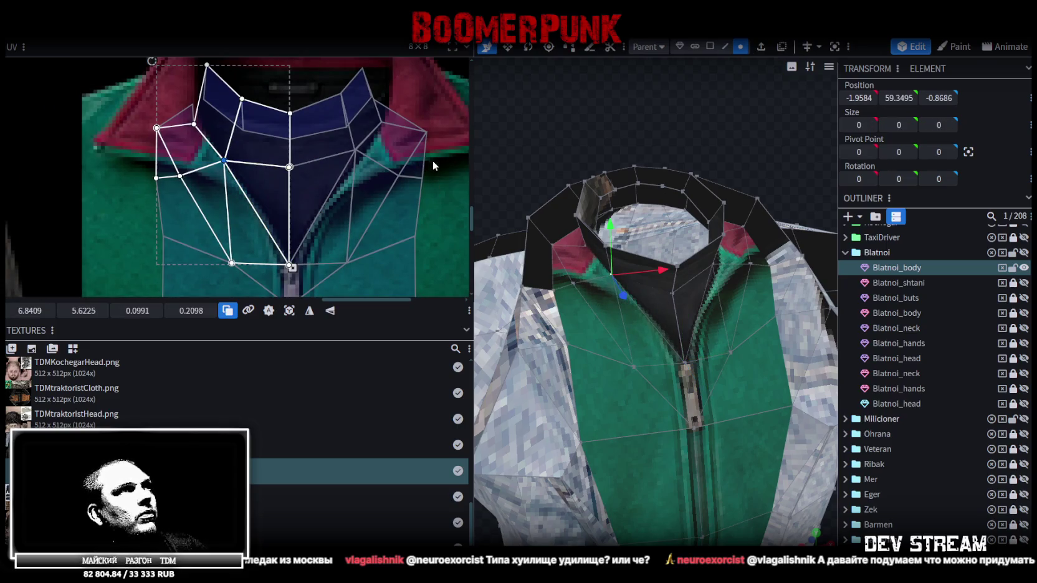
left_click(357, 150)
left_click_drag(357, 150, 364, 156)
scroll(381, 150, "down", 1)
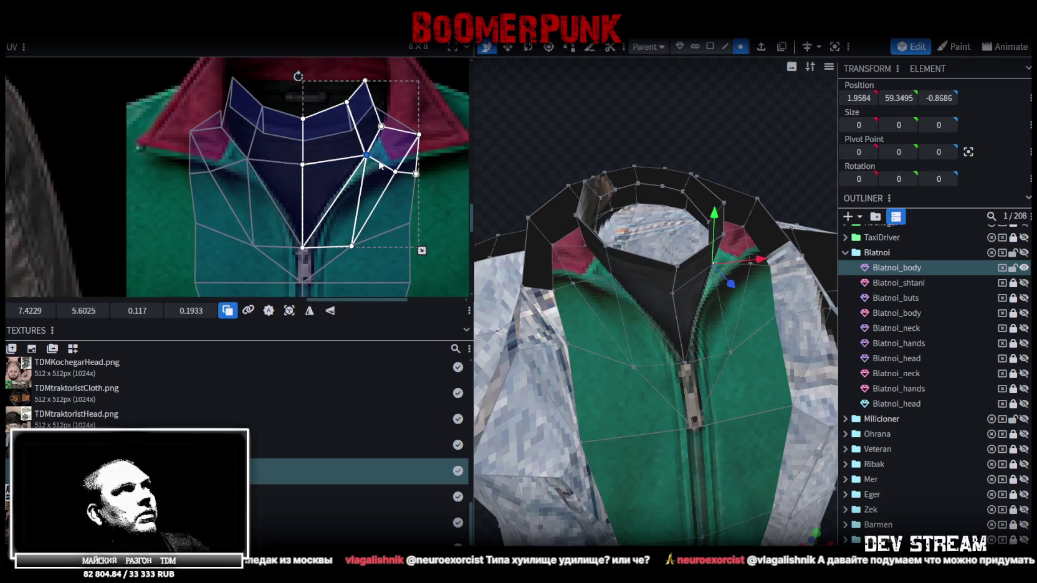
scroll(380, 165, "up", 1)
- Shift the top right collar UV vertex rightward and two left collar vertices down-left
mouse_move(661, 125)
left_mouse_down()
mouse_move(633, 146)
mouse_move(644, 126)
mouse_move(610, 132)
mouse_move(703, 174)
mouse_move(618, 147)
mouse_move(549, 97)
left_mouse_up()
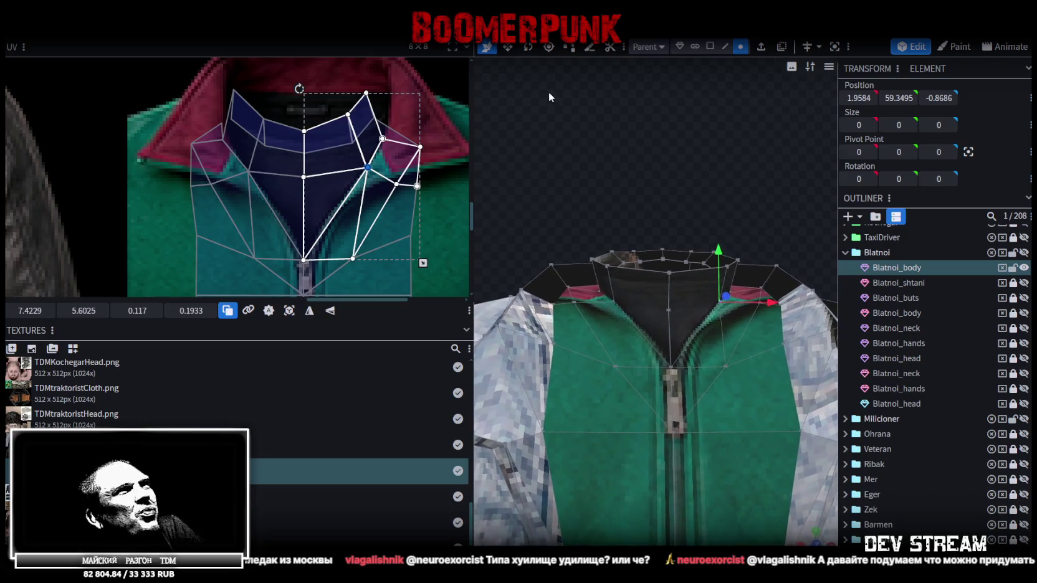
scroll(361, 87, "up", 3)
left_click(376, 123)
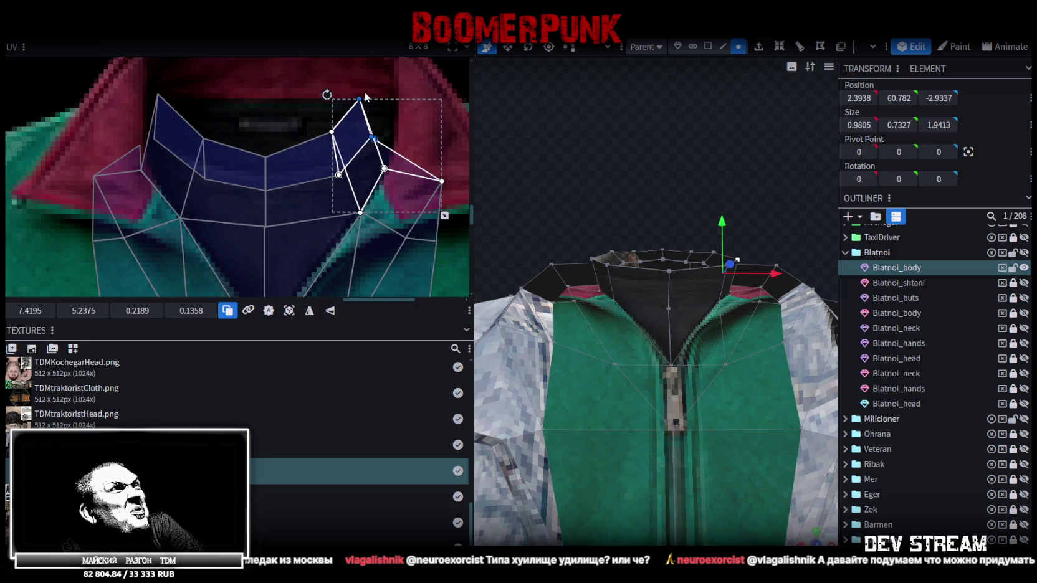
left_click_drag(360, 98, 378, 99)
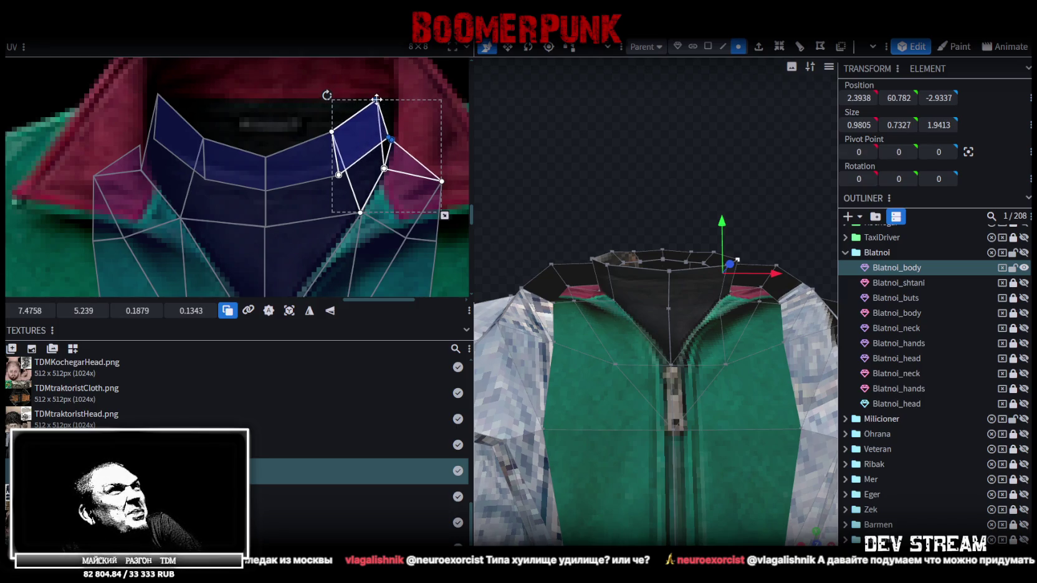
scroll(254, 111, "left", 3)
left_click(229, 170)
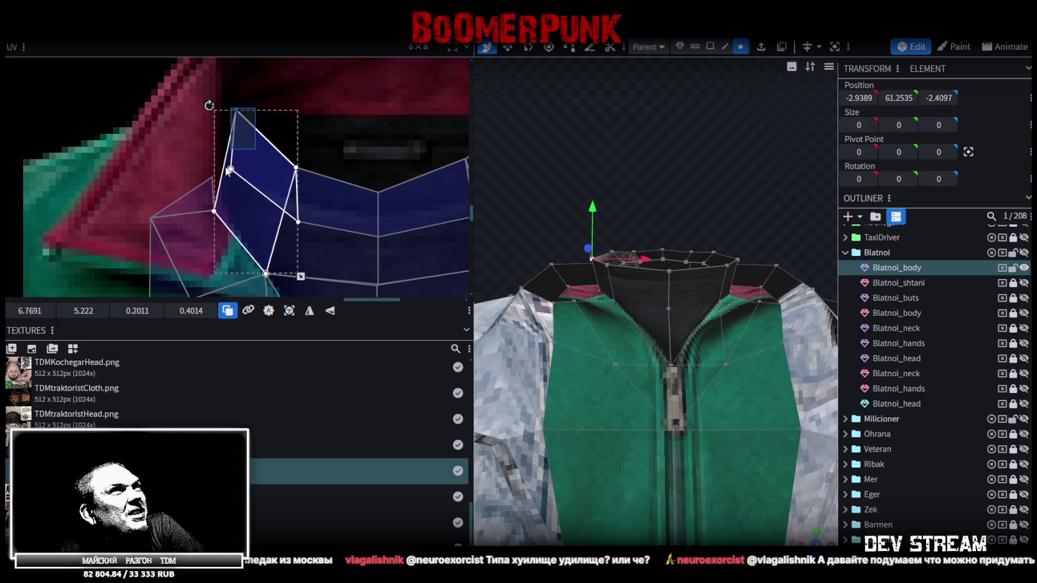
left_click(236, 110, "shift")
left_click_drag(238, 108, 236, 113)
- Pull a single left collar UV vertex down onto the red collar
left_click_drag(190, 180, 214, 215)
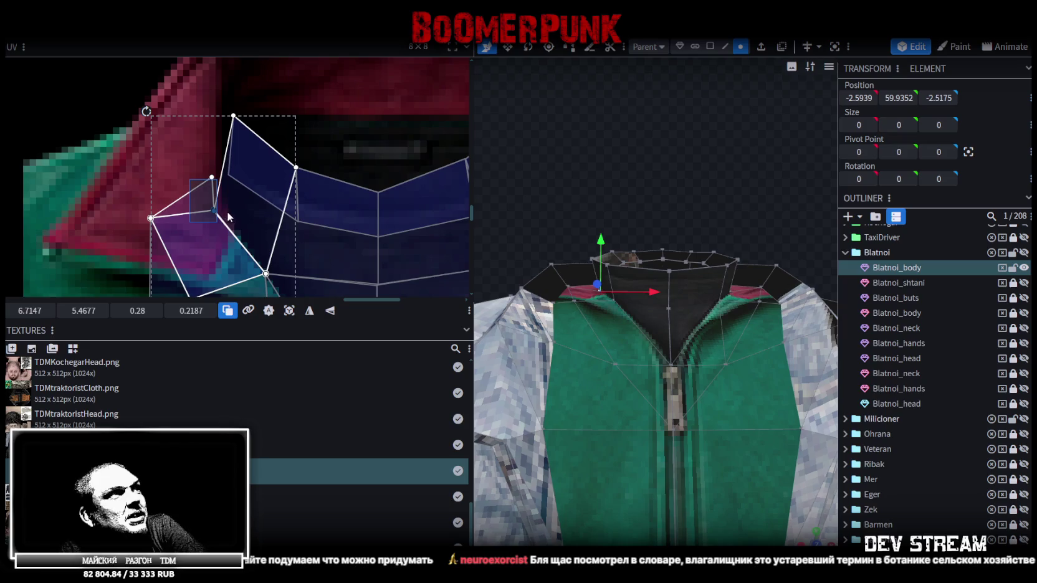
left_click_drag(222, 207, 224, 212)
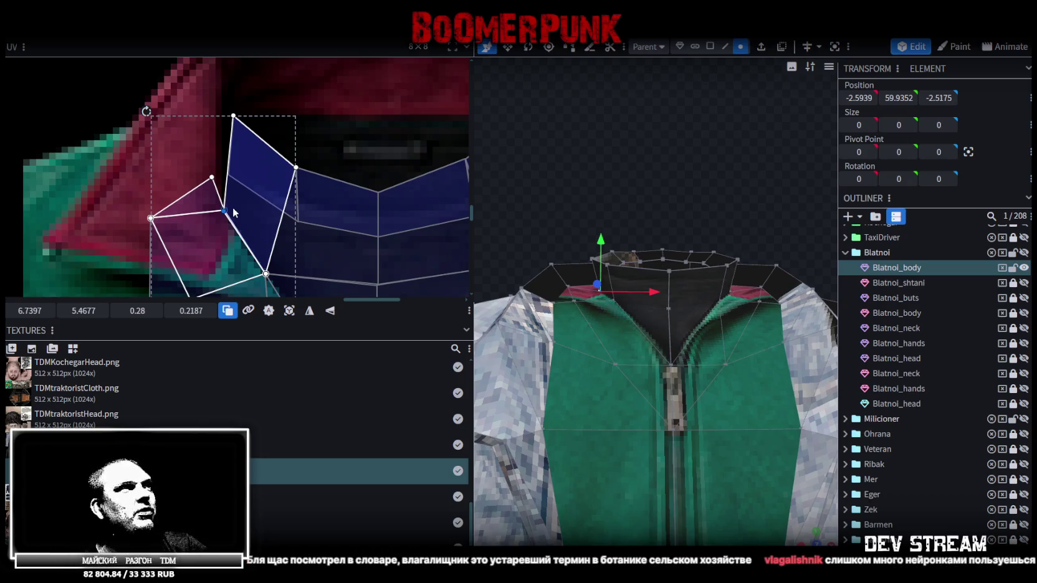
middle_click_drag(234, 211, 224, 157)
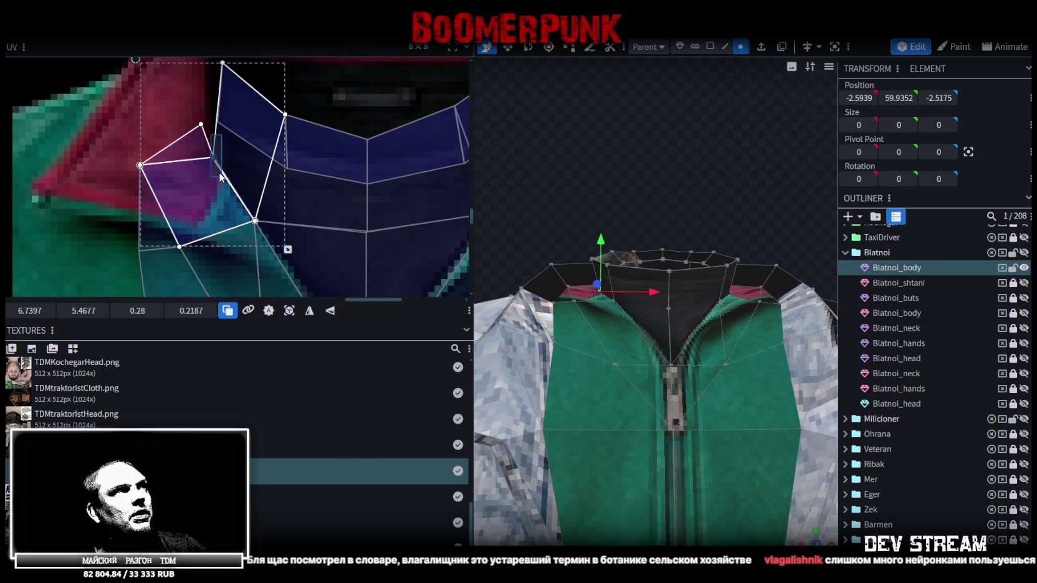
left_click_drag(213, 155, 220, 176)
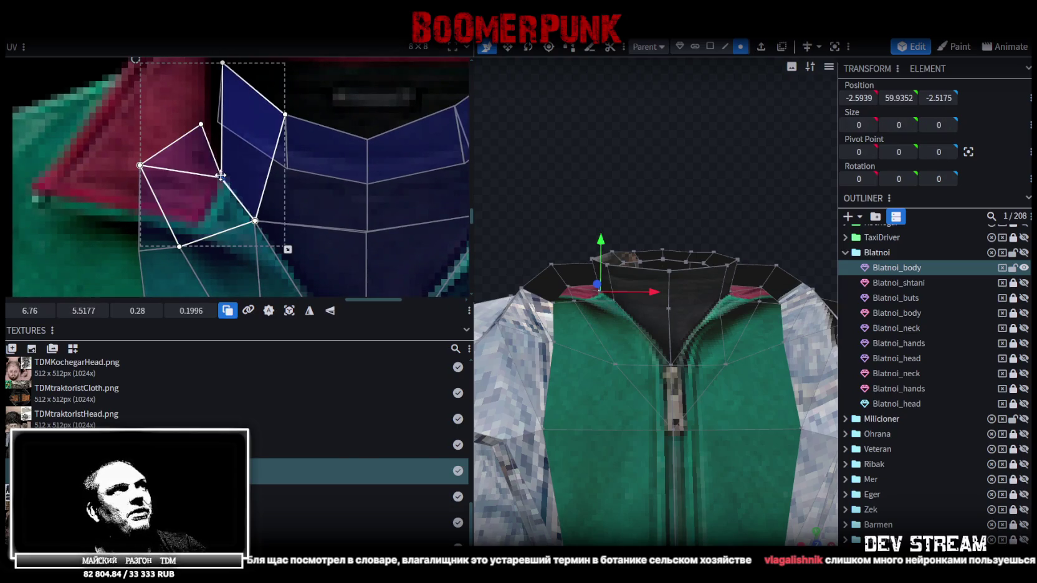
- Move the right collar face's middle vertex and shared lining vertex downward
scroll(220, 175, "down", 2)
middle_click_drag(220, 175, 165, 181)
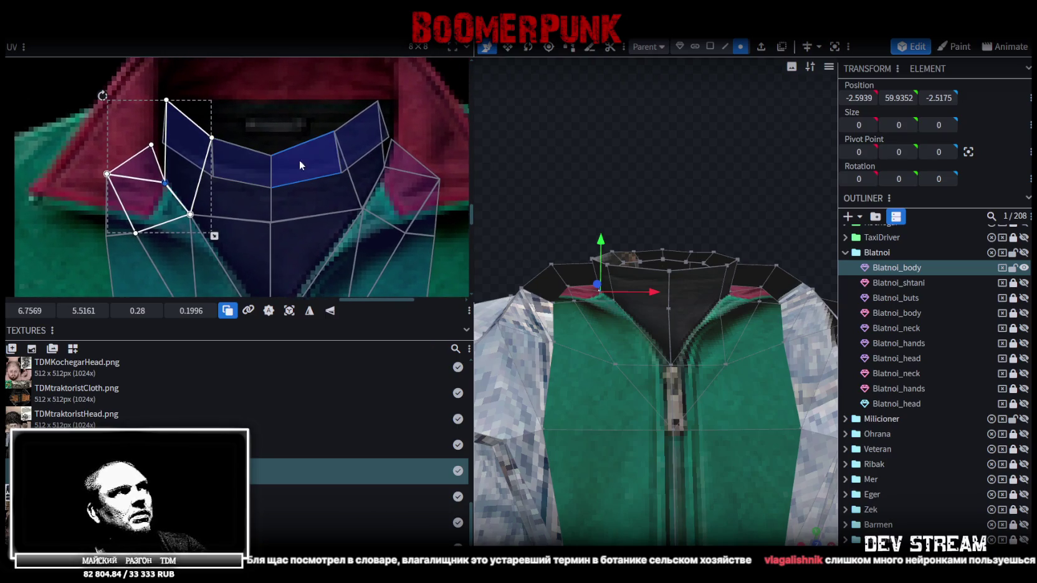
scroll(386, 156, "up", 3)
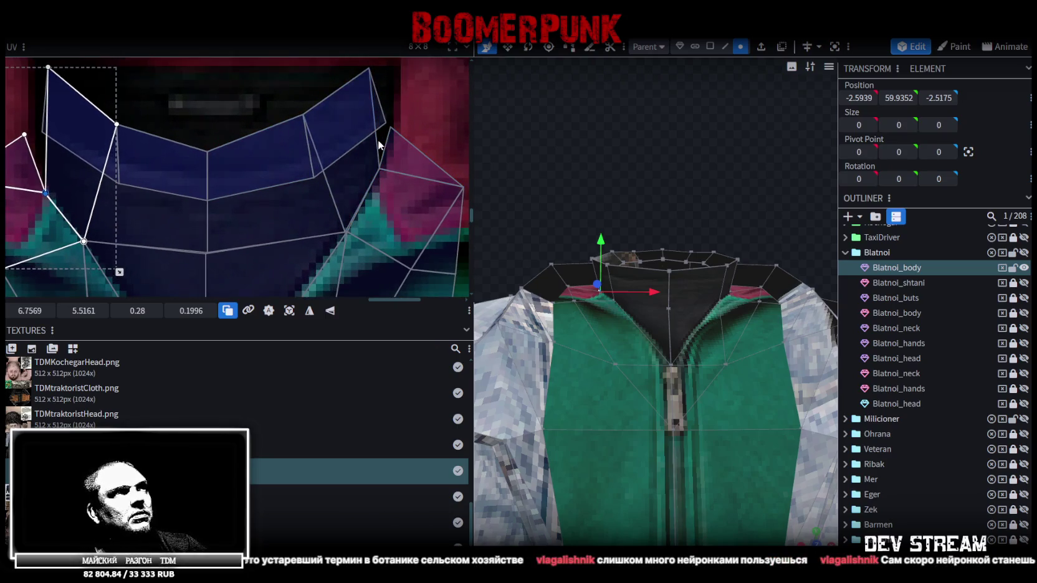
left_click(383, 176)
left_click_drag(377, 168, 380, 168)
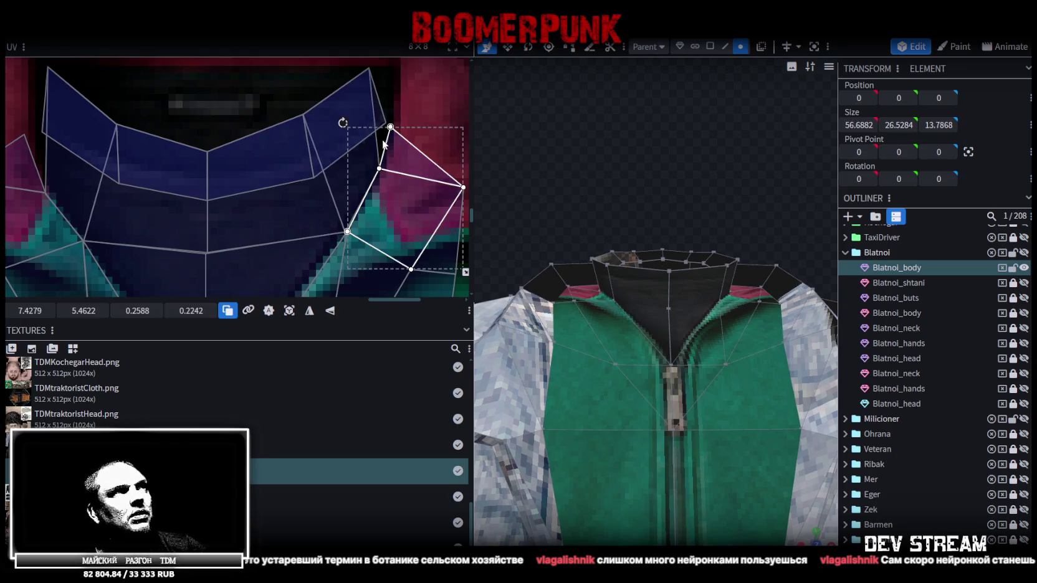
left_click(379, 166)
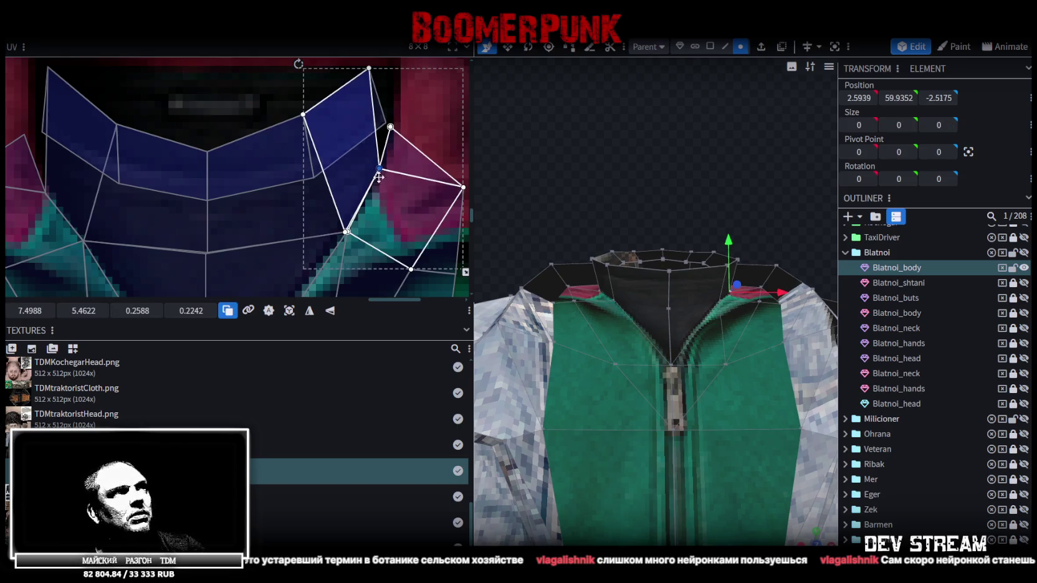
left_click_drag(379, 177, 377, 192)
scroll(377, 191, "down", 2)
scroll(392, 143, "up", 2)
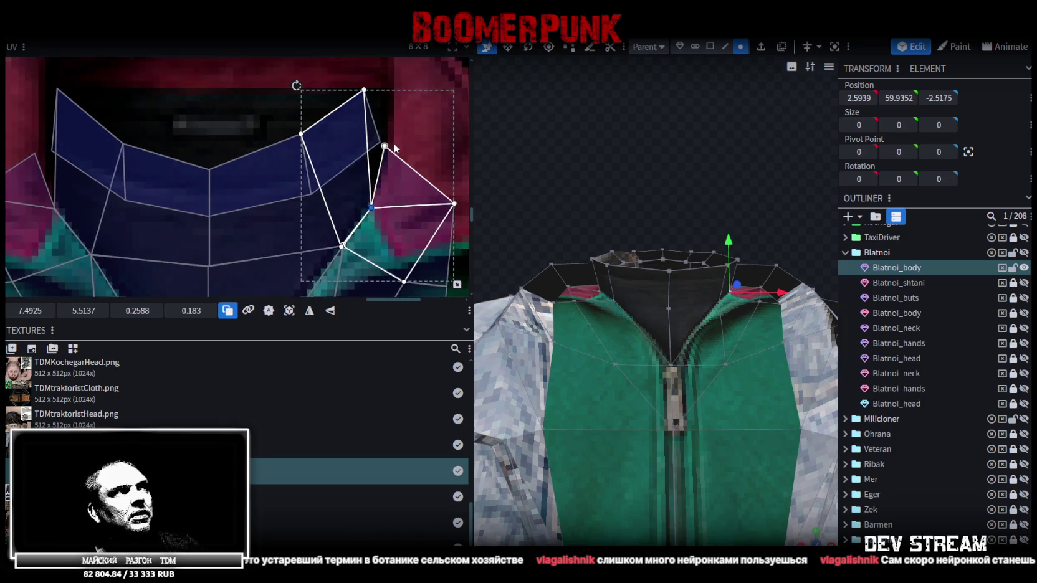
- Move the top vertices of both small collar triangles onto the red collar
left_click(383, 146)
left_click_drag(387, 144, 393, 148)
scroll(380, 168, "down", 2)
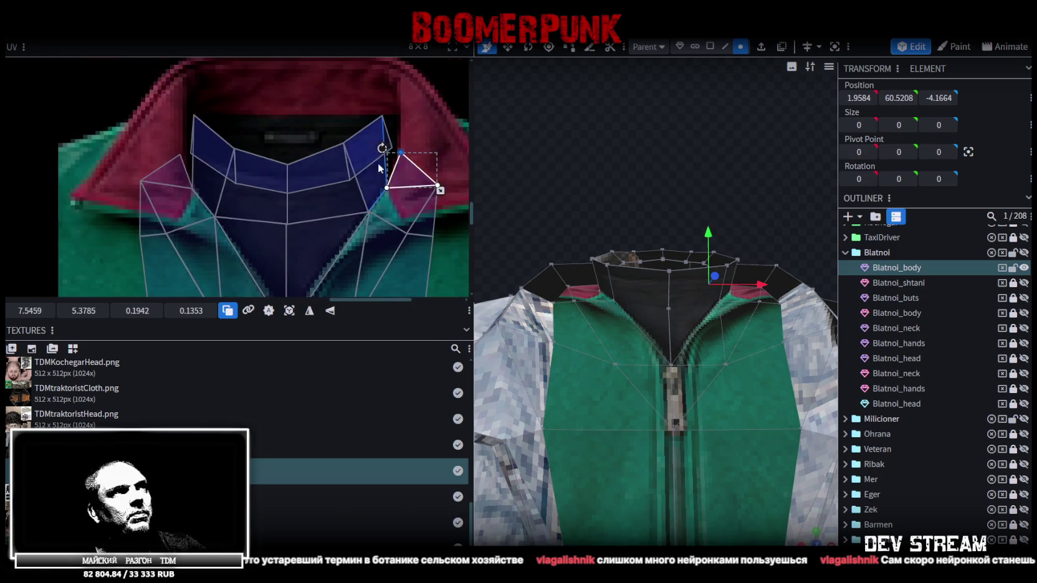
scroll(370, 193, "down", 1)
scroll(239, 172, "up", 3)
left_click(240, 173)
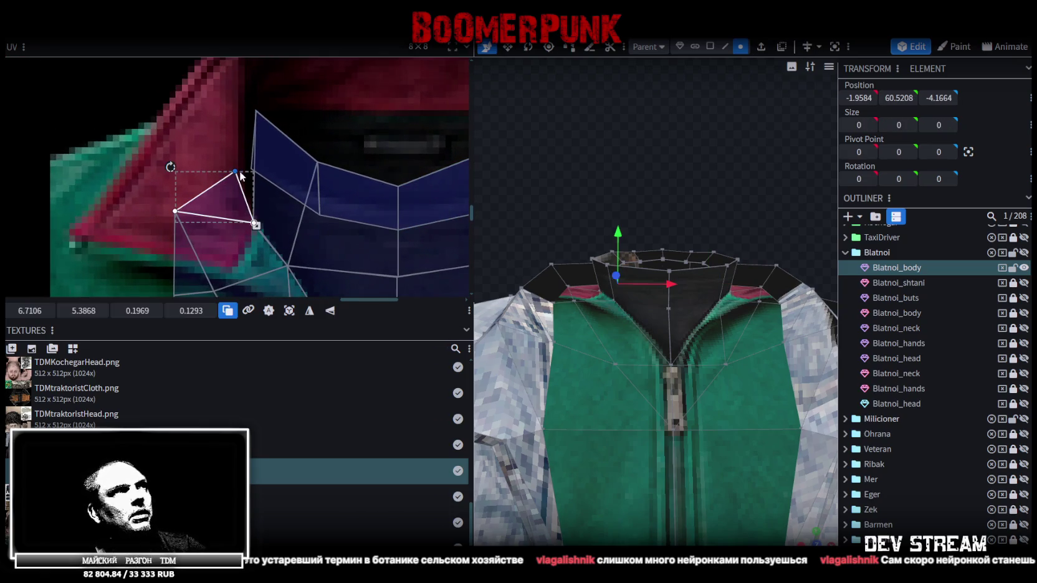
left_click_drag(237, 172, 231, 160)
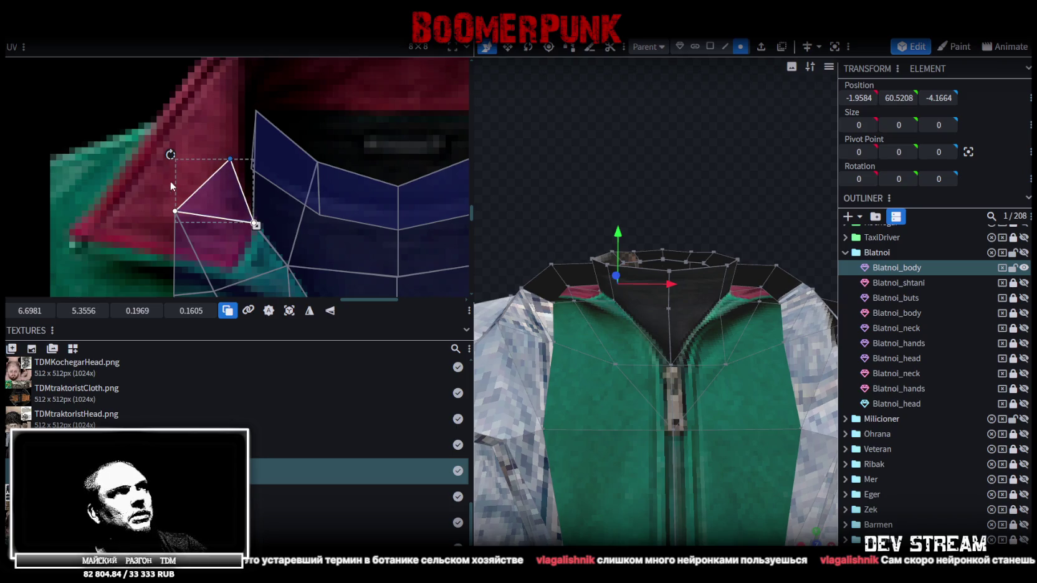
scroll(172, 186, "down", 2)
scroll(326, 207, "down", 1)
scroll(418, 191, "up", 1)
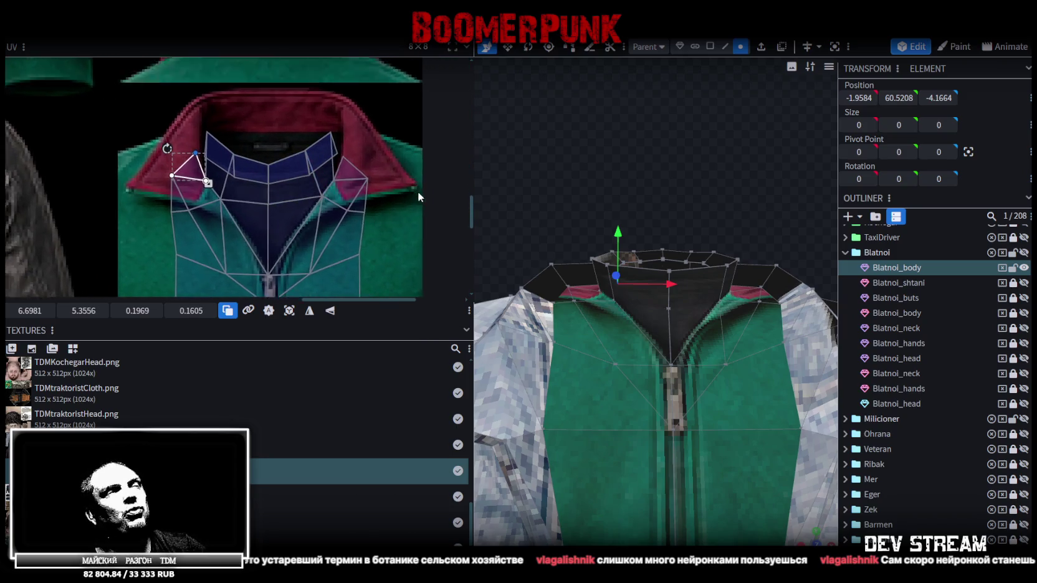
scroll(418, 190, "up", 2)
scroll(369, 176, "down", 1)
mouse_move(672, 187)
left_mouse_down()
mouse_move(668, 238)
mouse_move(541, 165)
mouse_move(665, 197)
left_mouse_up()
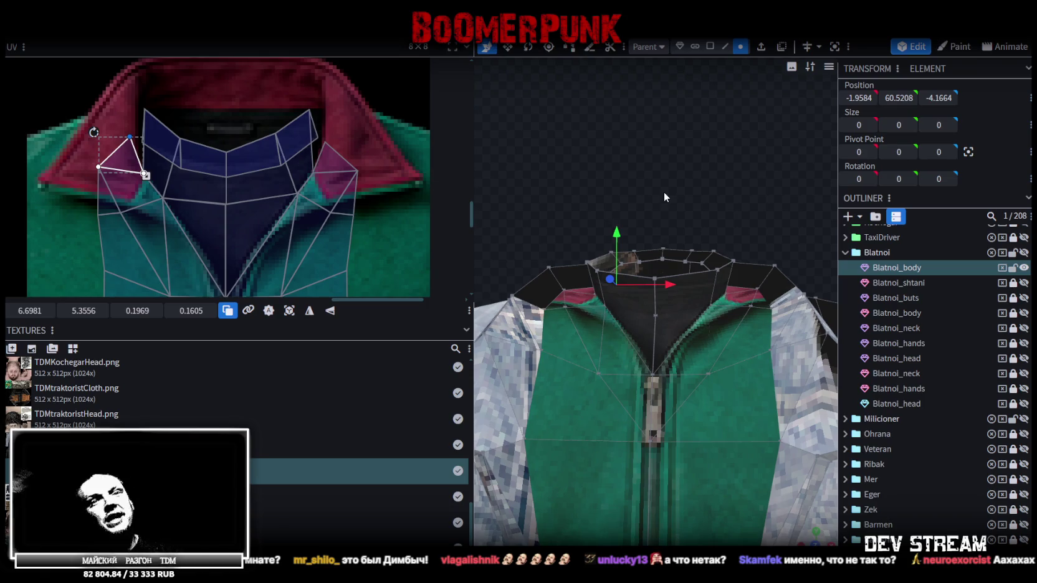
- Raise the right collar UV faces' corners up onto the red collar
scroll(387, 138, "down", 2)
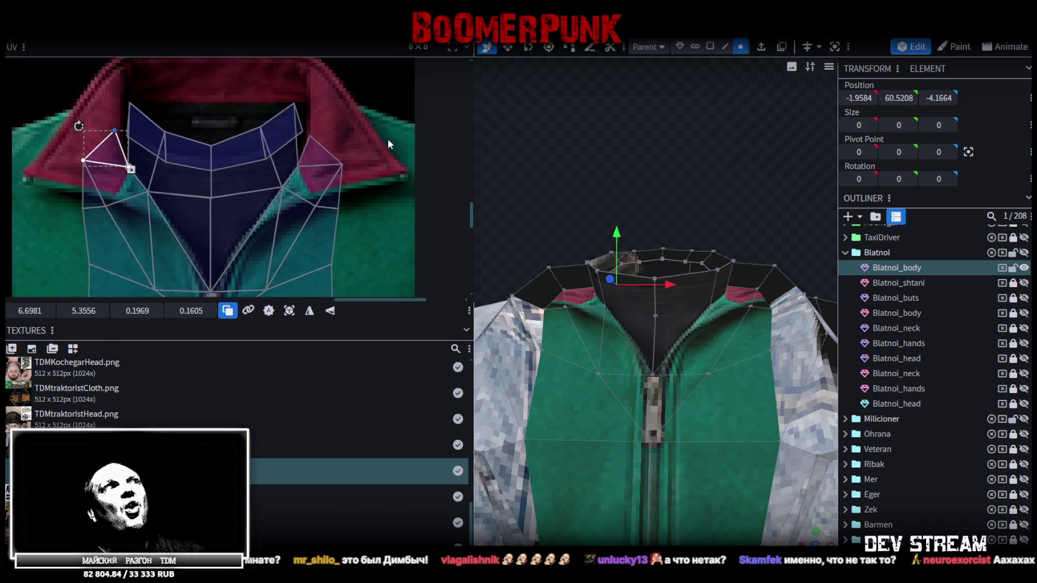
left_click(326, 141)
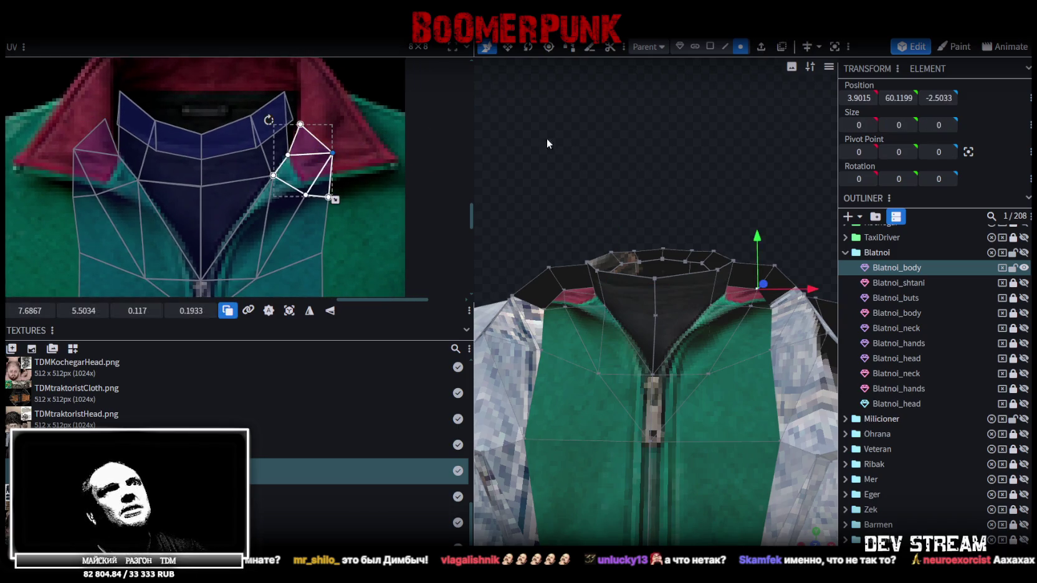
left_click_drag(547, 139, 616, 160)
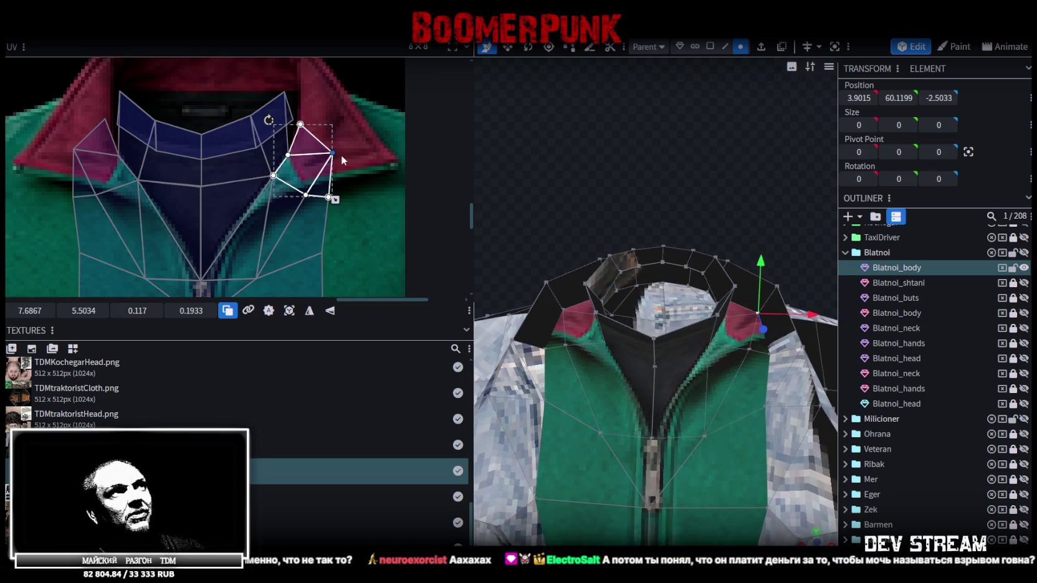
mouse_move(334, 153)
left_mouse_down()
mouse_move(321, 133)
mouse_move(328, 142)
left_mouse_up()
left_click(299, 190)
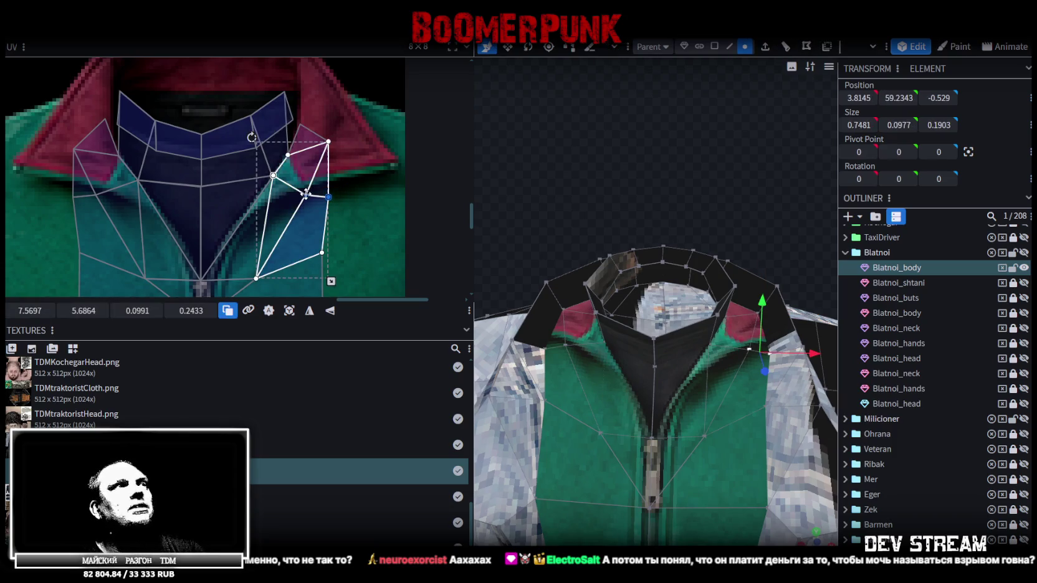
left_click_drag(306, 194, 309, 184)
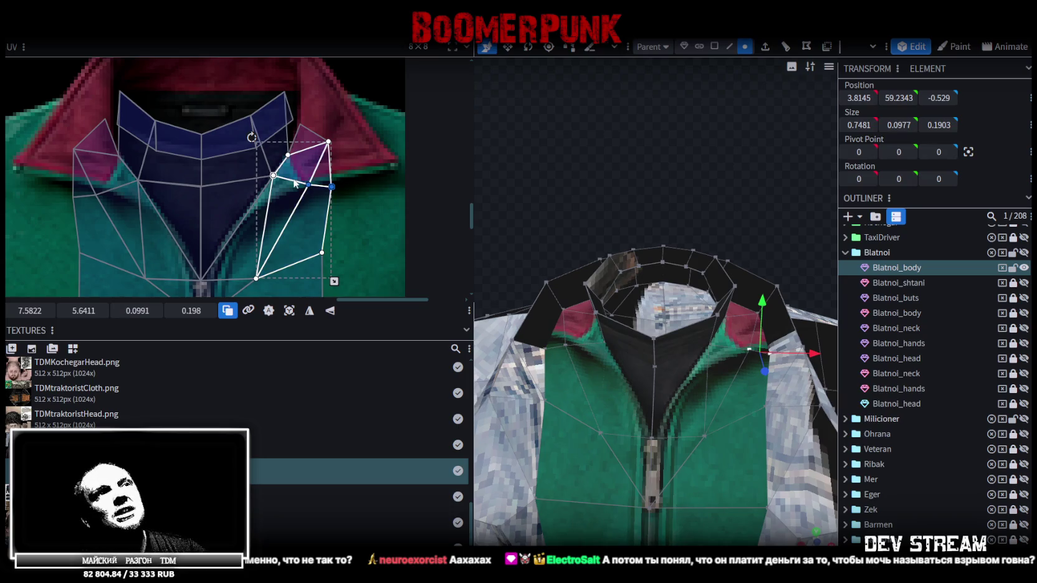
- Raise the left collar and upper left collar face corners along the red collar
middle_click_drag(300, 181, 351, 193)
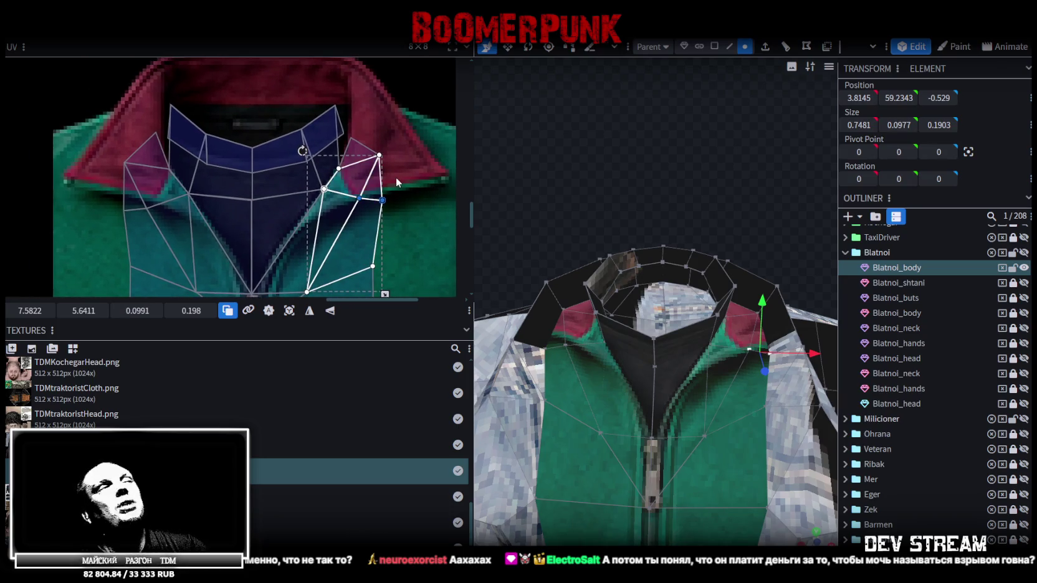
middle_click_drag(202, 181, 253, 165)
left_click(211, 181)
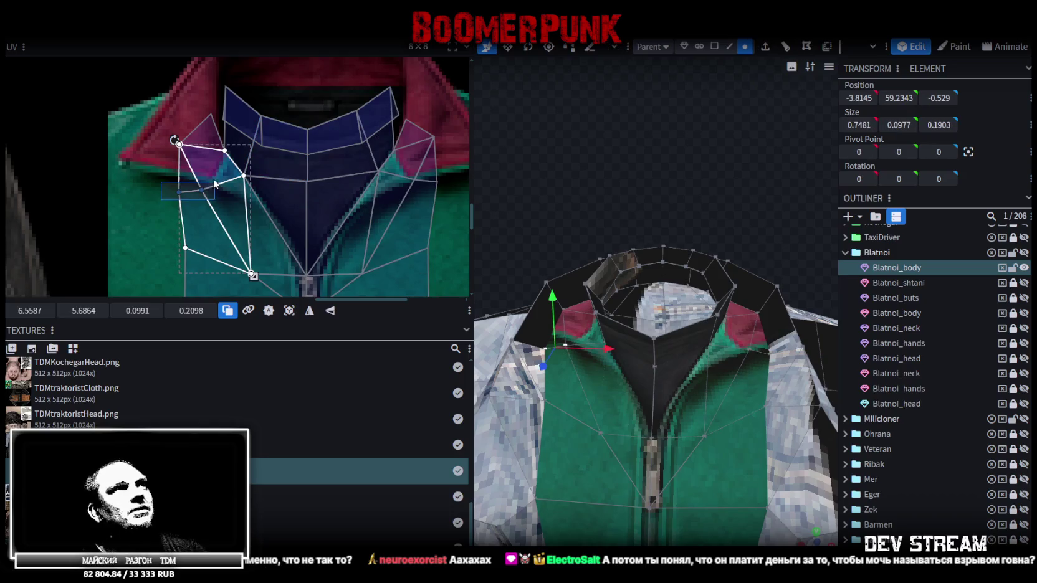
left_click_drag(204, 193, 201, 180)
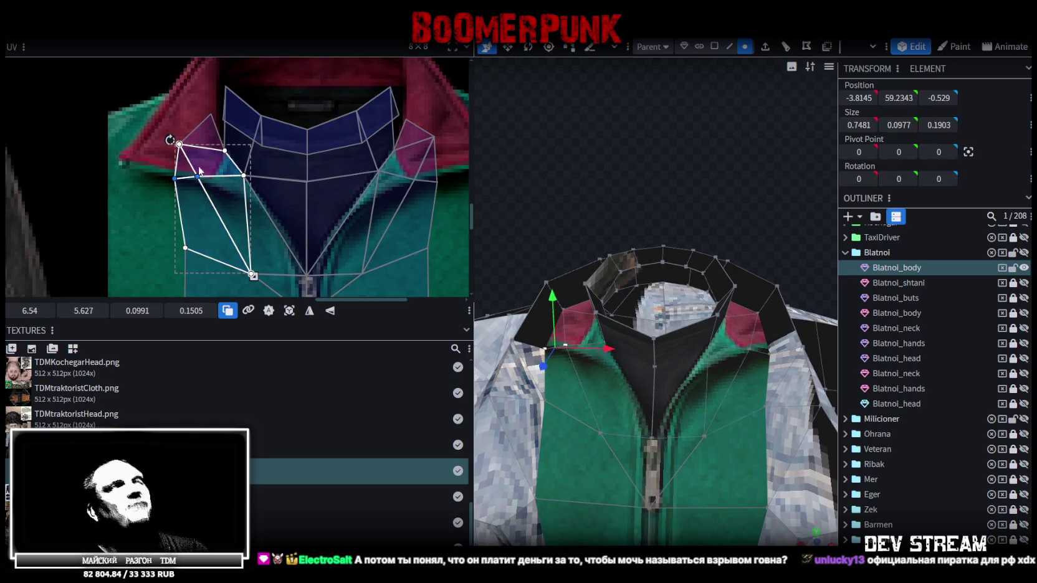
middle_click_drag(223, 145, 226, 153)
middle_click_drag(284, 114, 268, 134)
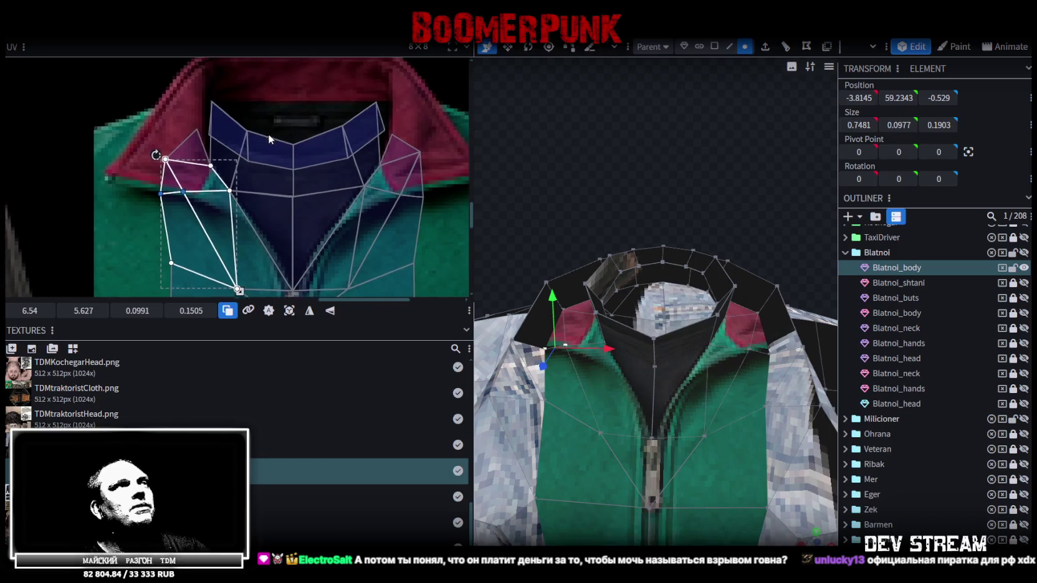
left_click(172, 138)
left_click(160, 170)
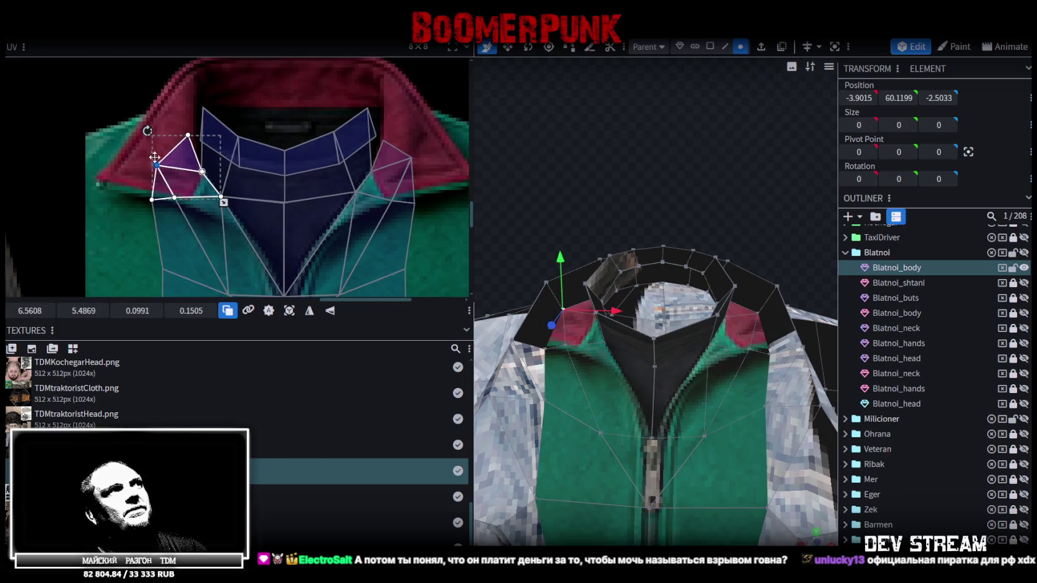
left_click_drag(154, 158, 153, 152)
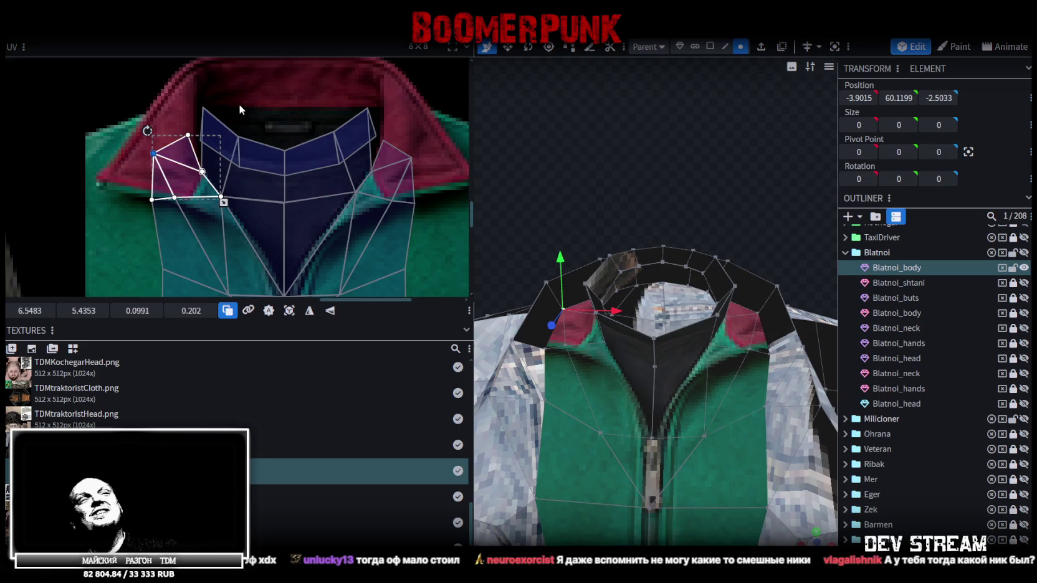
left_click_drag(500, 237, 620, 268)
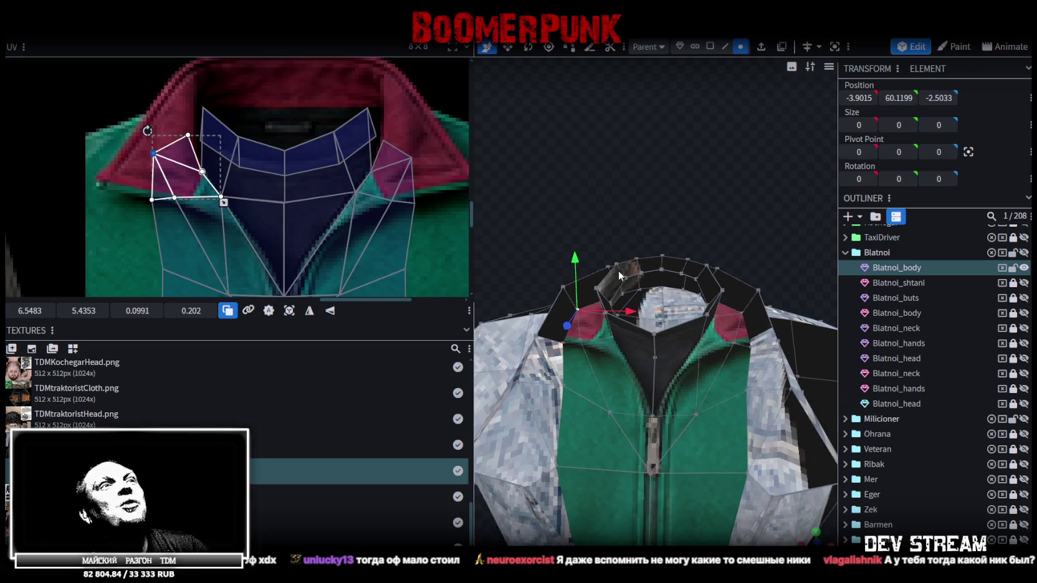
- Move the neck ring UV island from beside the shoes onto the jacket collar texture
left_click(548, 259)
scroll(134, 190, "down", 2)
scroll(281, 174, "down", 2)
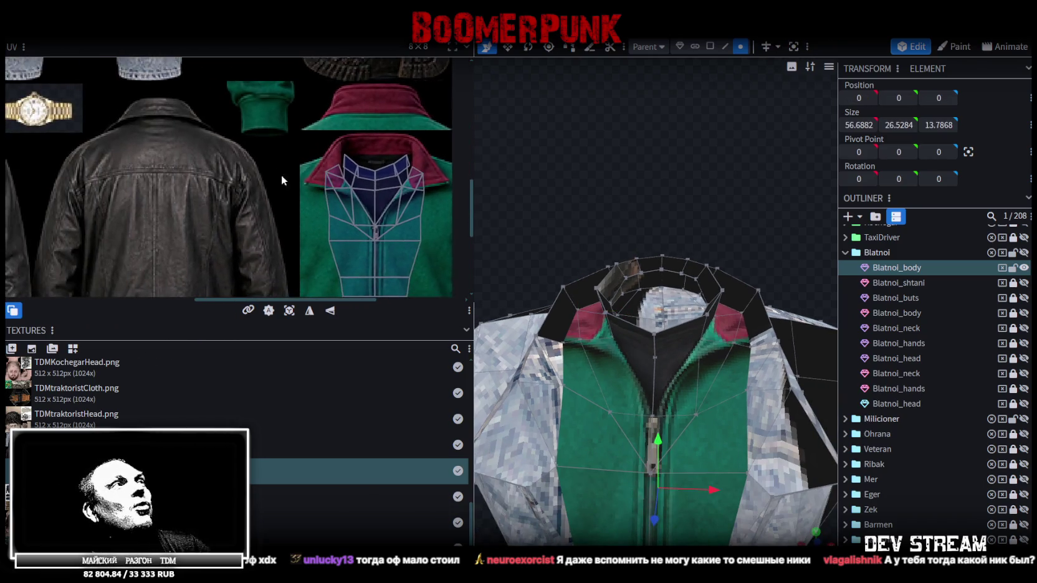
scroll(243, 166, "down", 2)
scroll(265, 205, "up", 1)
middle_click_drag(266, 205, 217, 204)
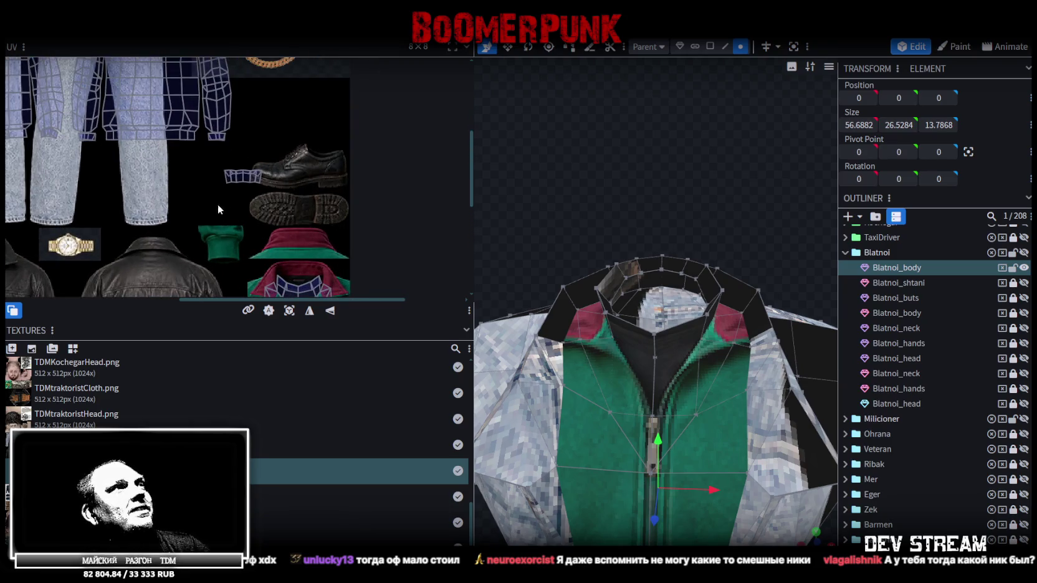
left_click_drag(198, 160, 306, 209)
middle_click_drag(304, 214, 269, 162)
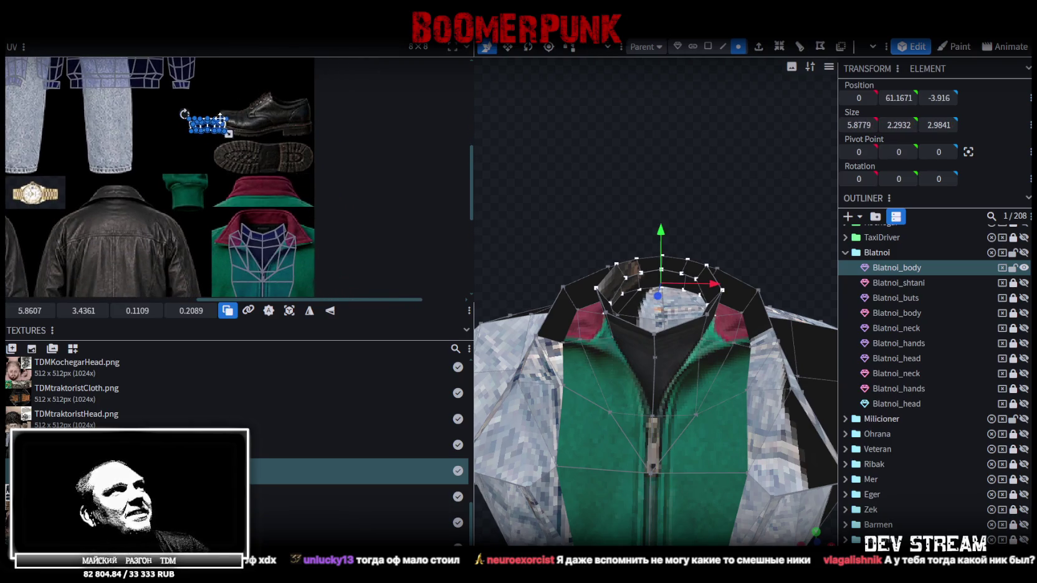
left_click_drag(212, 130, 249, 221)
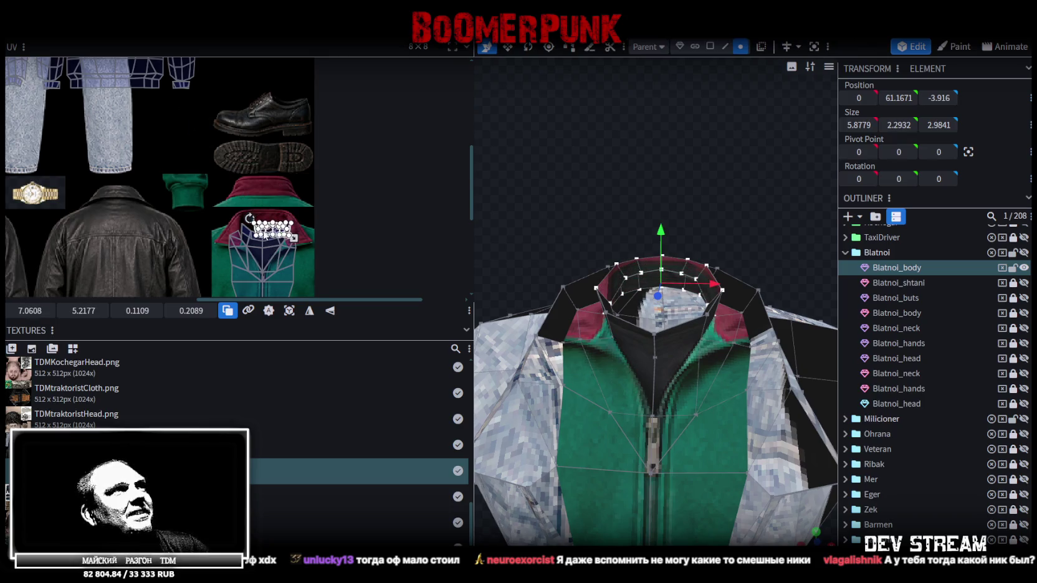
- Fine-position the neck ring island at about 6.903, 5.366 over the navy lining
scroll(247, 223, "up", 2)
scroll(247, 223, "up", 3)
scroll(277, 218, "up", 2)
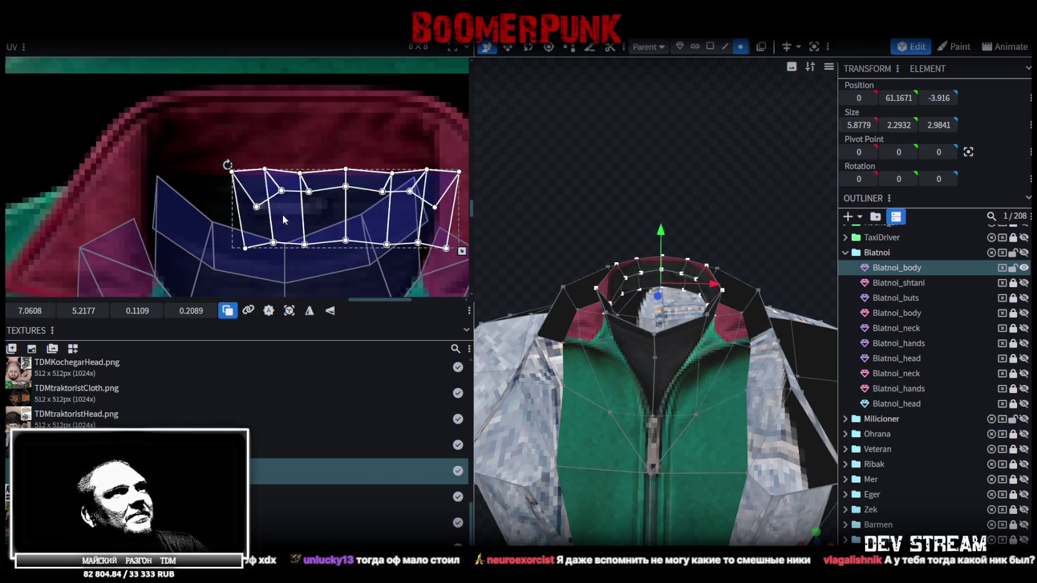
left_click_drag(254, 221, 205, 262)
middle_click_drag(224, 233, 204, 210)
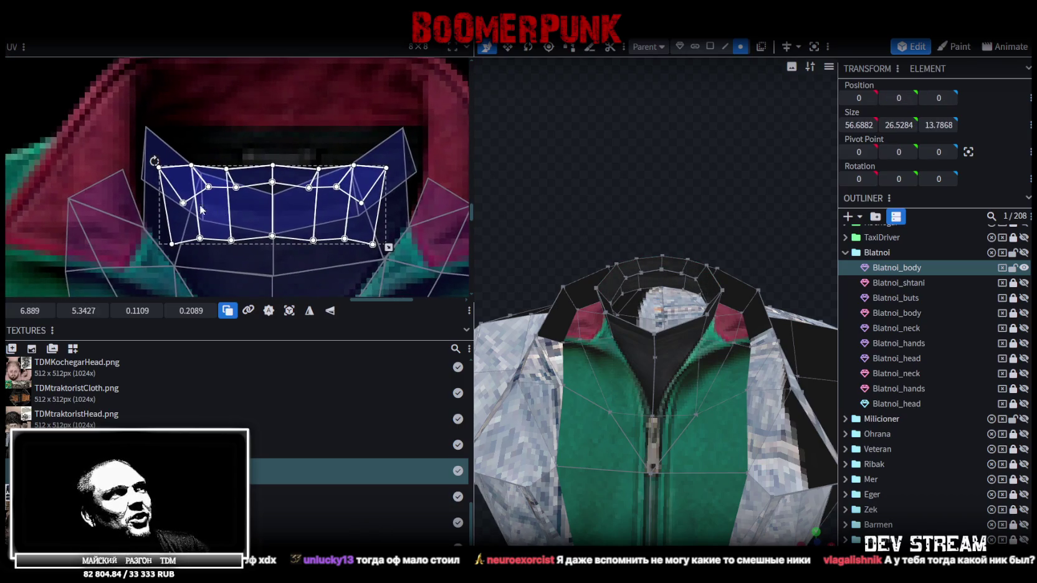
left_click_drag(189, 227, 194, 236)
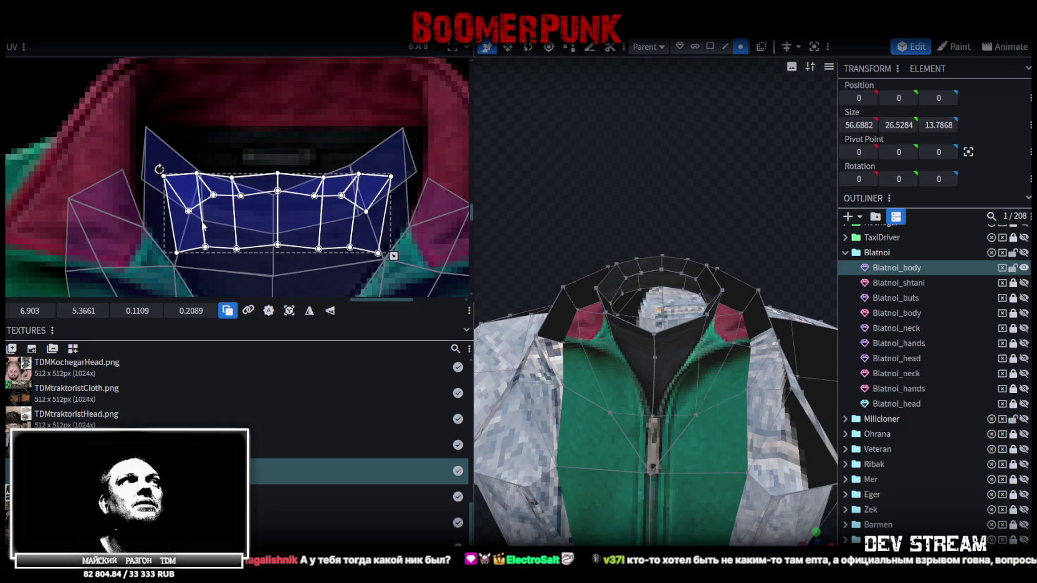
- Move the five top neck-ring faces' UVs up to 6.8123, 5.2565 and stretch them 0.2441 tall
left_click(625, 278)
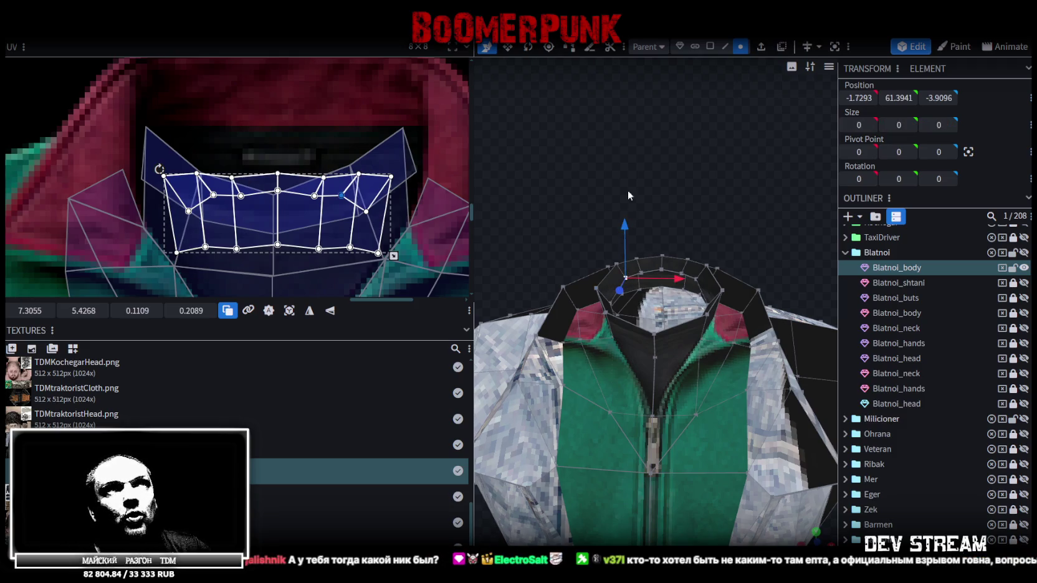
key("3")
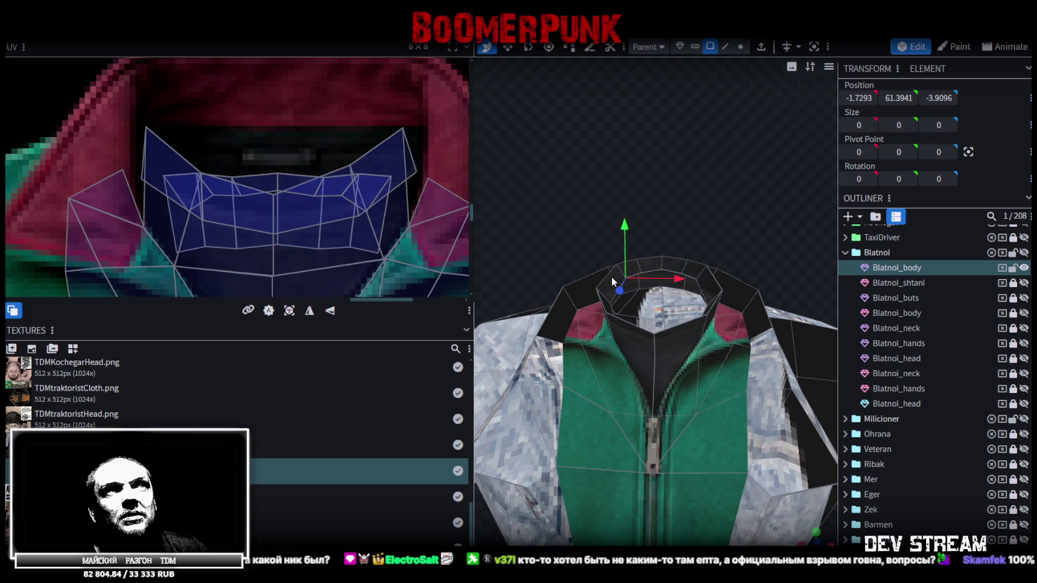
left_click(616, 279)
left_click(629, 268, "shift")
left_click(649, 262, "shift")
left_click(686, 268, "shift")
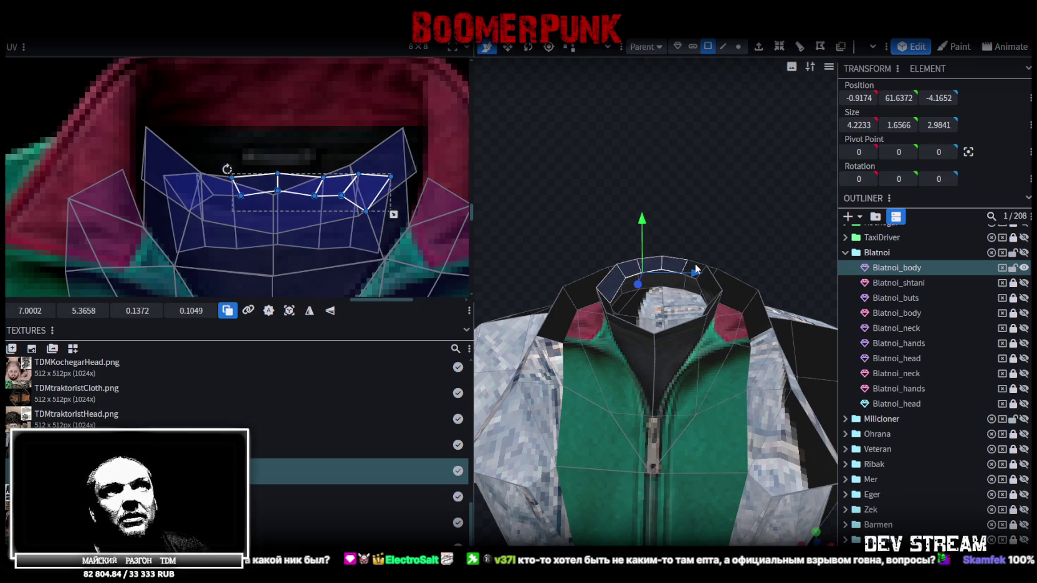
left_click(708, 287, "shift")
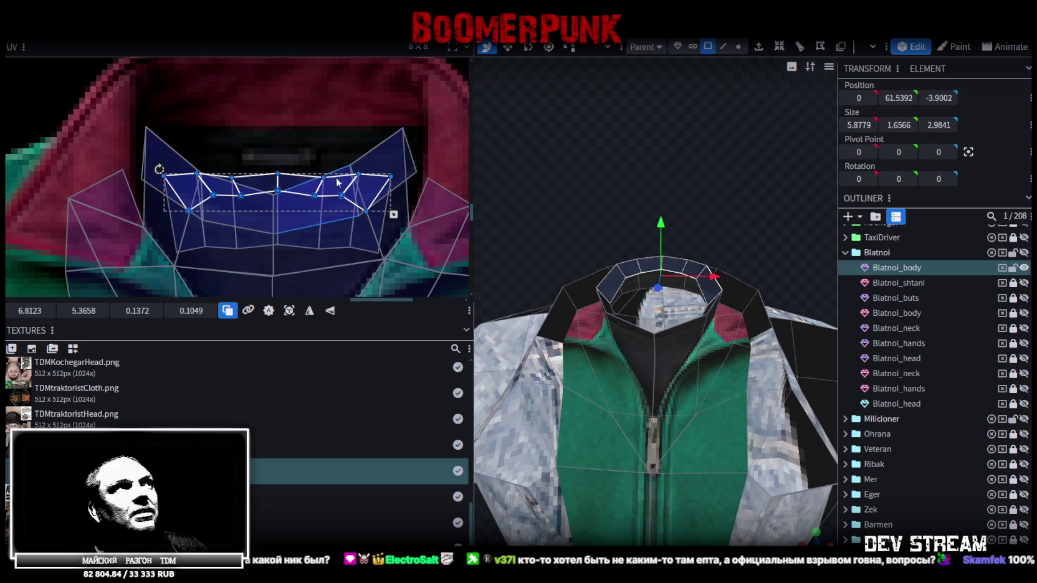
left_click_drag(84, 310, 75, 311)
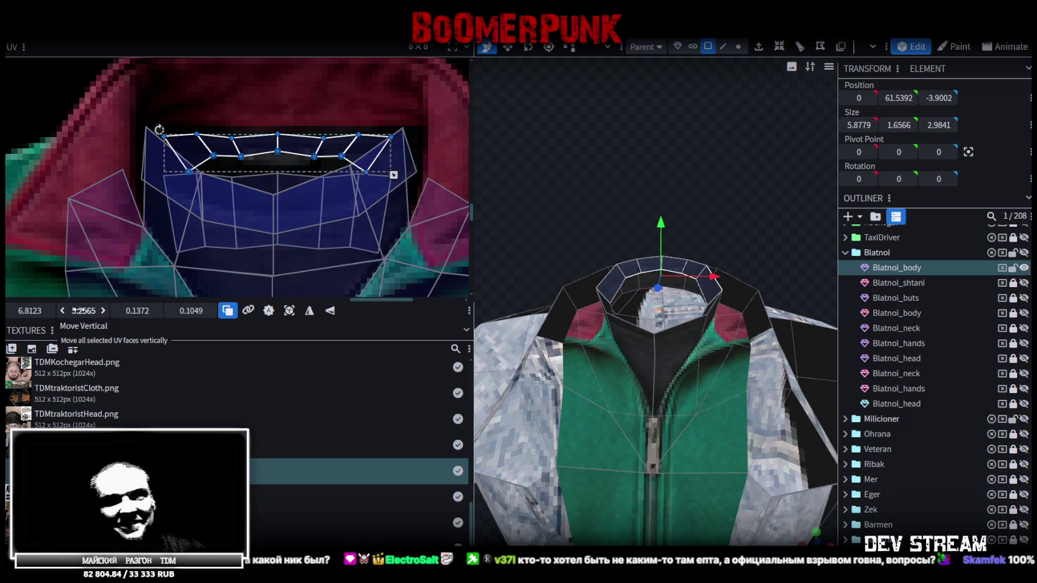
left_click_drag(394, 175, 393, 225)
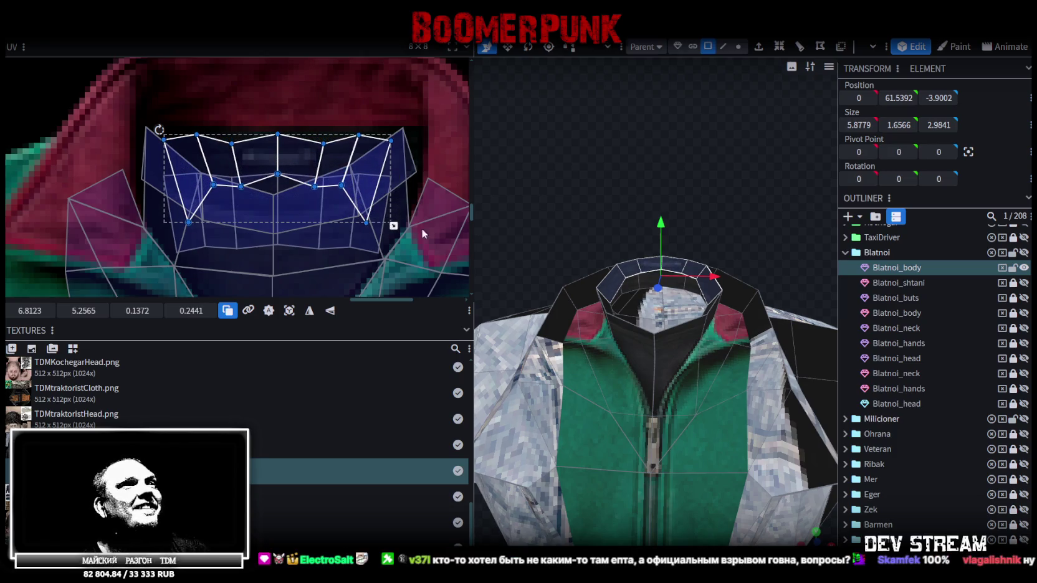
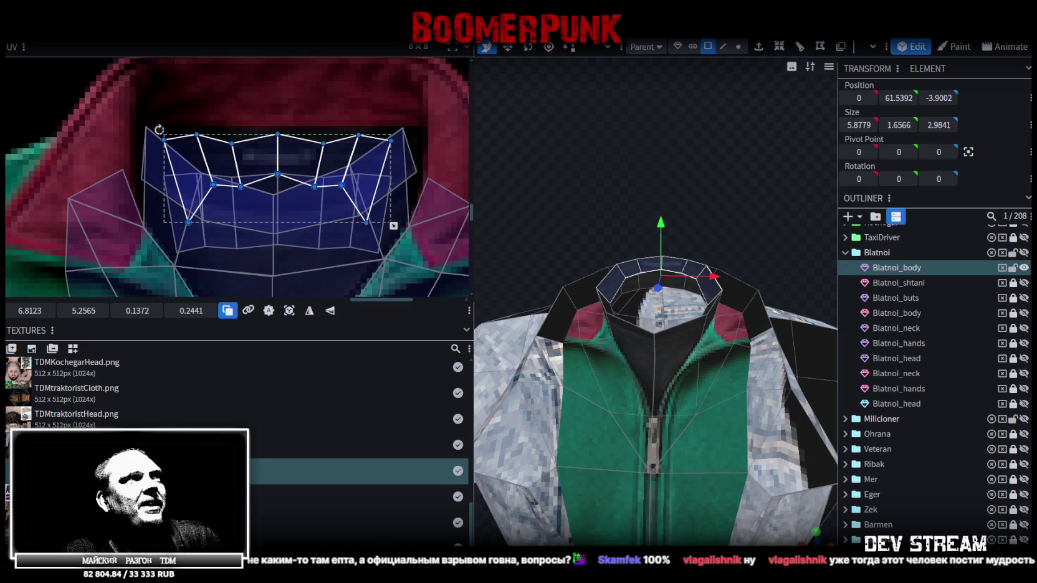
- Select the collar's inner UV faces and raise their top vertices slightly on the dark collar band
left_click(248, 147)
left_click_drag(73, 311, 69, 310)
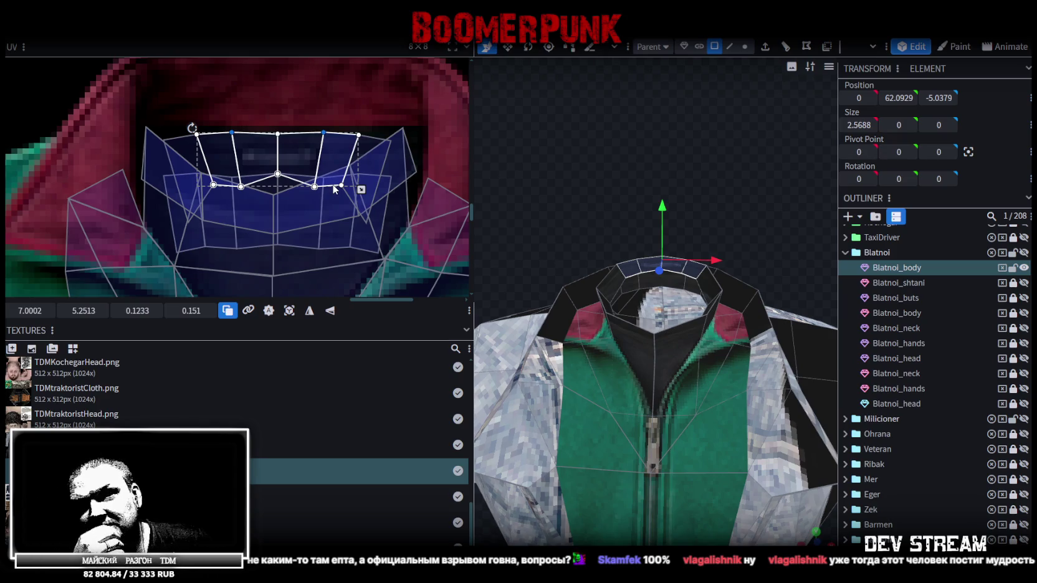
scroll(934, 425, "down", 4)
scroll(916, 467, "down", 1)
- Clear the UV selection and select the collar element on the jacket in the viewport
left_click(904, 510)
mouse_move(769, 214)
left_mouse_down()
mouse_move(660, 261)
mouse_move(860, 242)
left_mouse_up()
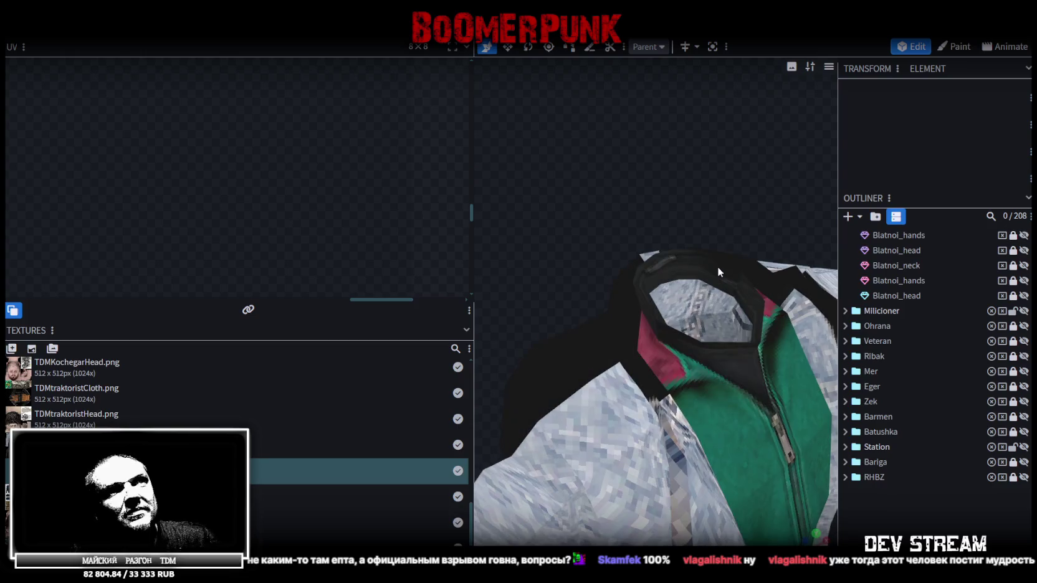
left_click(719, 268)
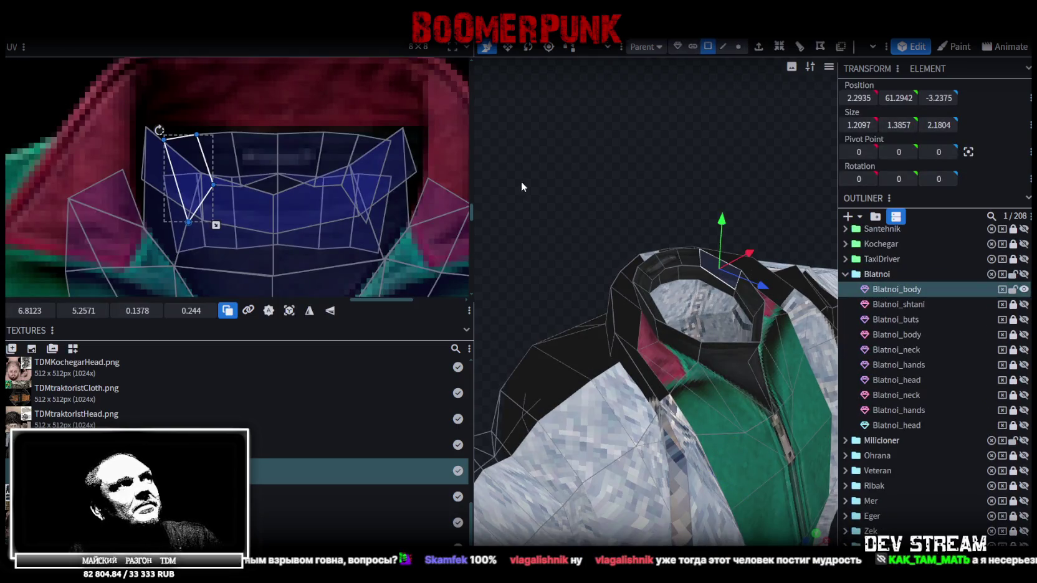
left_click_drag(560, 156, 832, 245)
scroll(934, 373, "down", 3)
mouse_move(770, 172)
left_mouse_down()
mouse_move(671, 109)
mouse_move(677, 174)
left_mouse_up()
right_click_drag(679, 179, 682, 109)
left_click(739, 284)
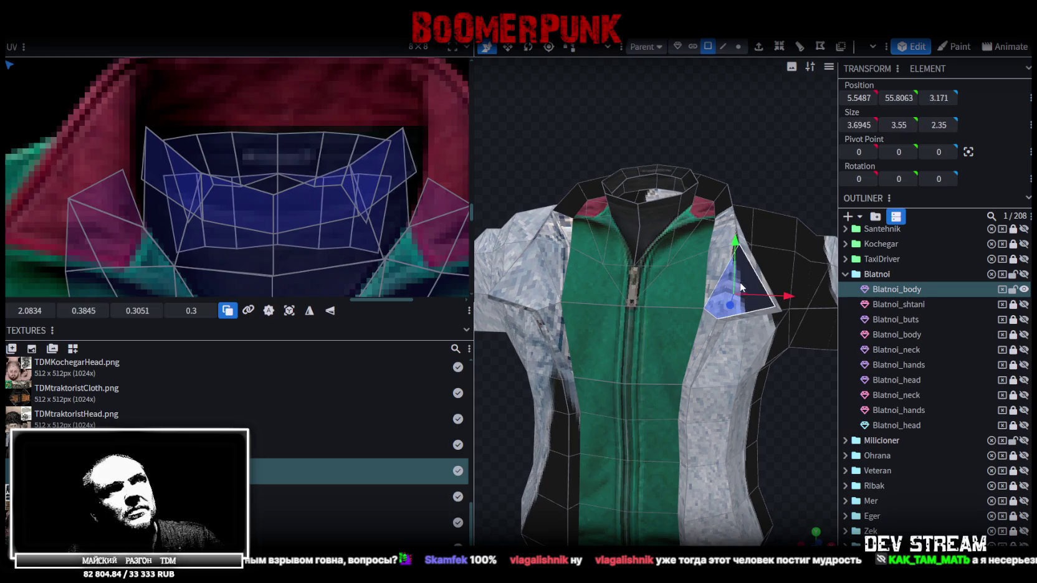
- Box-select several waist UV vertices on the jeans area of the texture
scroll(276, 197, "down", 5)
scroll(239, 145, "down", 3)
scroll(275, 184, "up", 3)
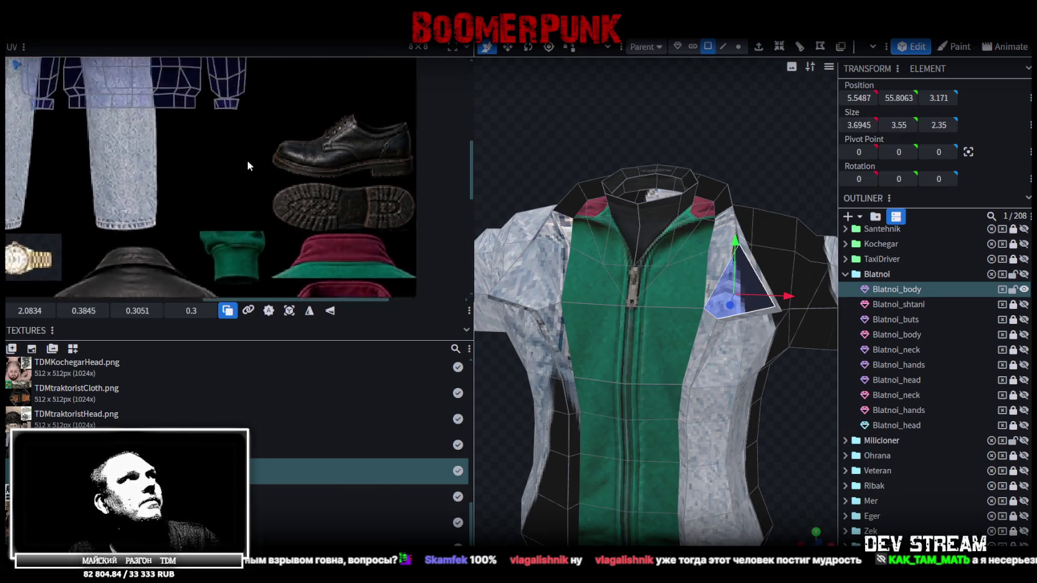
scroll(247, 160, "up", 3)
scroll(312, 200, "down", 3)
scroll(178, 112, "up", 2)
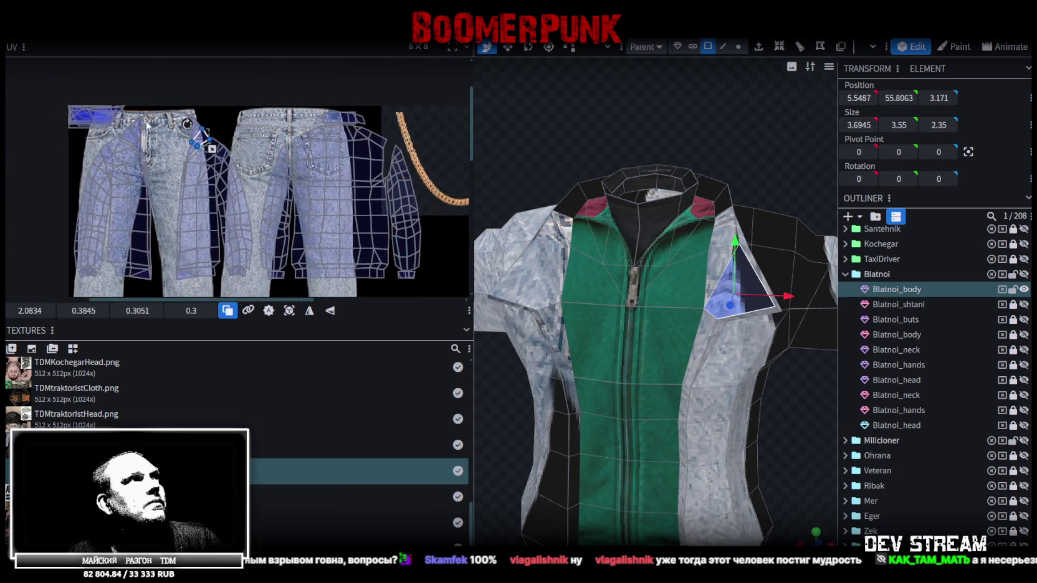
scroll(178, 112, "up", 3)
left_click_drag(175, 105, 209, 90)
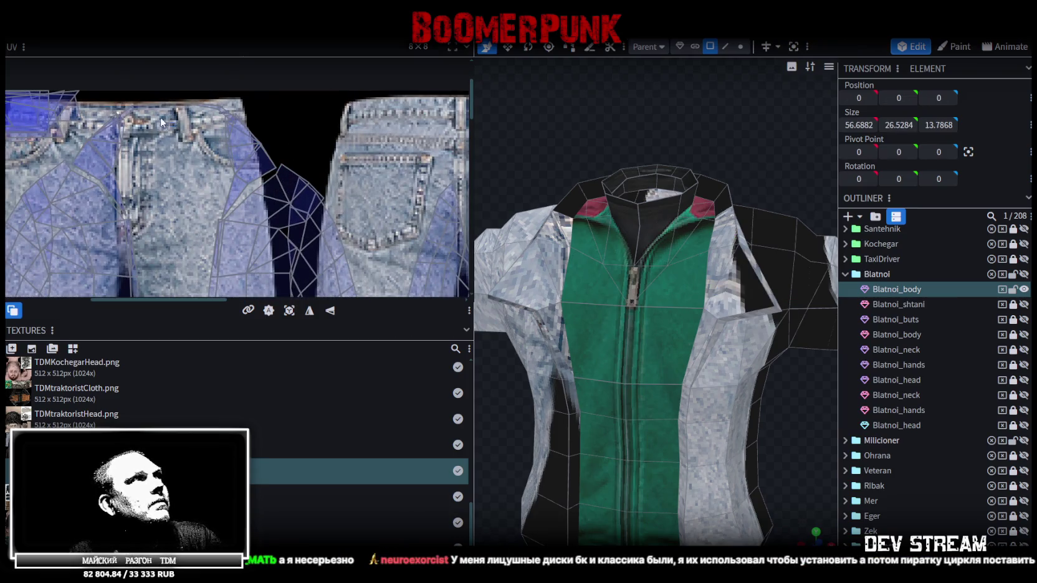
left_click_drag(147, 127, 203, 78)
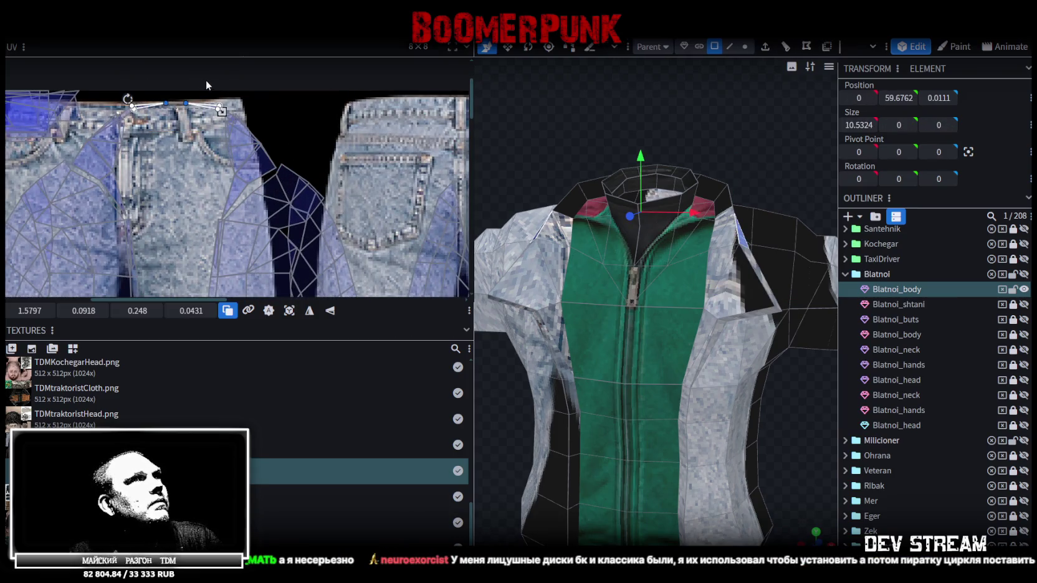
- Move the small waistband UV island onto the gold chain area of the atlas
left_click_drag(724, 143, 630, 142)
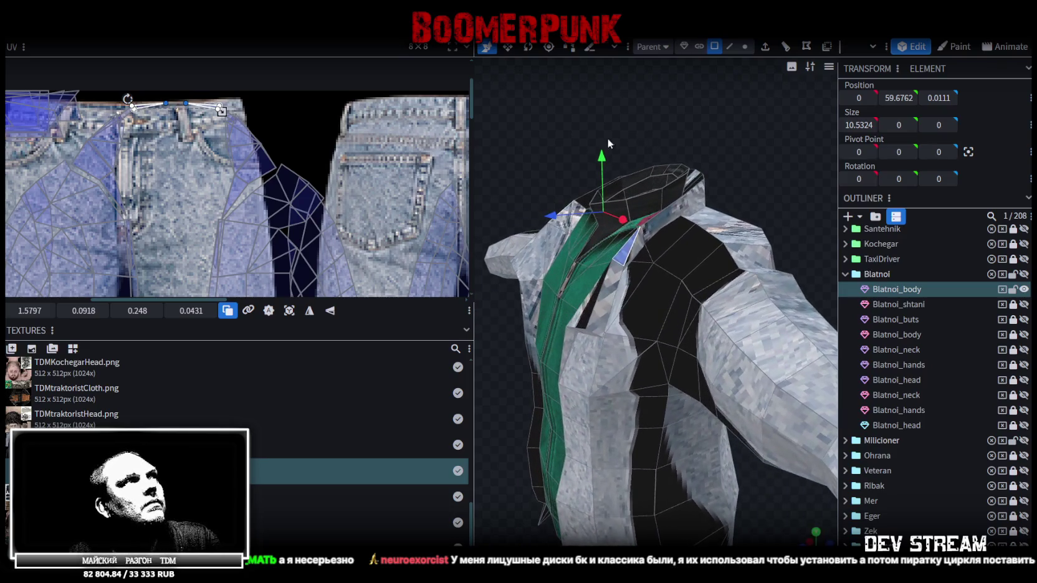
scroll(243, 129, "down", 1)
scroll(275, 147, "down", 2)
scroll(320, 155, "down", 1)
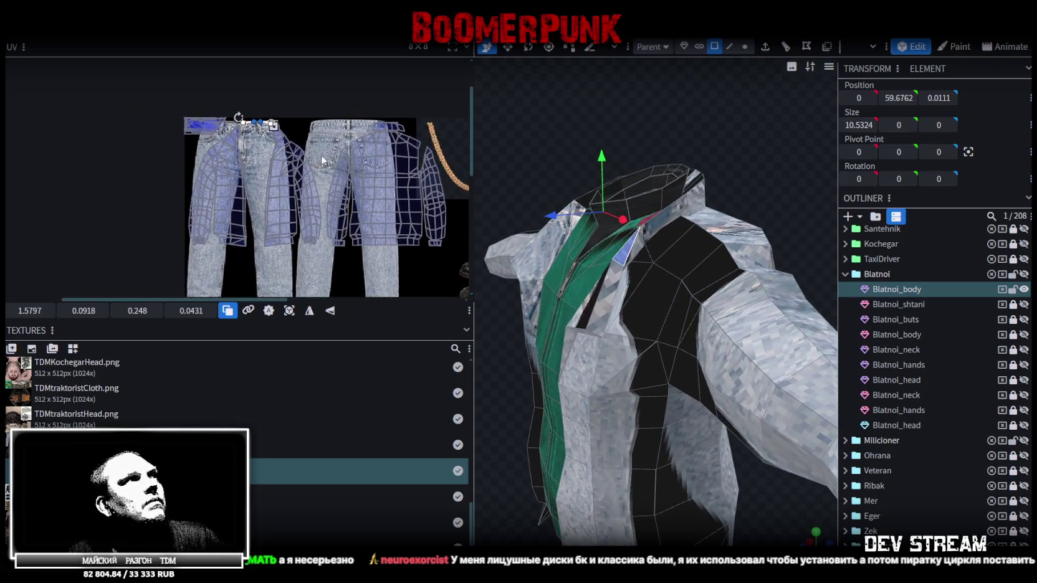
scroll(337, 158, "down", 1)
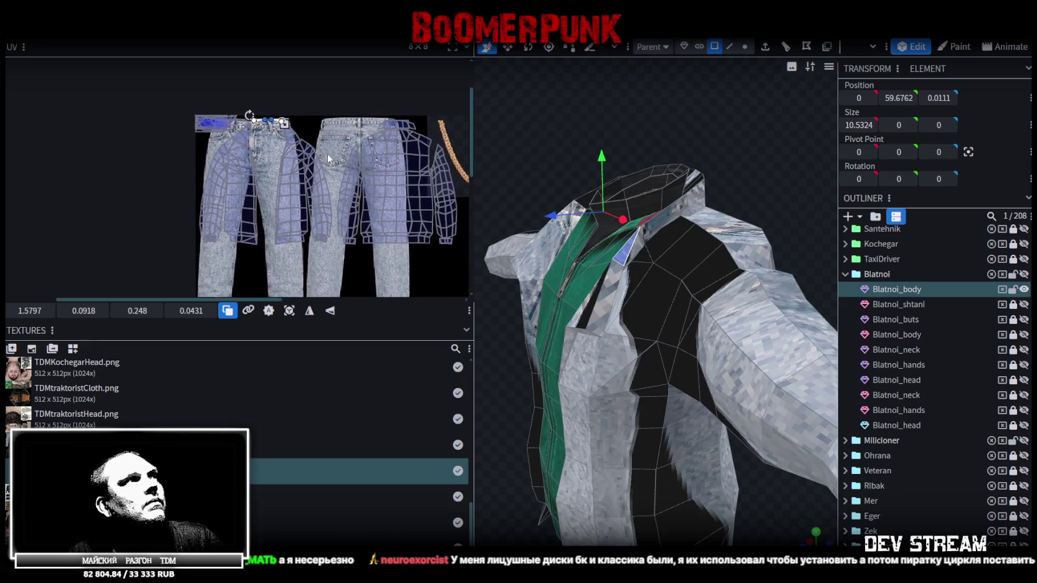
scroll(240, 127, "up", 1)
scroll(240, 127, "up", 2)
scroll(181, 182, "up", 1)
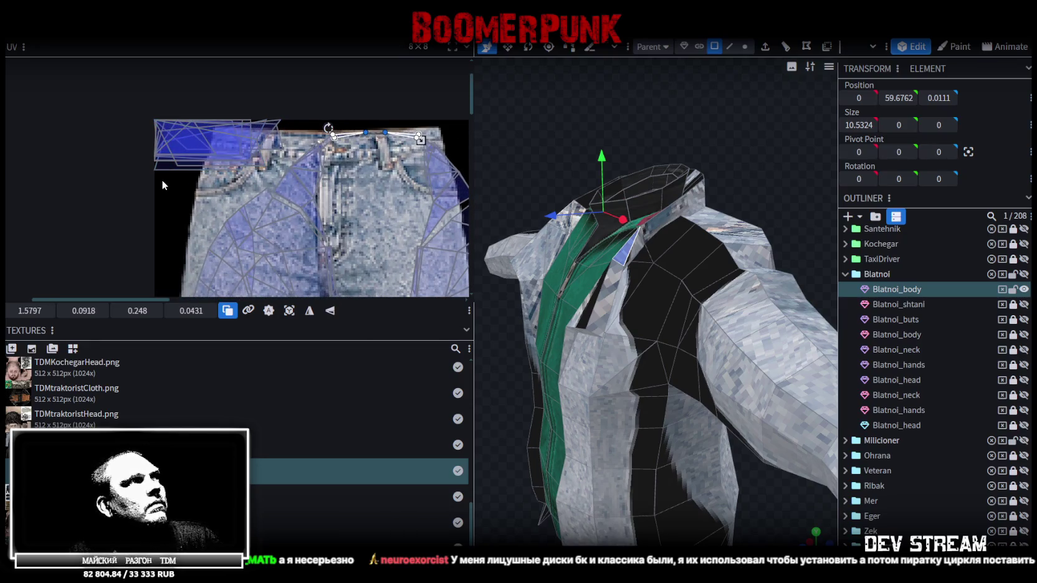
left_click(239, 124)
scroll(283, 110, "down", 1)
scroll(287, 112, "down", 1)
scroll(261, 180, "down", 1)
left_click_drag(136, 132, 419, 142)
- Select jacket faces on the front and beside the collar to check their UVs
mouse_move(588, 144)
left_mouse_down()
mouse_move(677, 138)
mouse_move(561, 133)
mouse_move(583, 137)
mouse_move(539, 129)
mouse_move(555, 127)
mouse_move(532, 116)
mouse_move(515, 125)
mouse_move(532, 167)
left_mouse_up()
left_click(604, 247)
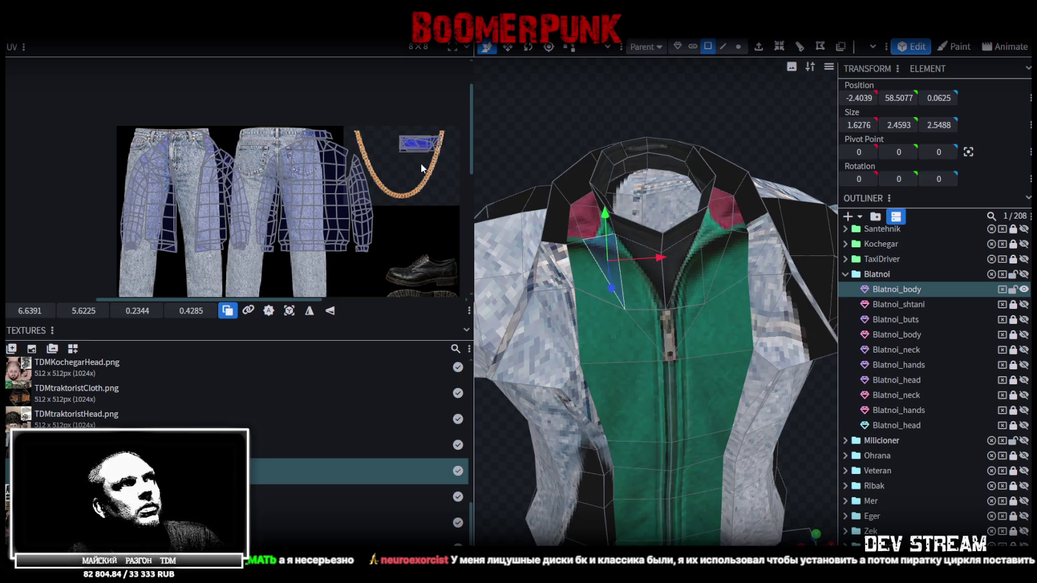
scroll(336, 174, "down", 3)
scroll(386, 139, "up", 3)
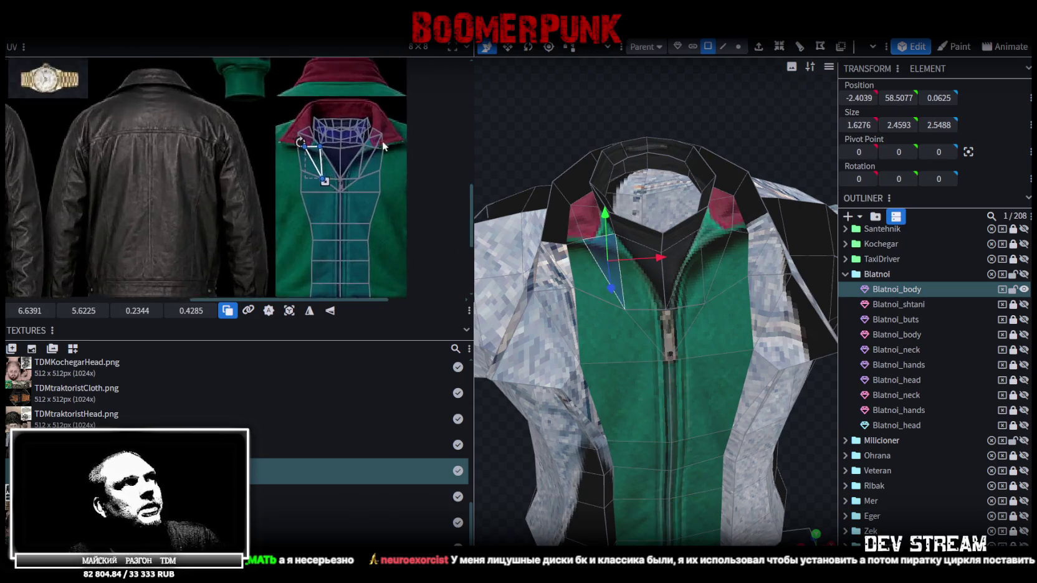
scroll(300, 161, "up", 3)
scroll(248, 154, "up", 1)
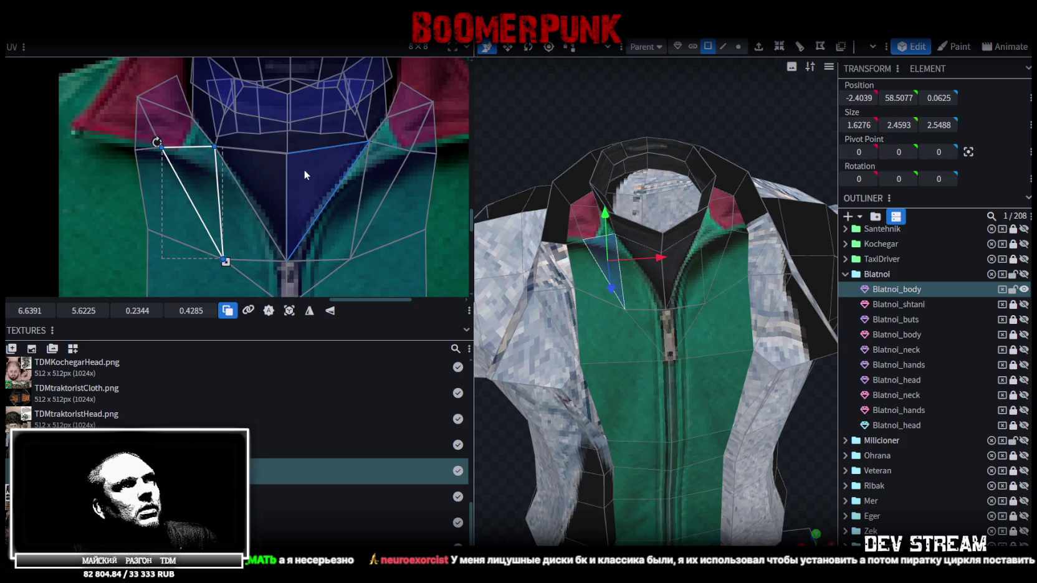
mouse_move(764, 150)
left_mouse_down()
mouse_move(700, 104)
mouse_move(754, 82)
mouse_move(776, 83)
mouse_move(782, 91)
mouse_move(770, 100)
left_mouse_up()
left_click(702, 213)
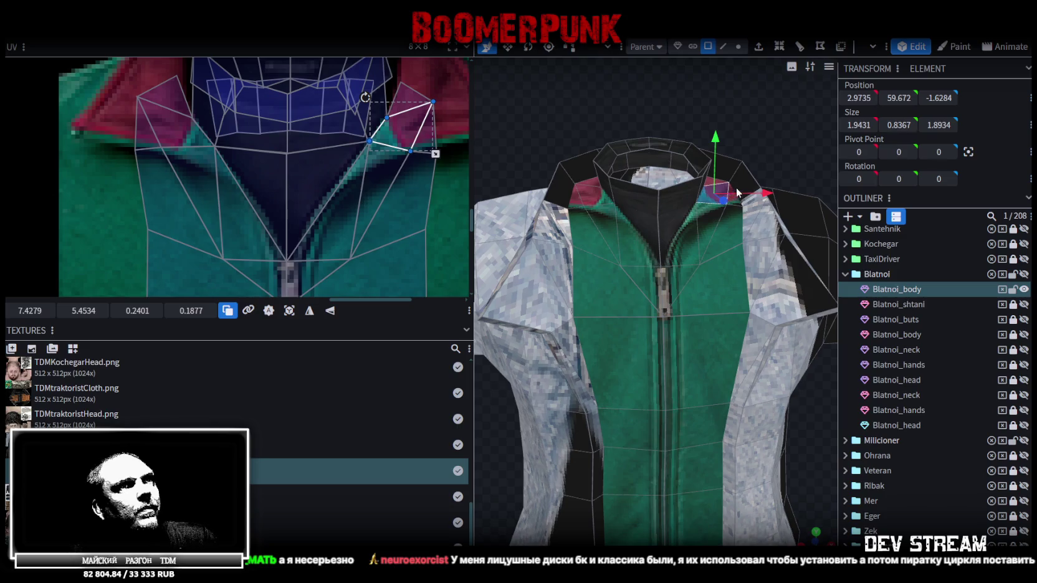
- Select the sleeve UVs that lie on the jeans leg of the texture
mouse_move(770, 140)
left_mouse_down()
mouse_move(793, 127)
mouse_move(764, 110)
mouse_move(709, 141)
mouse_move(742, 137)
mouse_move(581, 211)
left_mouse_up()
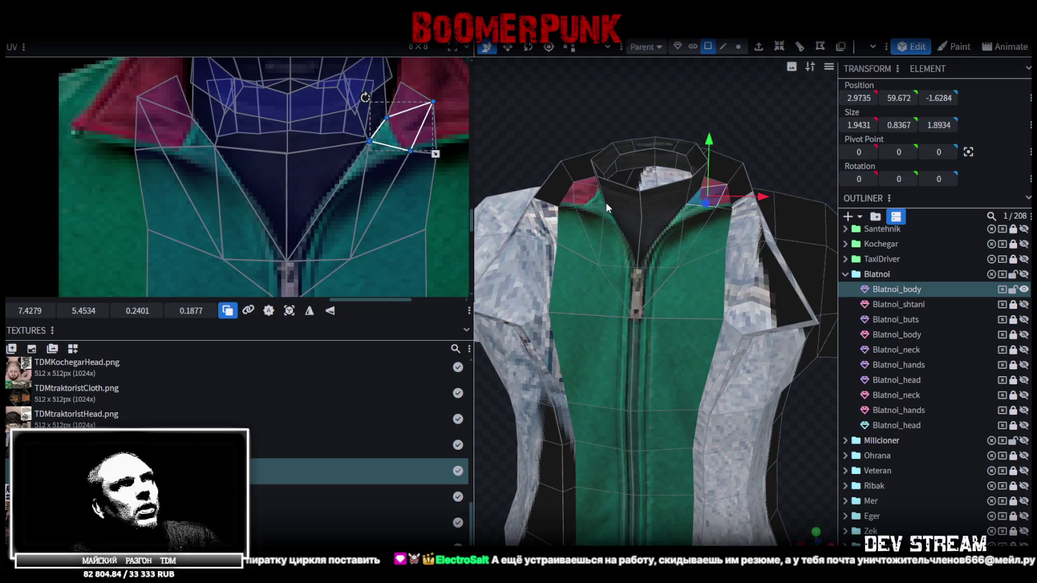
scroll(294, 185, "down", 2)
scroll(336, 212, "down", 3)
scroll(379, 237, "down", 3)
scroll(379, 237, "down", 2)
scroll(290, 174, "up", 2)
scroll(250, 142, "up", 2)
scroll(317, 200, "up", 2)
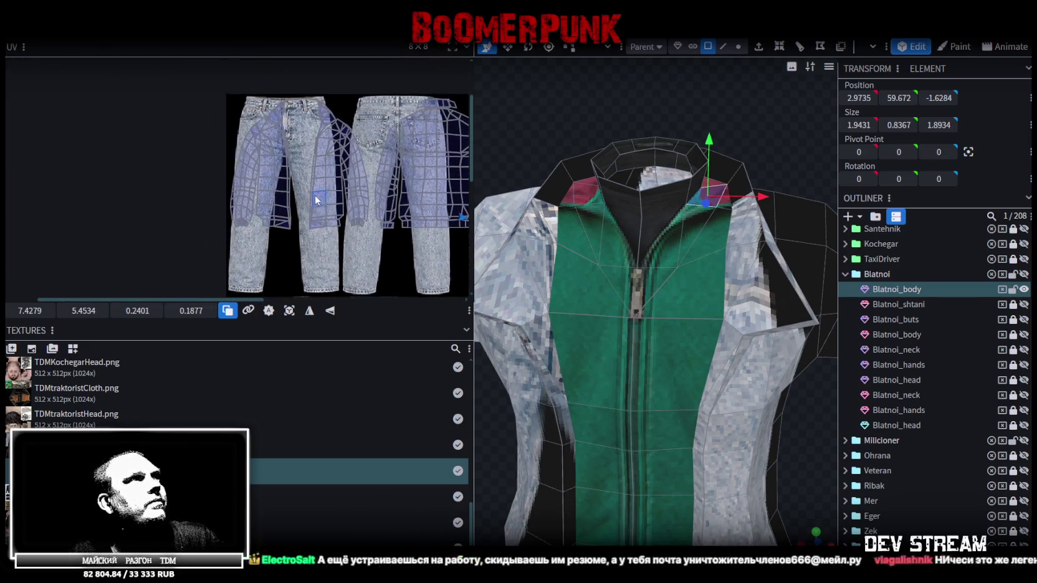
left_click_drag(302, 236, 216, 56)
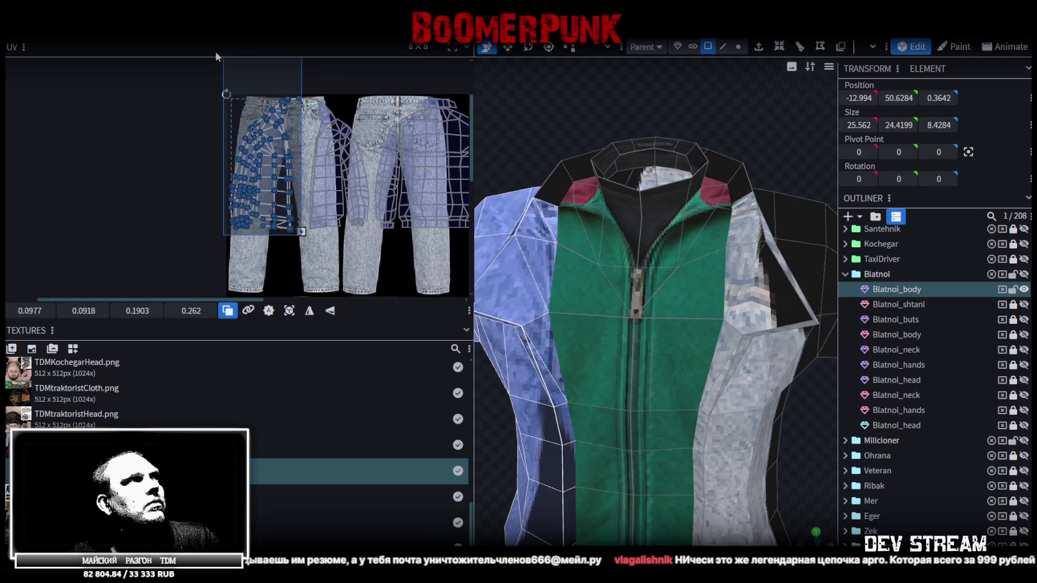
- Move the whole sleeve UV island onto the leather sleeve of the jacket texture
scroll(279, 98, "down", 2)
scroll(279, 97, "down", 1)
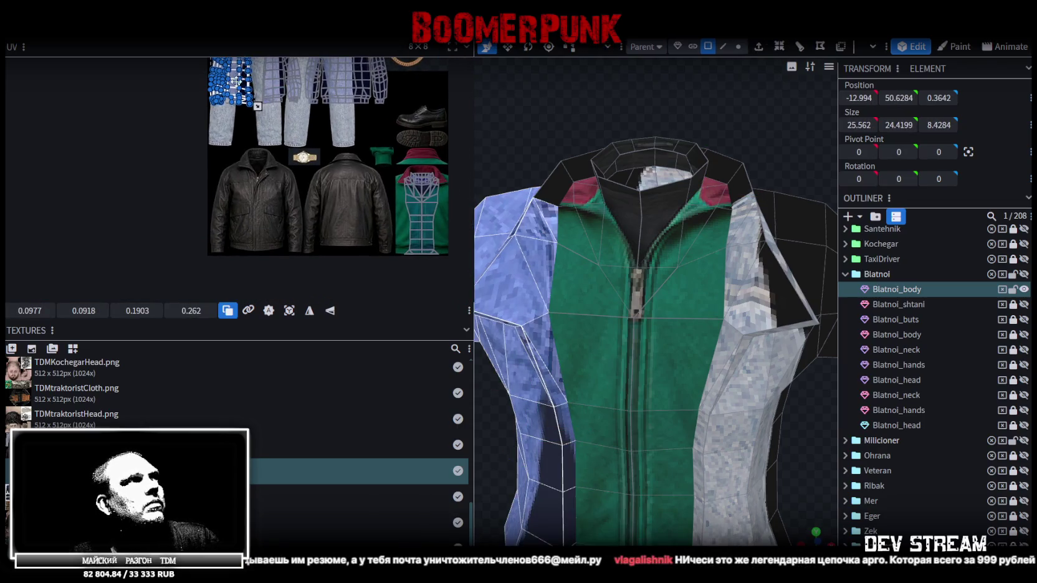
left_click_drag(244, 110, 250, 250)
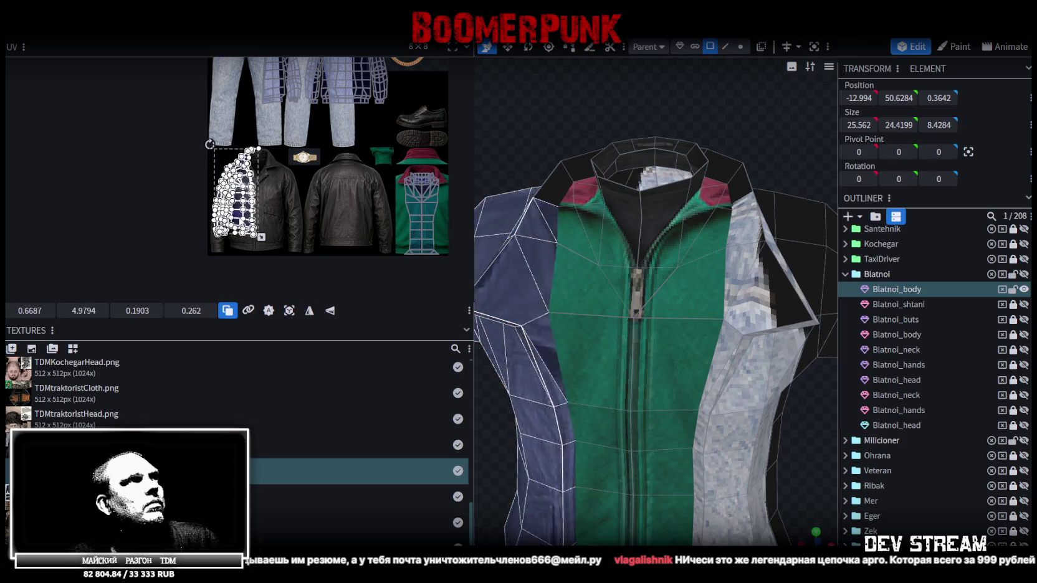
left_click_drag(248, 212, 262, 212)
scroll(262, 212, "up", 3)
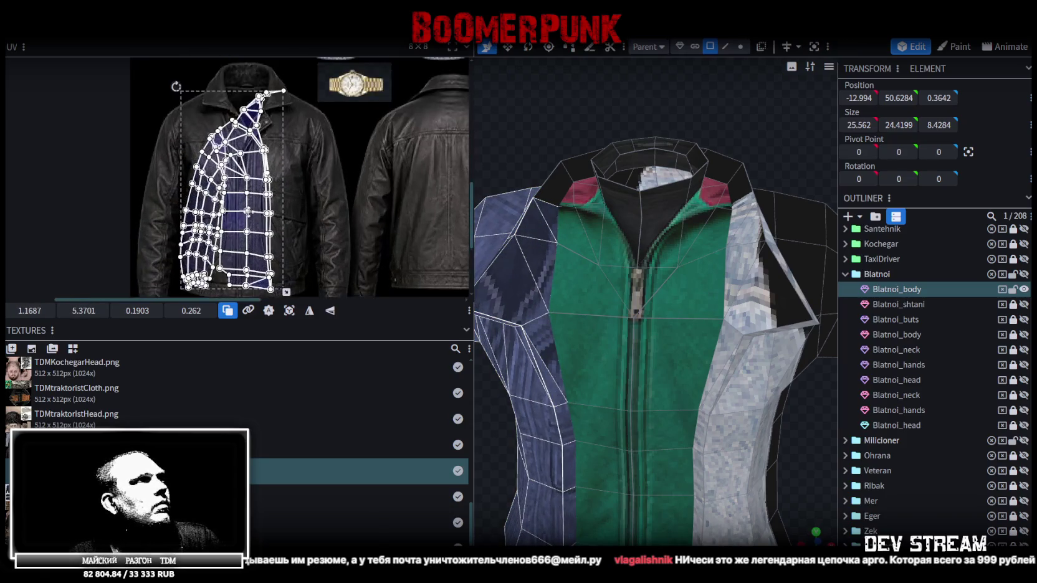
scroll(347, 173, "up", 2)
scroll(347, 173, "up", 1)
left_click(292, 176)
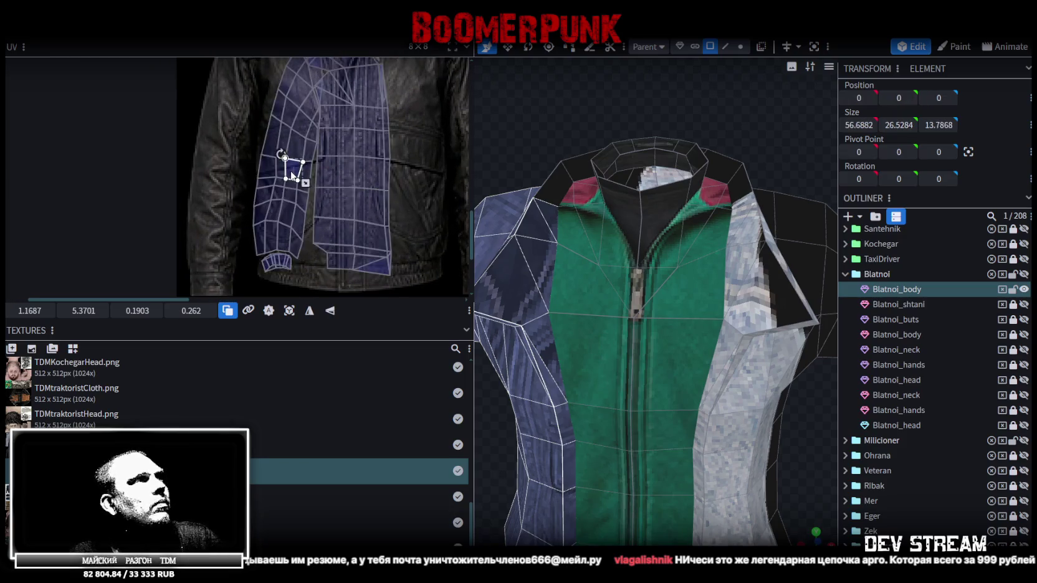
double_click(292, 176)
left_click(290, 169)
double_click(317, 170)
middle_click_drag(354, 157, 365, 175)
left_click_drag(347, 148, 287, 117)
- Move, rotate and shift the collar UV island left onto the dark leather collar
scroll(357, 148, "down", 1)
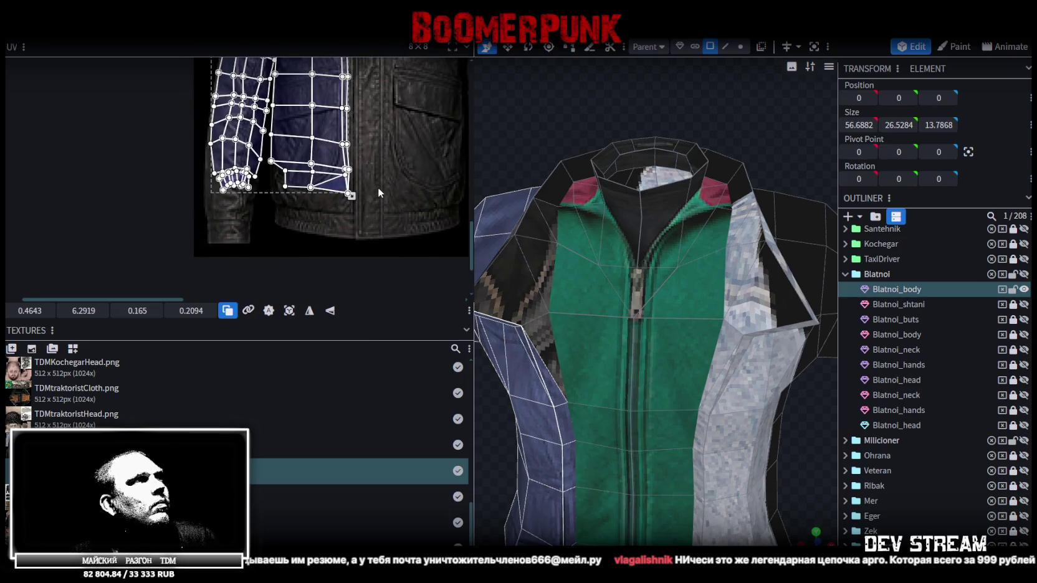
scroll(362, 153, "up", 2)
scroll(363, 252, "up", 1)
scroll(315, 140, "down", 2, "ctrl")
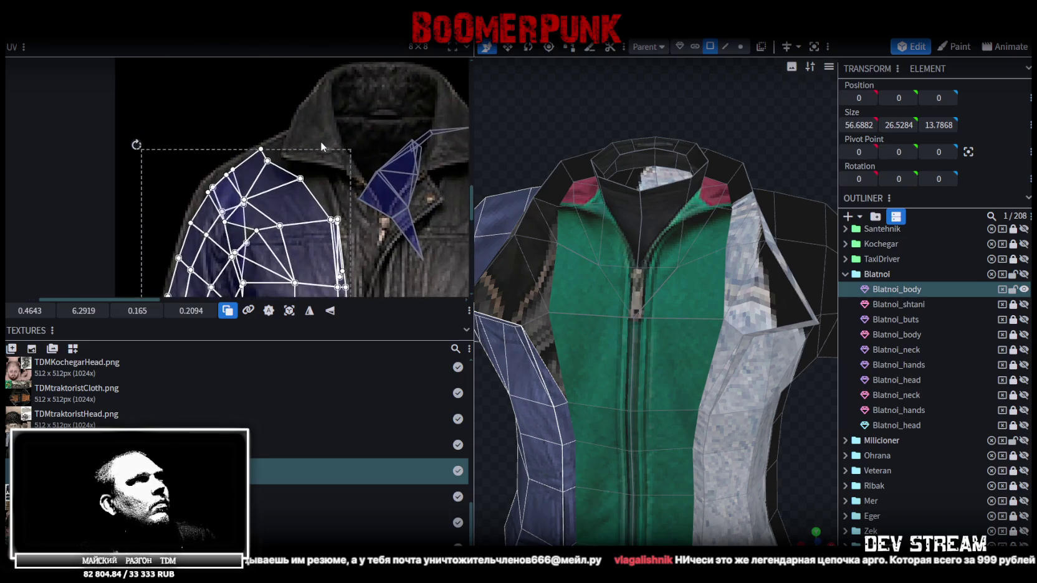
scroll(327, 142, "down", 2, "ctrl")
scroll(344, 149, "up", 2, "ctrl")
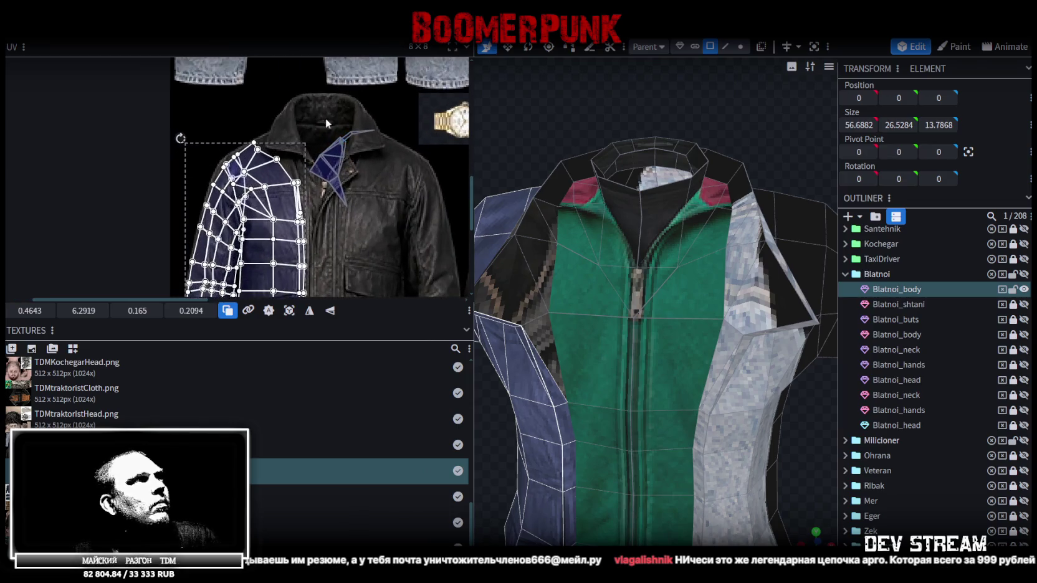
left_click(344, 156)
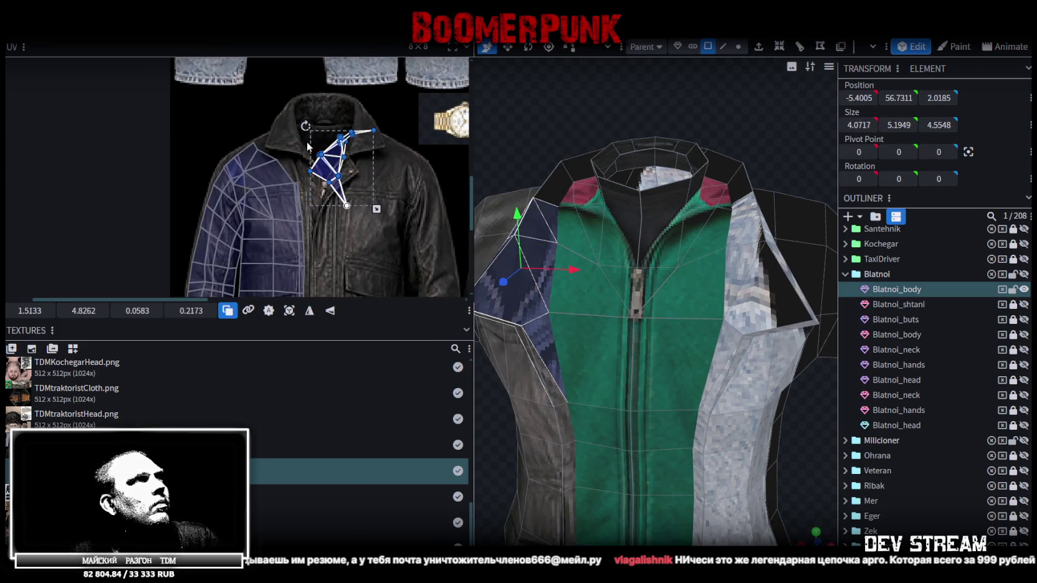
left_click_drag(310, 150, 293, 116)
scroll(261, 81, "up", 2, "ctrl")
scroll(253, 68, "up", 1, "ctrl")
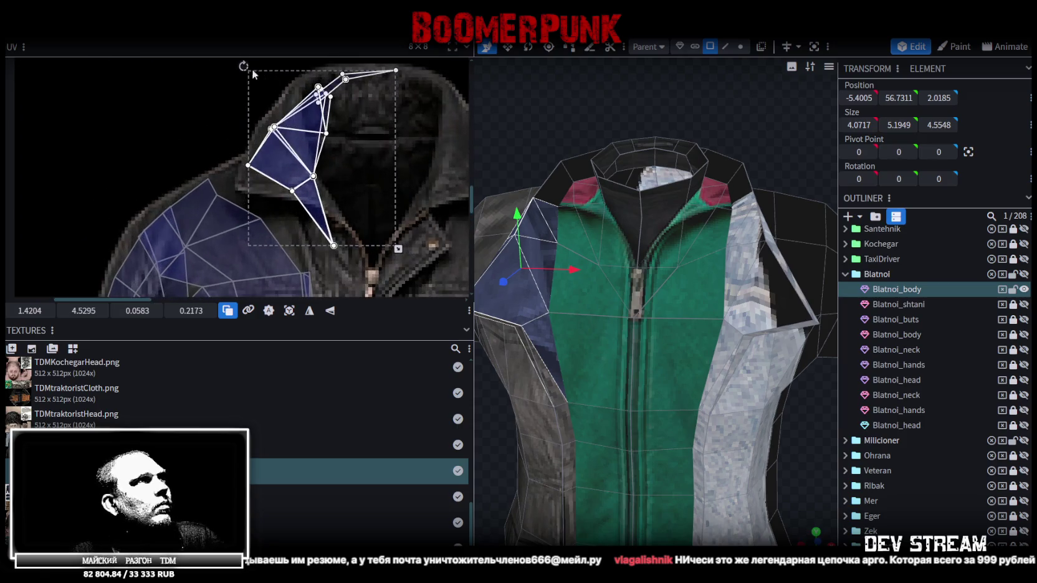
left_click_drag(243, 67, 249, 116)
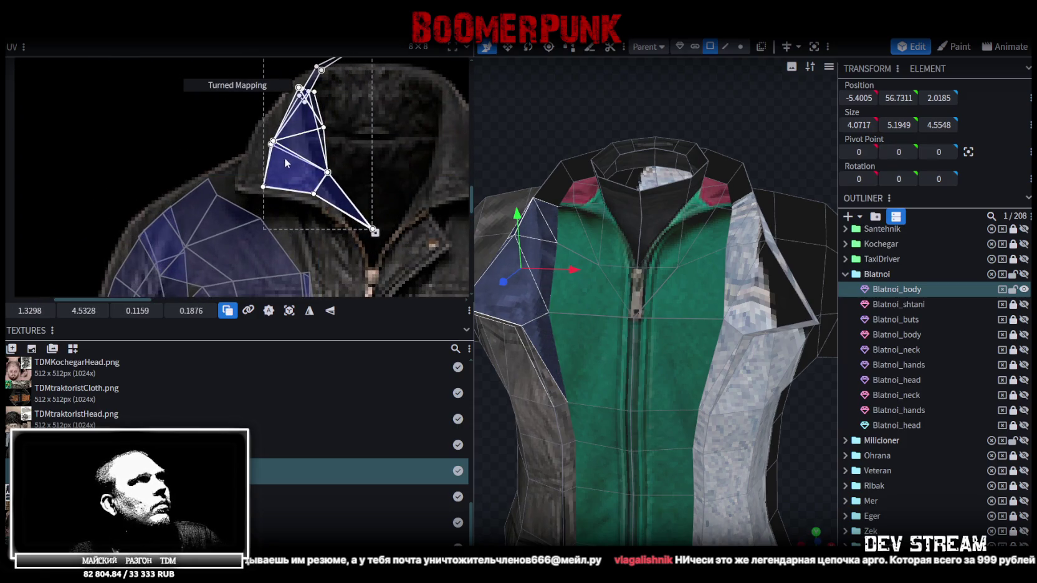
left_click_drag(286, 159, 281, 160)
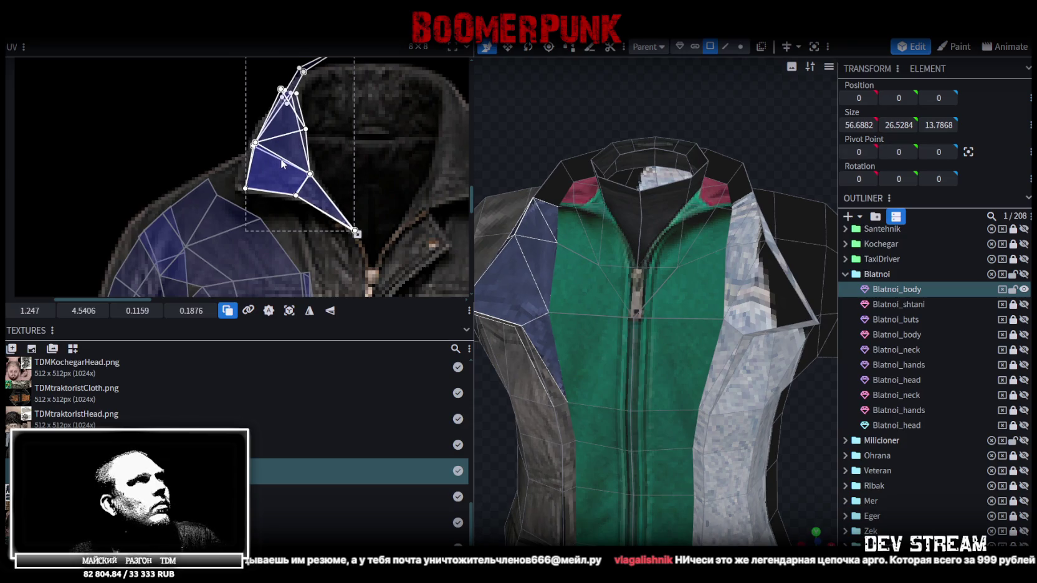
- Pull the collar's thin tip vertex down onto the leather collar edge
scroll(282, 164, "up", 2, "ctrl")
scroll(263, 145, "up", 1, "ctrl")
mouse_move(256, 145)
left_mouse_down()
mouse_move(310, 182)
mouse_move(298, 176)
left_mouse_up()
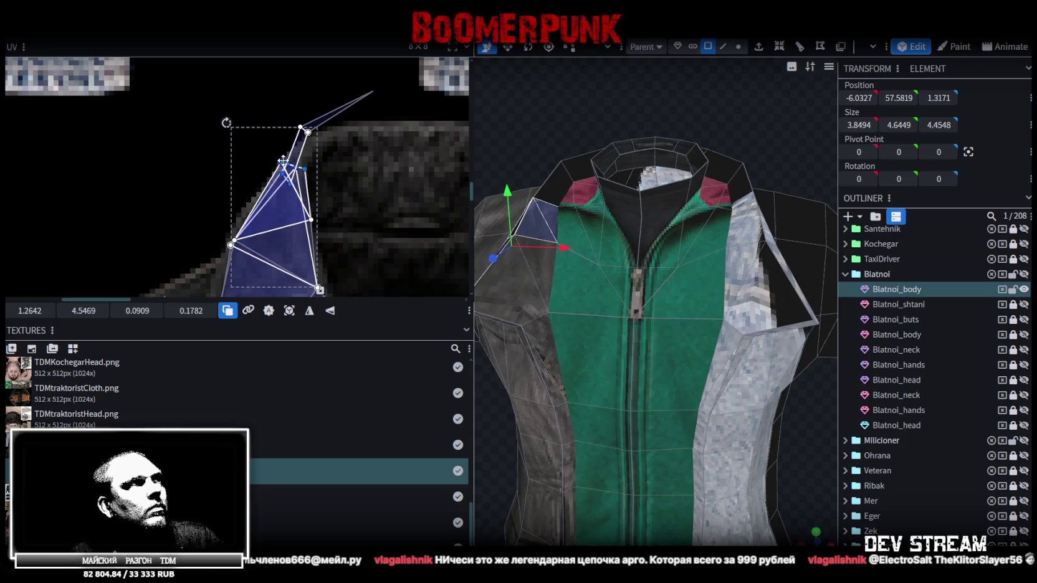
left_click(307, 132)
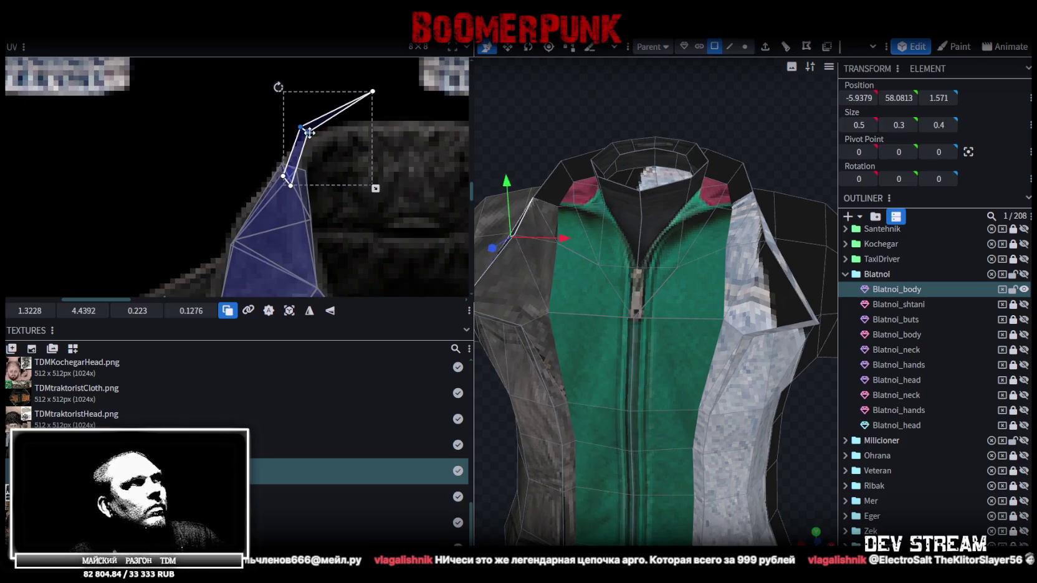
left_click(374, 92)
left_click_drag(387, 122, 384, 134)
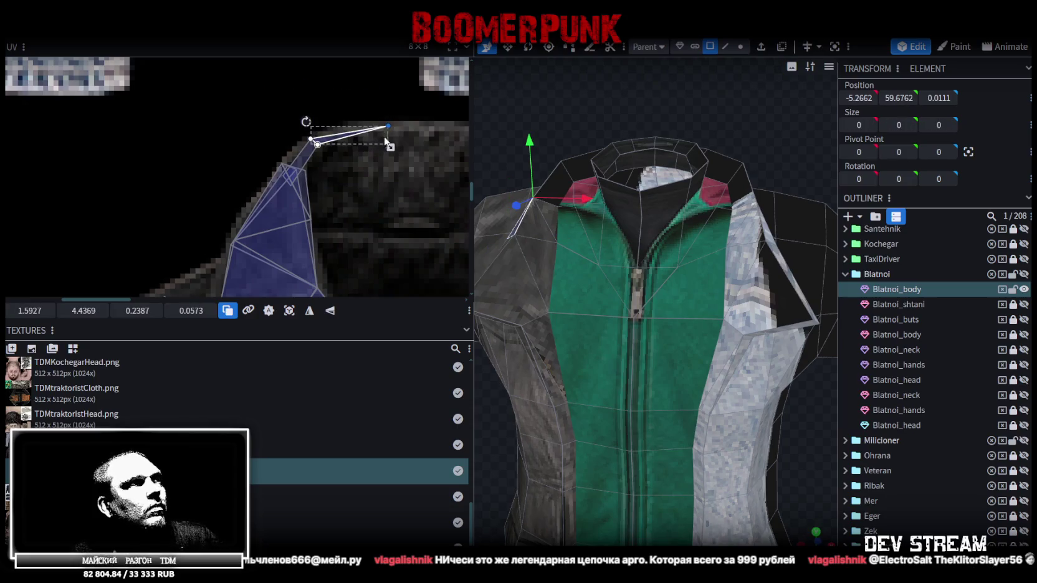
scroll(384, 133, "down", 5)
scroll(355, 140, "up", 2)
scroll(353, 156, "up", 2)
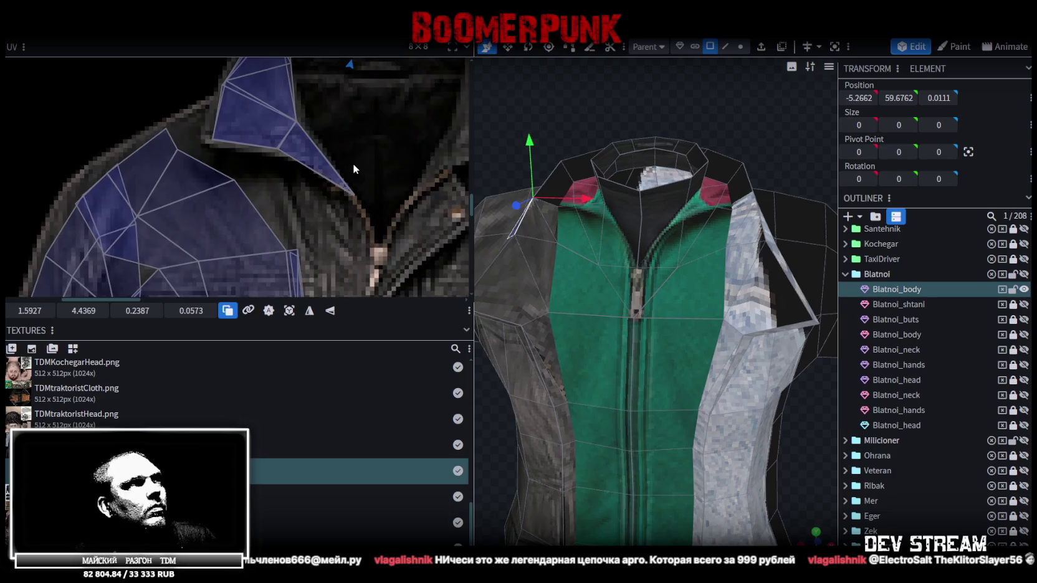
scroll(352, 164, "up", 2)
scroll(343, 125, "up", 2)
scroll(341, 93, "down", 2)
- Select the whole sleeve and shoulder UV island and stretch it downward over the leather sleeve
double_click(318, 125)
scroll(287, 149, "up", 2)
scroll(287, 150, "up", 1)
scroll(286, 150, "down", 1)
scroll(374, 212, "down", 2)
middle_click_drag(380, 221, 379, 153)
scroll(354, 199, "down", 1)
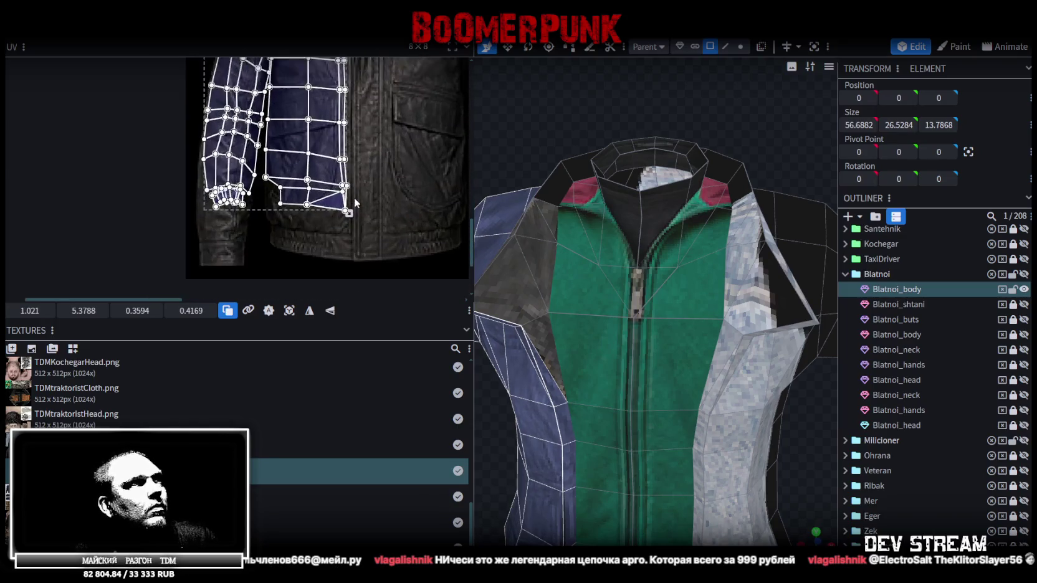
scroll(354, 198, "up", 1)
middle_click_drag(354, 197, 399, 164)
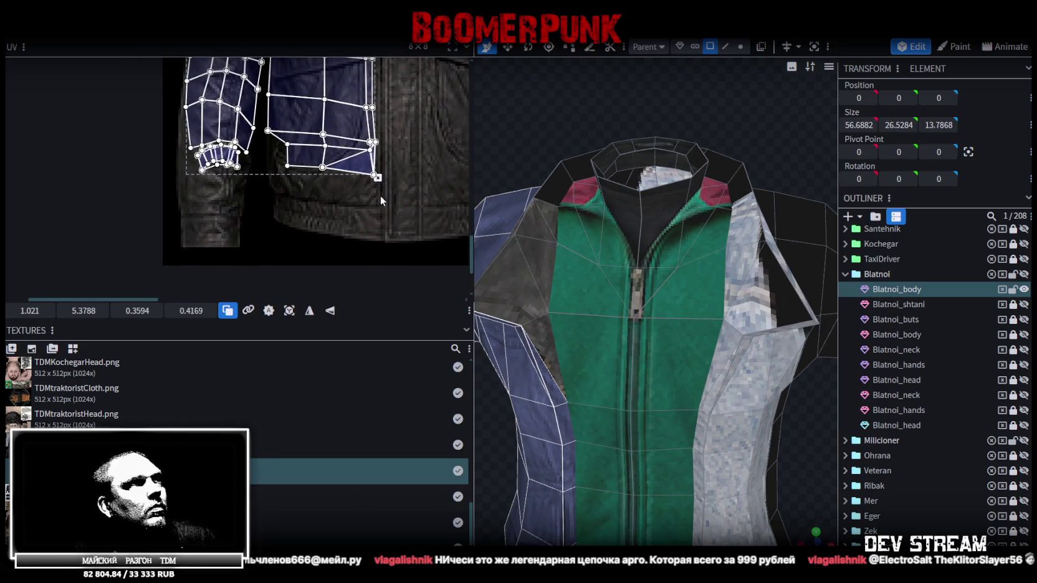
left_click_drag(381, 198, 387, 248)
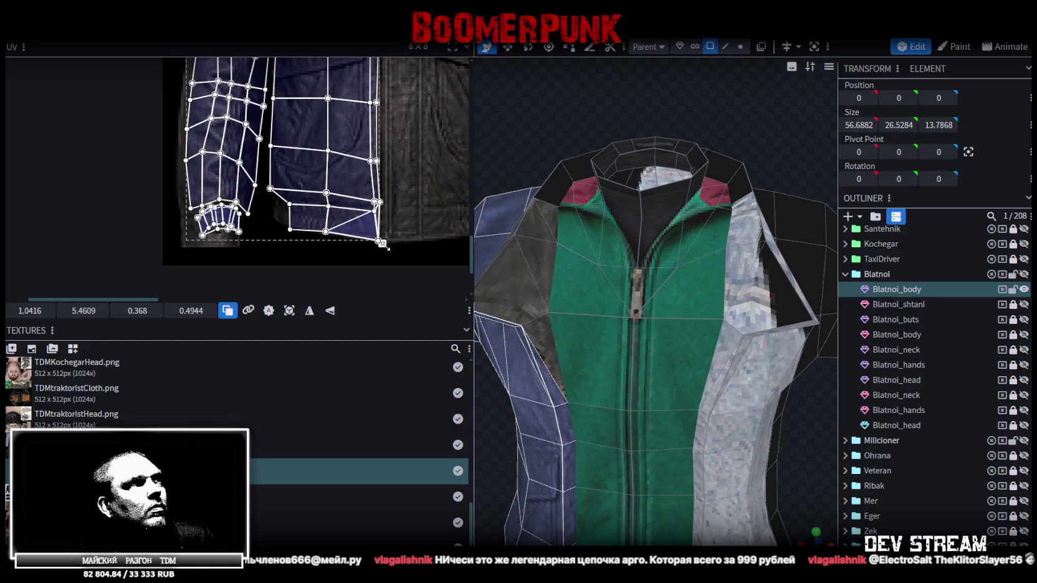
left_click_drag(383, 245, 383, 241)
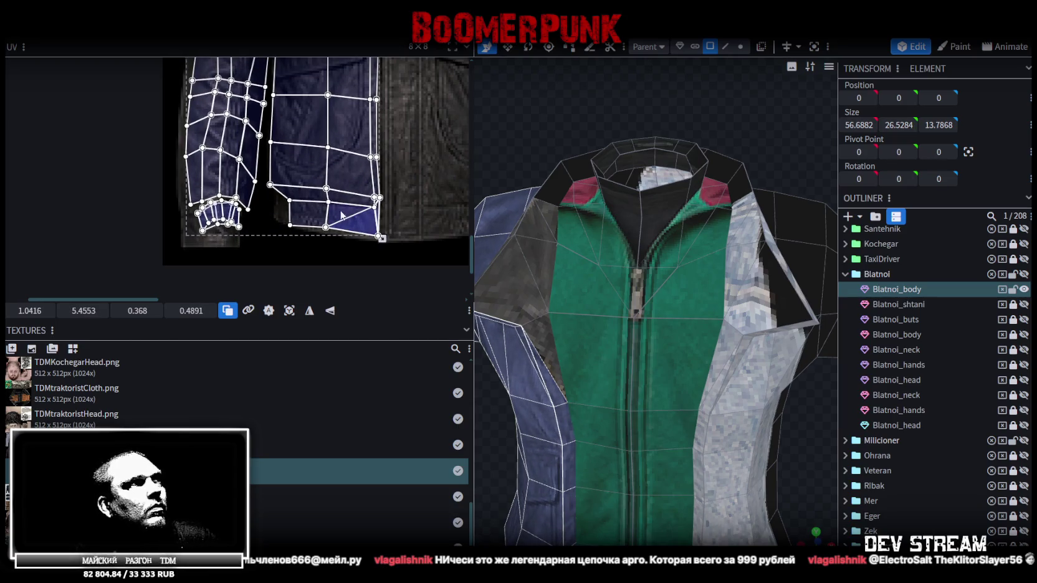
- Nudge the sleeve island left and enlarge it toward the bottom right to align
scroll(344, 216, "up", 2)
scroll(333, 221, "up", 2)
scroll(329, 223, "up", 1)
left_click_drag(344, 179, 342, 177)
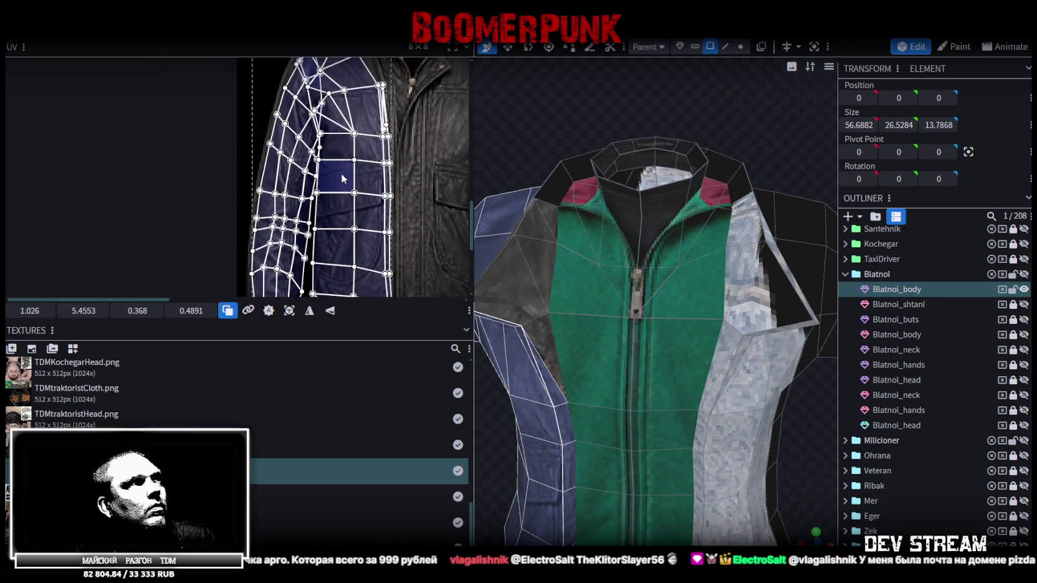
scroll(346, 190, "down", 1)
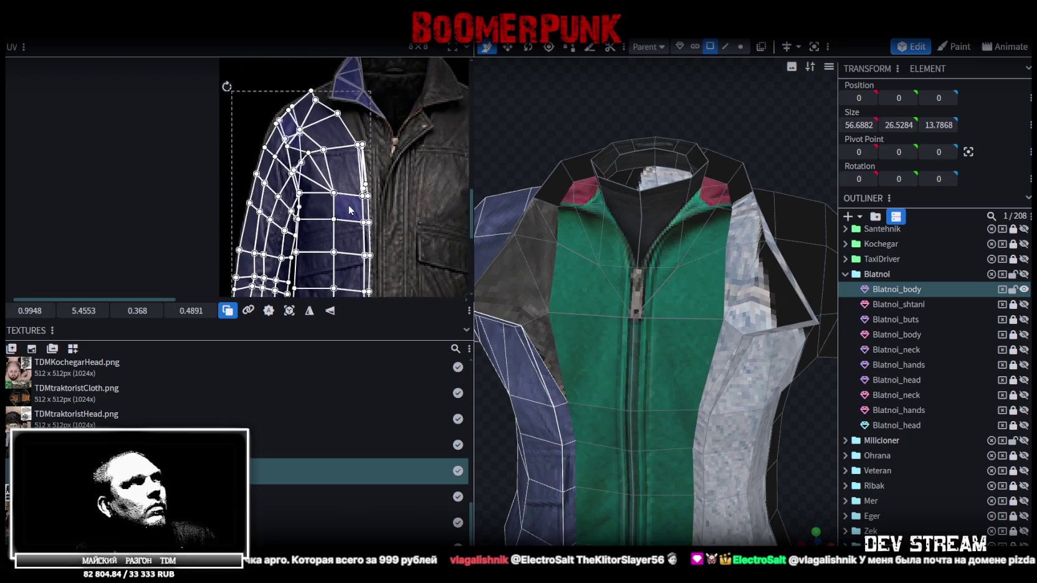
scroll(349, 205, "down", 1)
scroll(358, 212, "down", 1)
scroll(377, 224, "down", 2)
left_click_drag(360, 232, 383, 237)
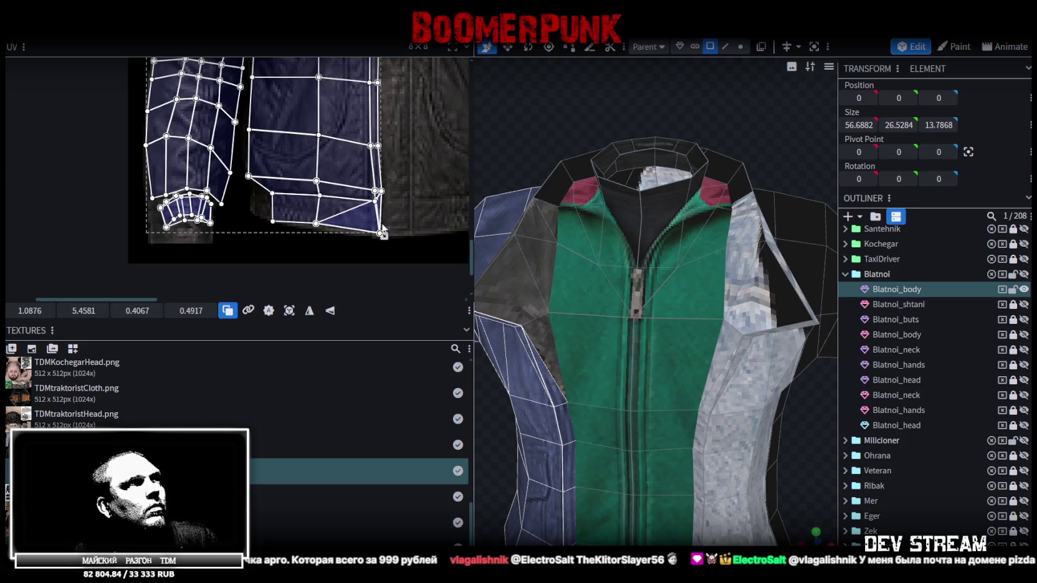
scroll(382, 233, "up", 2)
scroll(383, 225, "up", 2)
scroll(357, 167, "up", 1)
scroll(357, 162, "up", 1)
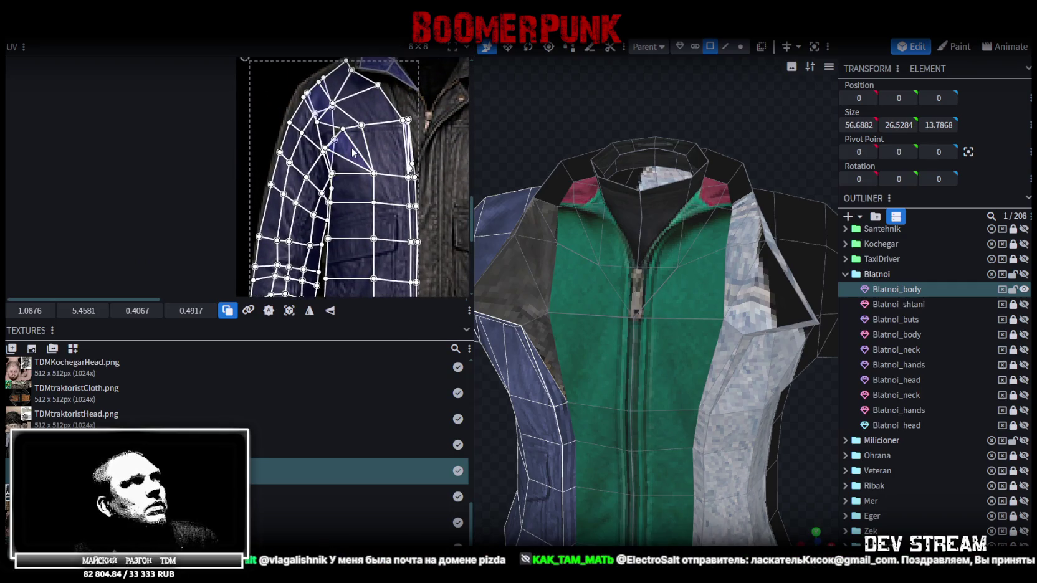
left_click_drag(352, 152, 351, 152)
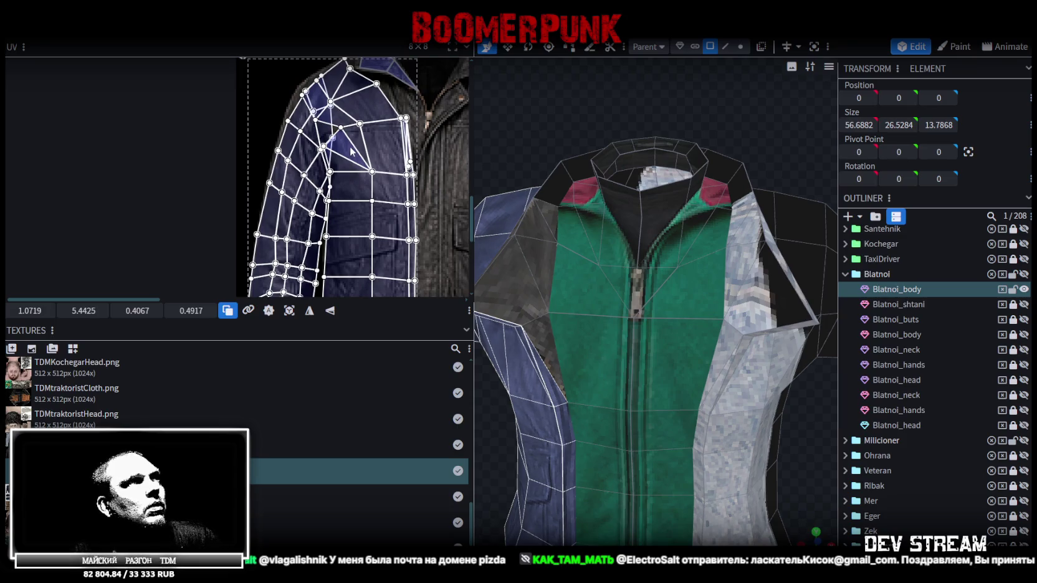
- Select a single face at the lower jacket hem in the UV editor
scroll(393, 198, "up", 1)
scroll(386, 180, "up", 1)
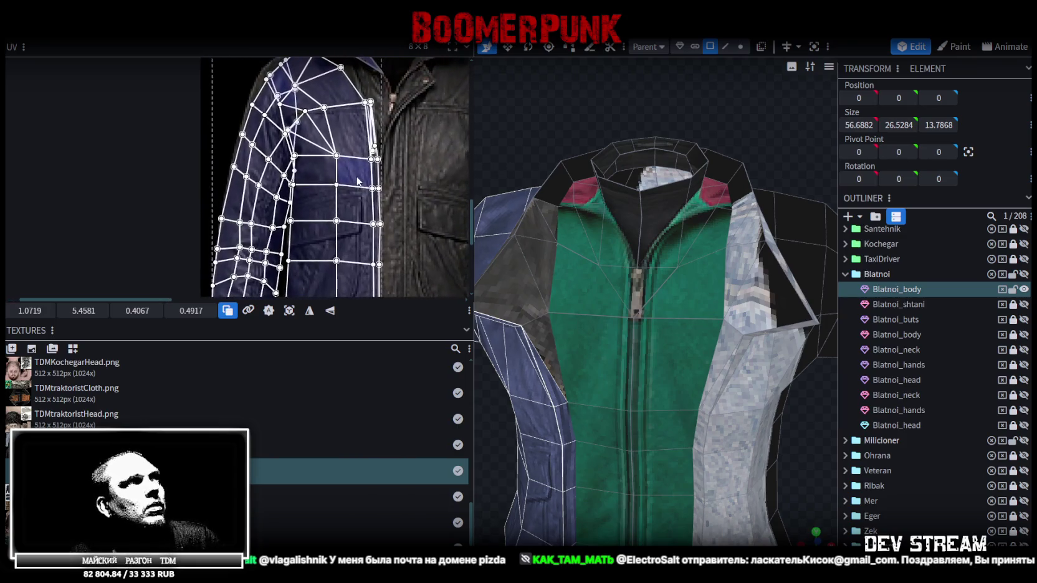
scroll(374, 150, "up", 1)
scroll(363, 116, "up", 2)
scroll(362, 117, "down", 1)
scroll(377, 145, "down", 2)
scroll(387, 81, "down", 1)
scroll(376, 172, "down", 1)
scroll(394, 224, "up", 1)
left_click(374, 229)
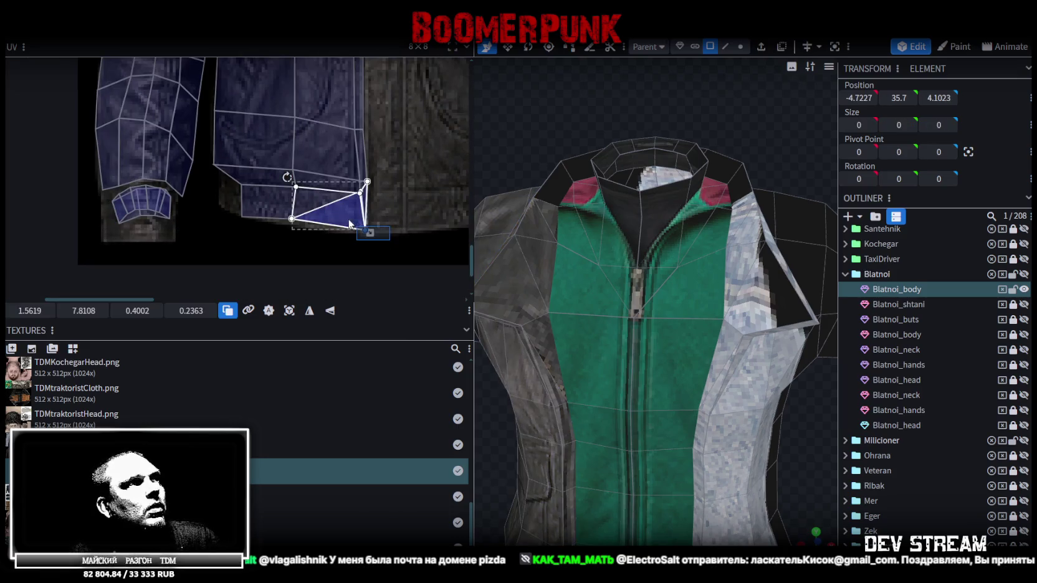
scroll(373, 227, "up", 1)
scroll(355, 228, "up", 1)
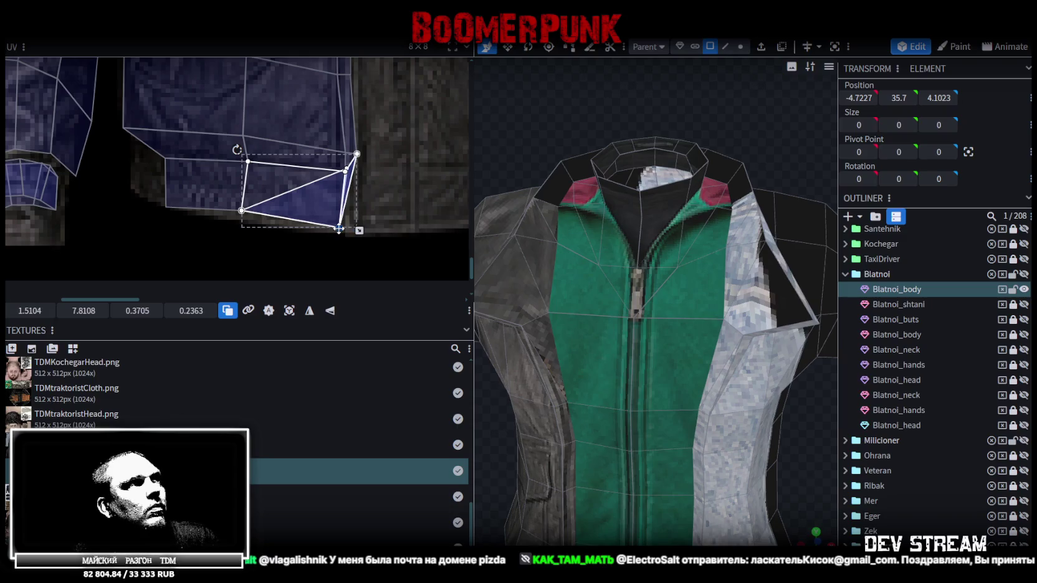
scroll(336, 209, "left", 2)
left_click(284, 236)
left_click(311, 172)
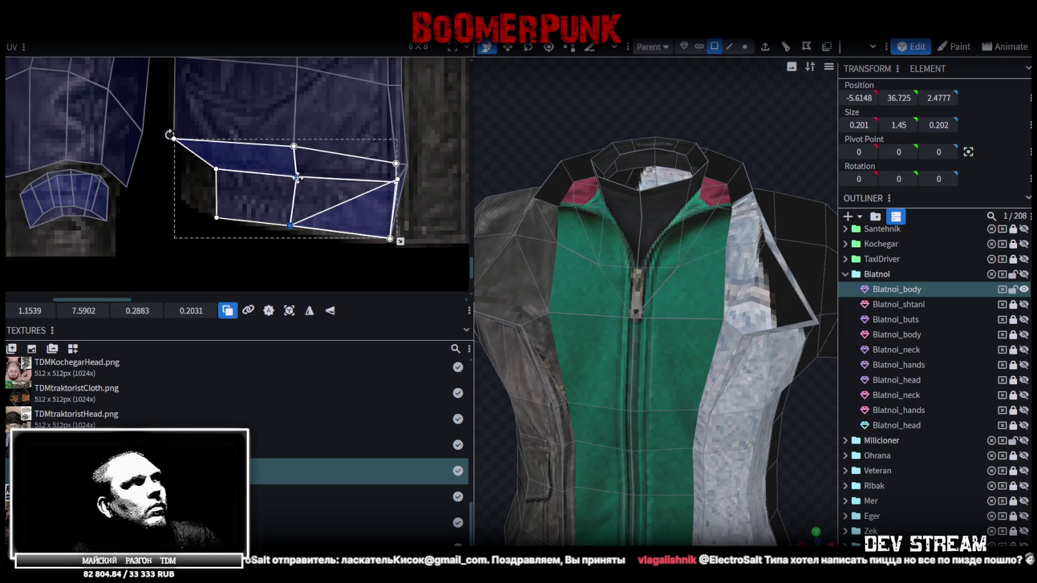
scroll(283, 231, "left", 2)
left_click(293, 177)
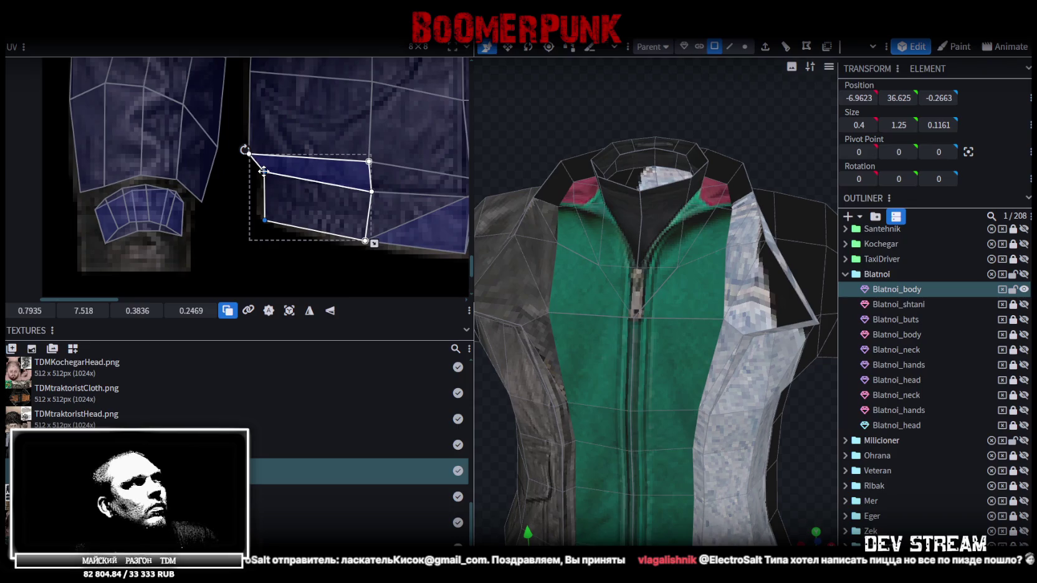
- Move the hem face's left corner vertex slightly up
left_click(248, 155)
left_click_drag(248, 154, 247, 142)
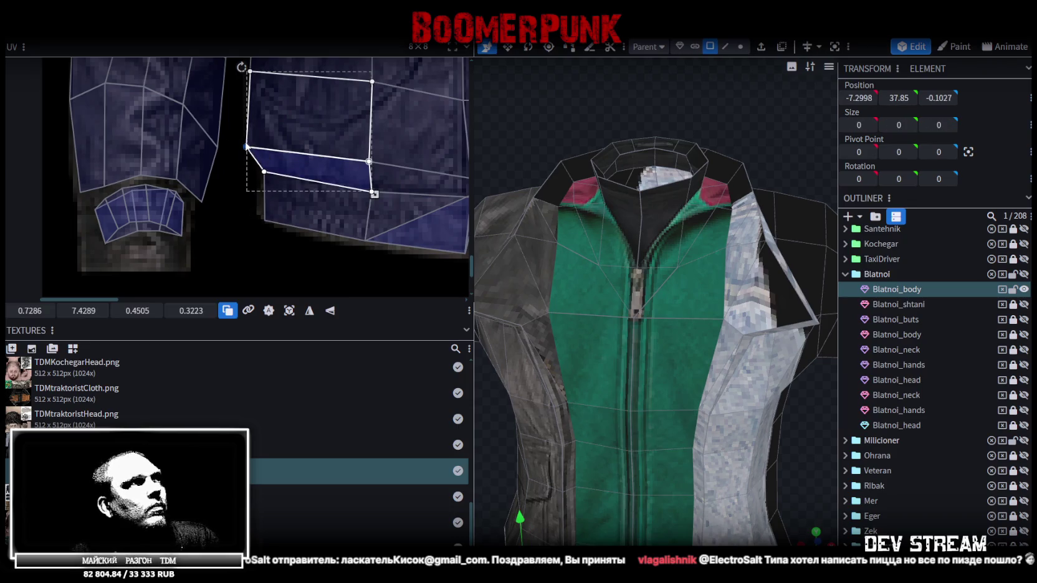
middle_click_drag(232, 139, 274, 179)
scroll(262, 179, "down", 3)
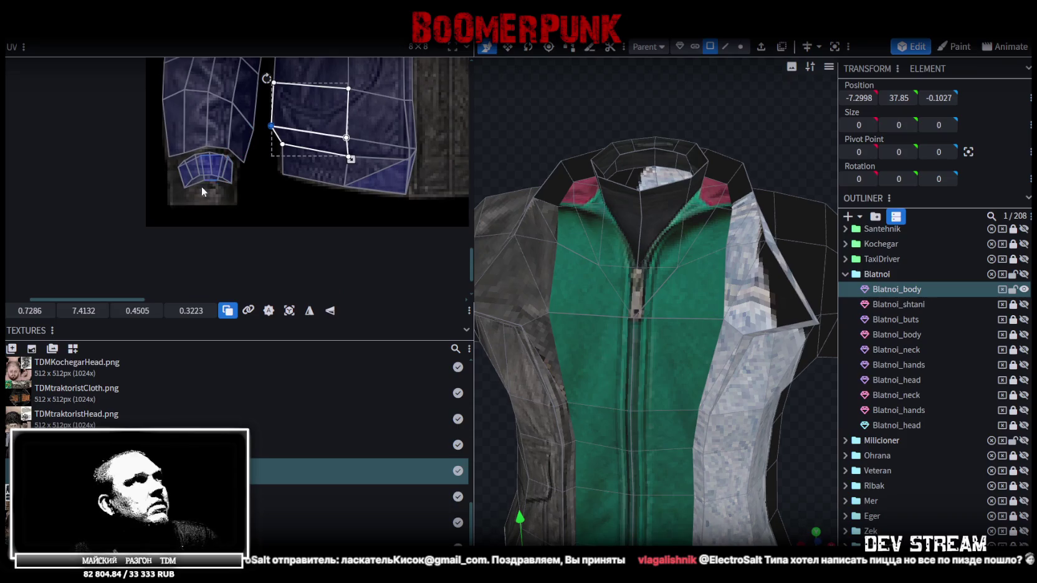
left_click(233, 176)
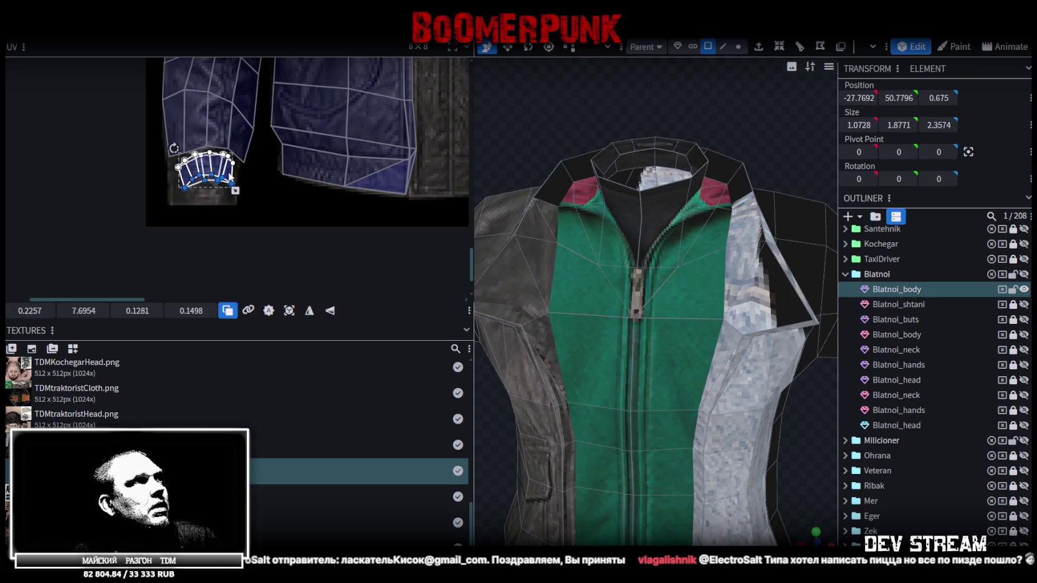
- Refit the cuff island by lowering its top vertices, shifting it left and down, and widening it
left_click_drag(227, 185, 226, 187)
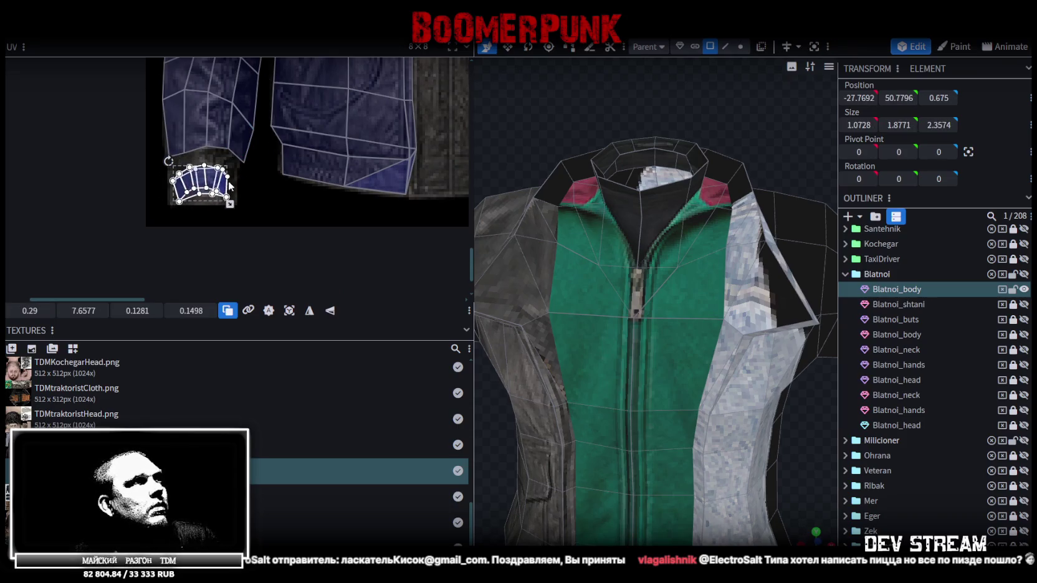
scroll(201, 134, "up", 2)
scroll(213, 144, "up", 2)
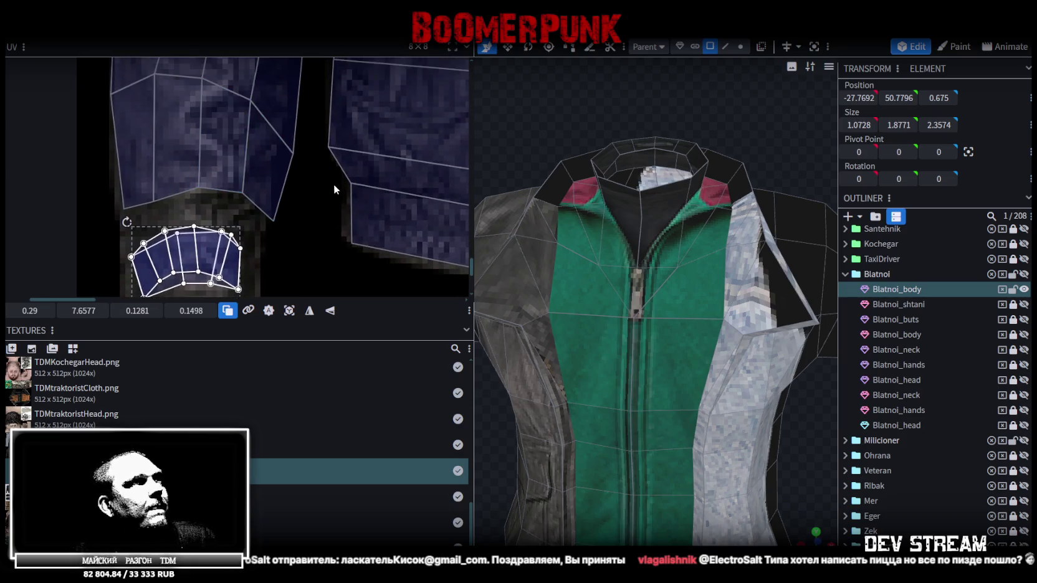
scroll(324, 178, "down", 2)
scroll(309, 200, "up", 1)
scroll(256, 176, "up", 2)
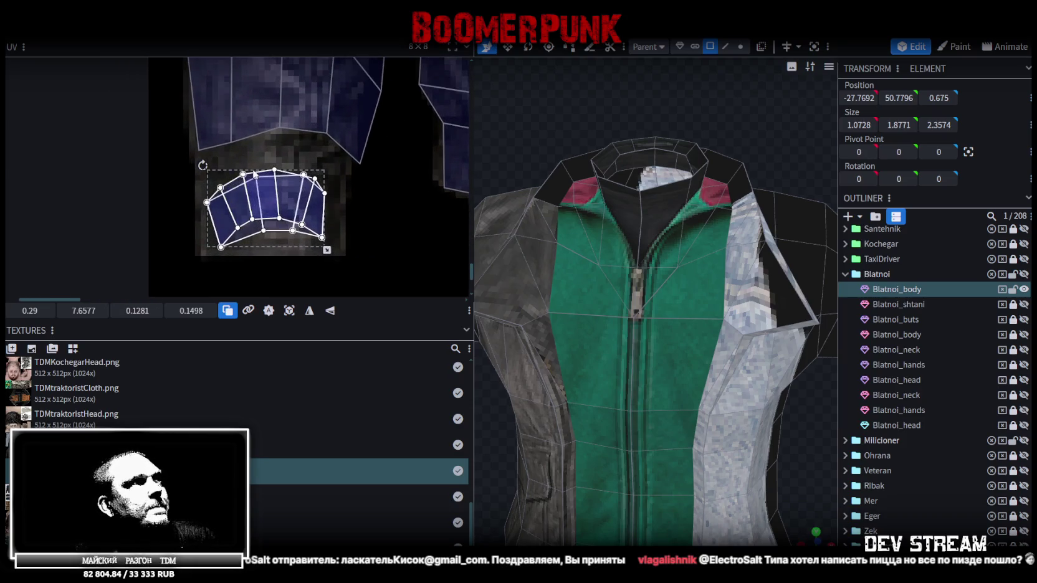
left_click_drag(188, 164, 334, 201)
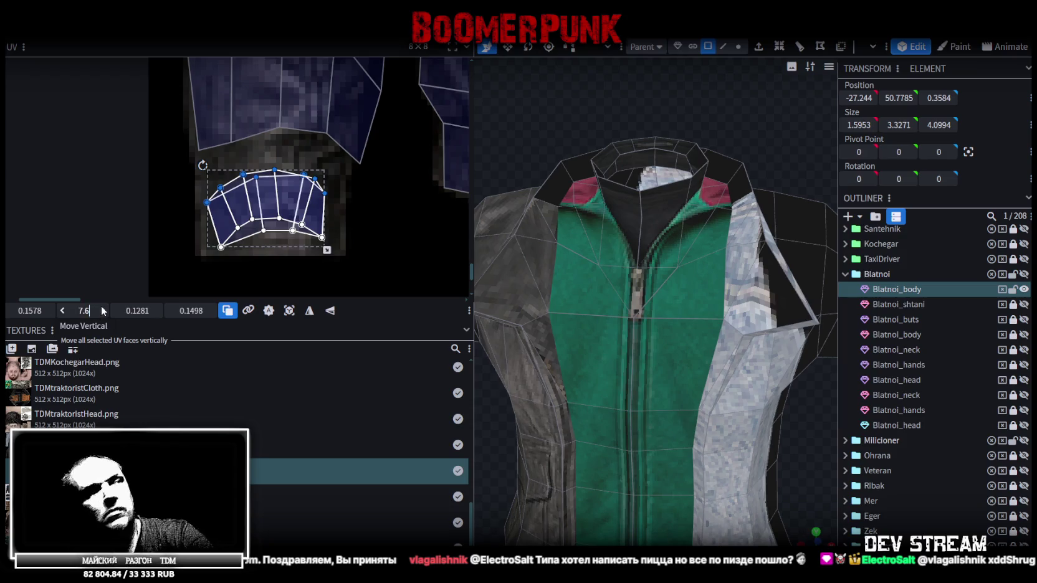
key("BackSpace")
key("Return")
left_click_drag(87, 304, 163, 213)
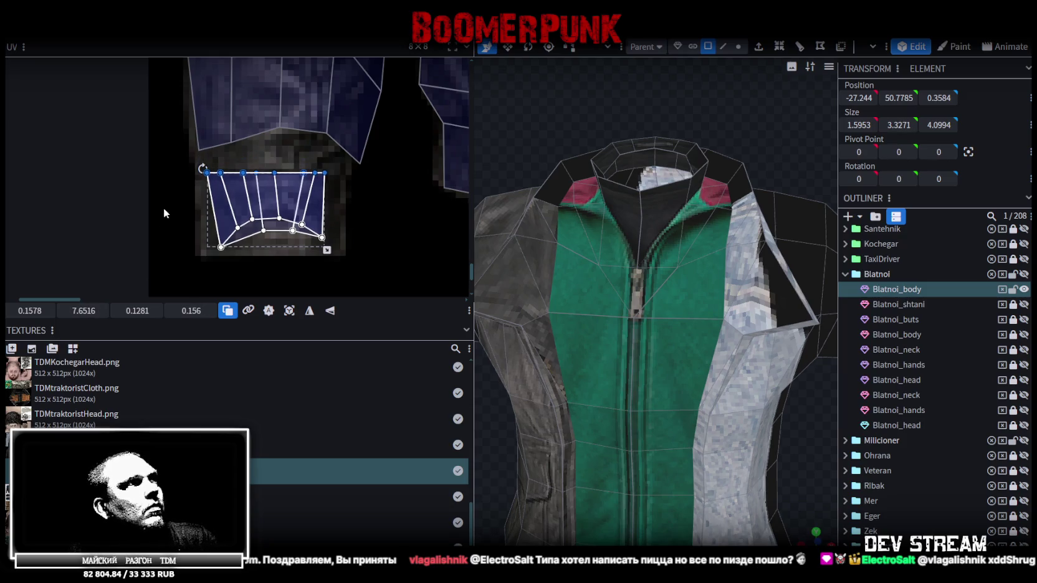
left_click_drag(226, 211, 215, 215)
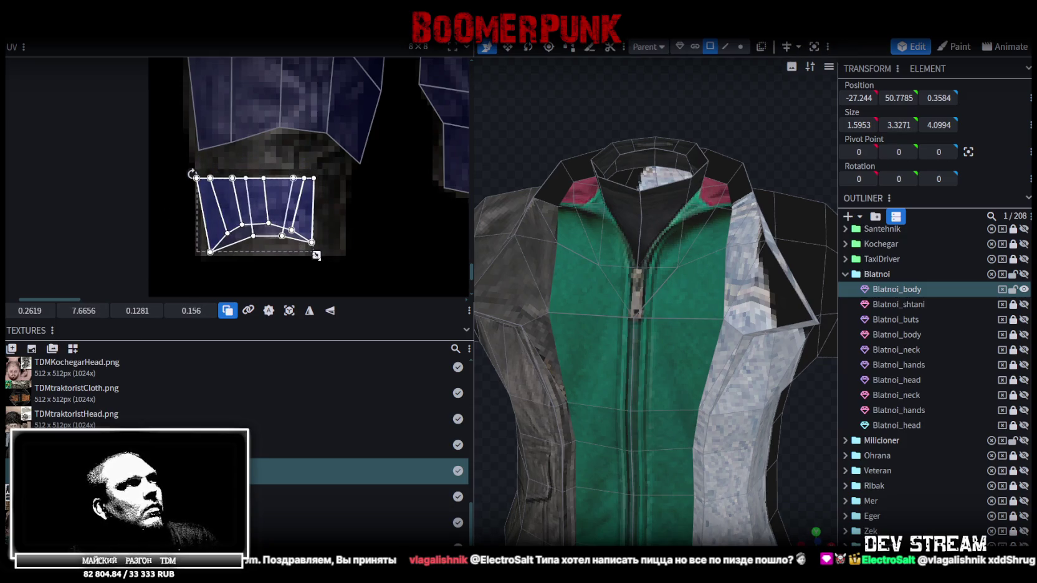
left_click_drag(317, 256, 346, 258)
scroll(249, 236, "down", 3)
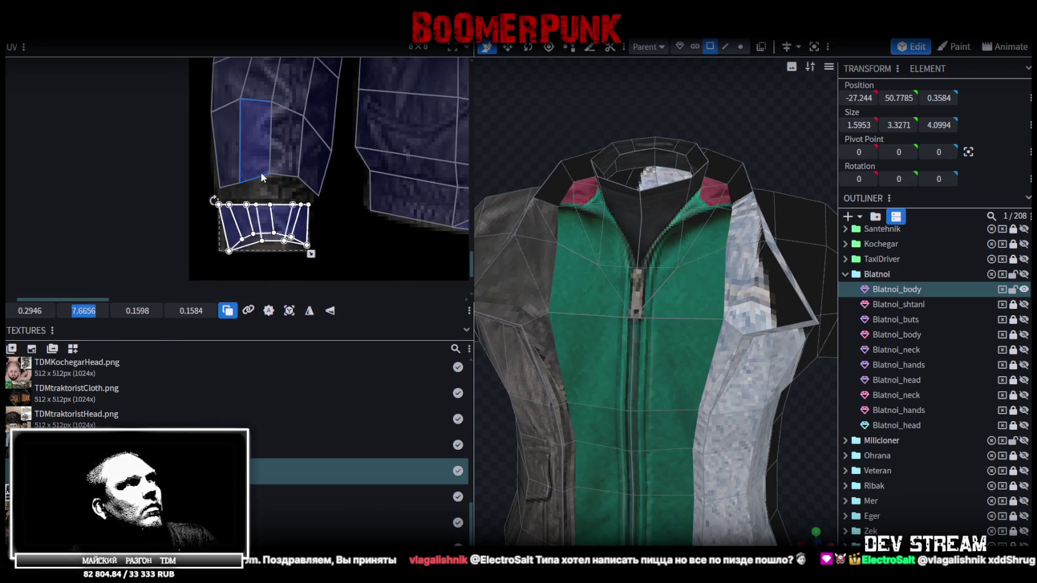
- Flatten the upper sleeve island's bottom edge so it sits just above the cuff
mouse_move(209, 92)
left_mouse_down()
mouse_move(324, 200)
mouse_move(209, 158)
left_mouse_up()
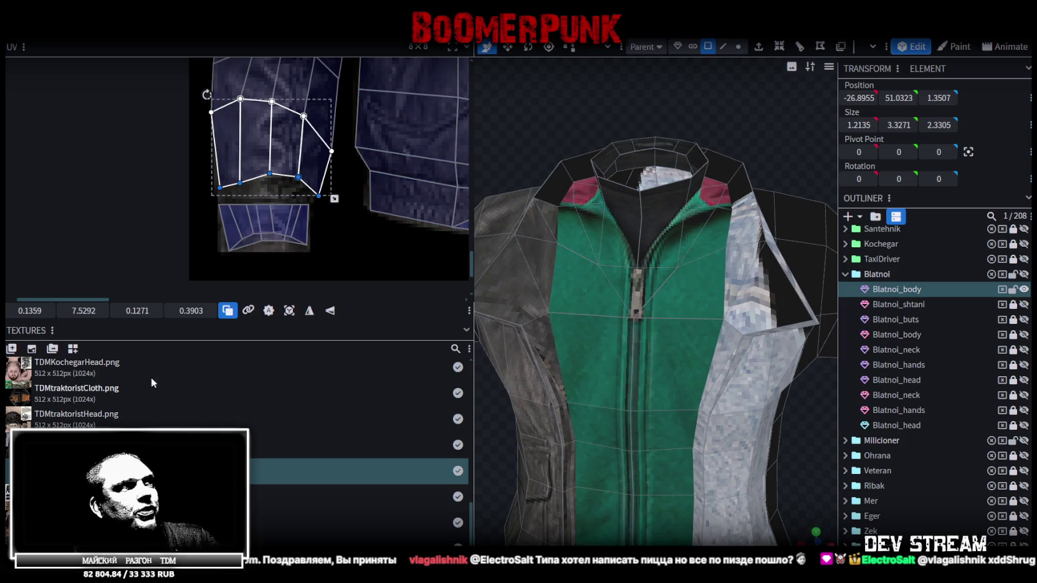
left_click_drag(81, 310, 87, 310)
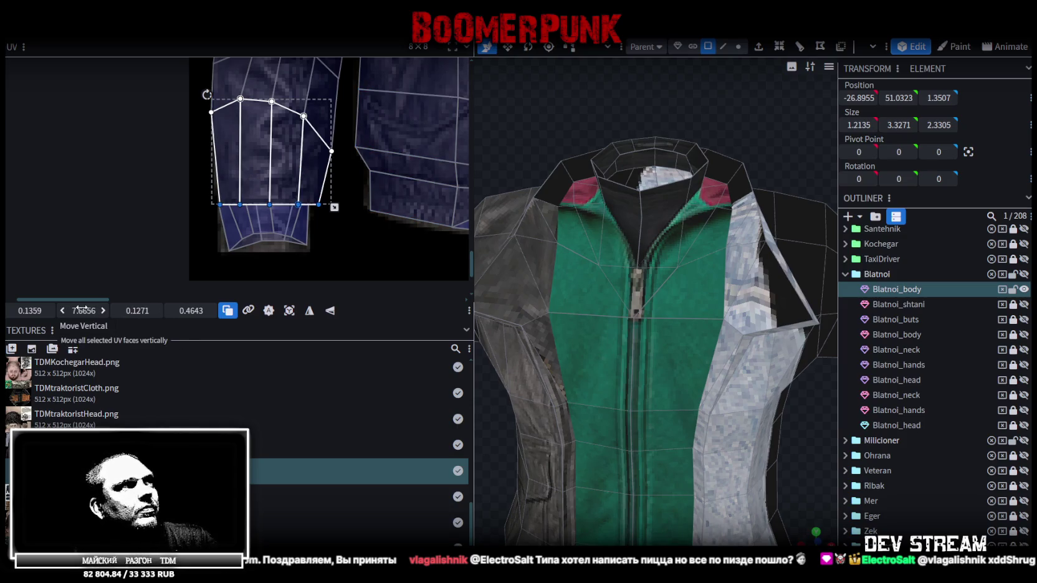
scroll(216, 182, "up", 2)
scroll(216, 181, "up", 2)
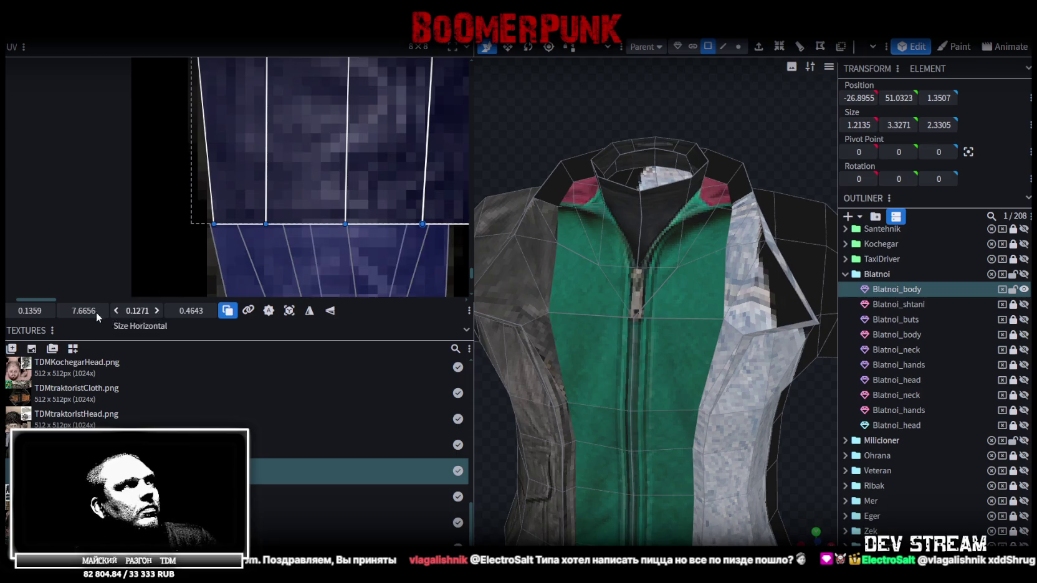
left_click_drag(191, 311, 191, 311)
scroll(352, 168, "down", 1)
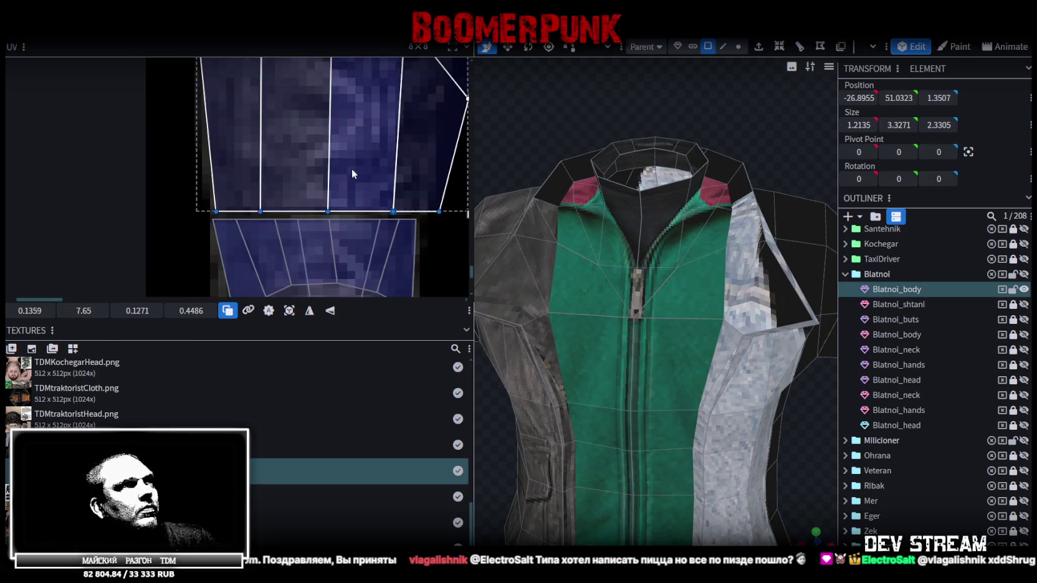
scroll(349, 212, "up", 1)
- Shift the upper sleeve face slightly left, then select the adjacent sleeve face
left_click_drag(303, 189, 404, 238)
left_click(343, 218)
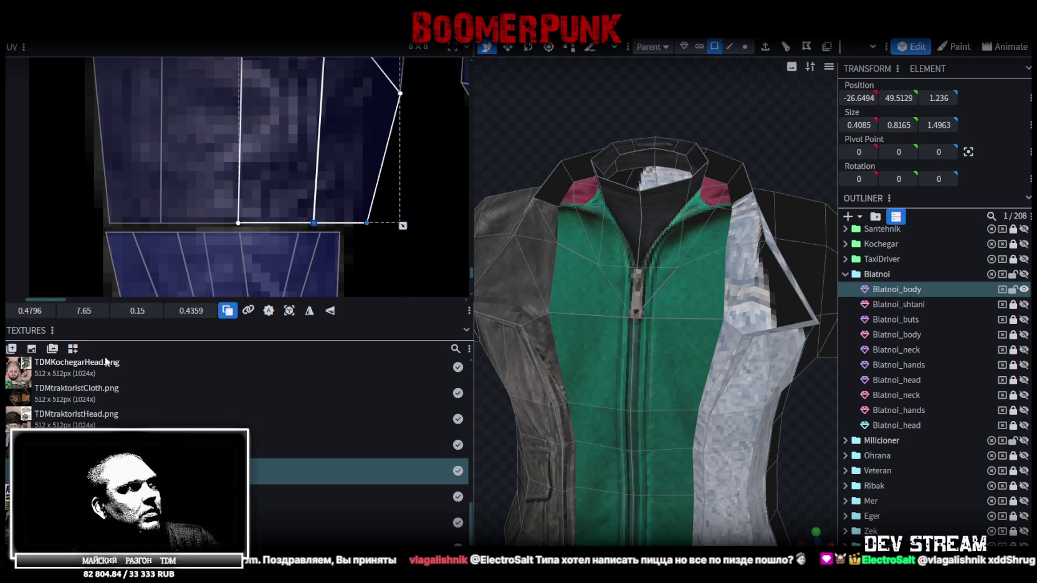
left_click_drag(30, 310, 18, 310)
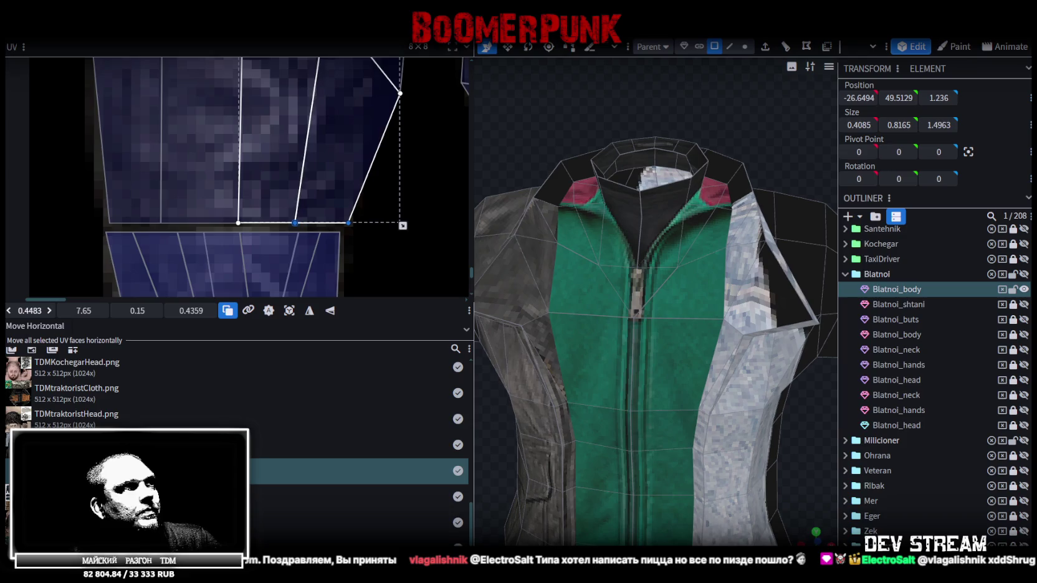
scroll(315, 193, "down", 3)
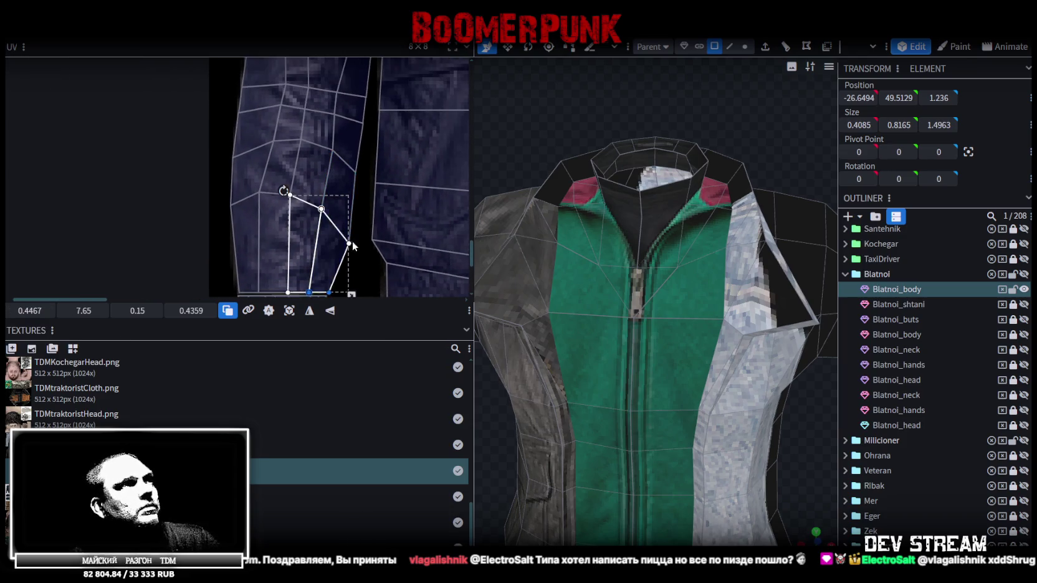
left_click(334, 178)
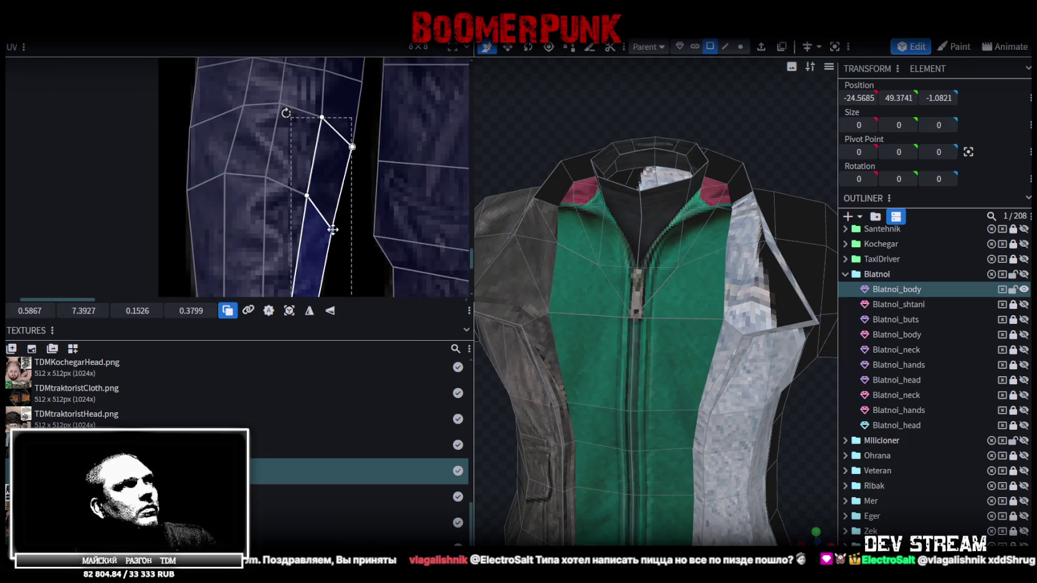
- Shift the jacket island's left-edge faces slightly left on the texture
scroll(331, 228, "up", 2)
scroll(242, 202, "down", 3)
scroll(253, 221, "up", 2)
scroll(240, 143, "up", 1)
left_click(275, 257)
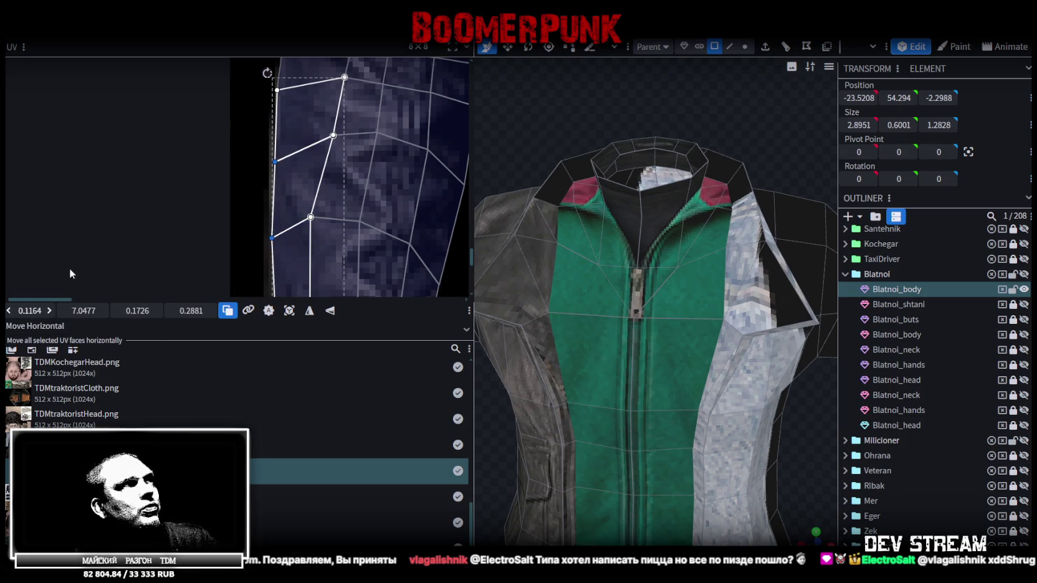
scroll(204, 283, "up", 3)
scroll(203, 278, "up", 2)
scroll(298, 135, "up", 2)
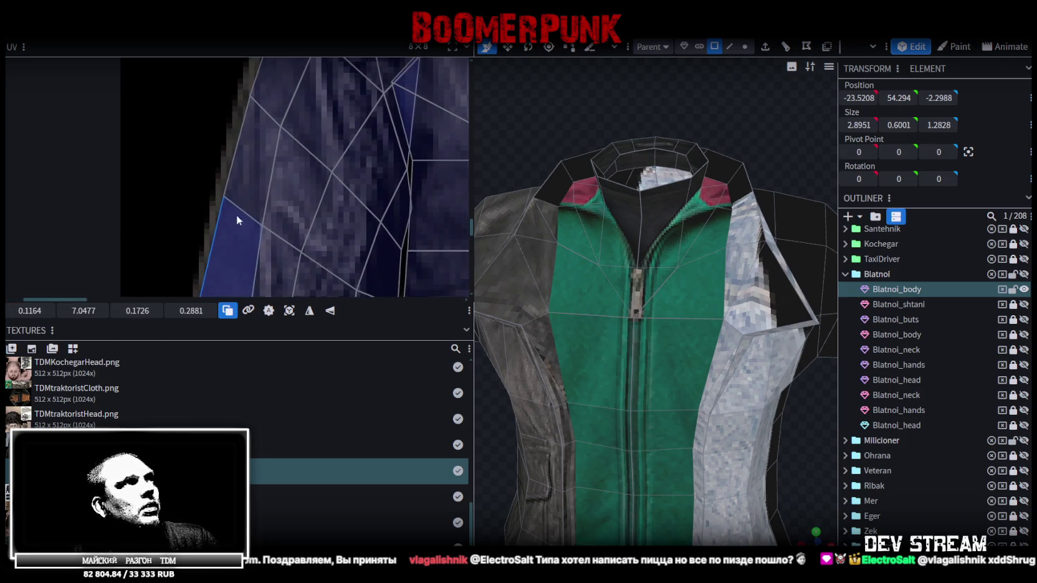
left_click(262, 182)
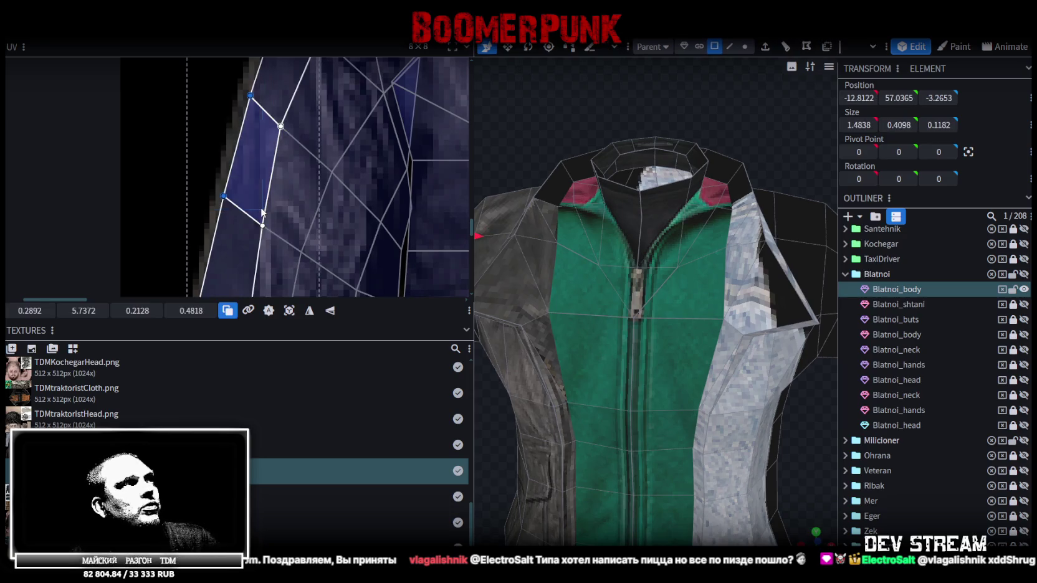
left_click_drag(325, 167, 313, 166)
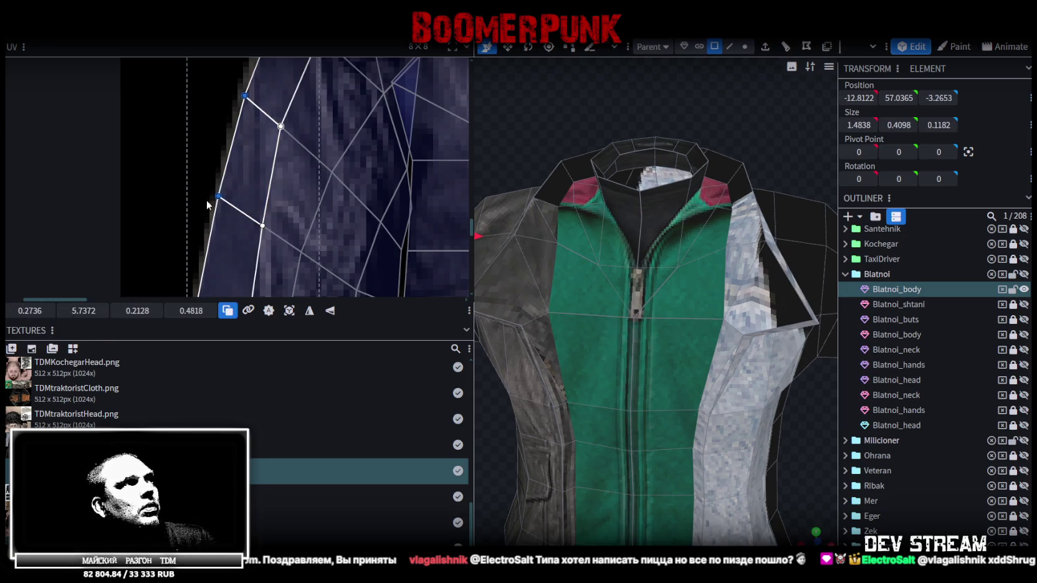
- Reshape the shoulder face by pulling its corner vertices into place
scroll(313, 166, "down", 2)
scroll(210, 183, "up", 2)
scroll(216, 198, "up", 2)
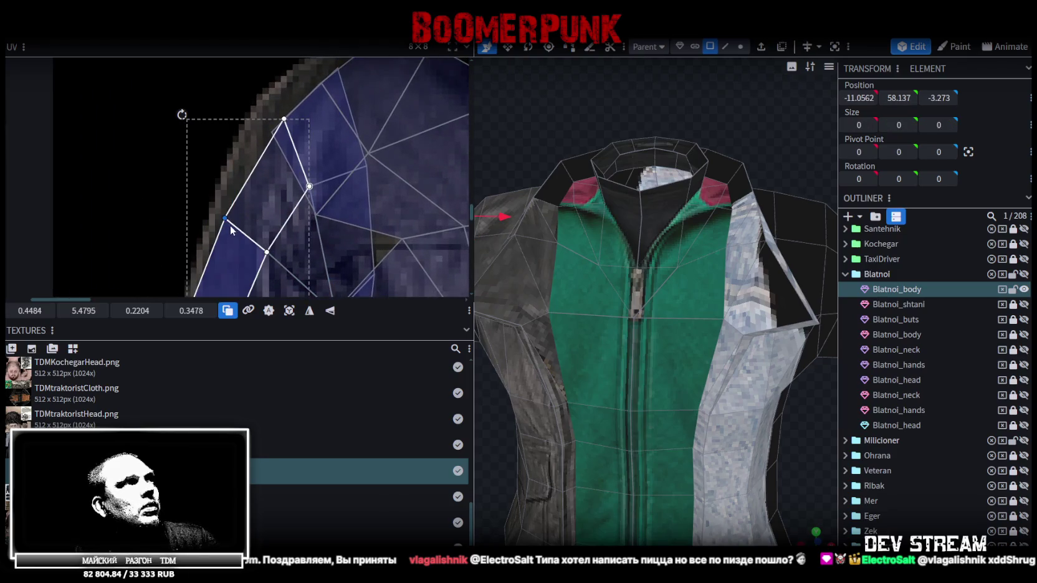
left_click(284, 128)
left_click_drag(271, 130, 257, 110)
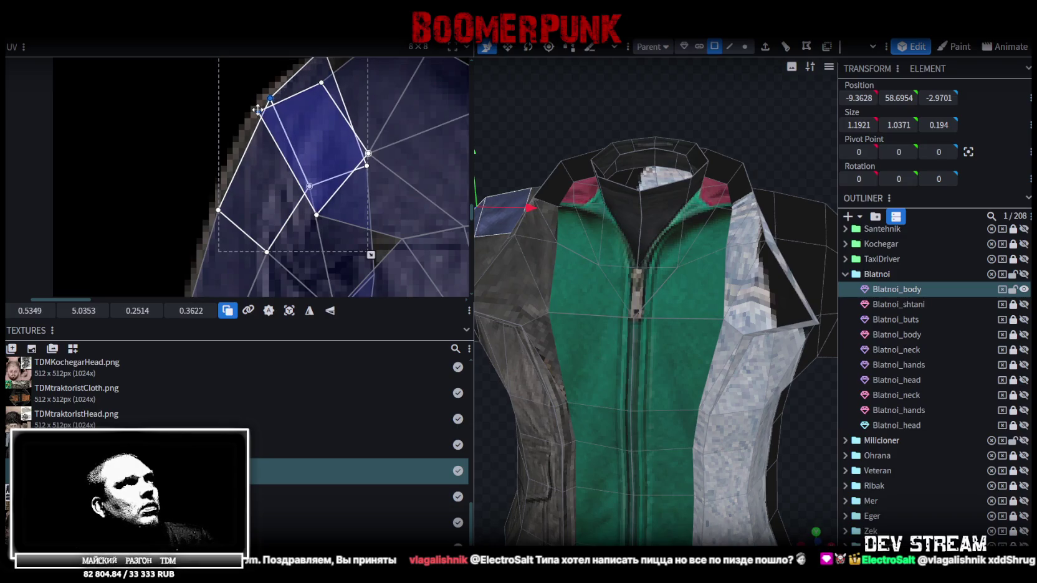
middle_click_drag(275, 121, 261, 147)
left_click(285, 120)
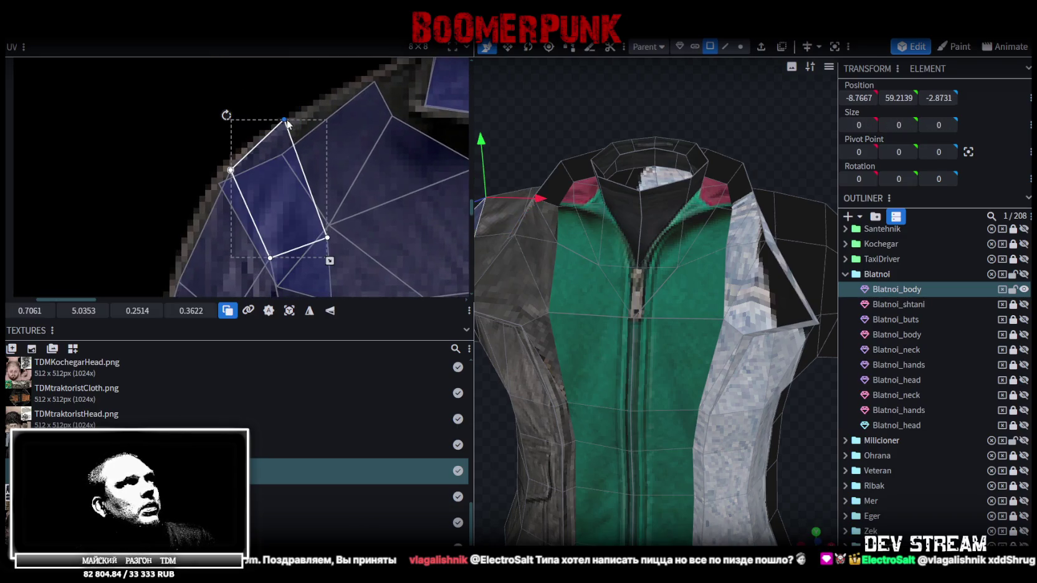
left_click_drag(285, 119, 292, 133)
- Add a second shoulder face and nudge both shoulder faces into position
scroll(300, 136, "down", 3)
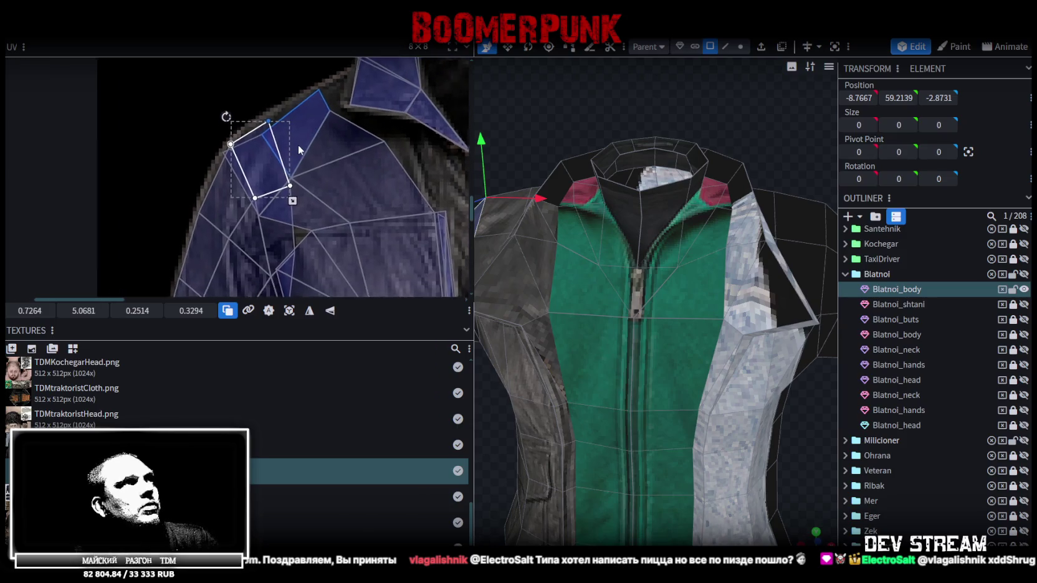
scroll(262, 150, "up", 2)
left_click(268, 151, "shift")
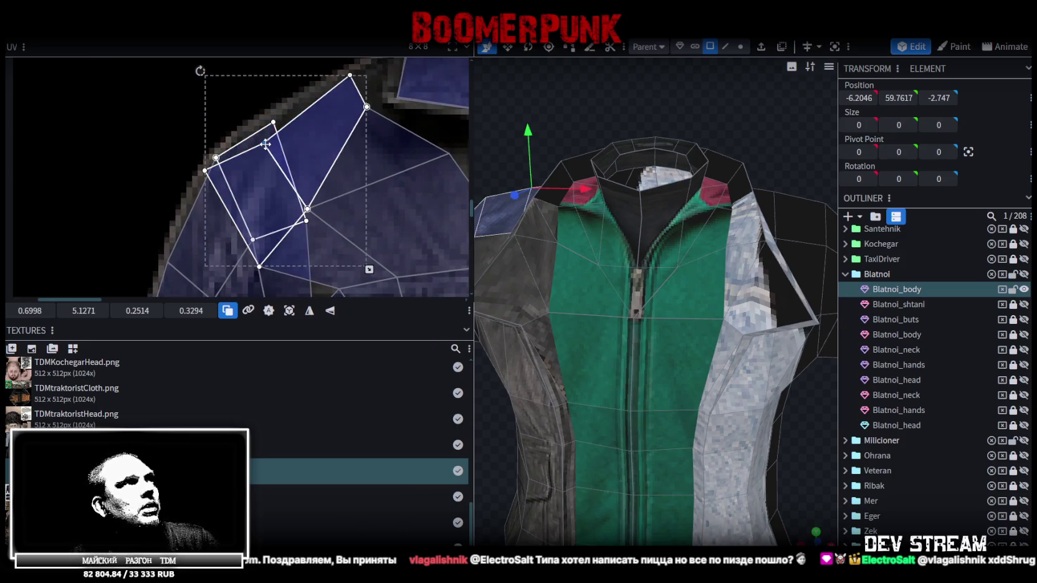
left_click_drag(264, 137, 261, 140)
scroll(325, 204, "down", 3)
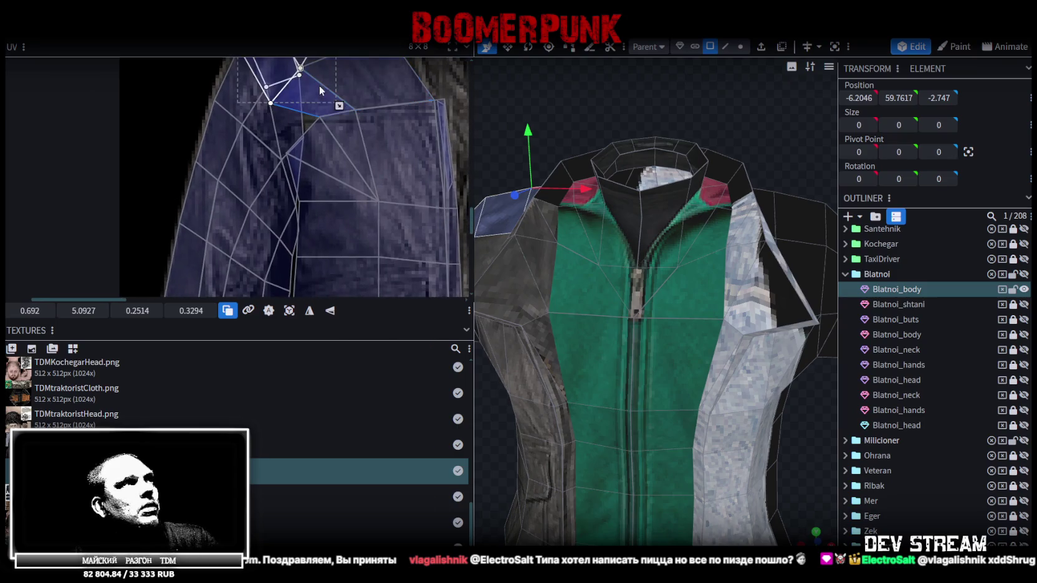
scroll(338, 147, "up", 2)
- Orbit the textured jacket to inspect it from the side and front
middle_click_drag(339, 137, 366, 86)
scroll(381, 203, "up", 2)
scroll(378, 207, "up", 2)
scroll(326, 177, "up", 2)
scroll(743, 359, "down", 2)
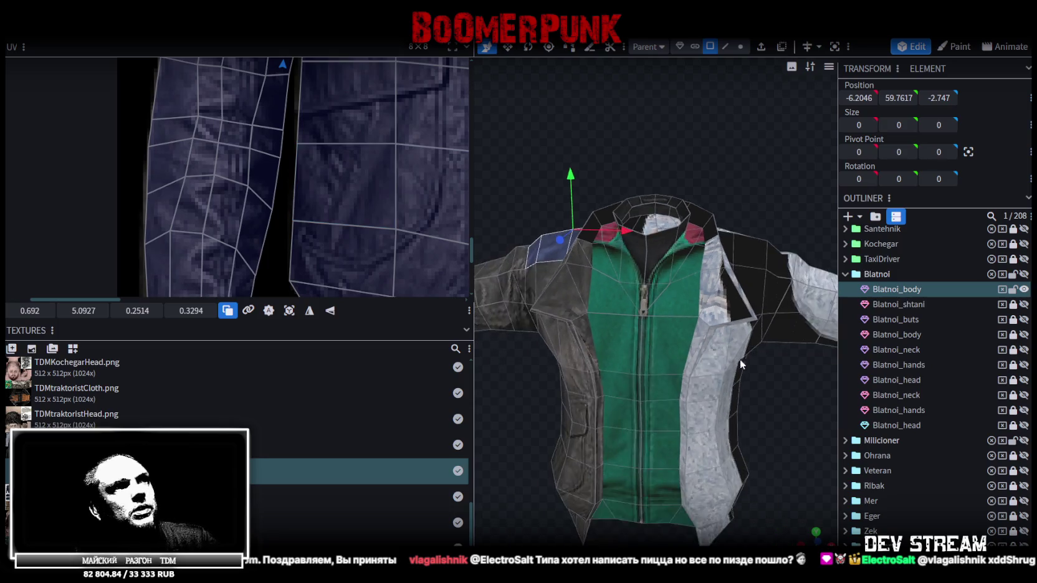
scroll(551, 426, "down", 2)
left_click_drag(550, 421, 634, 396)
mouse_move(610, 417)
left_mouse_down()
mouse_move(622, 363)
mouse_move(612, 429)
mouse_move(645, 424)
mouse_move(711, 384)
mouse_move(733, 327)
mouse_move(601, 349)
mouse_move(553, 390)
mouse_move(680, 460)
mouse_move(686, 420)
mouse_move(704, 417)
mouse_move(719, 472)
left_mouse_up()
mouse_move(577, 371)
left_mouse_down()
mouse_move(601, 398)
mouse_move(535, 385)
mouse_move(649, 406)
mouse_move(637, 444)
mouse_move(608, 400)
mouse_move(721, 455)
mouse_move(565, 359)
mouse_move(611, 352)
mouse_move(629, 376)
mouse_move(677, 392)
mouse_move(684, 384)
mouse_move(629, 230)
left_mouse_up()
- Try moving a small shoulder face's UV down toward the sleeve, then undo it
left_click(608, 221)
scroll(246, 120, "down", 2)
scroll(228, 195, "down", 2)
scroll(229, 194, "down", 2)
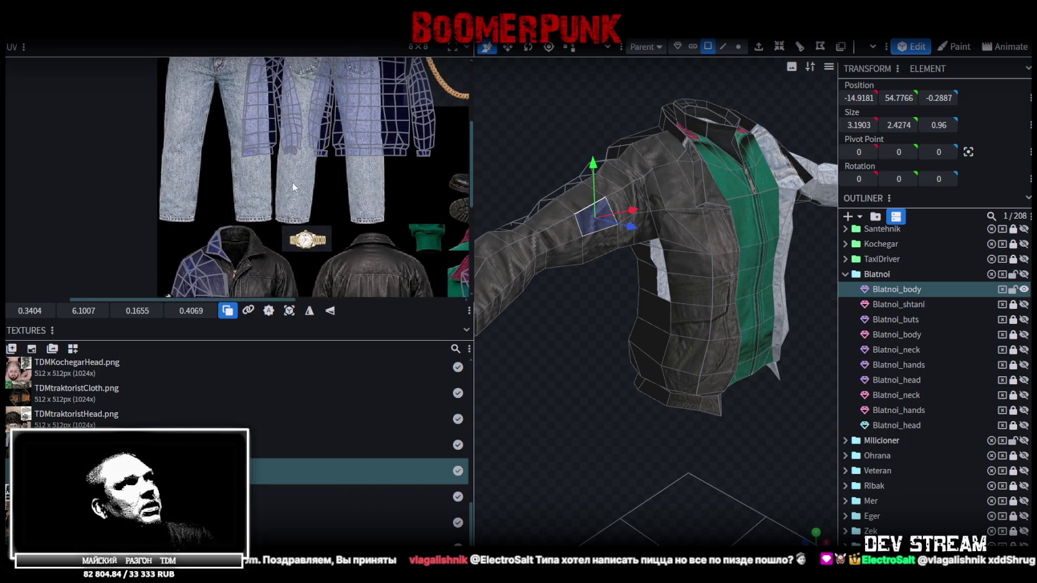
middle_click_drag(292, 186, 266, 205)
left_click(237, 111)
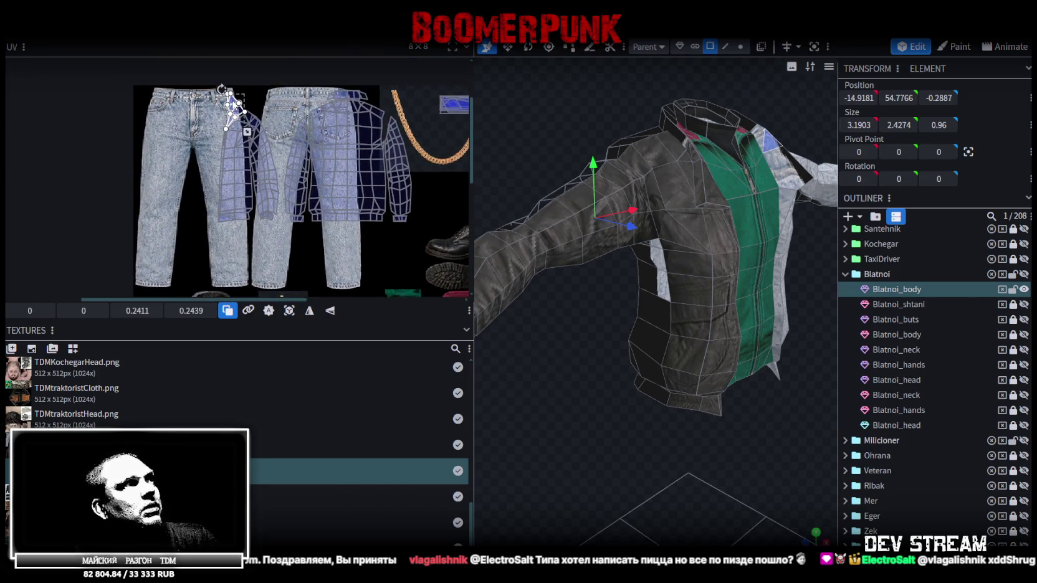
left_click_drag(233, 103, 221, 234)
middle_click_drag(240, 198, 259, 192)
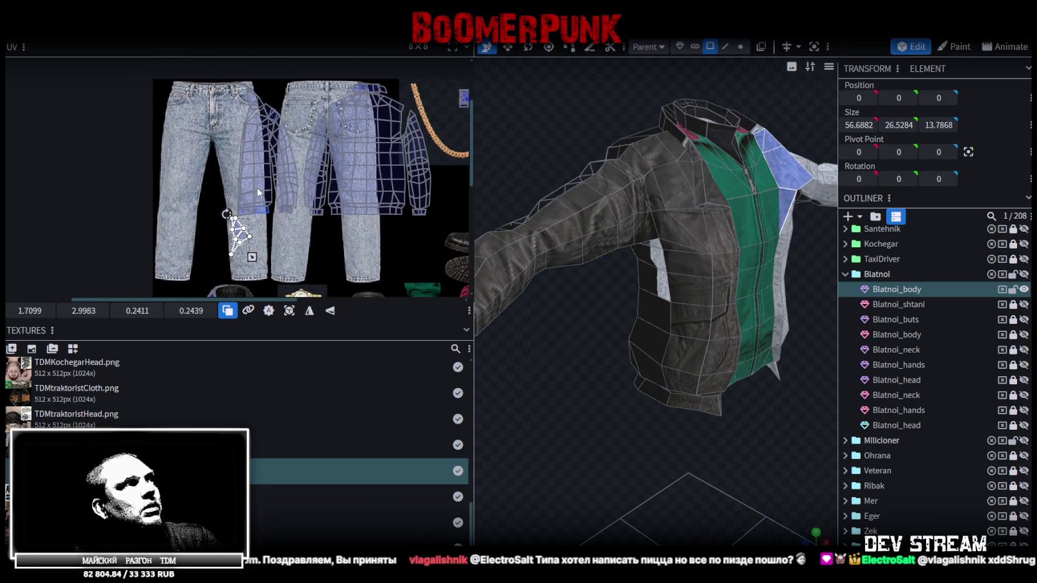
key("ctrl+z")
scroll(279, 161, "up", 5)
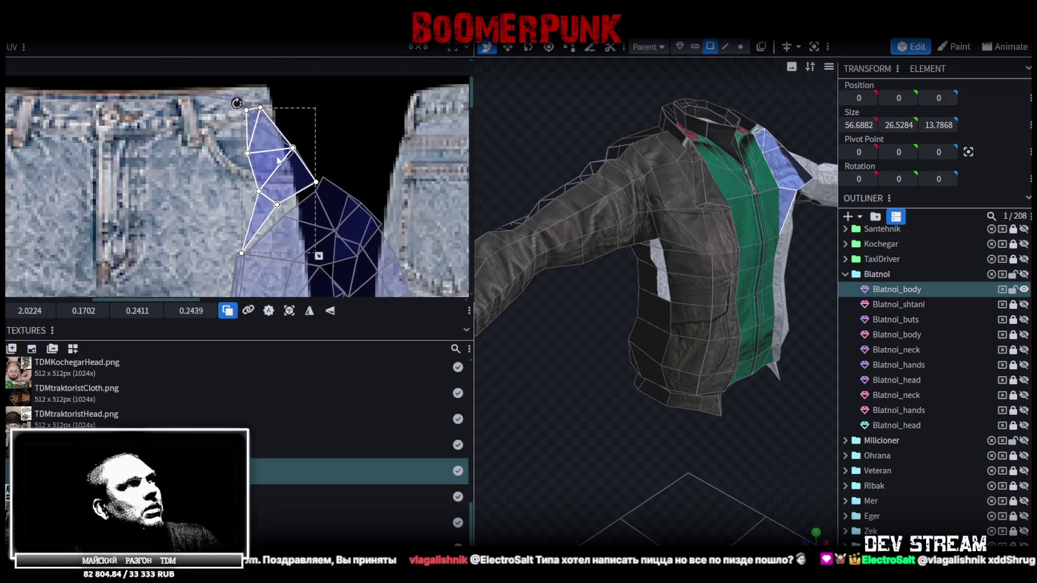
key("ctrl+z")
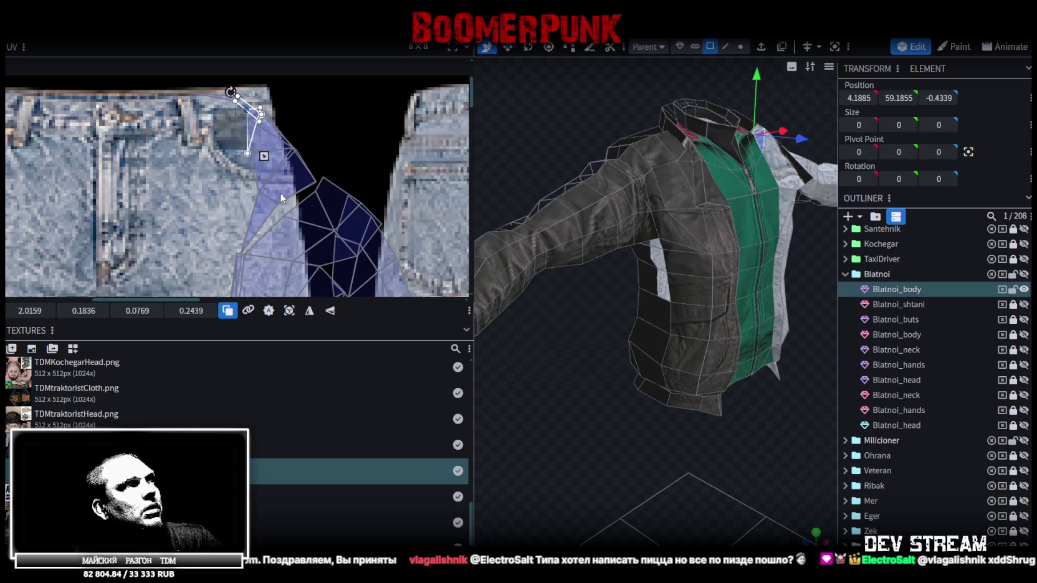
- Move the connected shoulder faces onto the leather jacket collar and rotate them to fit
left_click(280, 198, "shift")
mouse_move(271, 179)
left_mouse_down()
mouse_move(245, 185)
mouse_move(282, 212)
left_mouse_up()
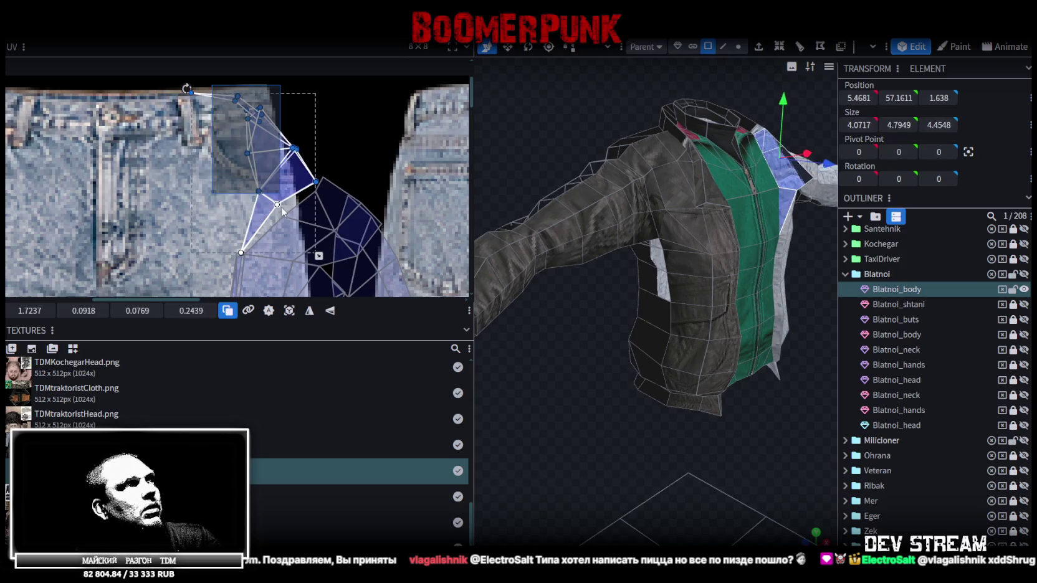
left_click_drag(282, 212, 202, 234)
scroll(202, 234, "down", 2)
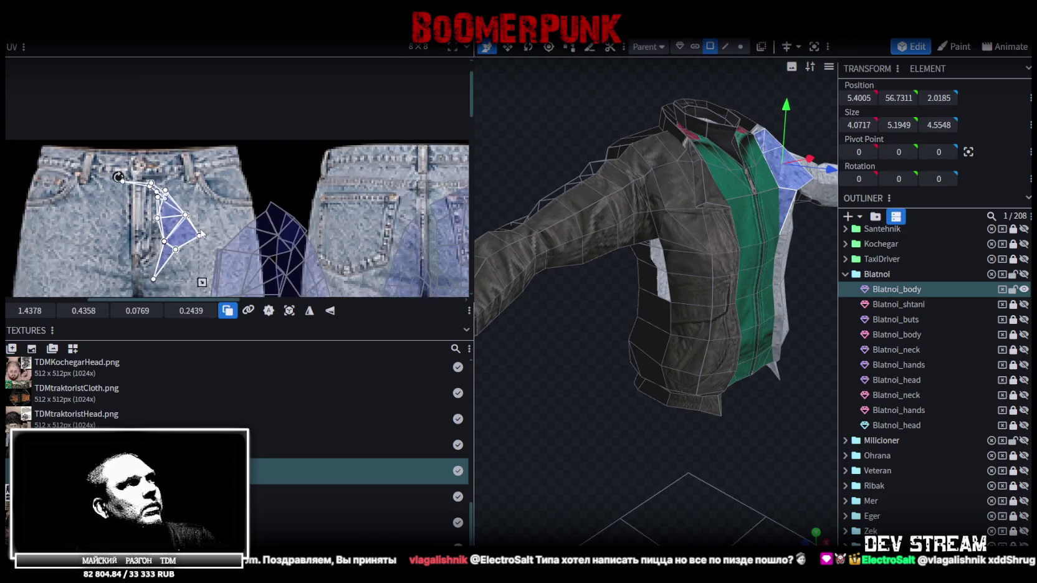
scroll(201, 234, "down", 2)
middle_click_drag(260, 261, 223, 63)
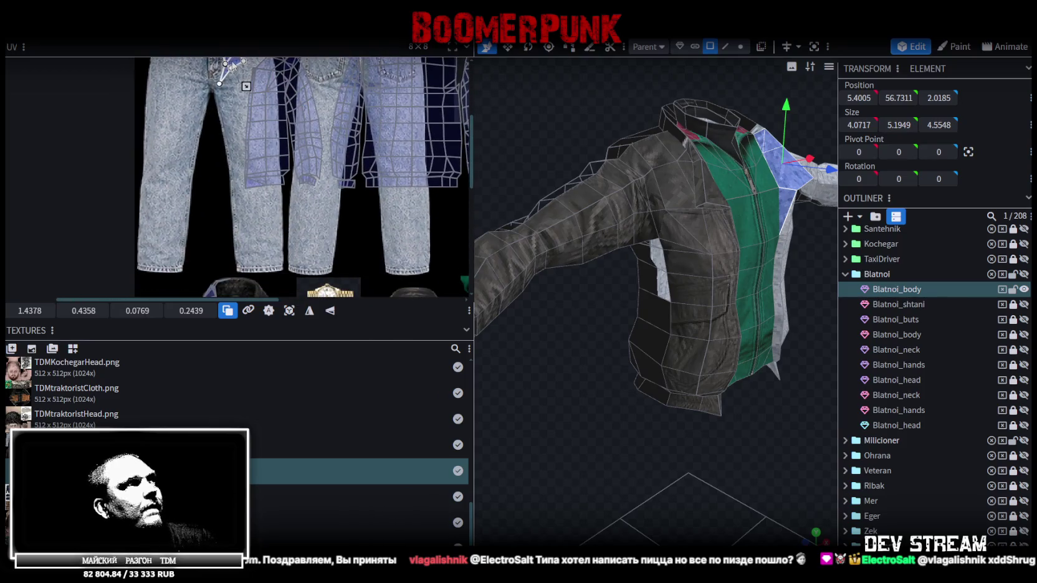
left_click_drag(232, 66, 249, 250)
middle_click_drag(262, 255, 273, 99)
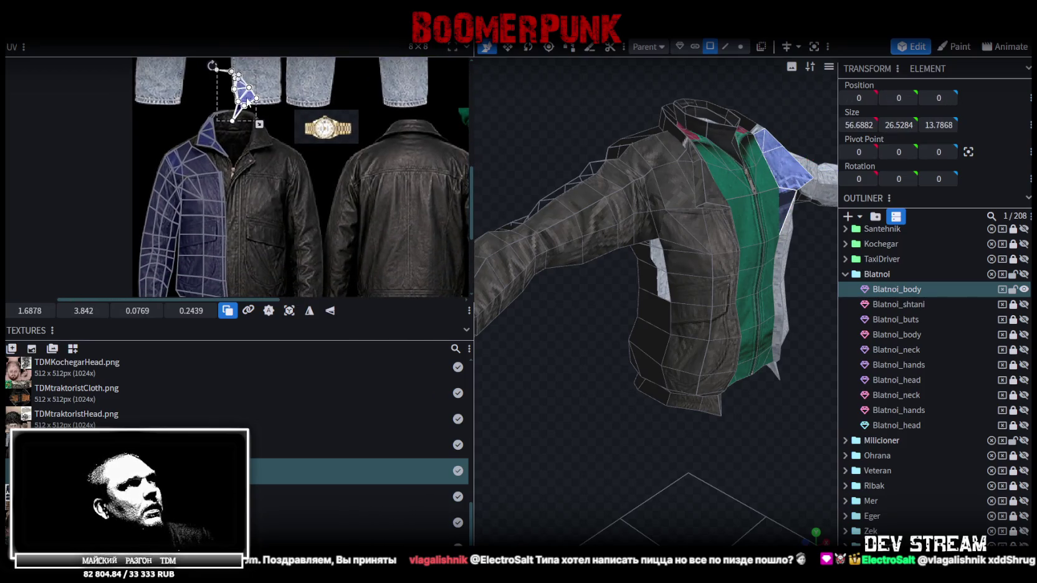
left_click_drag(250, 100, 268, 178)
scroll(250, 132, "up", 3)
left_click_drag(176, 91, 280, 189)
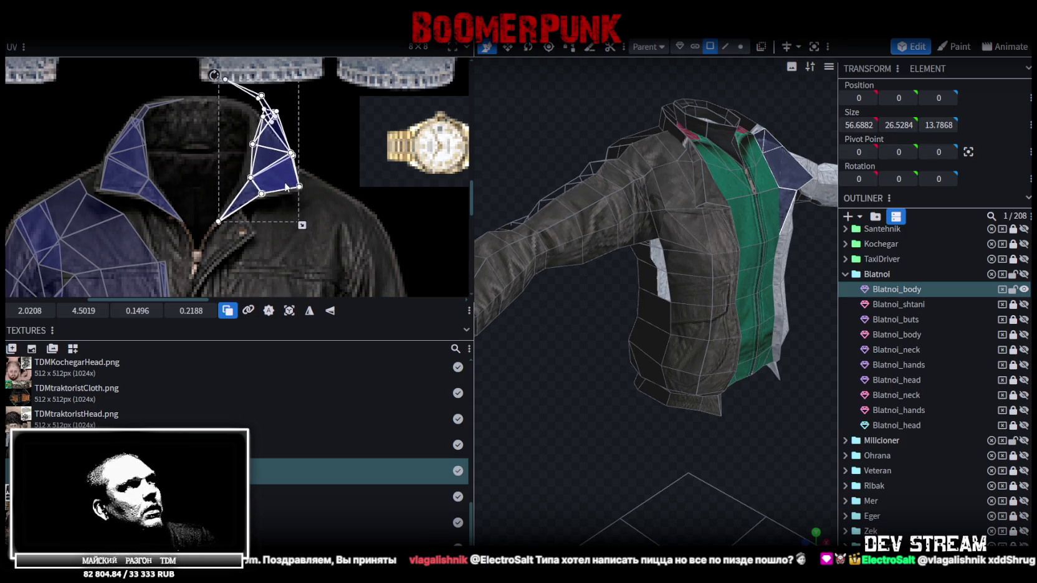
- Rotate the collar island, straighten the thin collar strip, and drop its upper face down
scroll(285, 117, "up", 3)
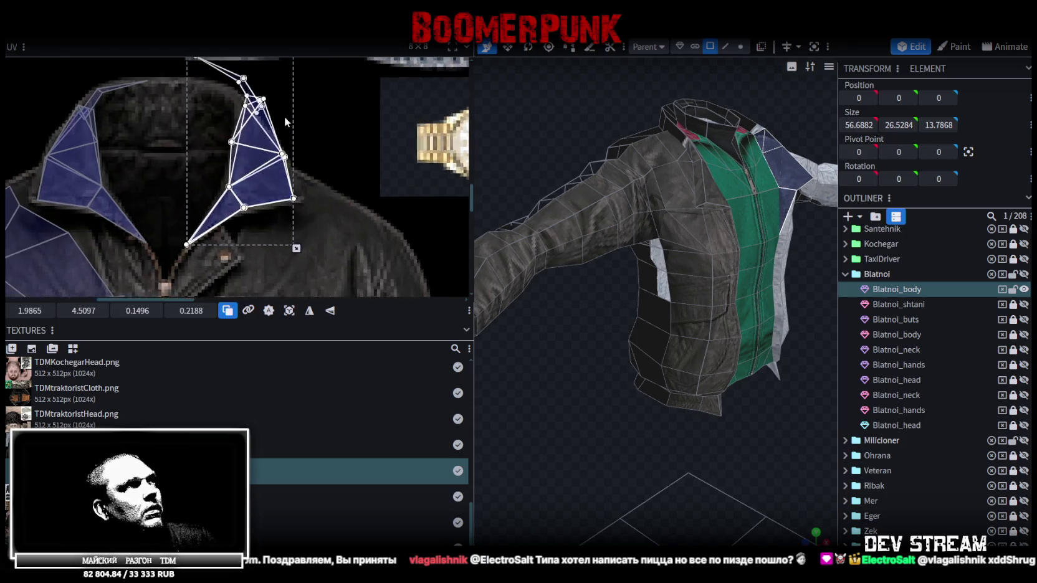
scroll(313, 189, "up", 3)
scroll(208, 158, "up", 3)
left_click(309, 123)
left_click(268, 151)
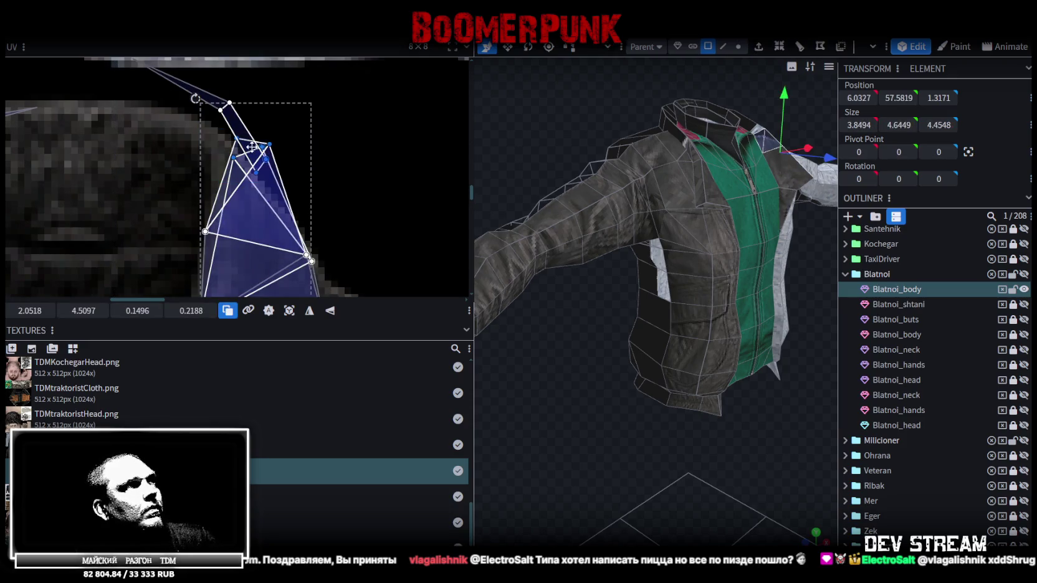
left_click_drag(253, 146, 261, 162)
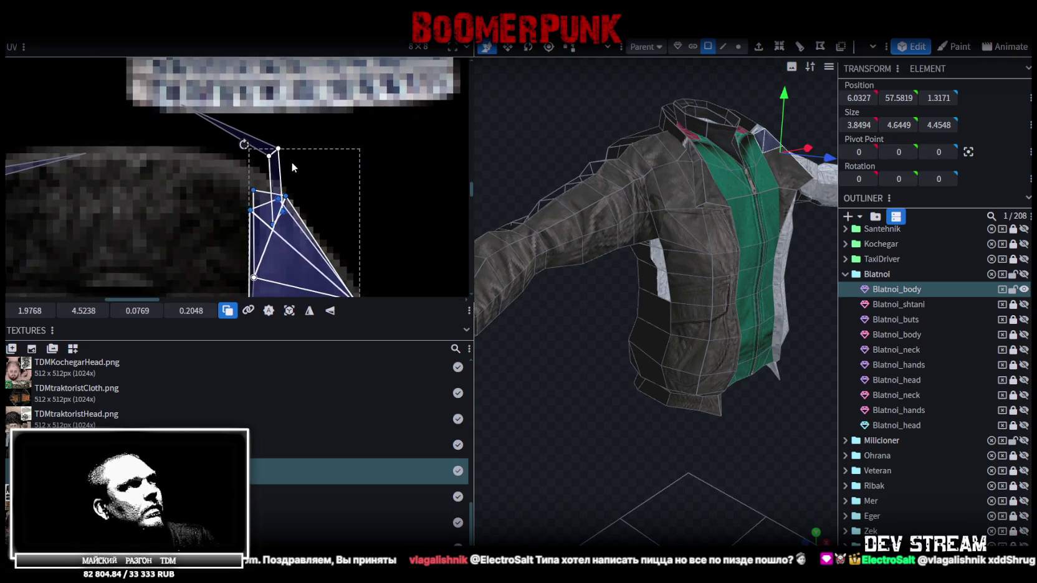
left_click(272, 150)
left_click_drag(279, 149, 247, 175)
middle_click_drag(248, 175, 315, 225)
left_click(250, 152)
left_click_drag(244, 161, 268, 205)
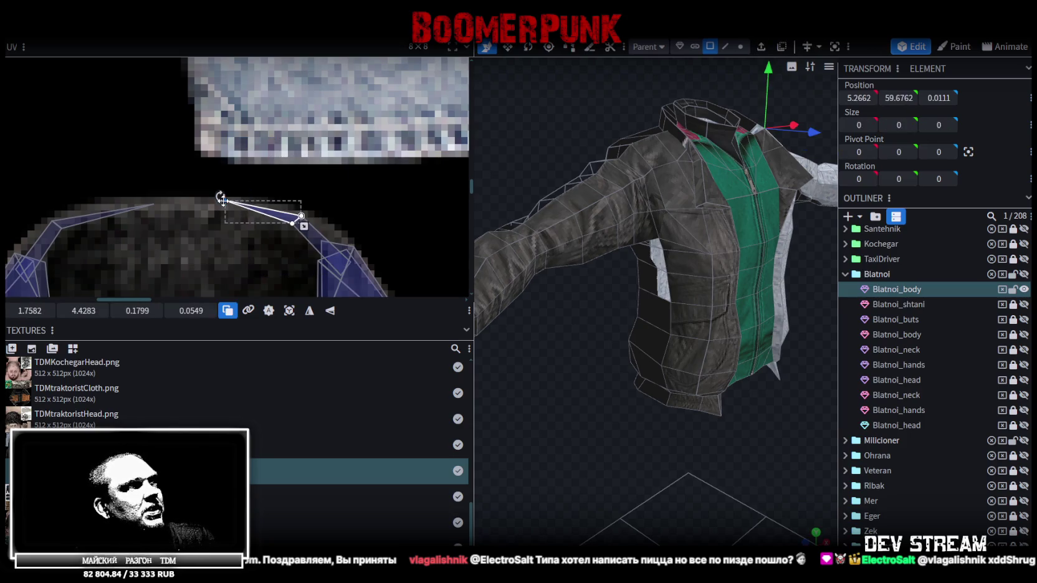
- Move the left collar triangle's tip down and right onto the leather collar
scroll(320, 237, "down", 3)
scroll(306, 140, "up", 3)
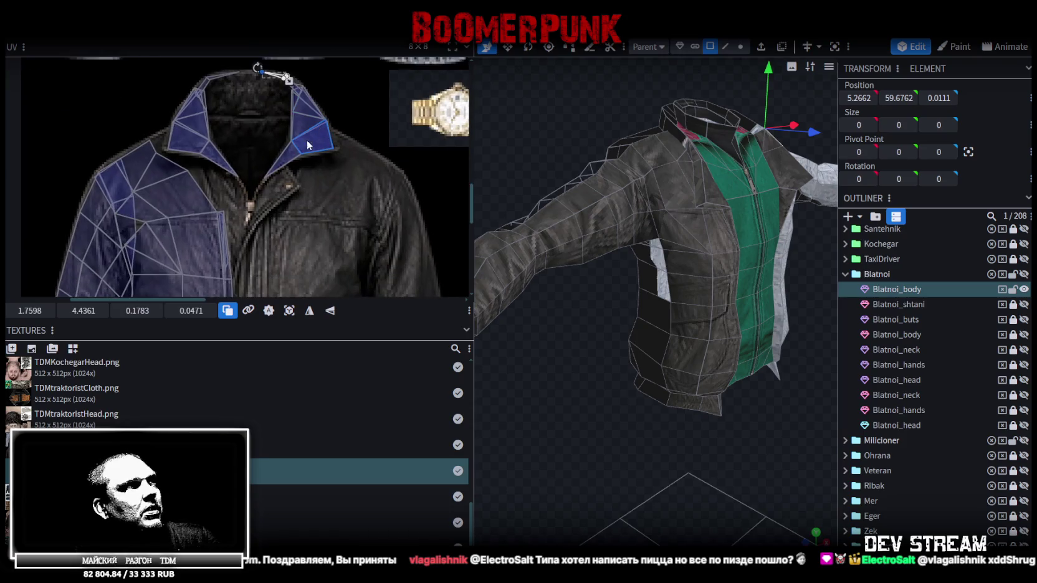
scroll(262, 156, "up", 3)
scroll(225, 176, "up", 3)
left_click(255, 166)
scroll(251, 169, "up", 2)
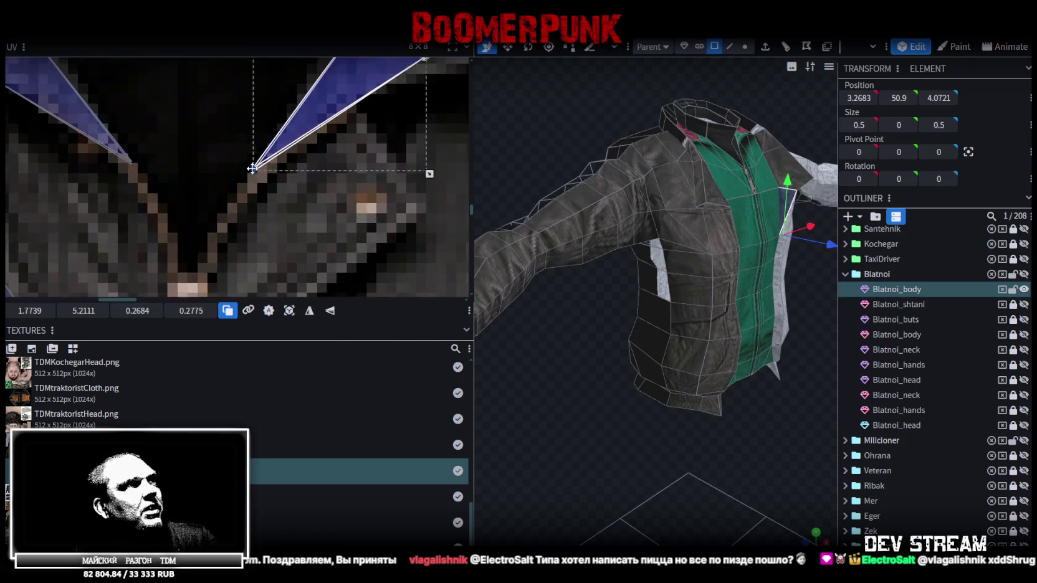
left_click(128, 161)
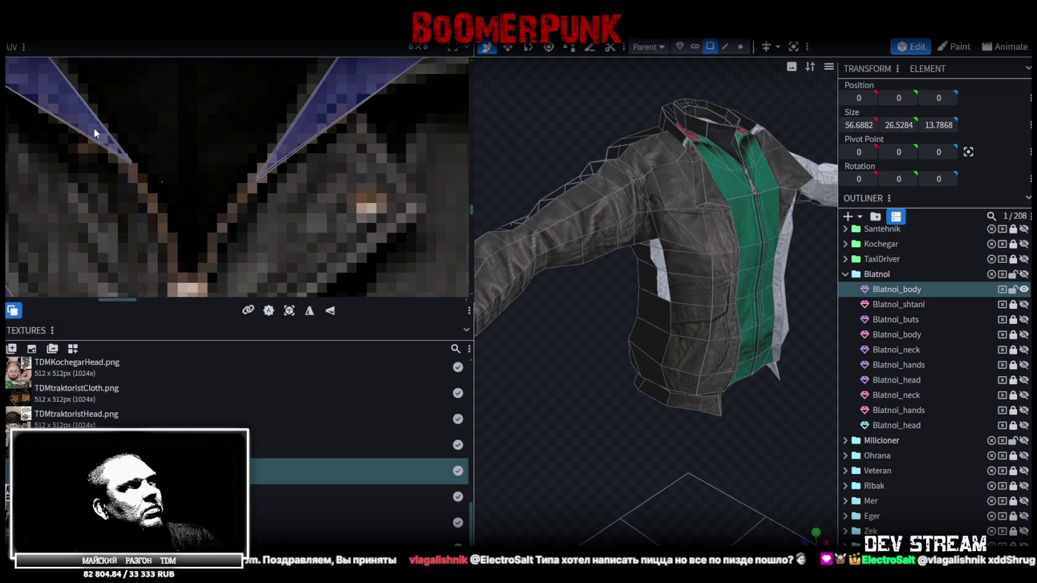
left_click_drag(129, 161, 137, 176)
scroll(152, 165, "down", 3)
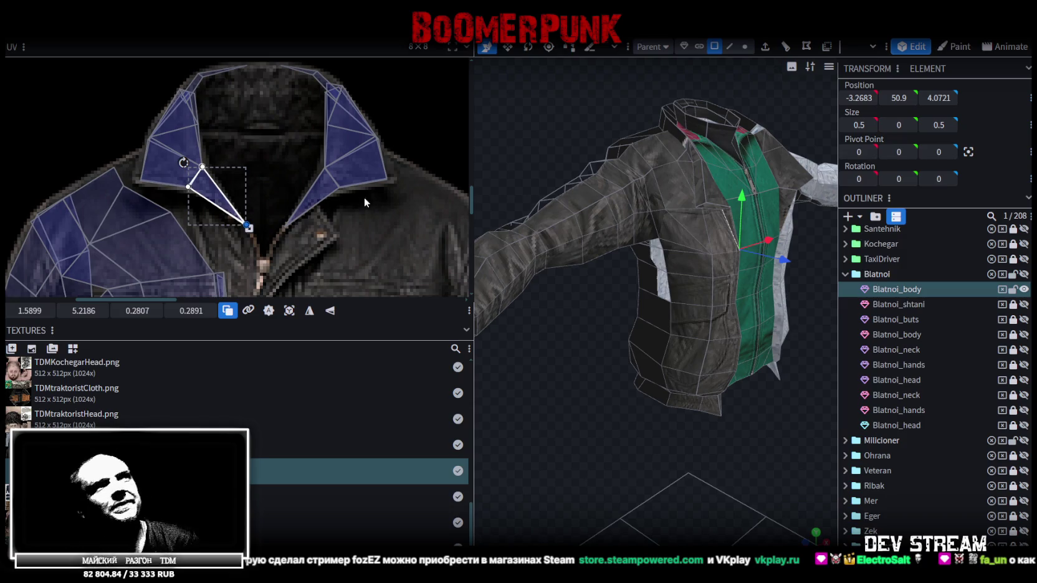
scroll(345, 154, "down", 2)
scroll(359, 160, "down", 3)
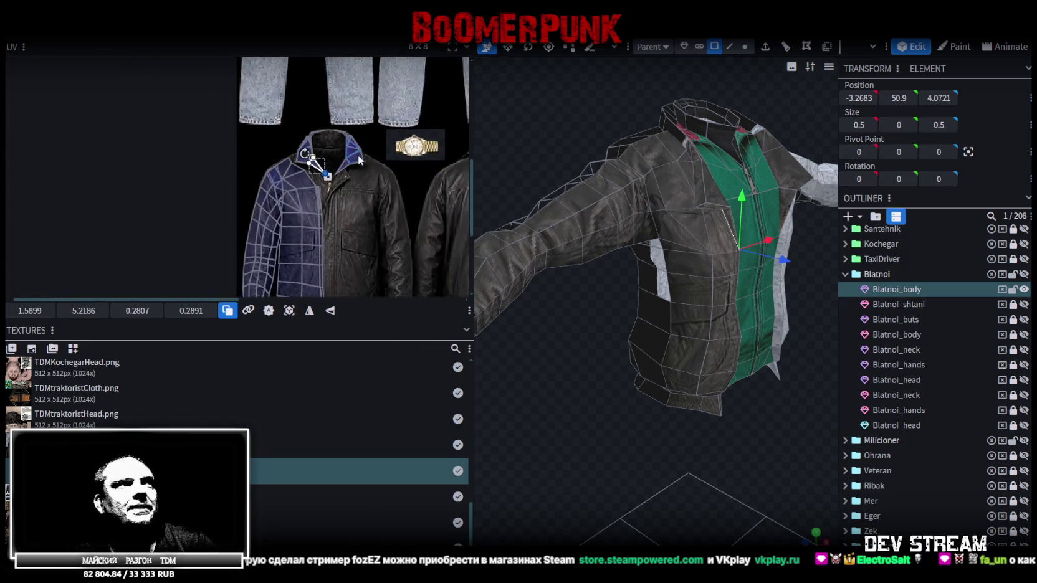
scroll(358, 160, "down", 2)
scroll(319, 165, "down", 1)
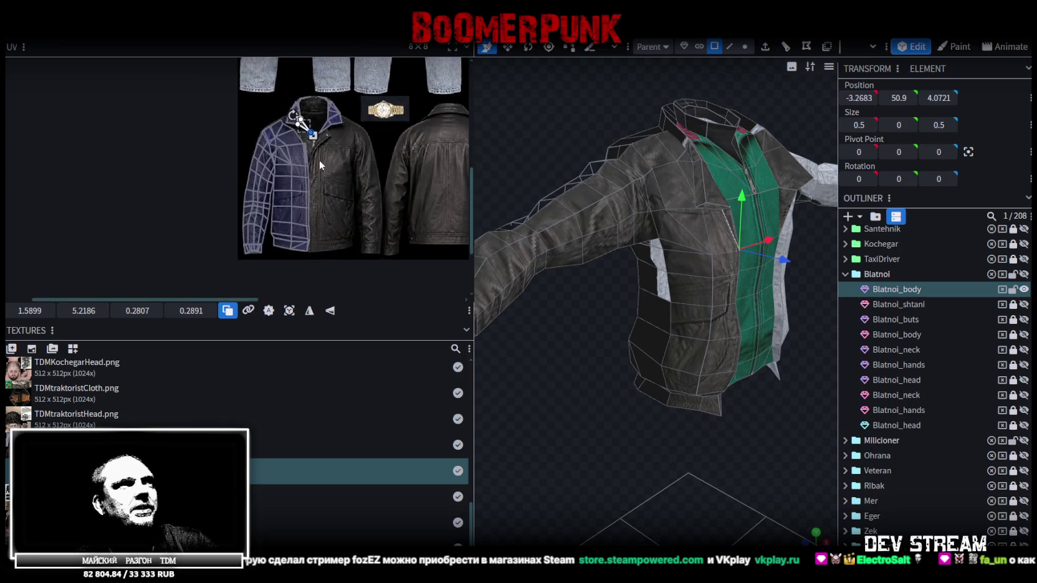
scroll(315, 159, "up", 2)
scroll(302, 155, "up", 2)
scroll(295, 154, "up", 2)
- Orbit the jacket and select a shoulder face on the model
middle_click_drag(309, 151, 314, 114)
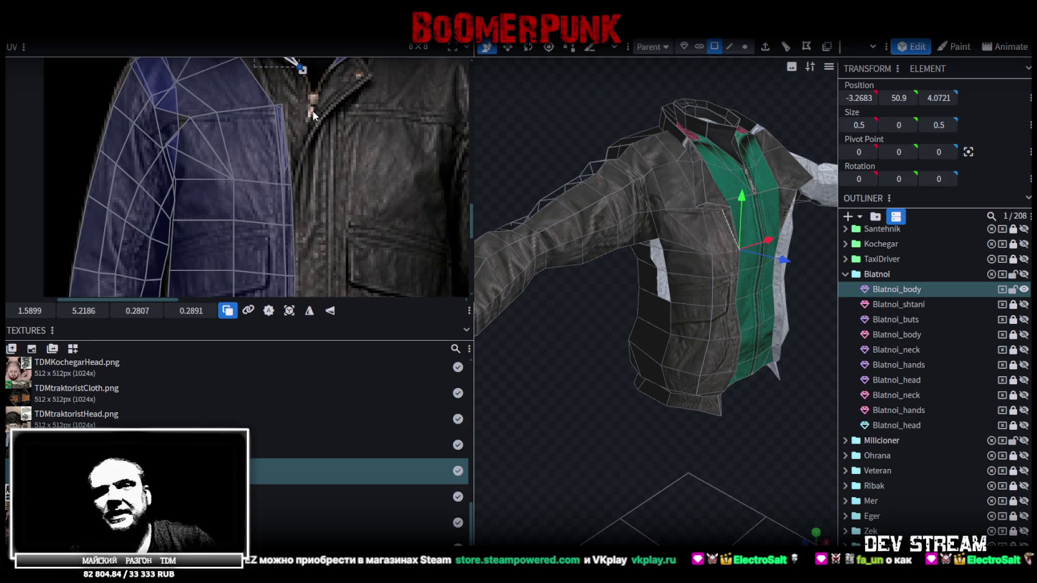
middle_click_drag(644, 156, 645, 166)
left_click(656, 196)
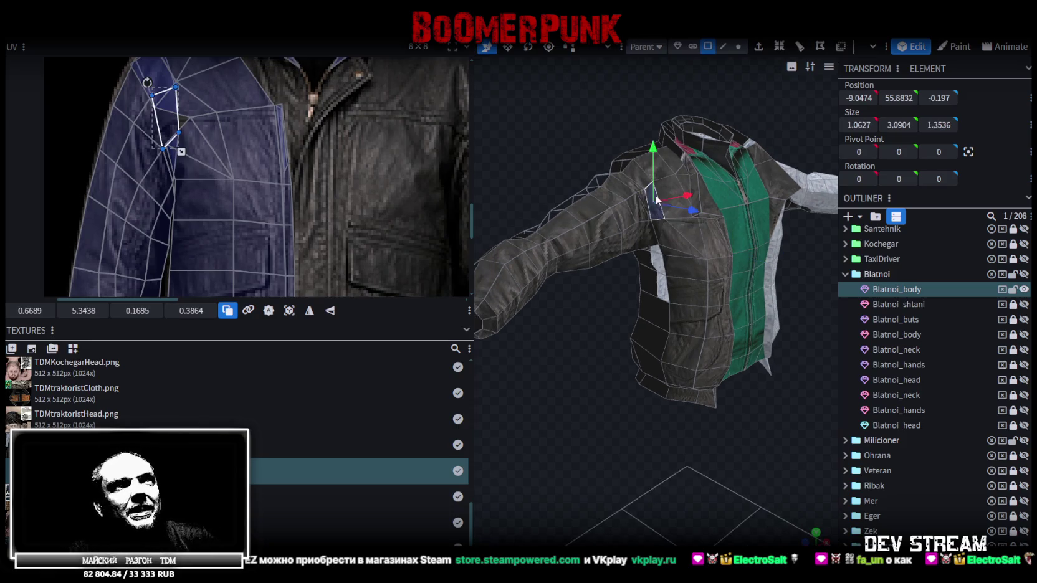
- Move the sleeve UVs off the jeans region onto the leather jacket
scroll(378, 117, "down", 2)
scroll(326, 149, "down", 2)
scroll(330, 181, "down", 2)
scroll(340, 211, "down", 2)
middle_click_drag(340, 212, 343, 237)
scroll(261, 72, "up", 2)
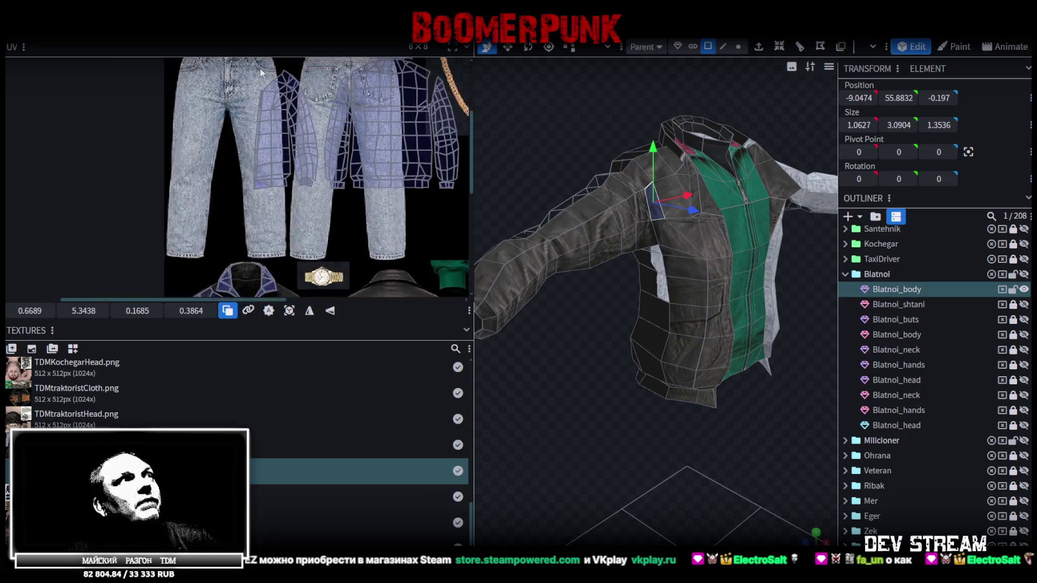
scroll(261, 71, "up", 1)
left_click_drag(234, 68, 323, 241)
scroll(307, 80, "down", 2)
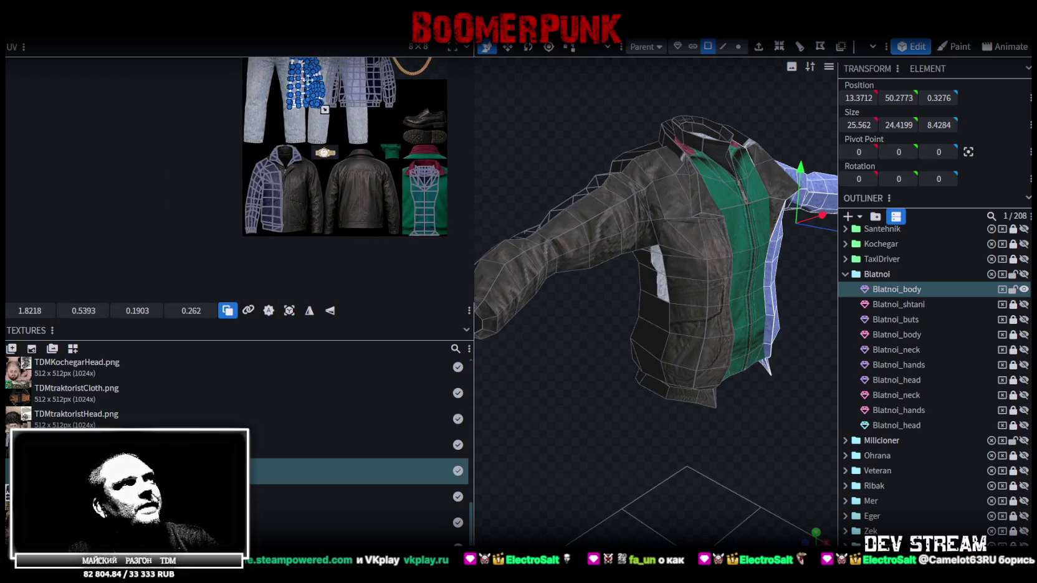
left_click_drag(303, 92, 292, 161)
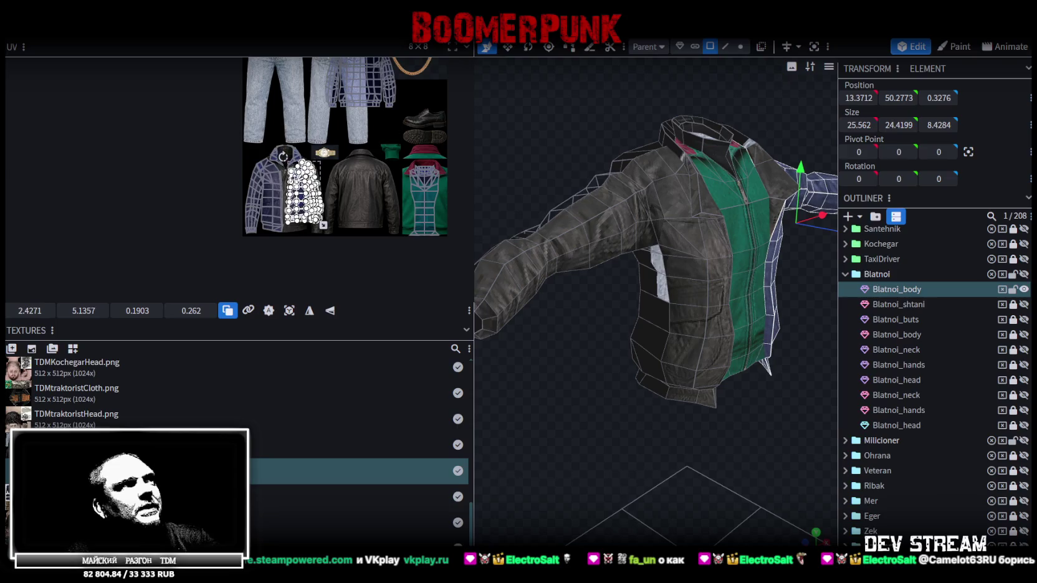
scroll(290, 161, "up", 1)
scroll(284, 159, "up", 2)
left_click_drag(282, 186, 267, 176)
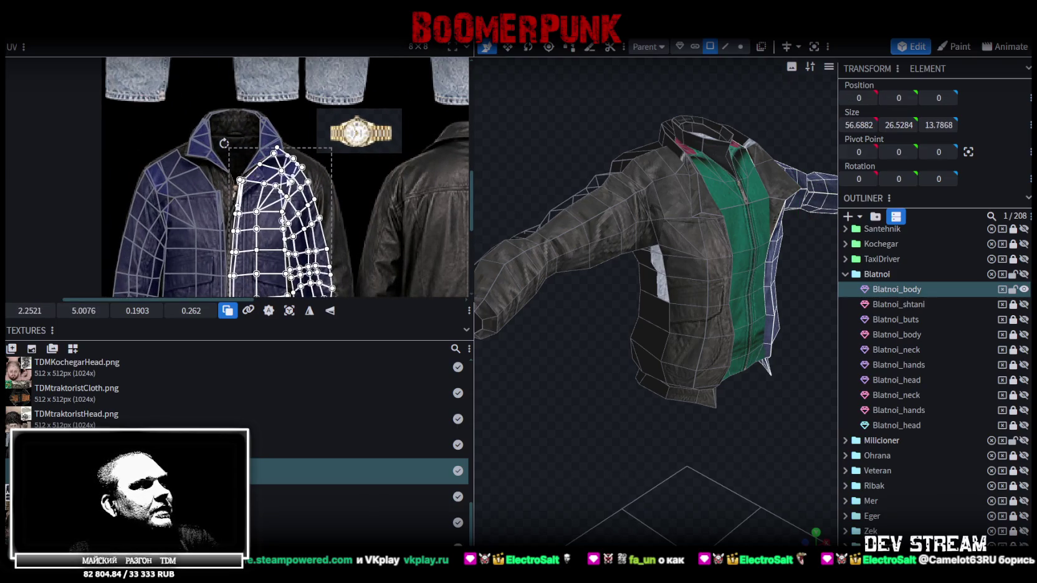
- Enlarge the sleeve UV island and nudge it slightly right over the leather
scroll(268, 177, "down", 4)
scroll(299, 176, "right", 2)
left_click_drag(301, 175, 328, 205)
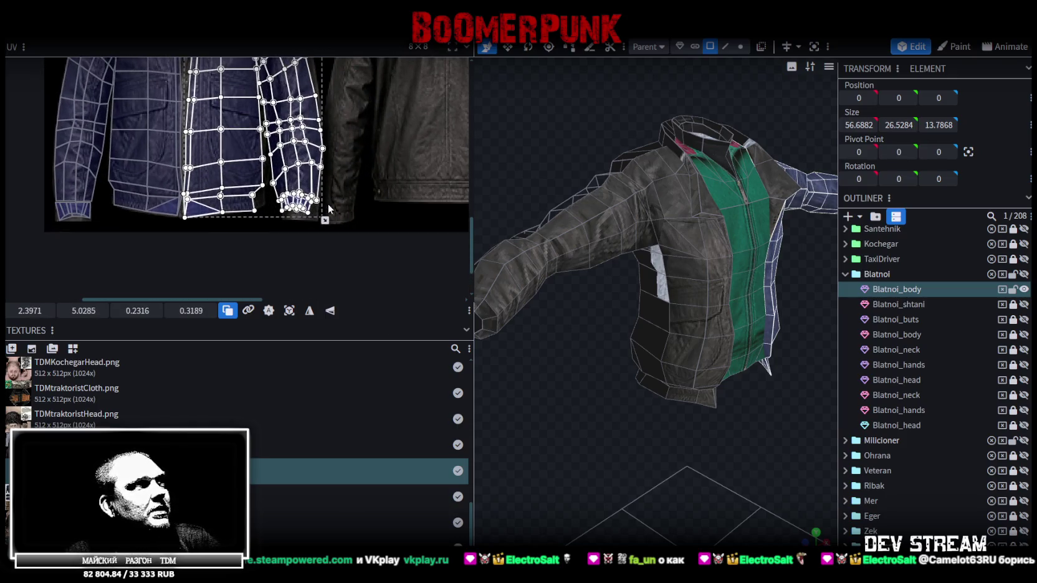
scroll(343, 148, "up", 3)
scroll(344, 205, "up", 2)
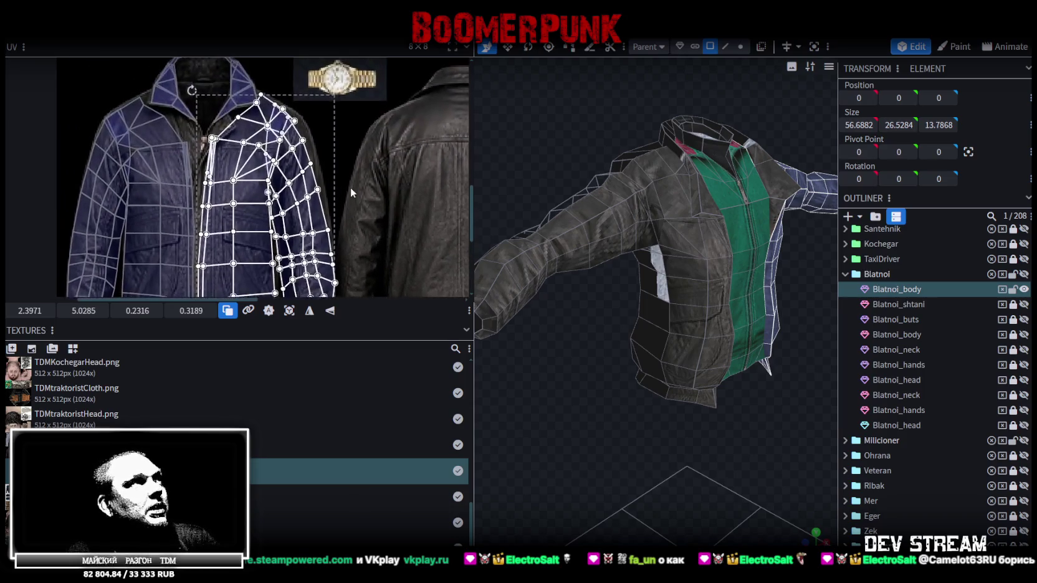
scroll(350, 192, "down", 1)
scroll(350, 192, "left", 1)
left_click_drag(238, 148, 245, 146)
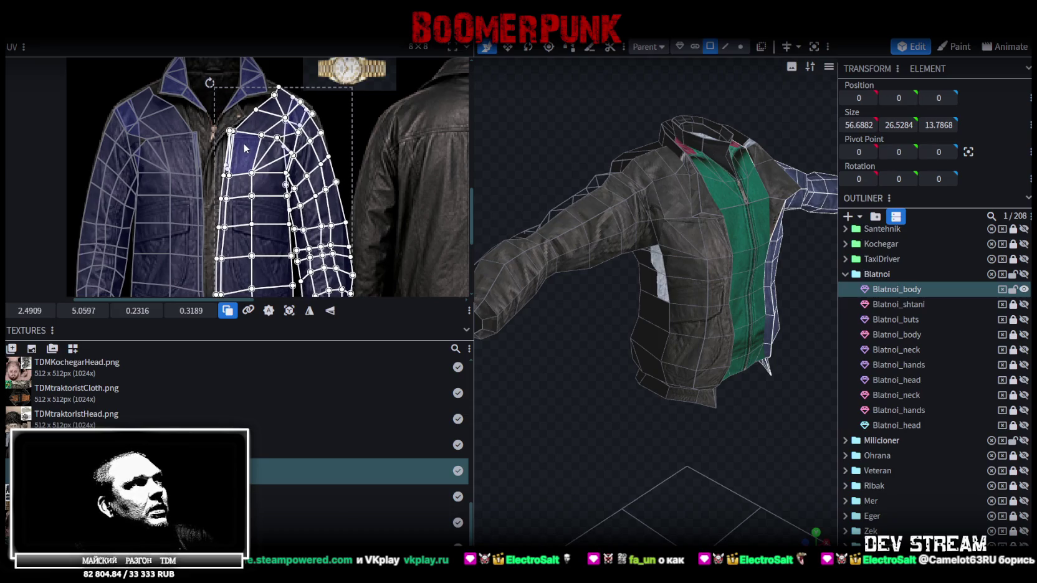
left_click_drag(244, 148, 248, 149)
scroll(259, 168, "up", 2)
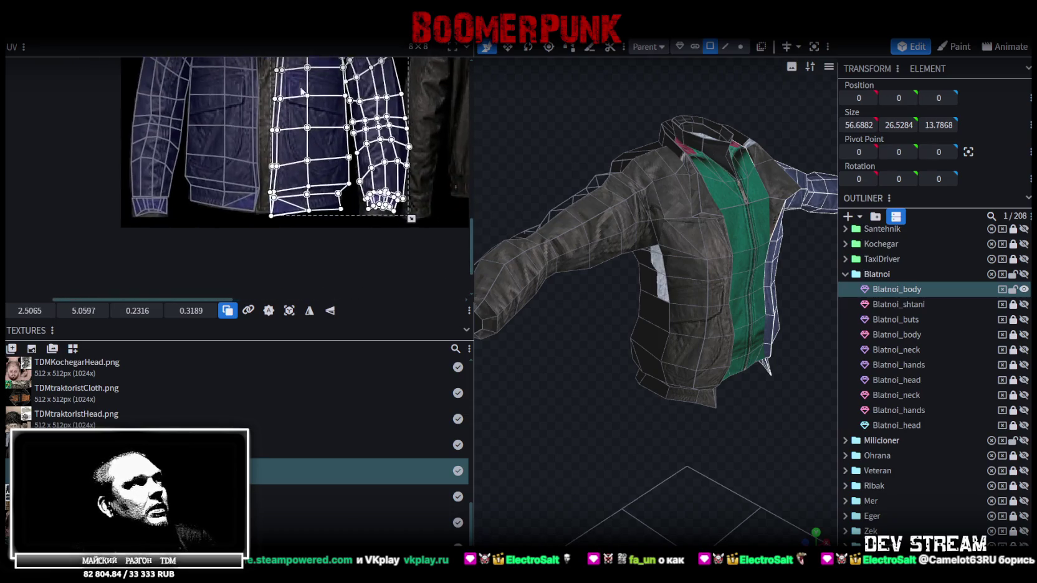
scroll(268, 185, "up", 2)
scroll(284, 156, "down", 2)
scroll(300, 128, "up", 1)
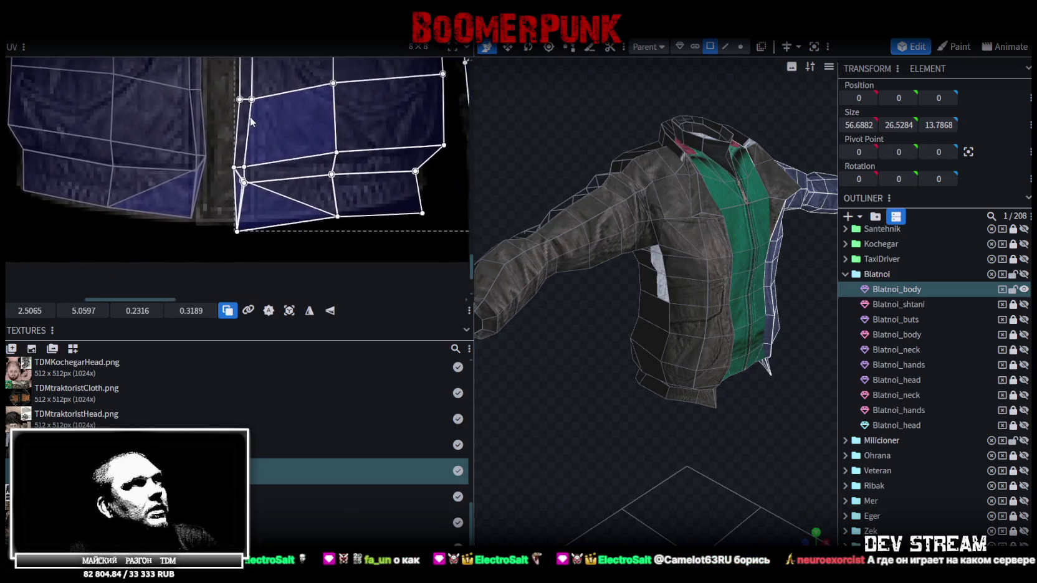
- Raise the lower hem UV faces and adjust the hem's corner vertices
left_click(310, 185)
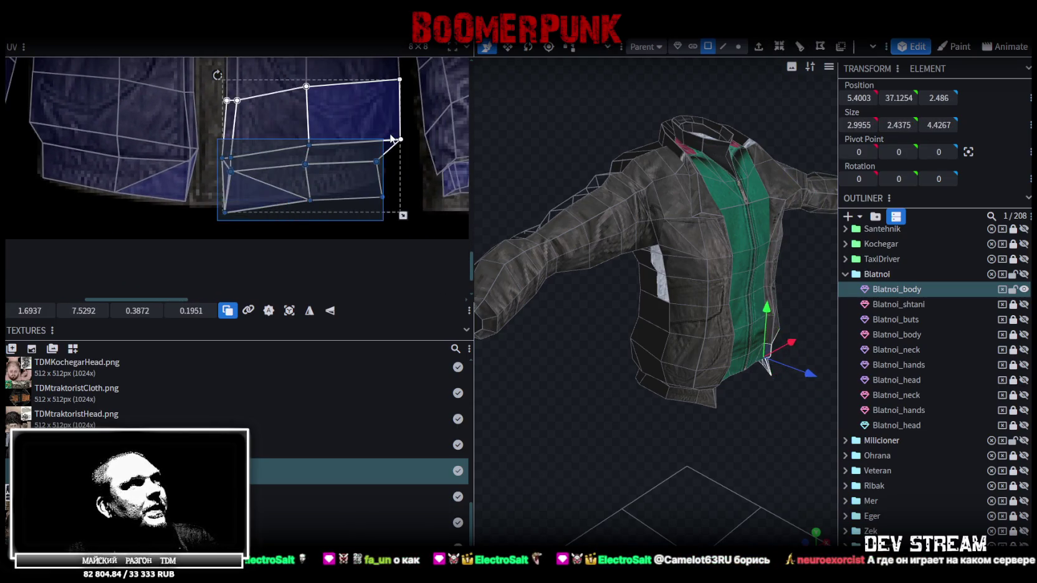
left_click_drag(377, 161, 378, 147)
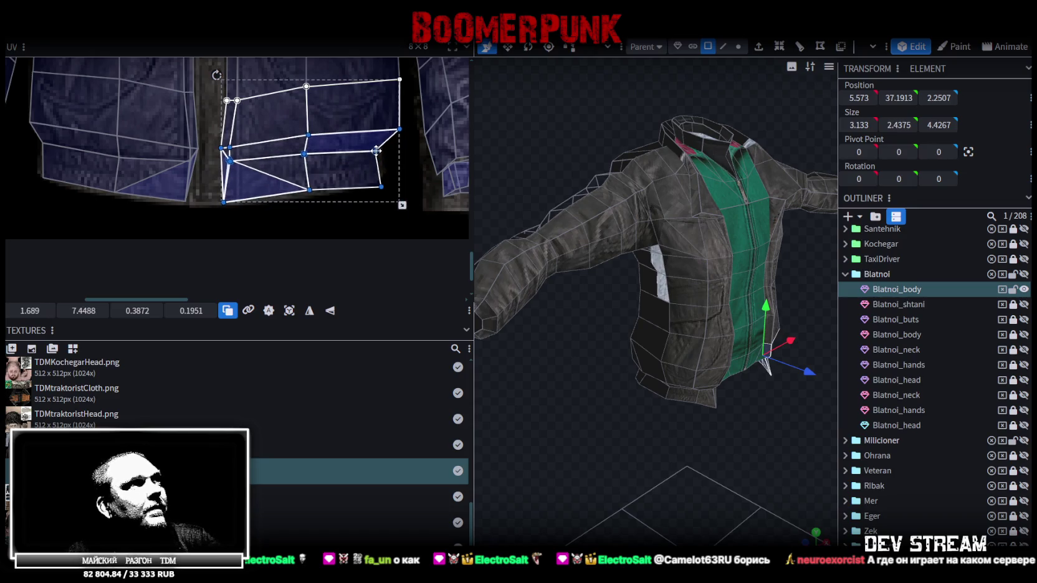
scroll(377, 147, "up", 2)
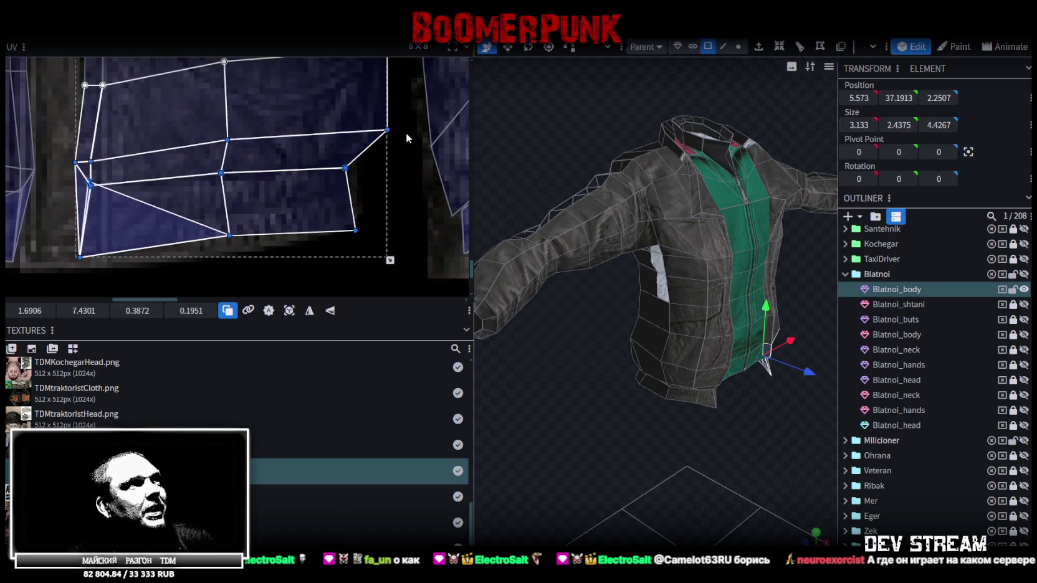
mouse_move(368, 230)
left_mouse_down()
mouse_move(334, 205)
mouse_move(354, 213)
left_mouse_up()
middle_click_drag(300, 190, 370, 173)
mouse_move(316, 232)
left_mouse_down()
mouse_move(280, 135)
mouse_move(291, 164)
left_mouse_up()
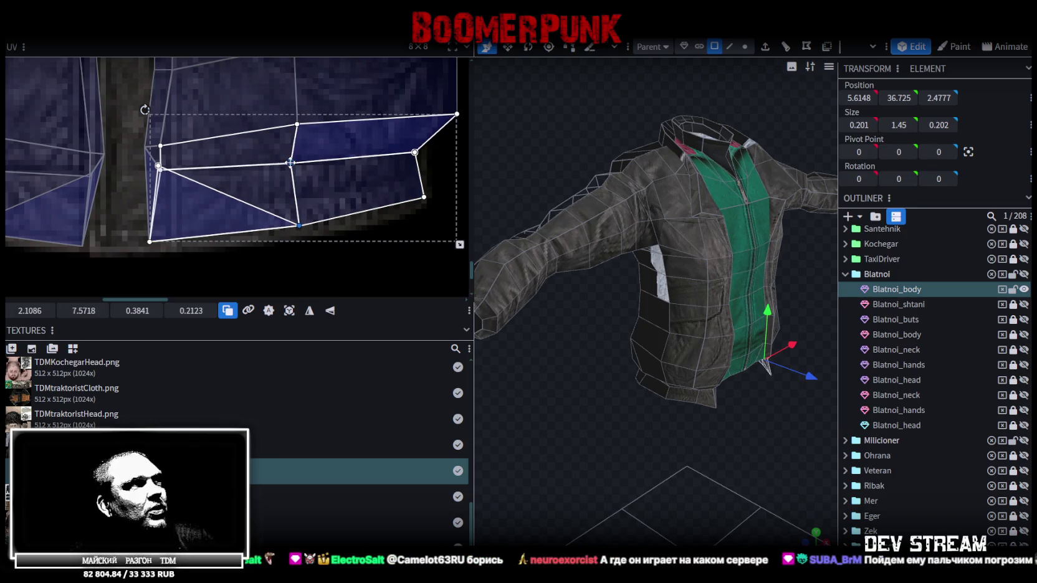
left_click_drag(299, 219, 300, 228)
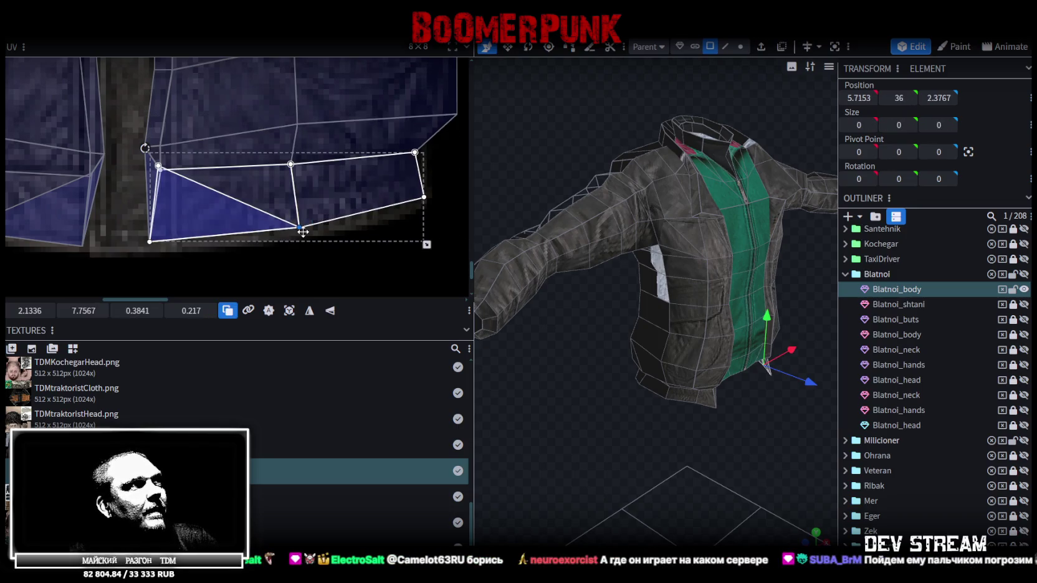
middle_click_drag(168, 224, 230, 244)
left_click(230, 244)
- Select the right island's column of front UV faces and nudge them slightly
left_click(229, 248)
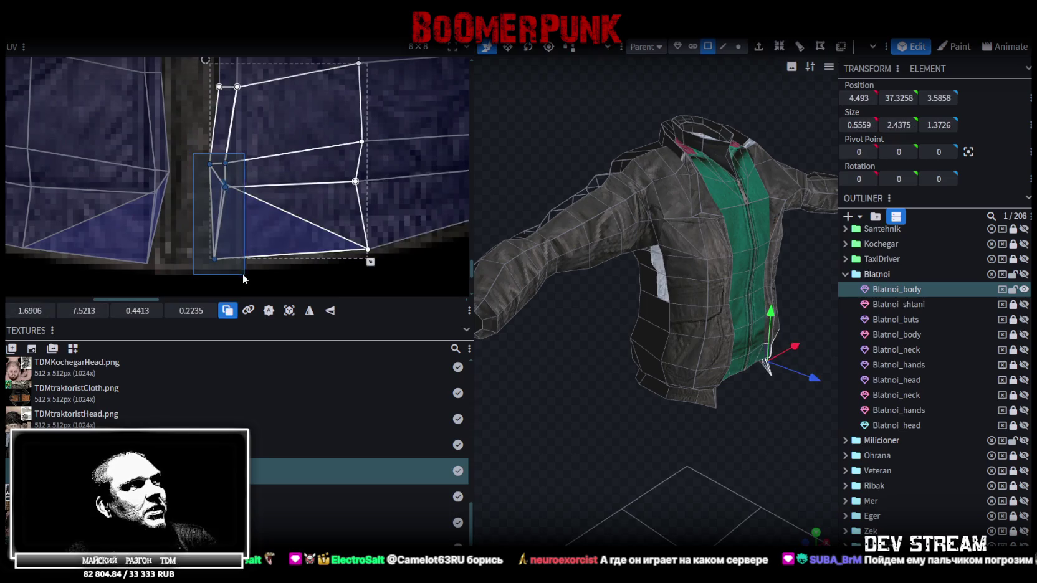
left_click_drag(225, 185, 232, 186)
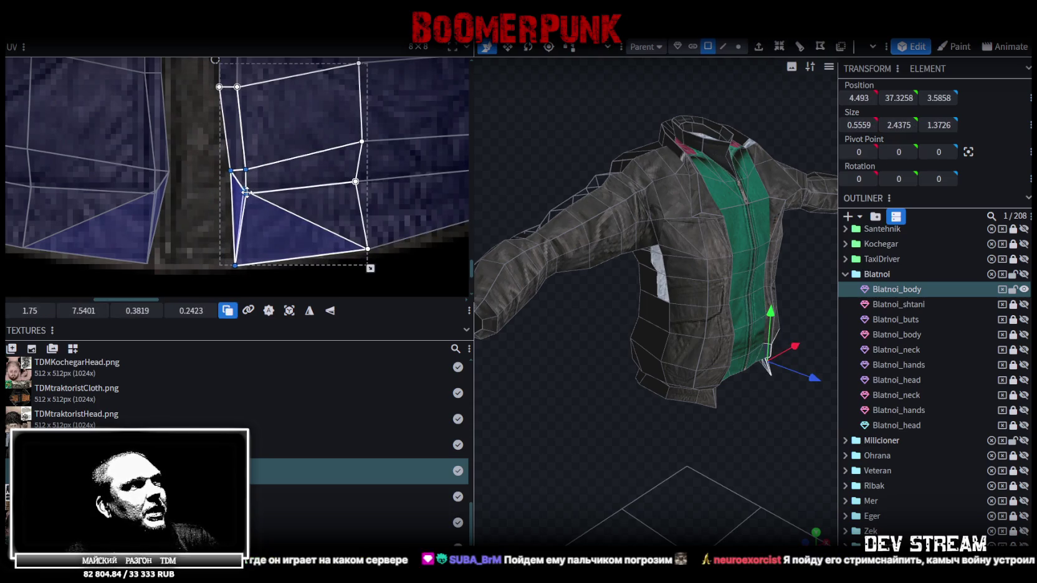
scroll(241, 106, "down", 2)
middle_click_drag(241, 106, 231, 228)
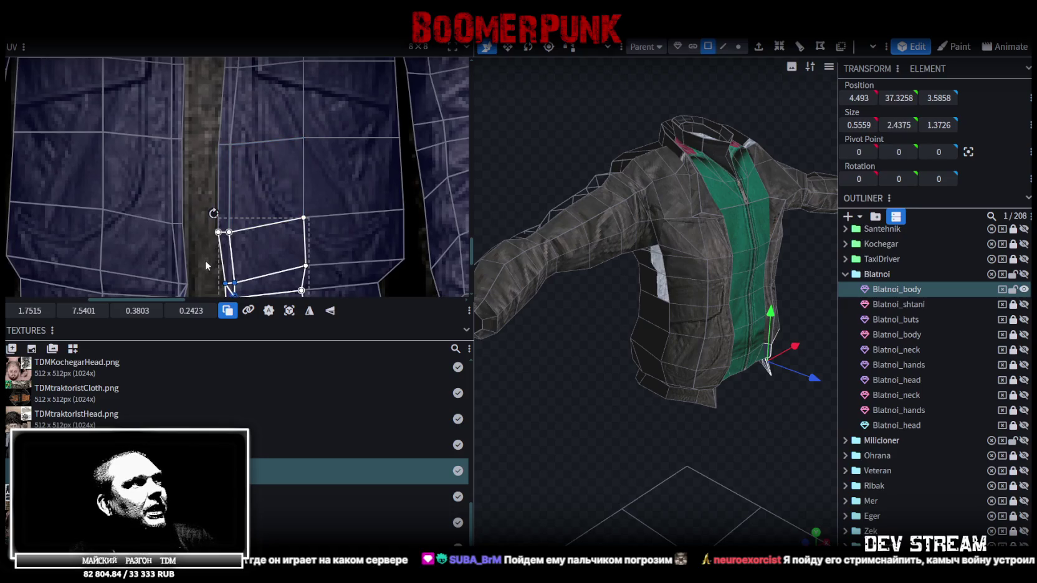
left_click(245, 110, "shift")
left_click_drag(238, 140, 236, 138)
middle_click_drag(247, 113, 227, 230)
left_click_drag(209, 228, 240, 181)
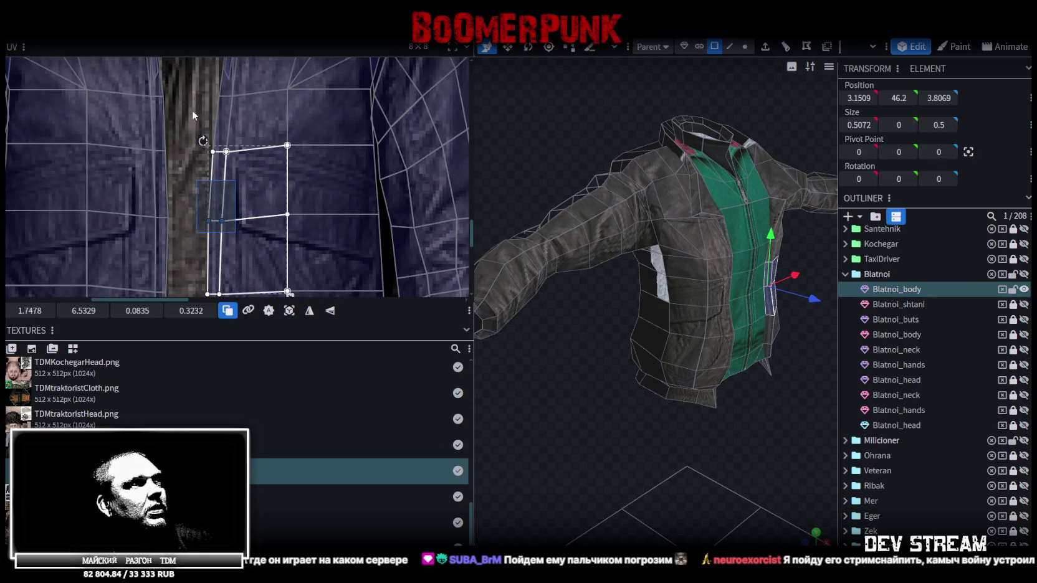
middle_click_drag(192, 110, 211, 166)
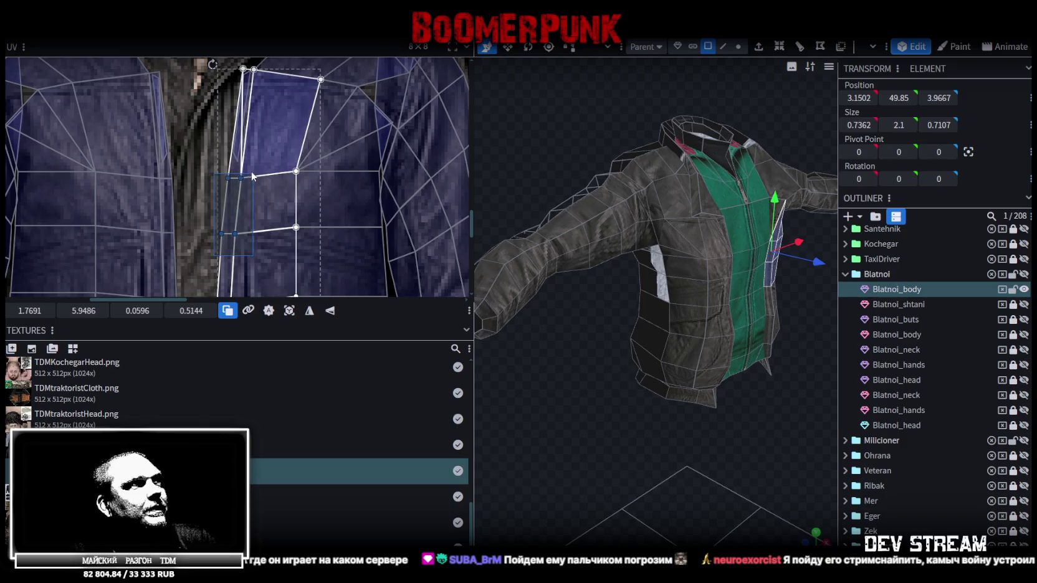
left_click_drag(247, 192, 209, 278)
scroll(209, 278, "up", 3)
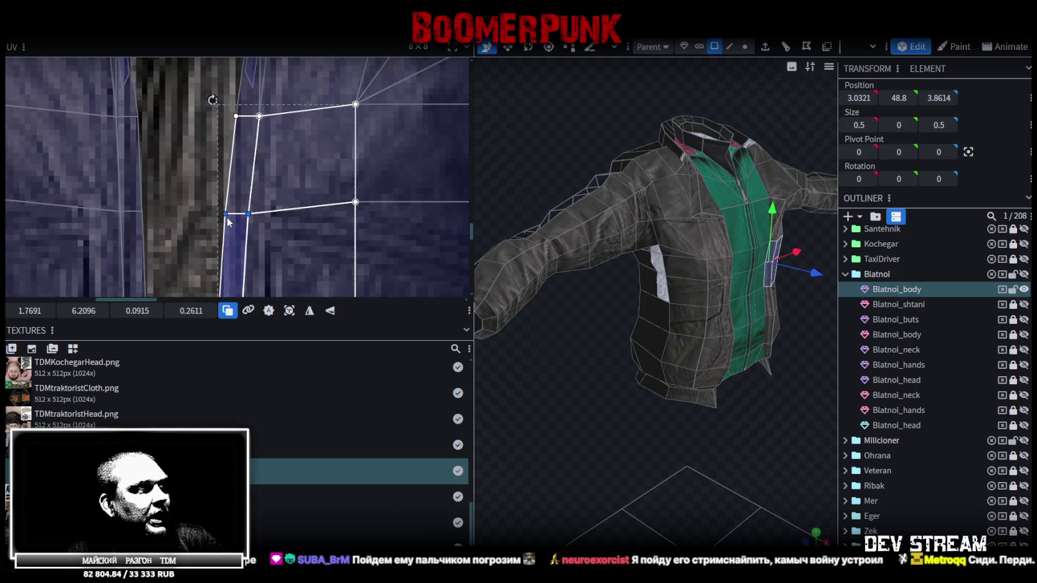
- Pull the front-face vertices and the thin sliver face left onto the zipper edge
left_click_drag(223, 215, 215, 215)
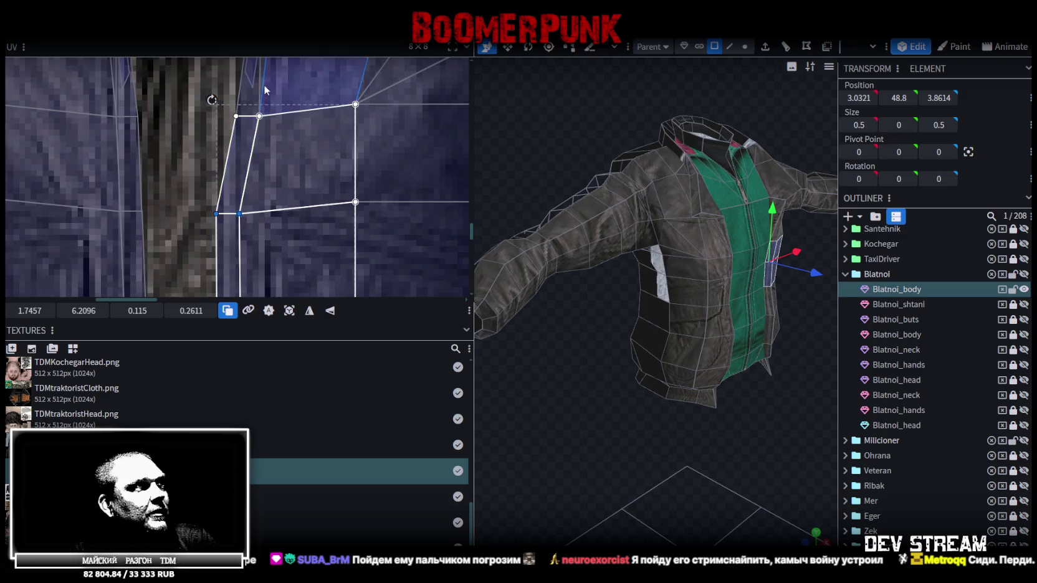
middle_click_drag(245, 105, 229, 233)
left_click(247, 246)
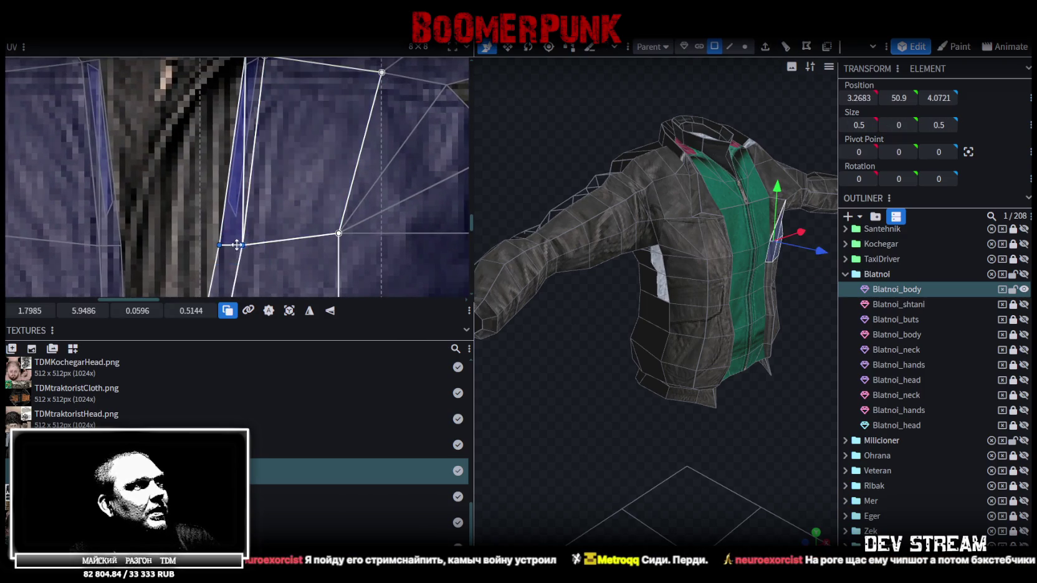
left_click_drag(238, 245, 222, 245)
middle_click_drag(219, 195, 215, 252)
left_click(234, 268)
left_click_drag(223, 277, 206, 277)
middle_click_drag(258, 201, 262, 256)
- Move the face beside the collar left and down, and lower its collar vertex slightly
left_click(276, 177)
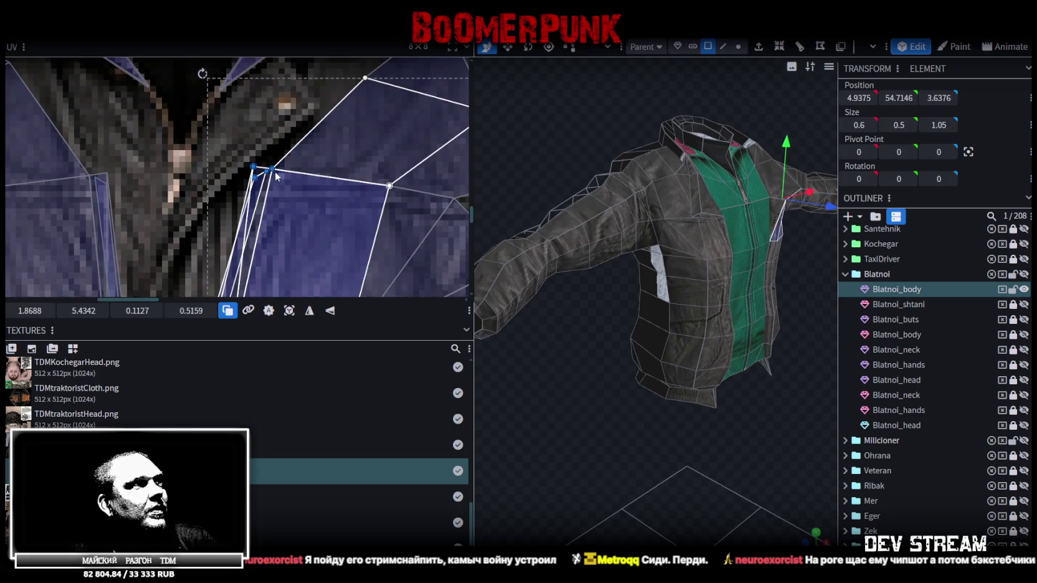
left_click_drag(273, 170, 256, 177)
scroll(253, 173, "down", 1)
scroll(247, 168, "up", 1)
scroll(247, 168, "up", 2)
left_click(235, 177)
left_click_drag(234, 177, 234, 185)
scroll(245, 185, "down", 2)
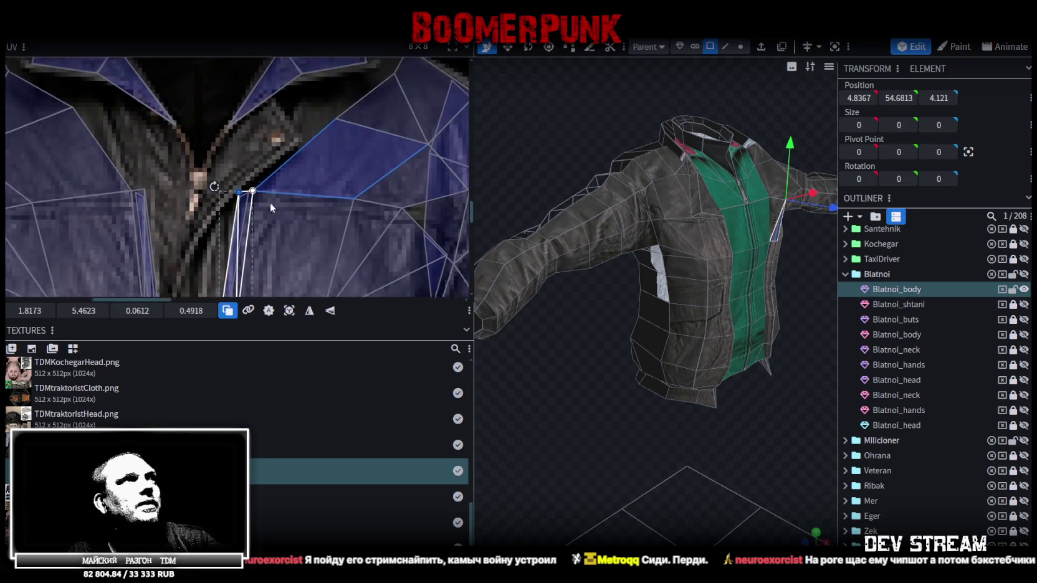
scroll(270, 202, "down", 1)
scroll(256, 208, "down", 1)
scroll(324, 178, "up", 1)
scroll(321, 147, "up", 1)
scroll(329, 142, "up", 3)
left_click(340, 217)
- Select a group of sleeve edge vertices and move them left
left_click(340, 217)
scroll(325, 174, "down", 2)
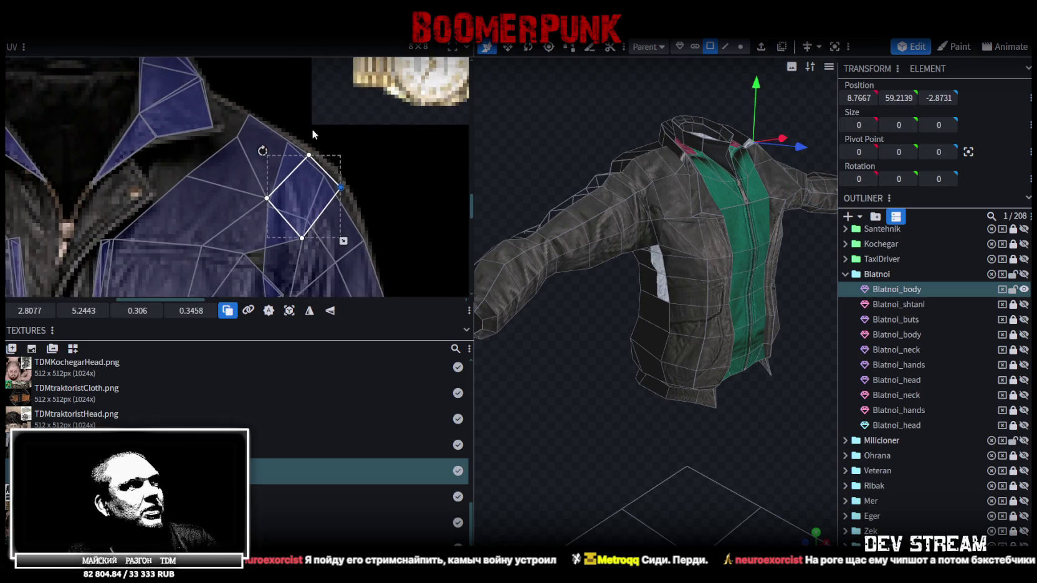
scroll(305, 150, "down", 1)
scroll(315, 143, "down", 1)
scroll(342, 141, "up", 2)
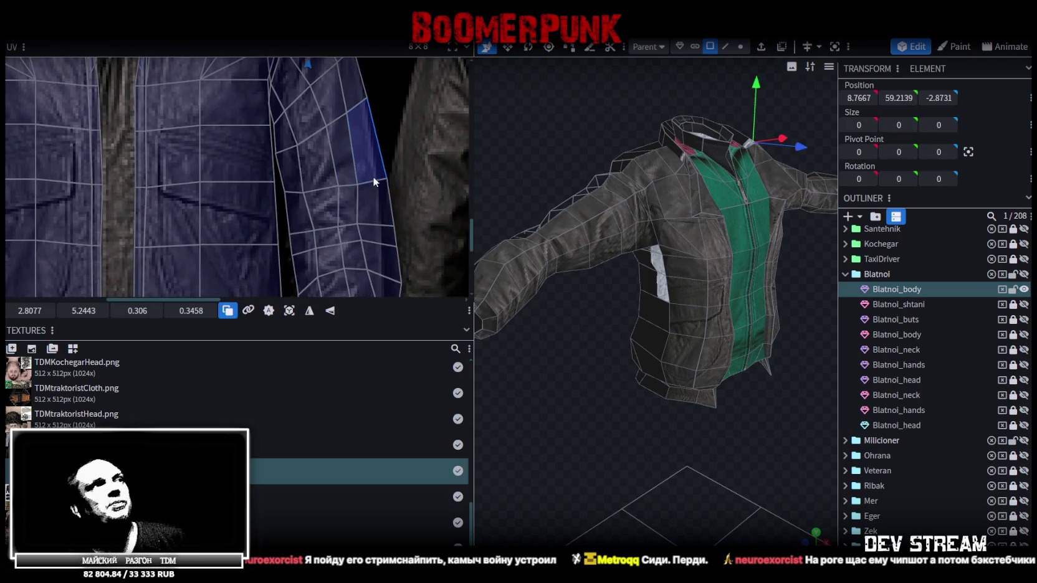
mouse_move(380, 192)
middle_mouse_down()
mouse_move(369, 144)
mouse_move(348, 130)
middle_mouse_up()
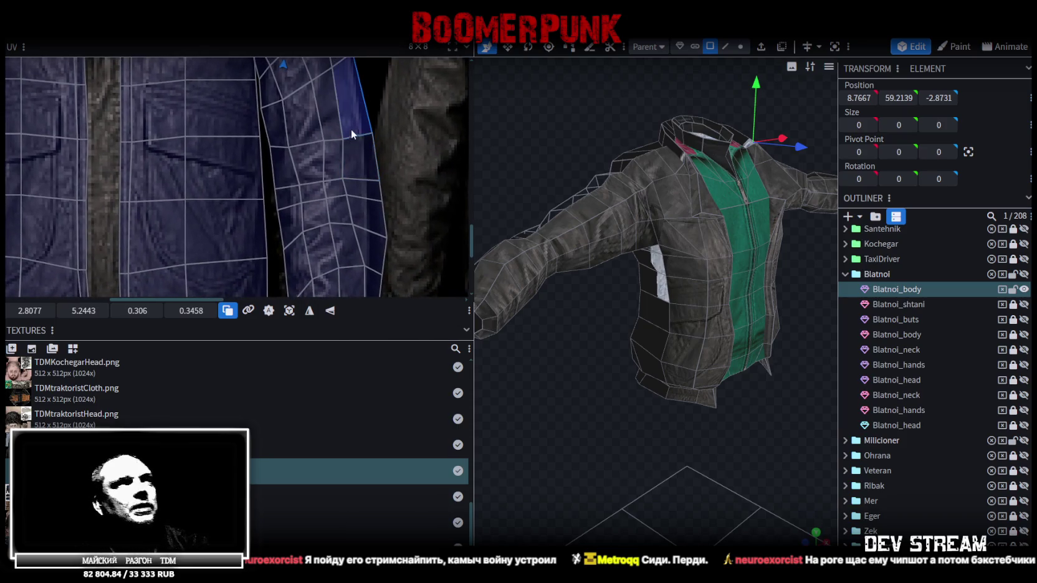
left_click_drag(400, 118, 330, 200)
scroll(381, 137, "up", 1)
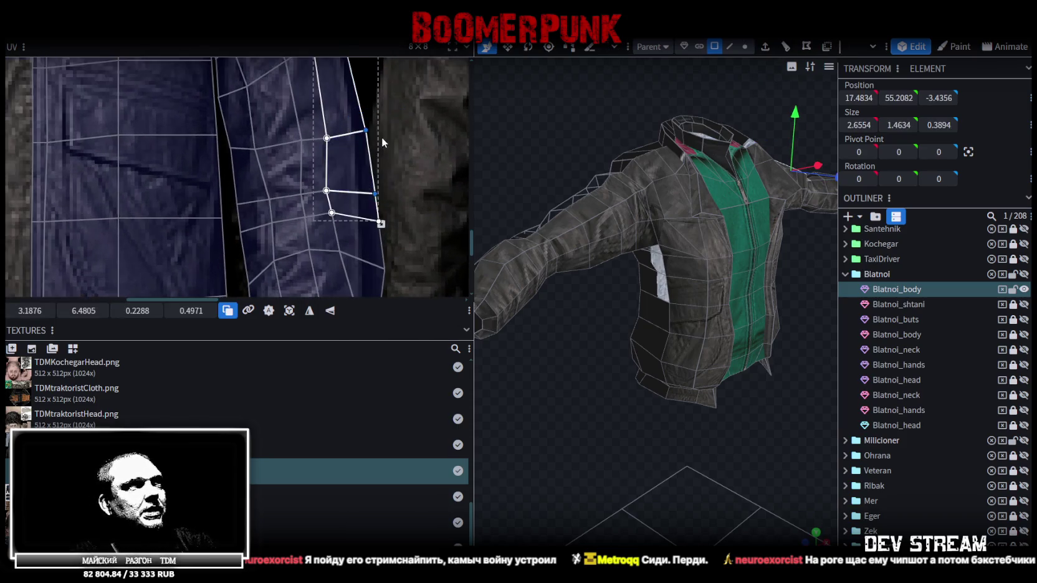
left_click_drag(368, 132, 347, 132)
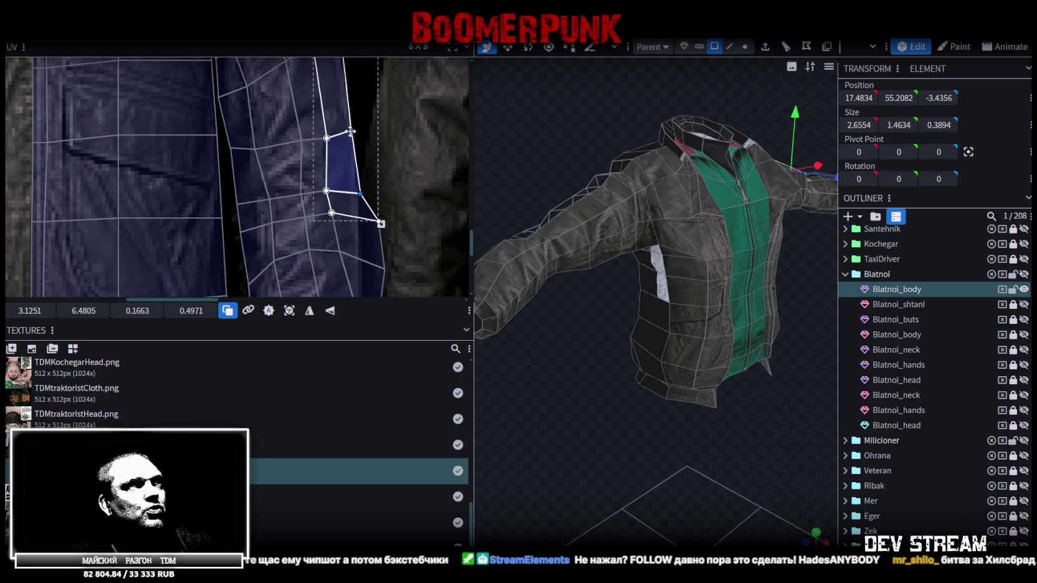
- Pull more of the sleeve's right-edge vertices inward to the leather area
left_click(357, 198)
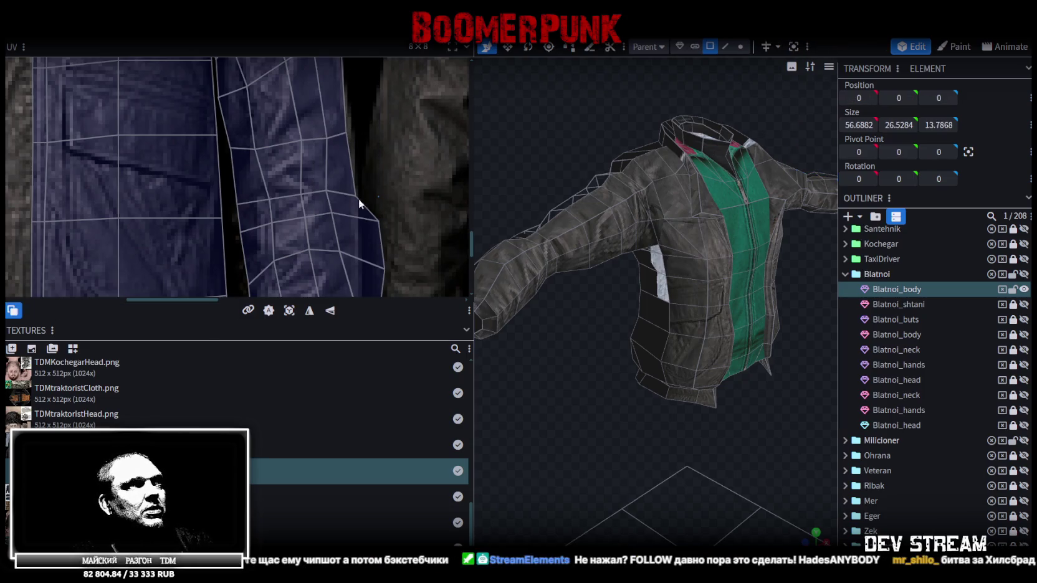
left_click_drag(352, 188, 348, 180)
scroll(362, 174, "down", 2)
scroll(386, 153, "up", 2)
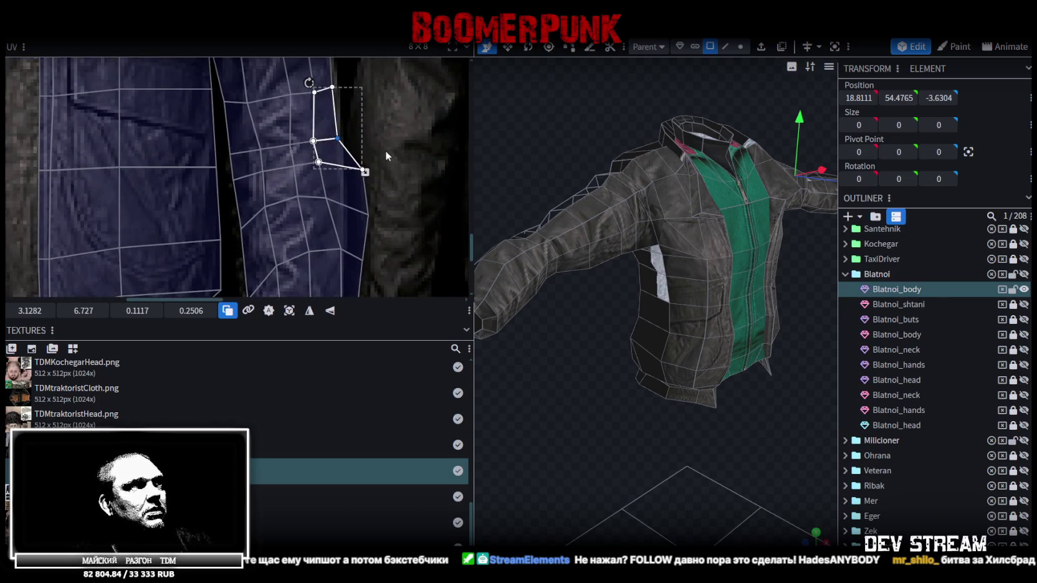
left_click(357, 215, "shift")
scroll(365, 168, "up", 2)
left_click_drag(356, 177, 325, 161)
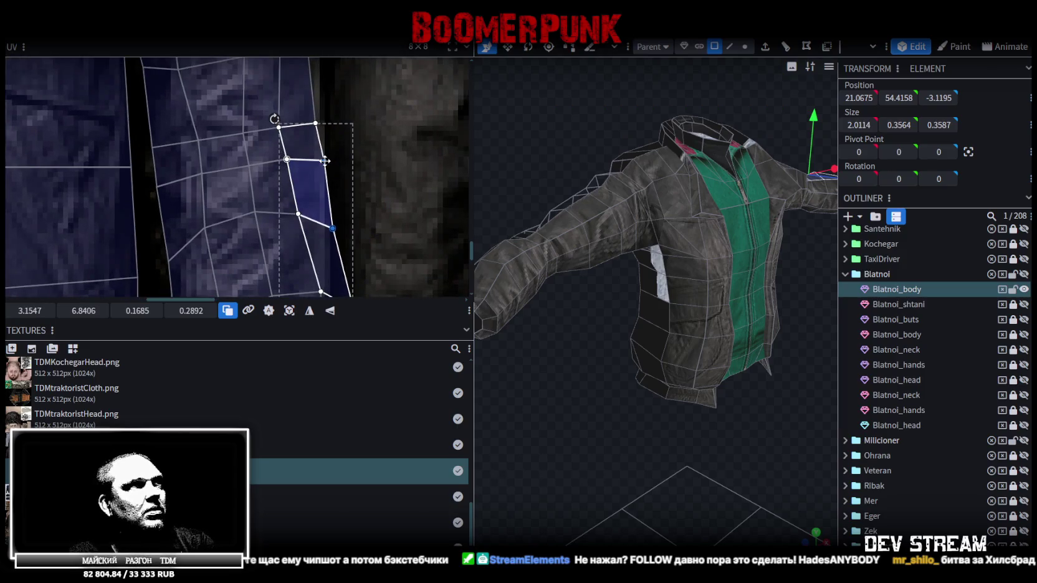
scroll(347, 219, "down", 1)
left_click_drag(351, 207, 275, 167)
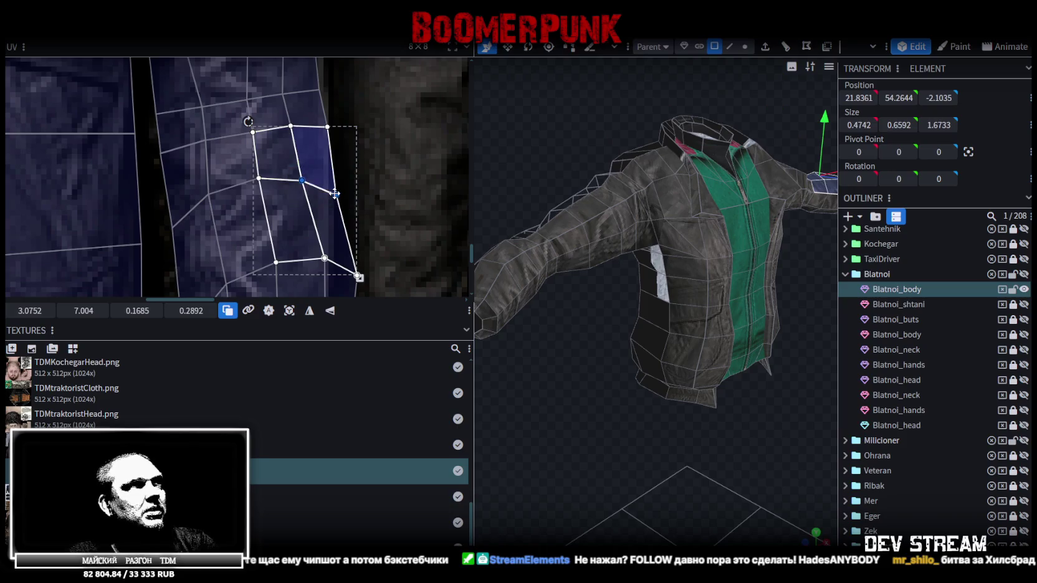
left_click_drag(327, 193, 326, 192)
- Shift a column of sleeve strip faces and their vertices left
scroll(342, 219, "down", 5)
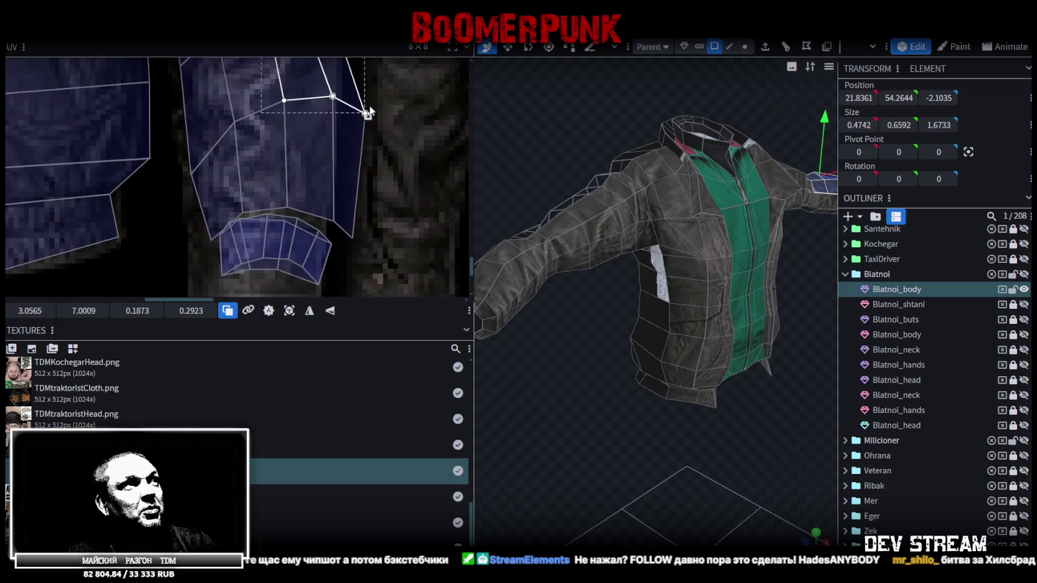
scroll(385, 126, "down", 2)
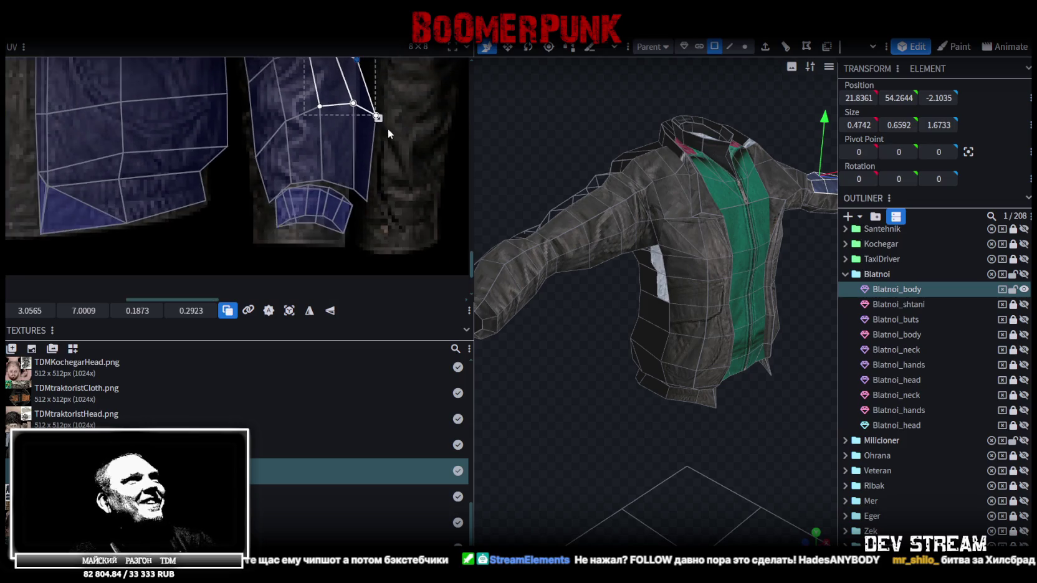
middle_click_drag(387, 128, 385, 190)
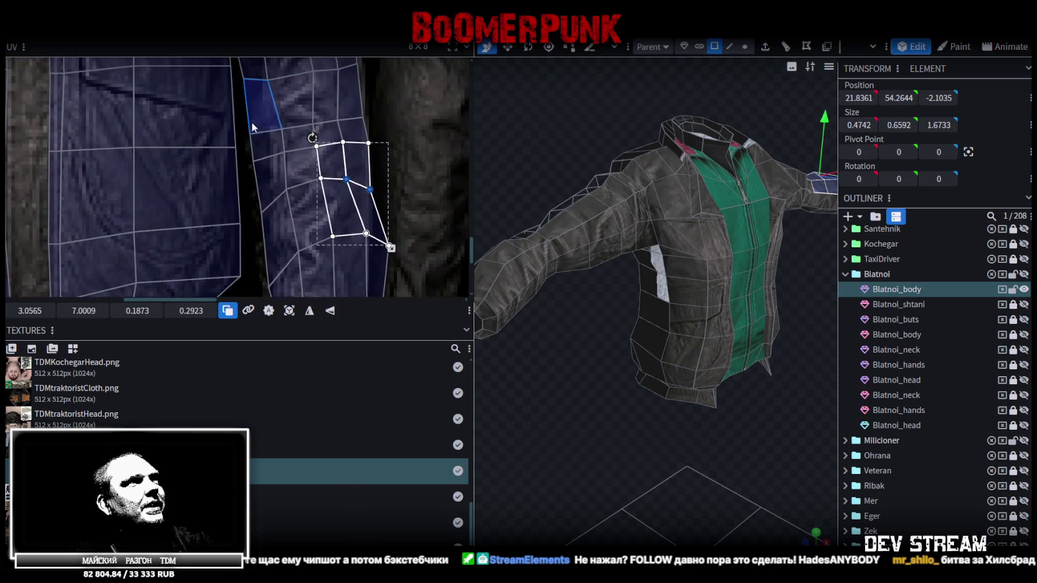
left_click(260, 165)
left_click_drag(254, 162, 250, 164)
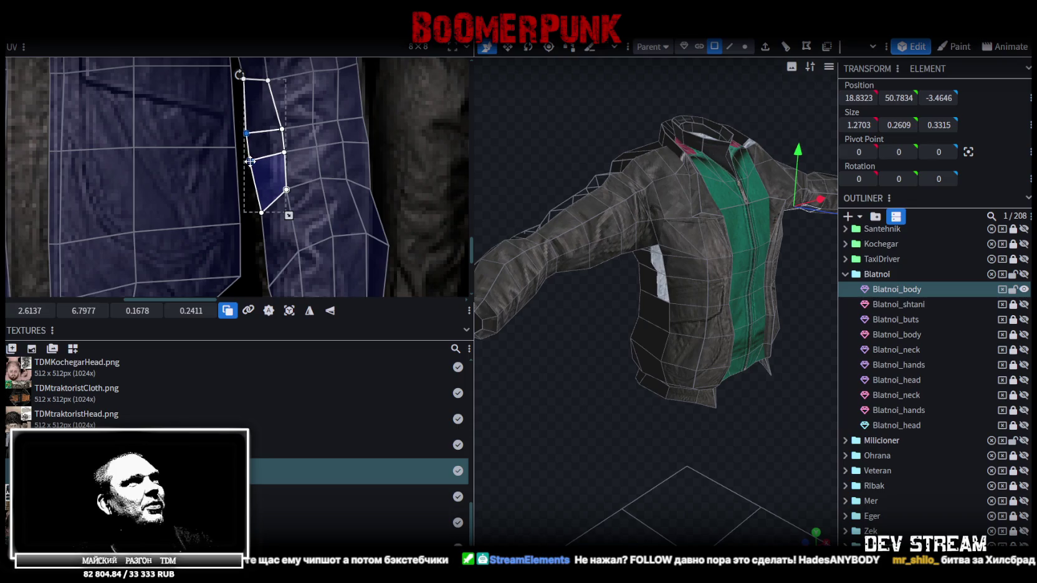
scroll(274, 134, "down", 3)
left_click(296, 207, "shift")
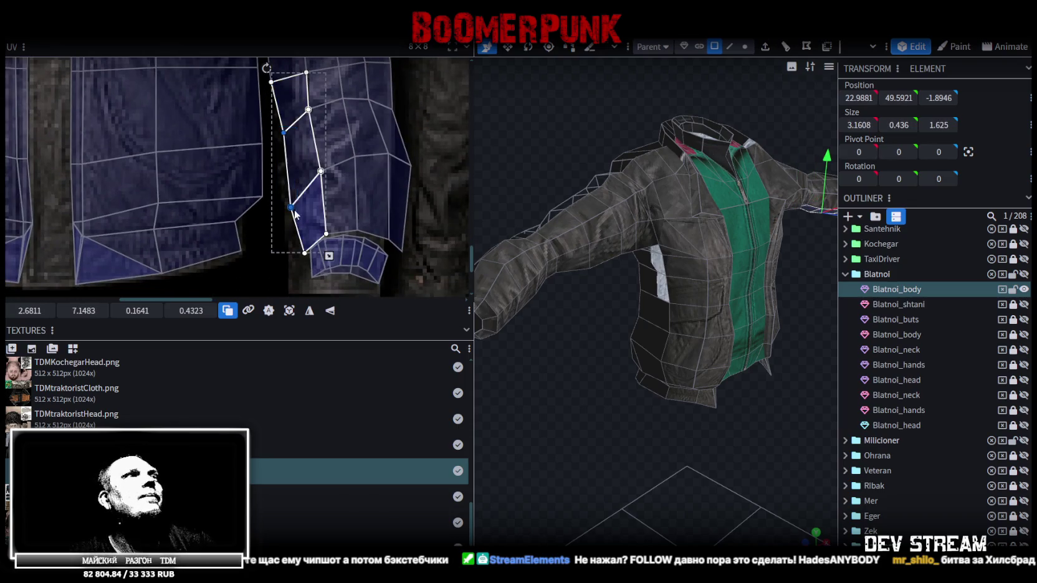
left_click_drag(282, 131, 278, 132)
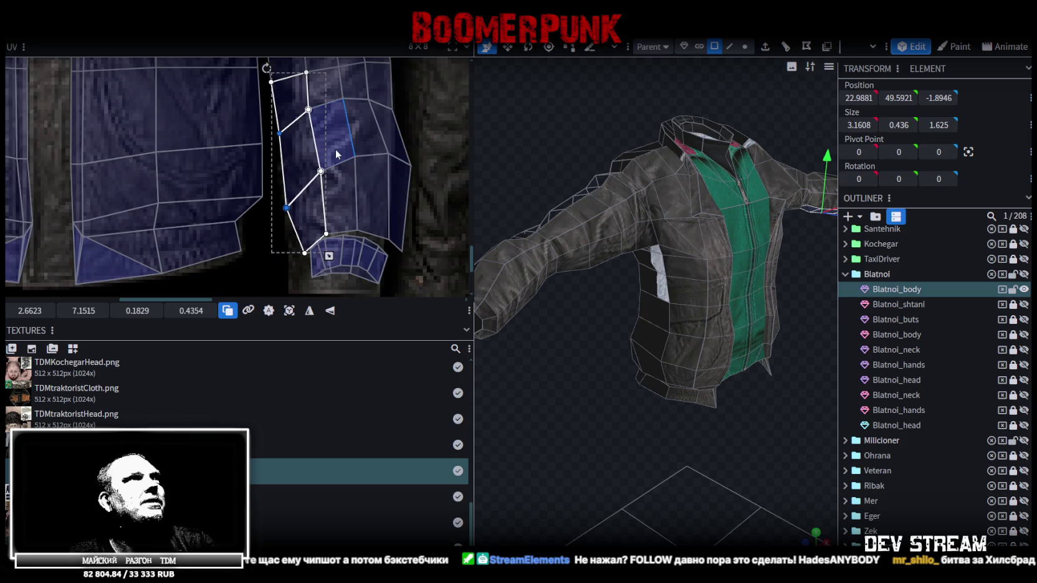
middle_click_drag(338, 156, 293, 179)
left_click_drag(400, 208, 250, 116)
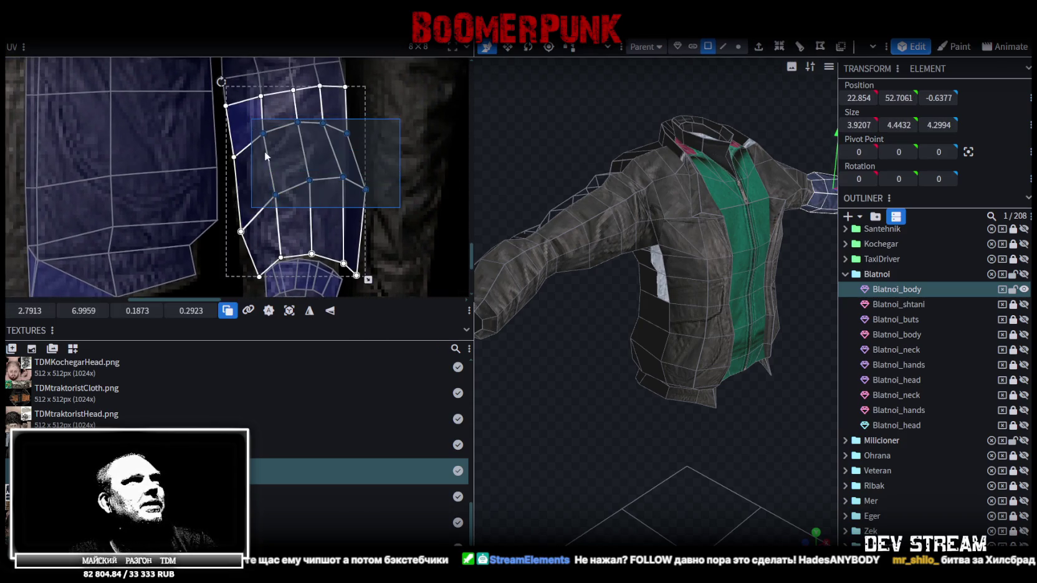
left_click_drag(273, 196, 264, 199)
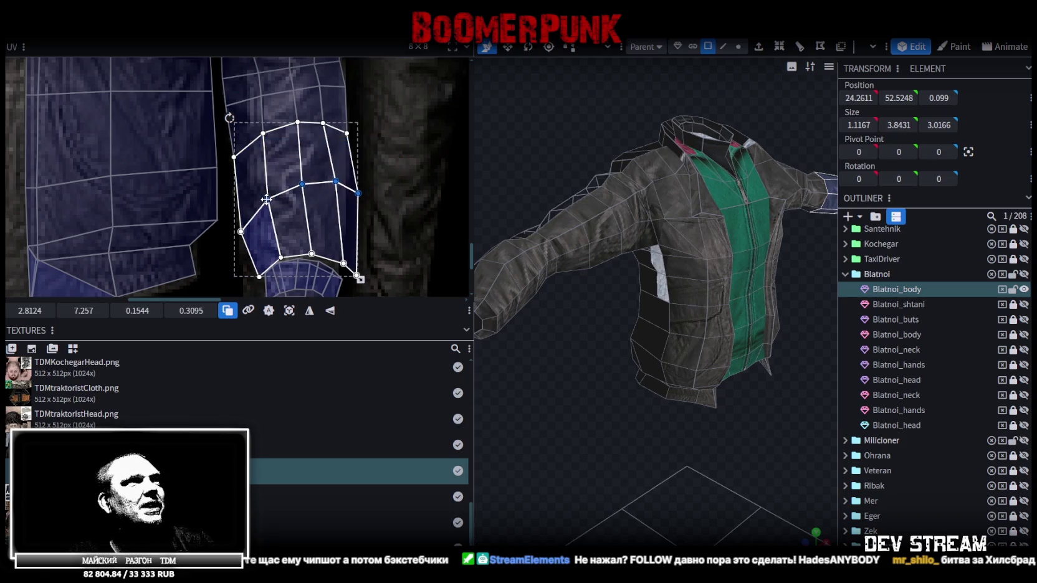
- Move two more right-edge sleeve vertices left and nudge a larger set of sleeve faces
scroll(343, 171, "up", 2)
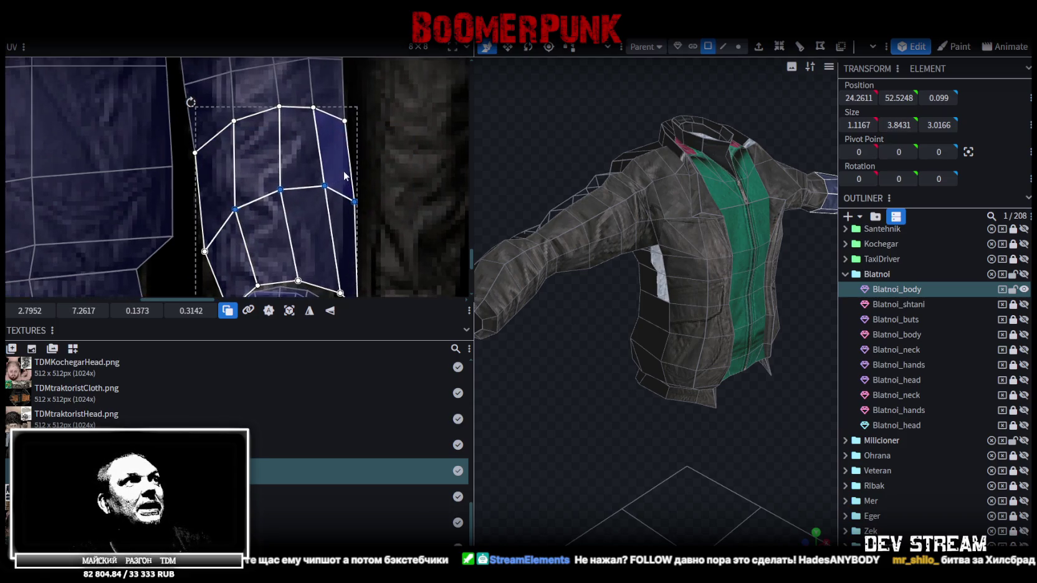
left_click(356, 203)
left_click_drag(360, 206, 338, 200)
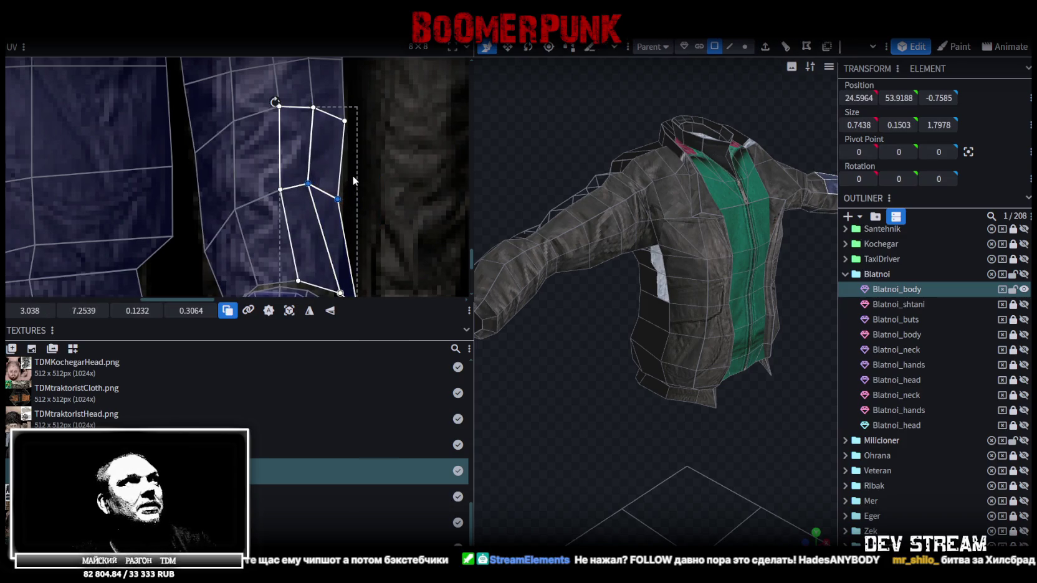
scroll(330, 168, "up", 2)
left_click(257, 150)
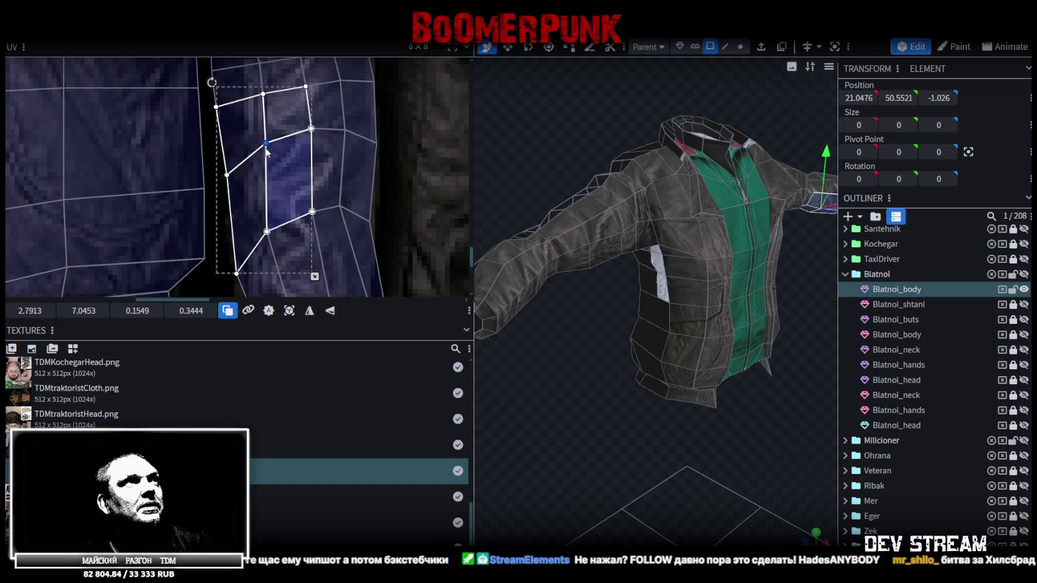
left_click_drag(258, 151, 257, 151)
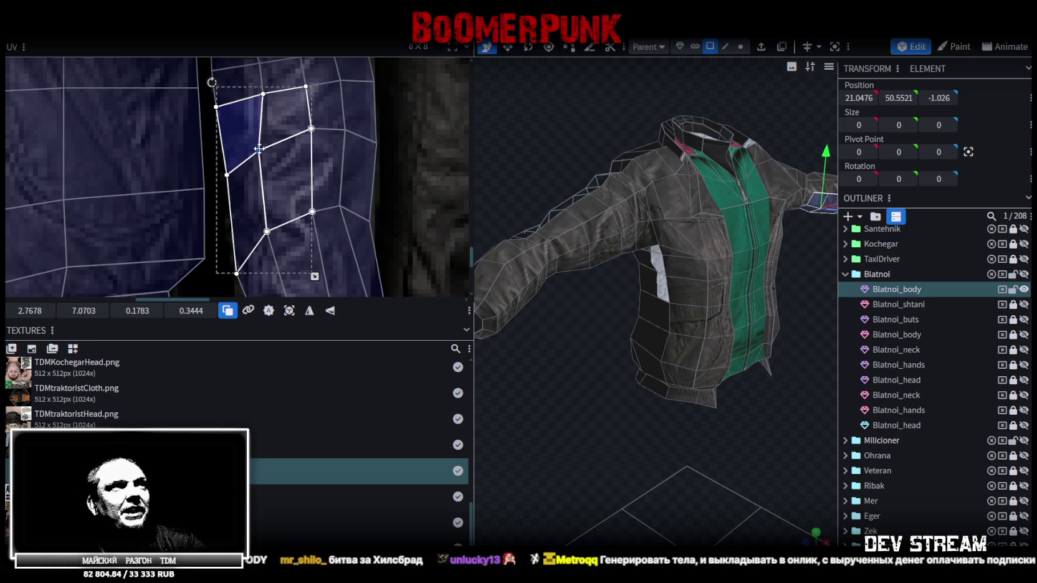
scroll(315, 152, "down", 2)
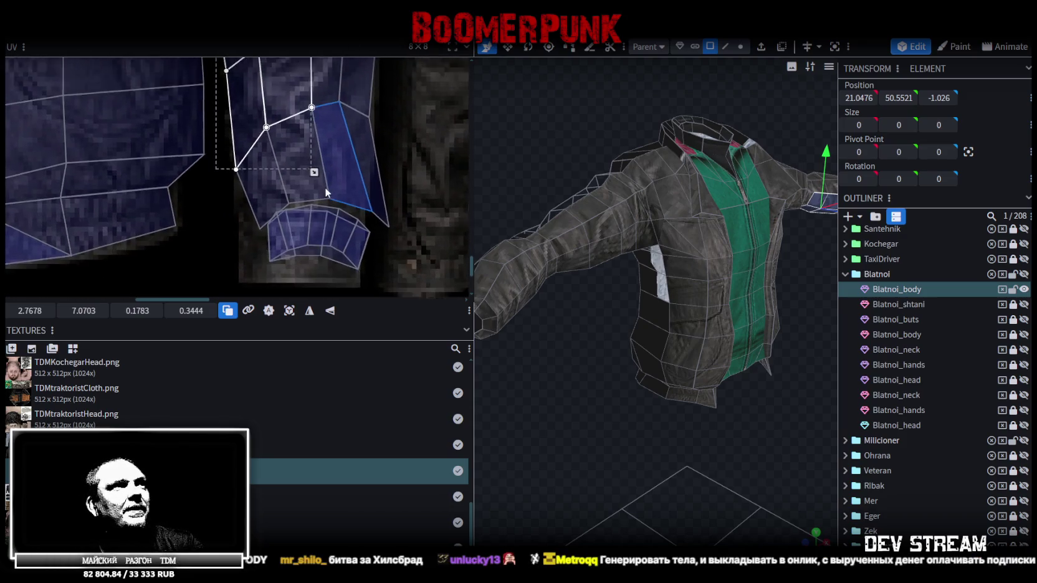
- Stretch the sleeve UV island taller, shift a vertex column left, and reposition the cuff island
scroll(311, 203, "up", 2)
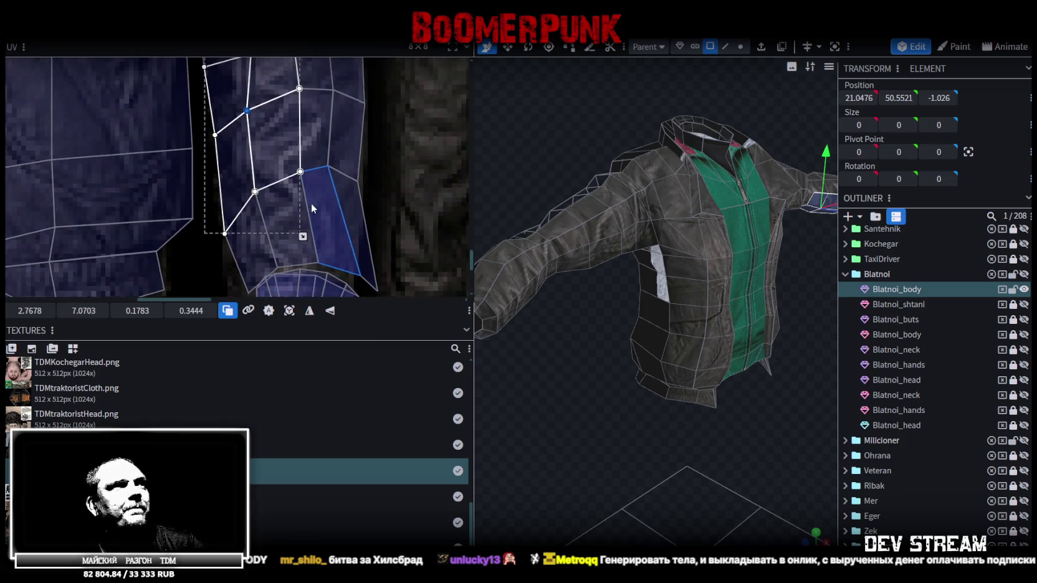
left_click_drag(294, 259, 301, 96)
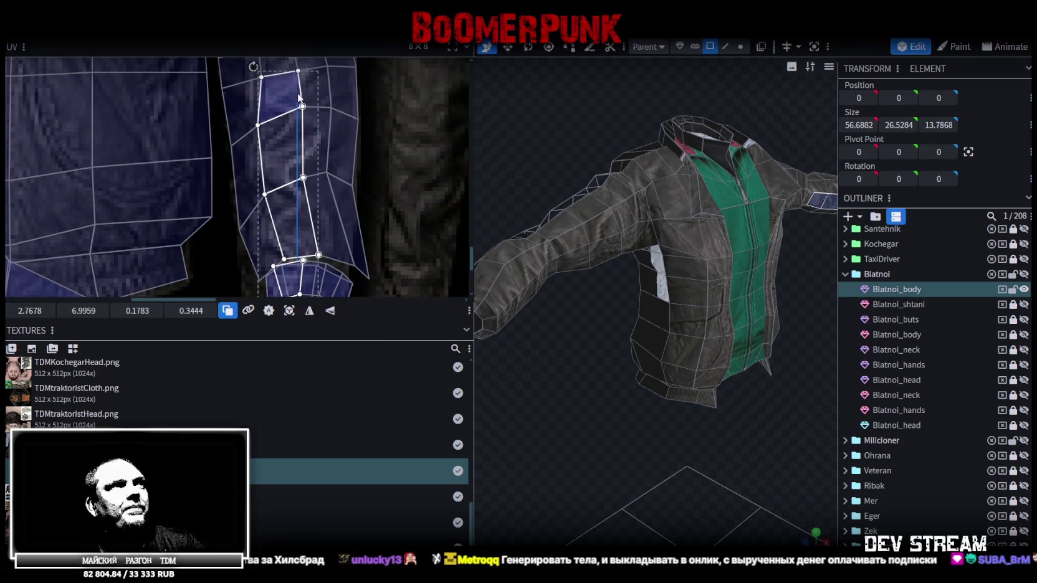
left_click(303, 107)
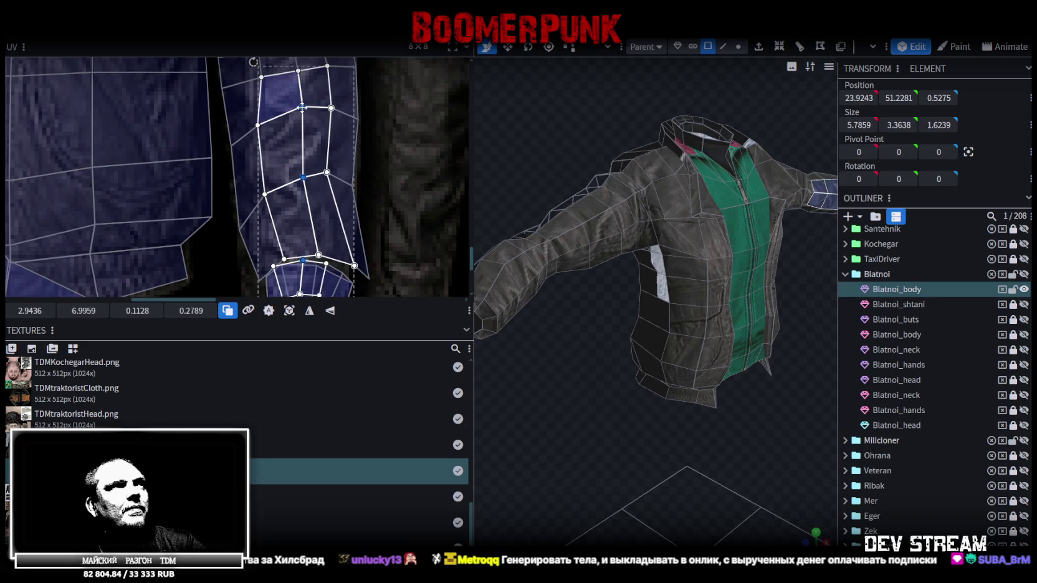
left_click_drag(301, 107, 294, 110)
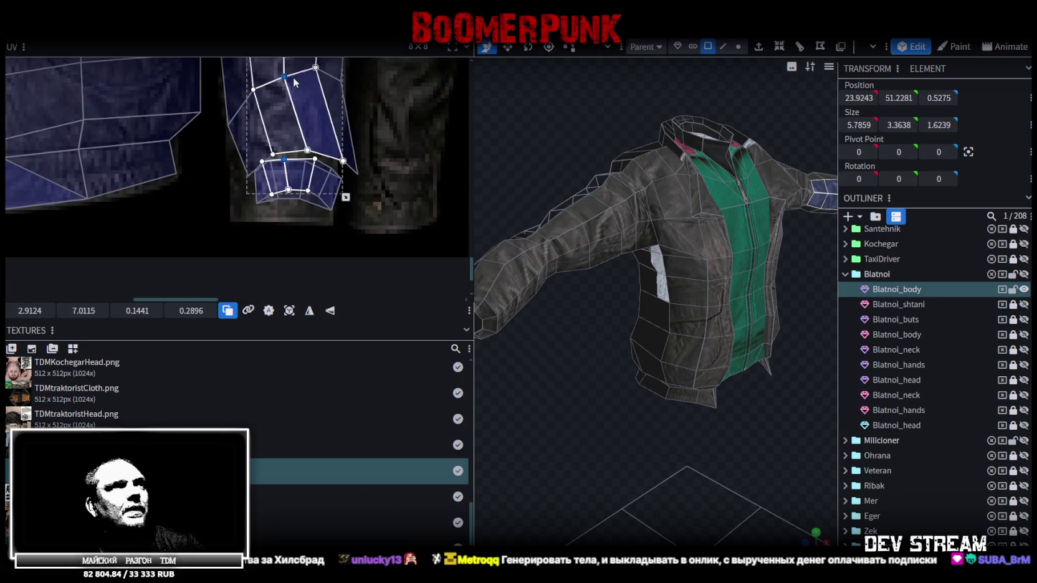
scroll(279, 192, "up", 3)
left_click_drag(215, 207, 372, 142)
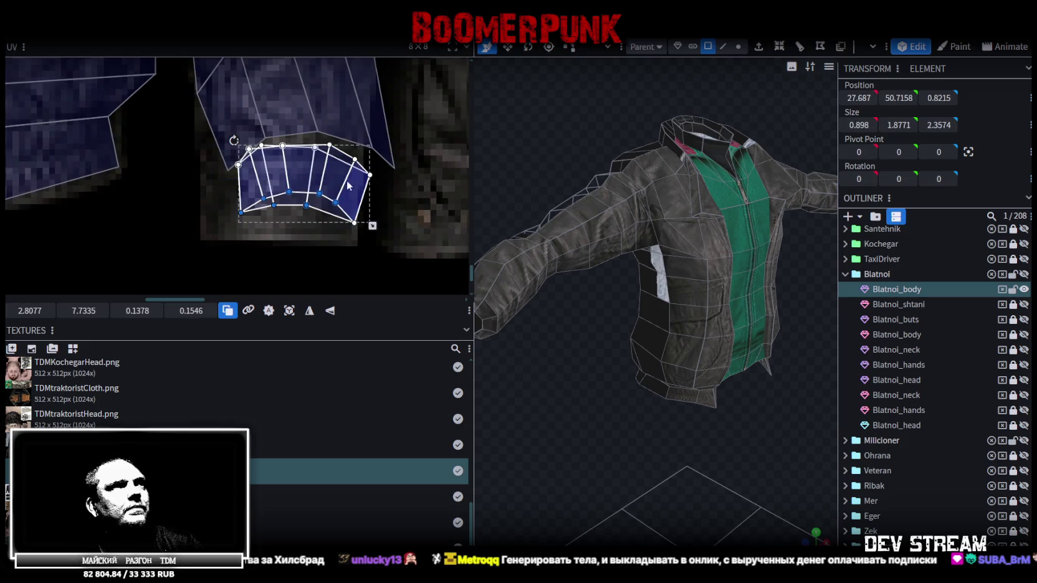
mouse_move(336, 185)
left_mouse_down()
mouse_move(305, 203)
mouse_move(318, 233)
left_mouse_up()
- Flatten the sleeve island's bottom edge at V 7.55 and tidy its bottom-right vertices
left_click(349, 125)
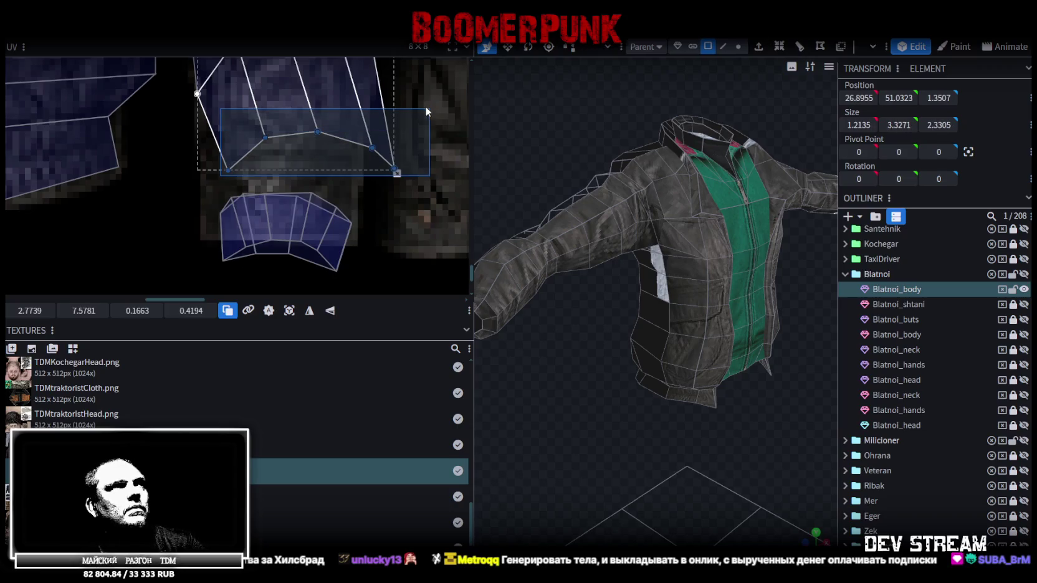
left_click(86, 310)
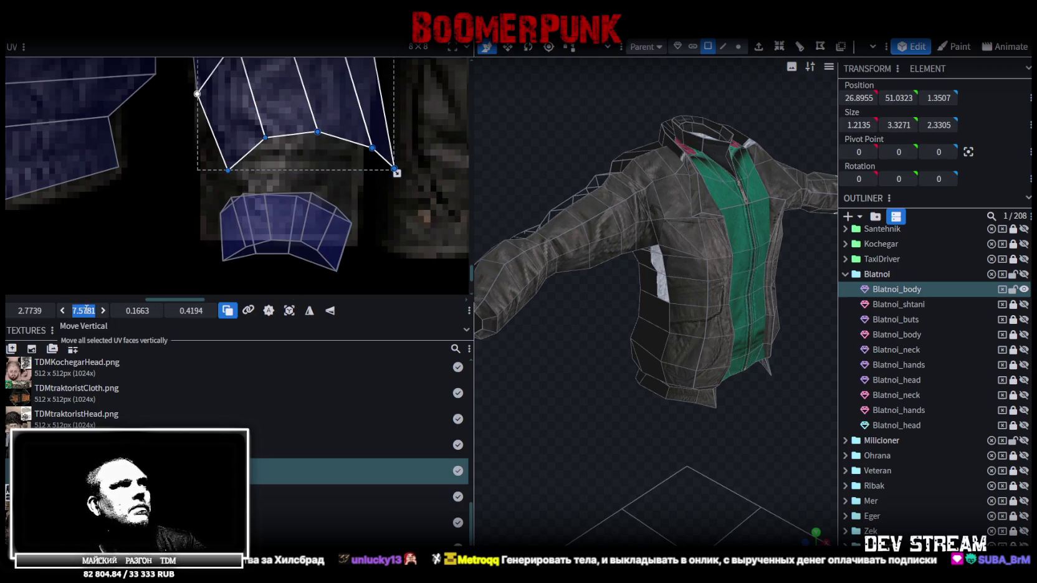
type("7.55")
key("Return")
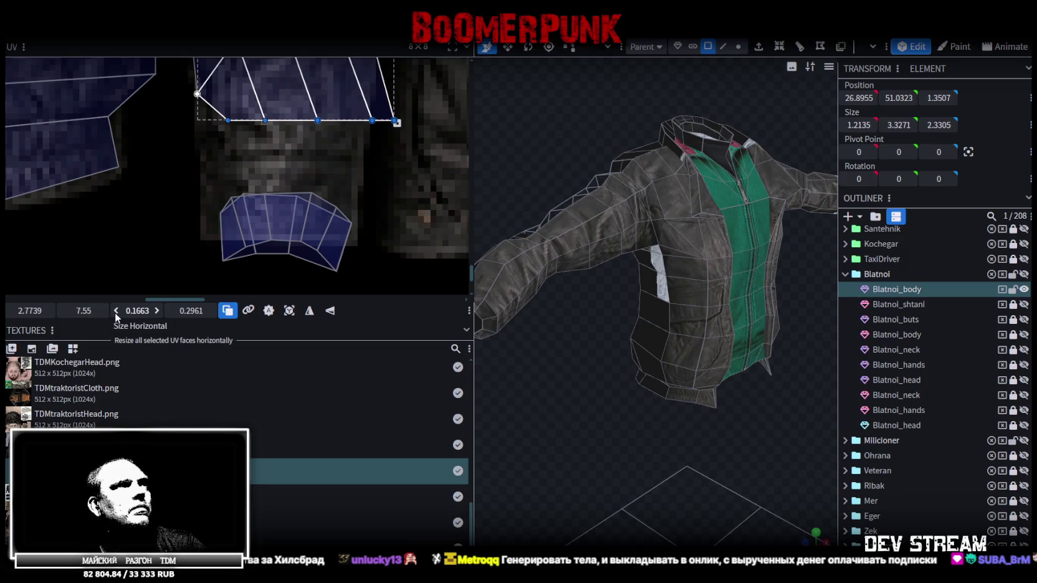
left_click_drag(229, 121, 208, 152)
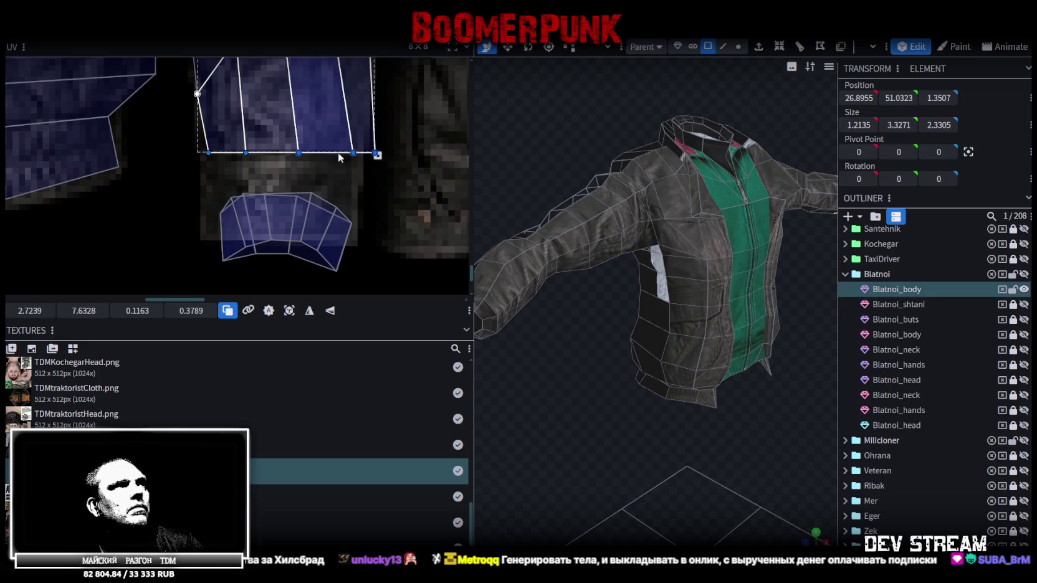
scroll(371, 153, "up", 1)
left_click(378, 151)
left_click_drag(378, 151, 362, 152)
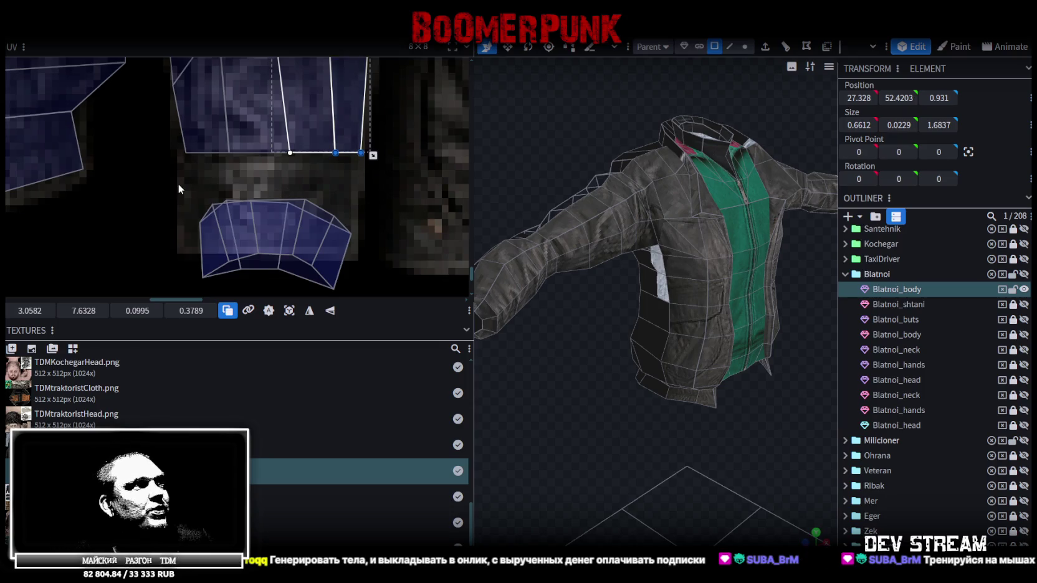
- Flatten the cuff island's top at V 7.75, then move it up-left and enlarge it
left_click_drag(181, 187, 379, 248)
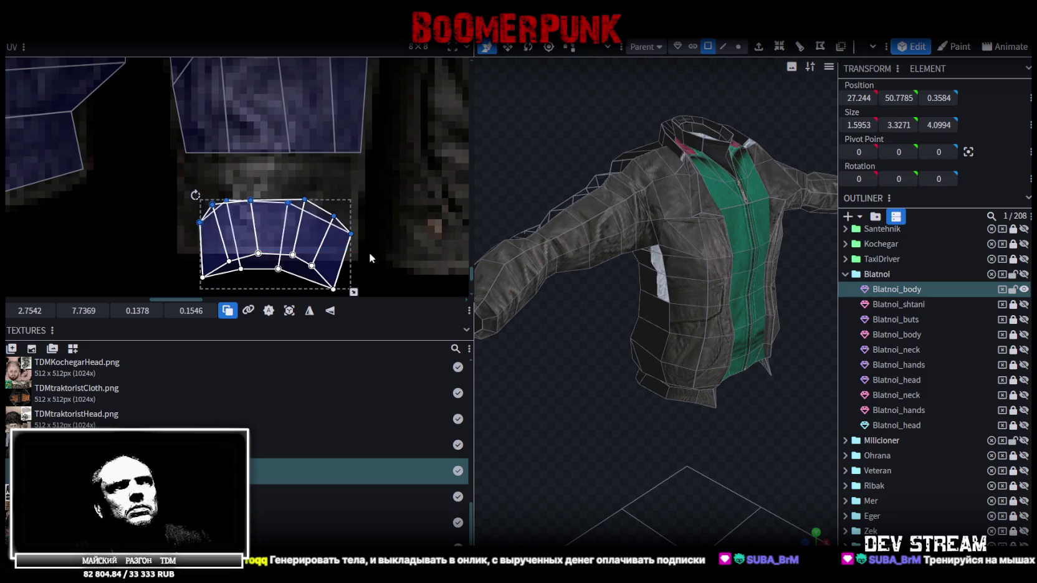
left_click(81, 310)
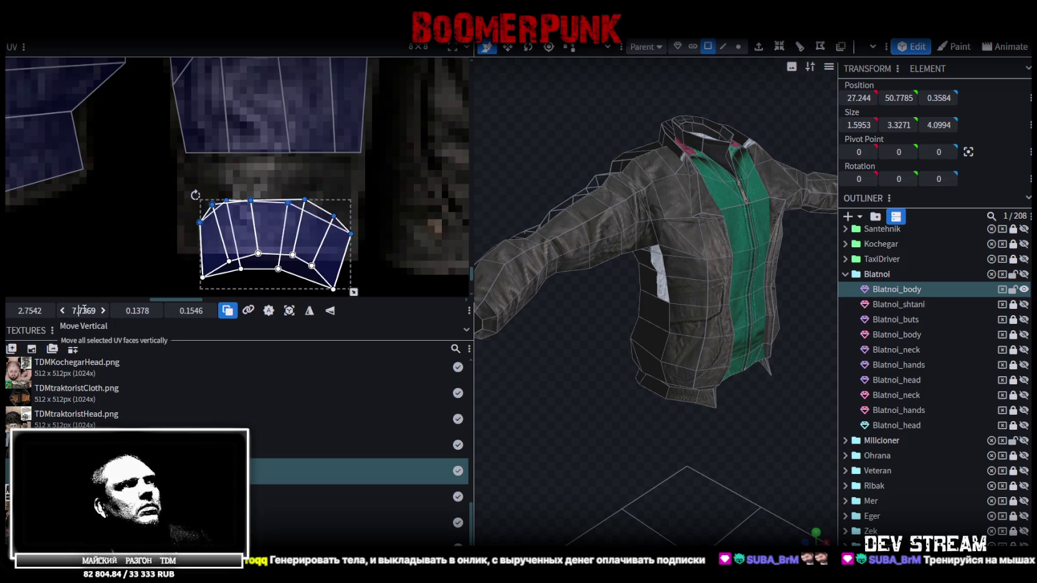
left_click_drag(82, 309, 112, 314)
type("5")
key("Return")
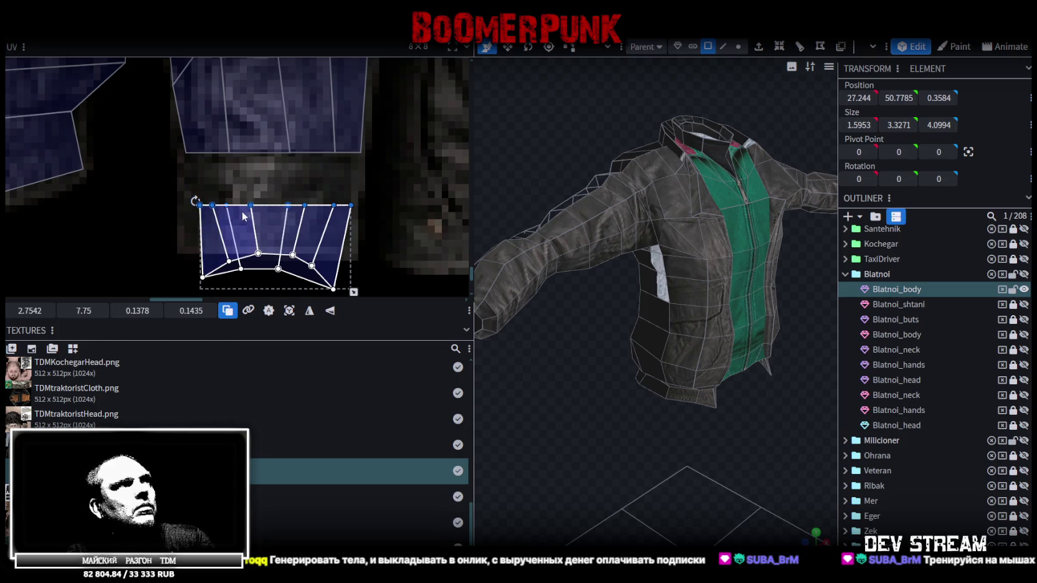
left_click_drag(214, 229, 193, 181)
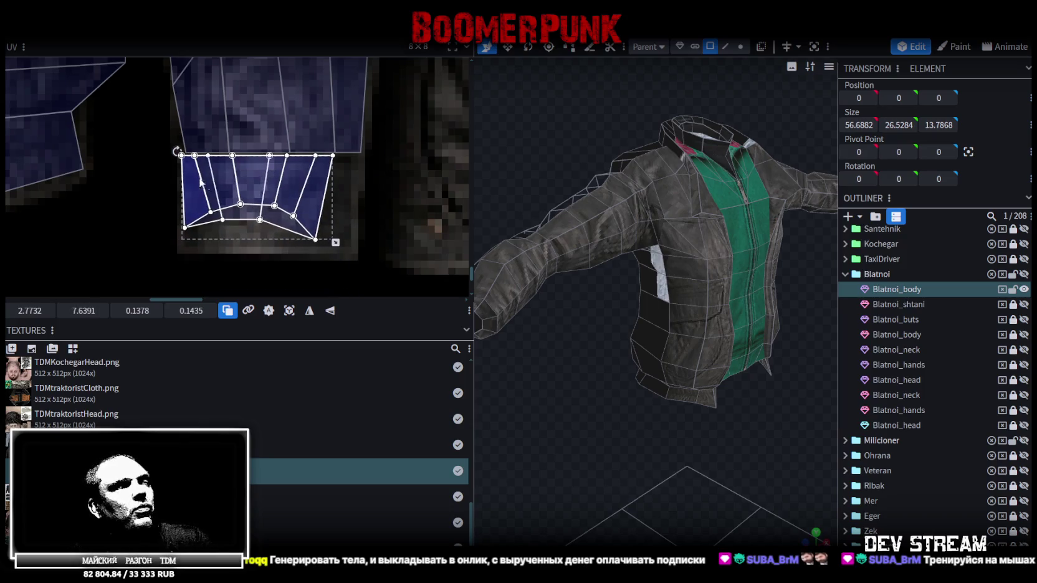
left_click_drag(334, 243, 364, 259)
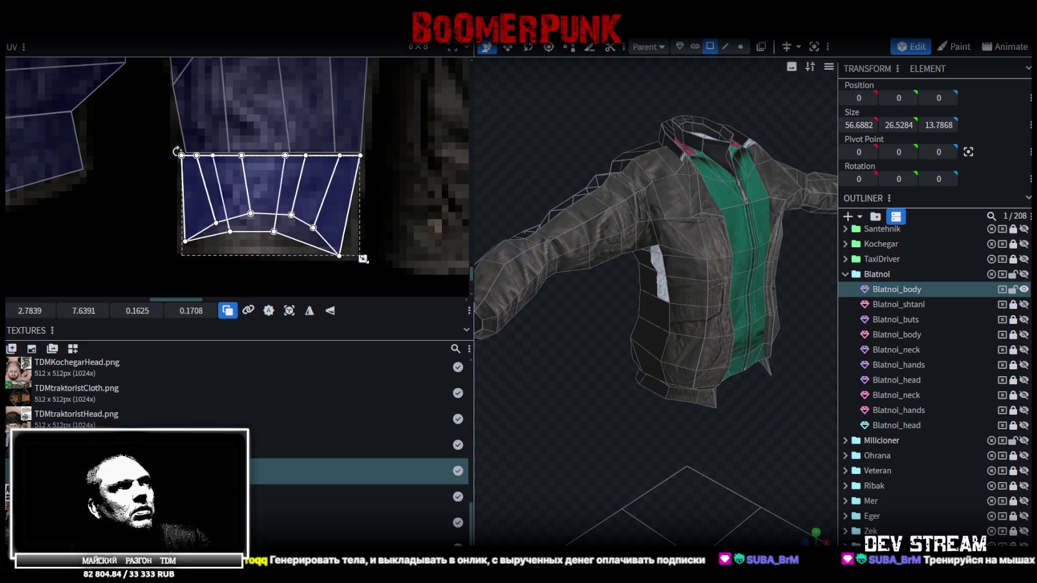
scroll(902, 444, "down", 2)
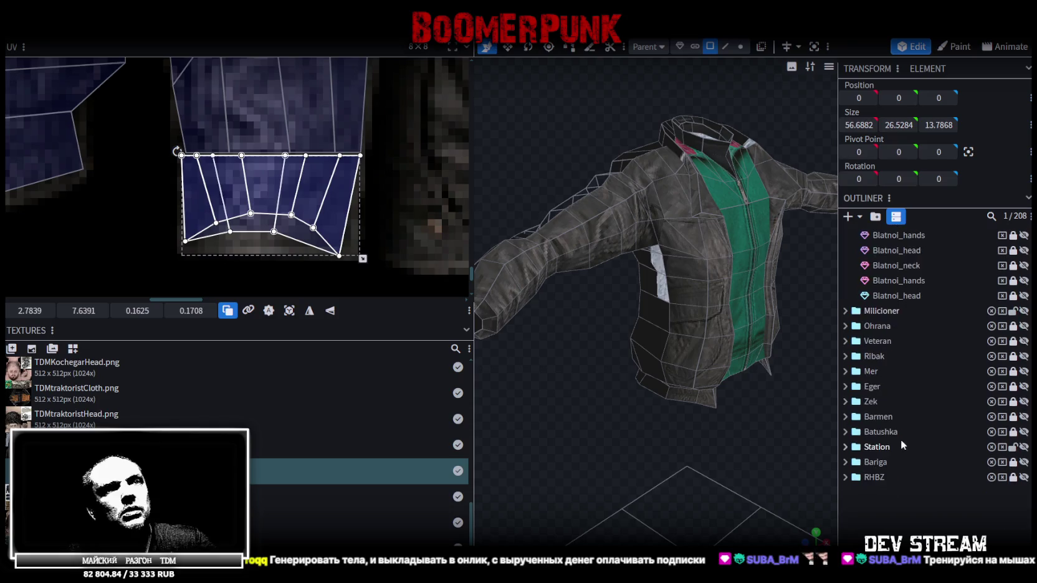
left_click(878, 503)
left_click_drag(758, 424, 656, 374)
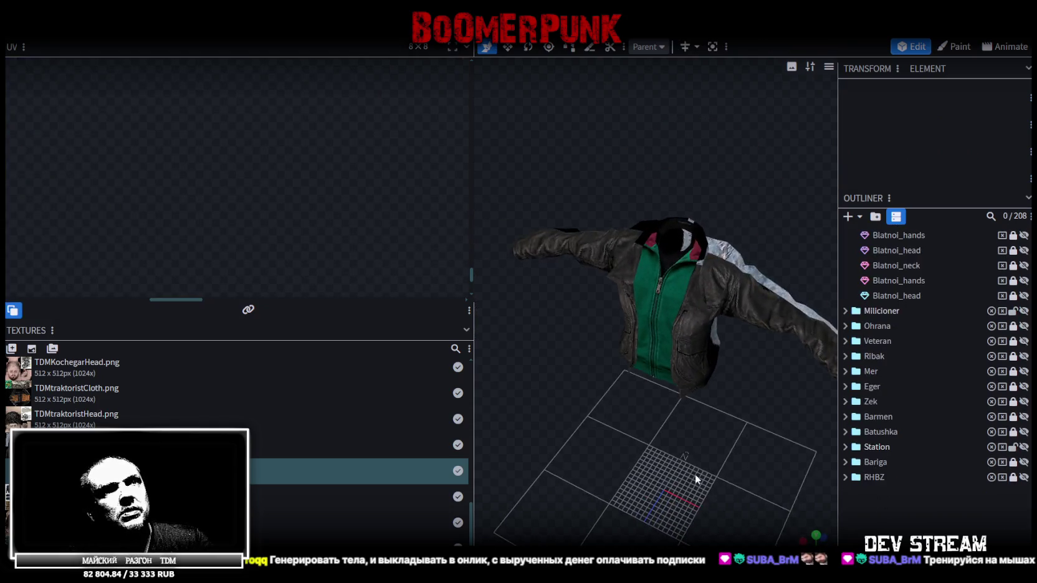
scroll(626, 368, "up", 3)
left_click_drag(642, 341, 733, 425)
scroll(733, 424, "down", 3)
left_click_drag(679, 393, 608, 350)
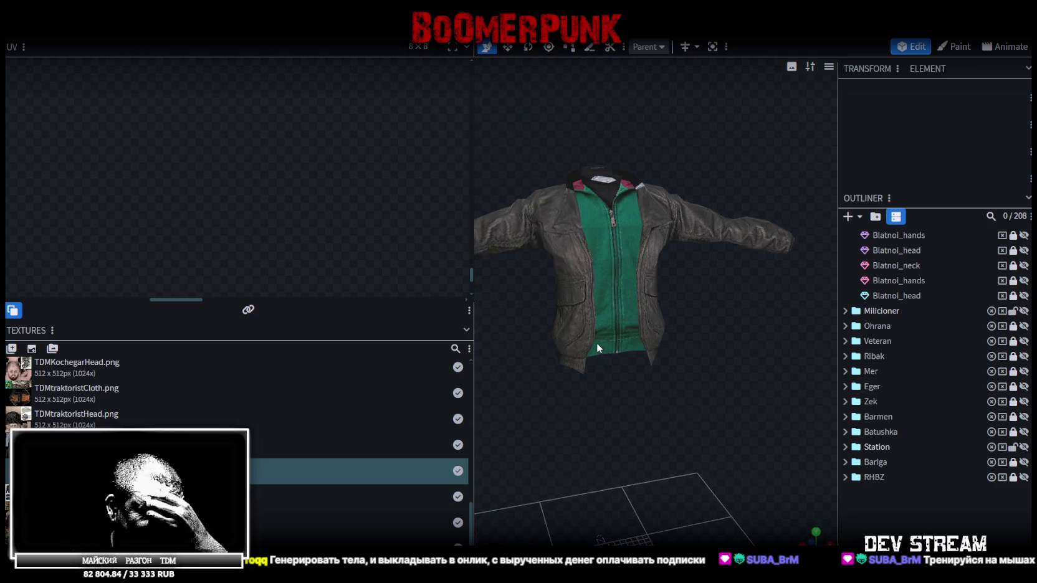
left_click(567, 211)
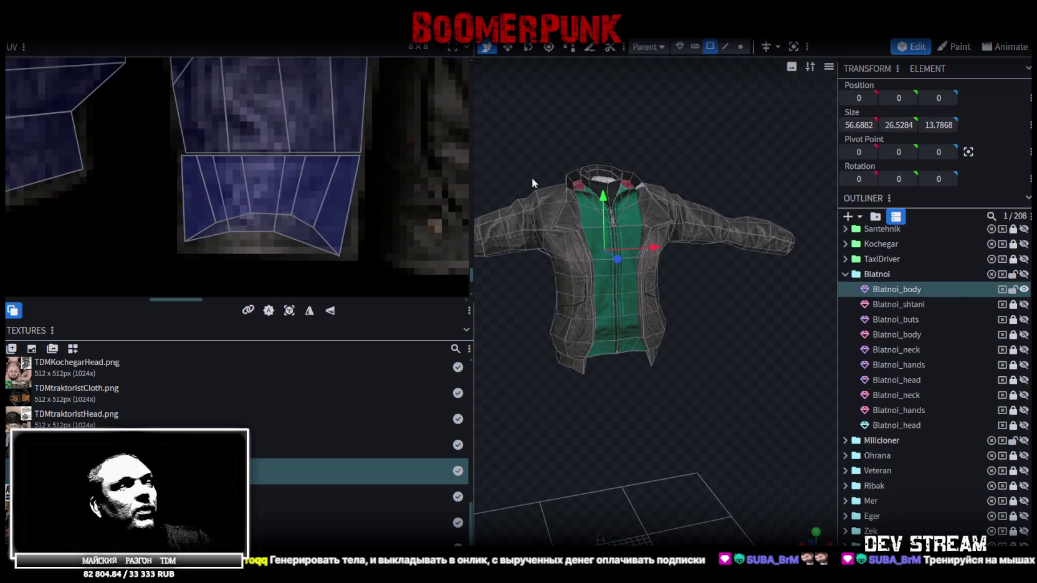
- Box-select a block of sleeve UV faces on the atlas
scroll(312, 122, "down", 2)
scroll(281, 203, "down", 2)
scroll(306, 202, "down", 2)
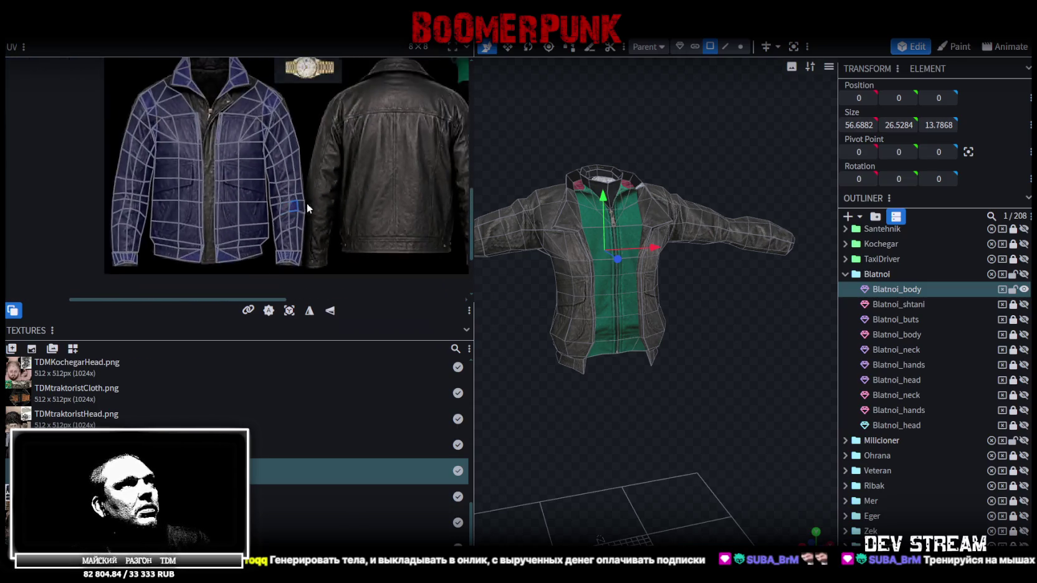
scroll(321, 217, "up", 2)
scroll(298, 217, "up", 2)
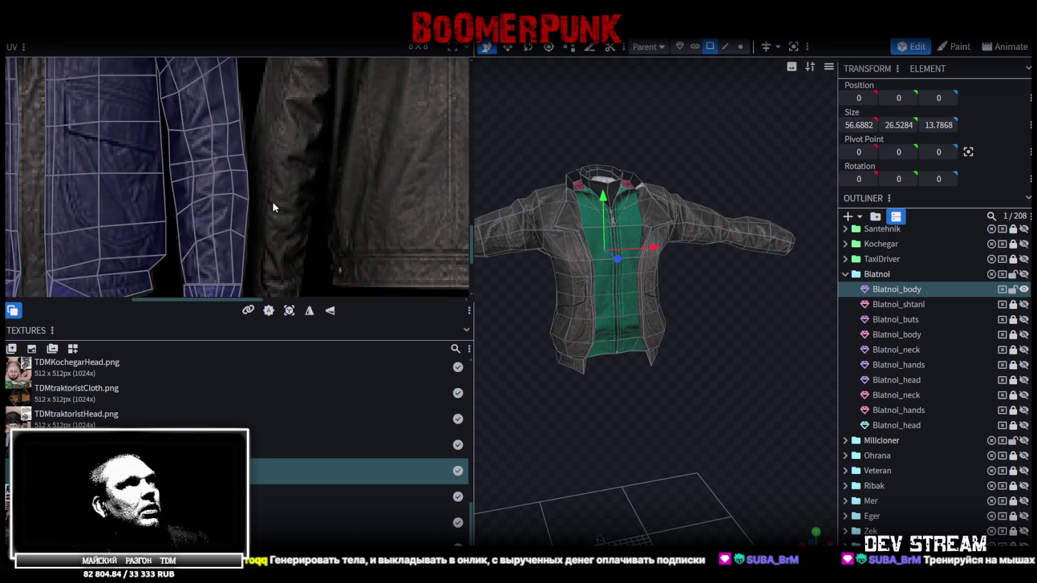
scroll(272, 198, "up", 1)
scroll(262, 183, "up", 1)
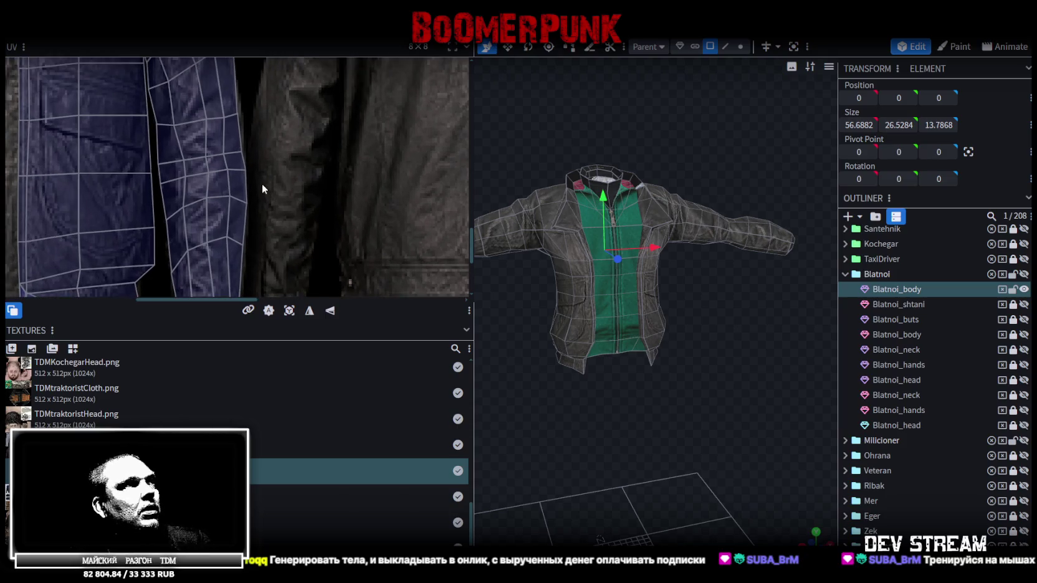
left_click_drag(261, 134, 275, 200)
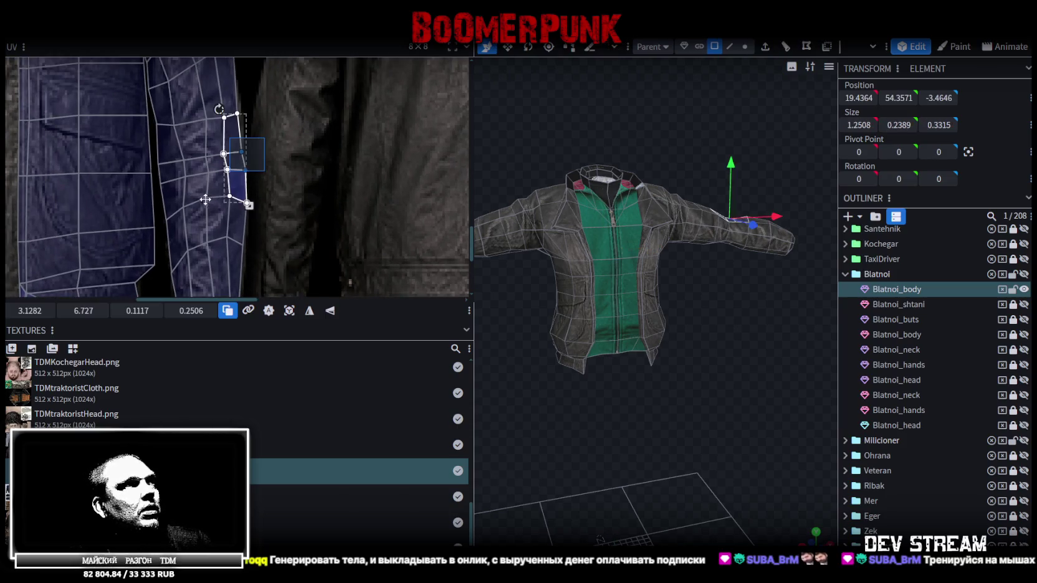
scroll(322, 198, "down", 2)
scroll(360, 201, "down", 1)
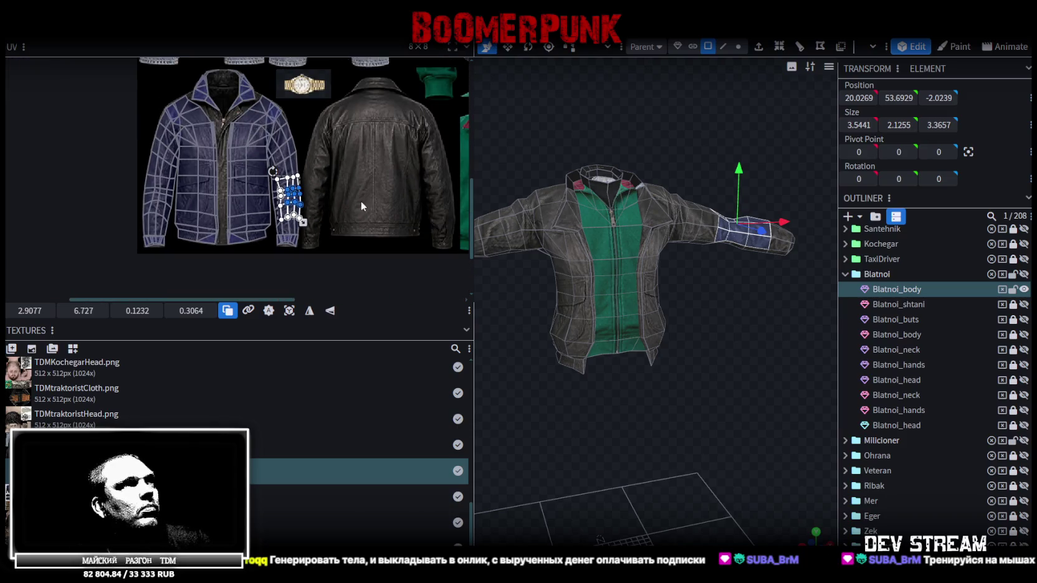
scroll(354, 204, "up", 1)
scroll(288, 207, "up", 1)
- Switch to the TDMtraktoristCloth.png texture and select the jacket's whole UV layout
left_click(349, 386)
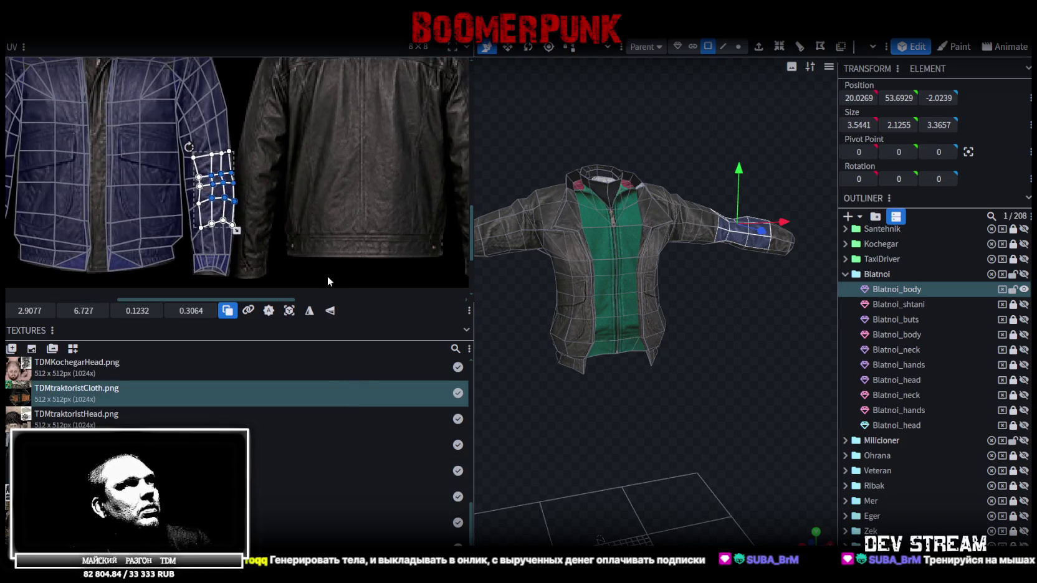
left_click(268, 212)
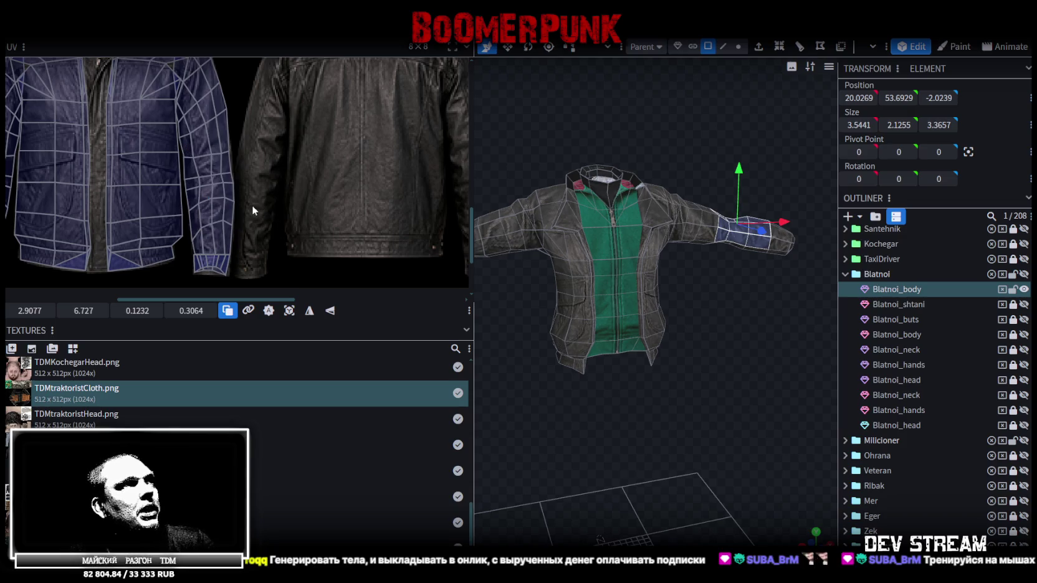
scroll(308, 240, "down", 1)
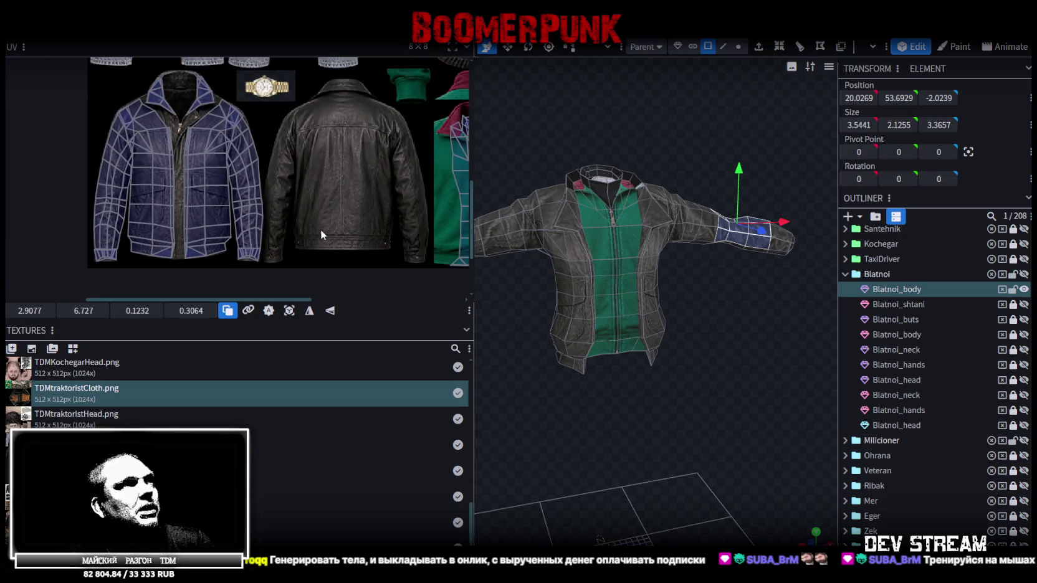
middle_click_drag(321, 229, 288, 224)
scroll(288, 225, "down", 2)
middle_click_drag(293, 162, 300, 246)
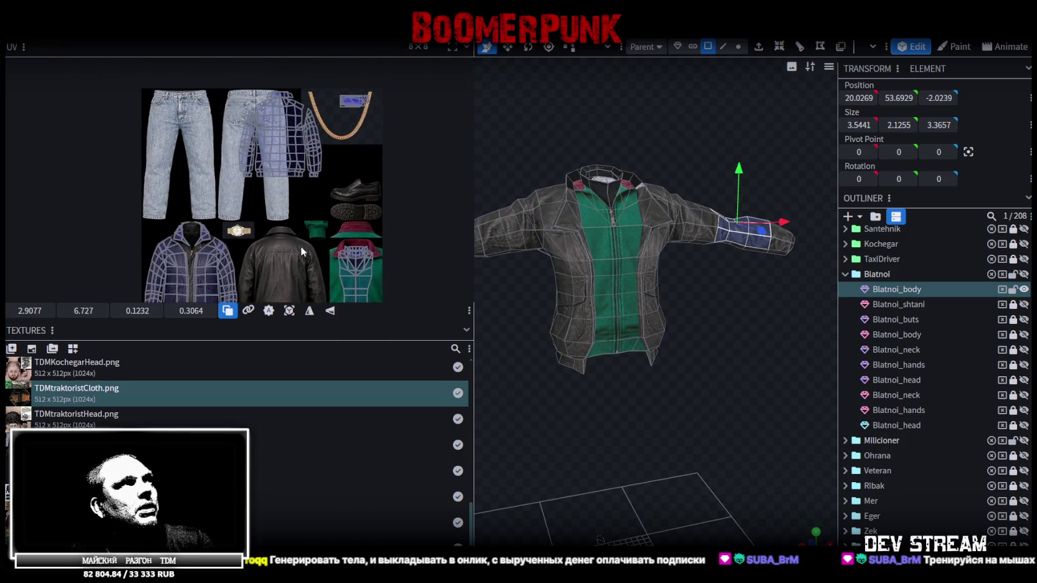
scroll(230, 166, "up", 1)
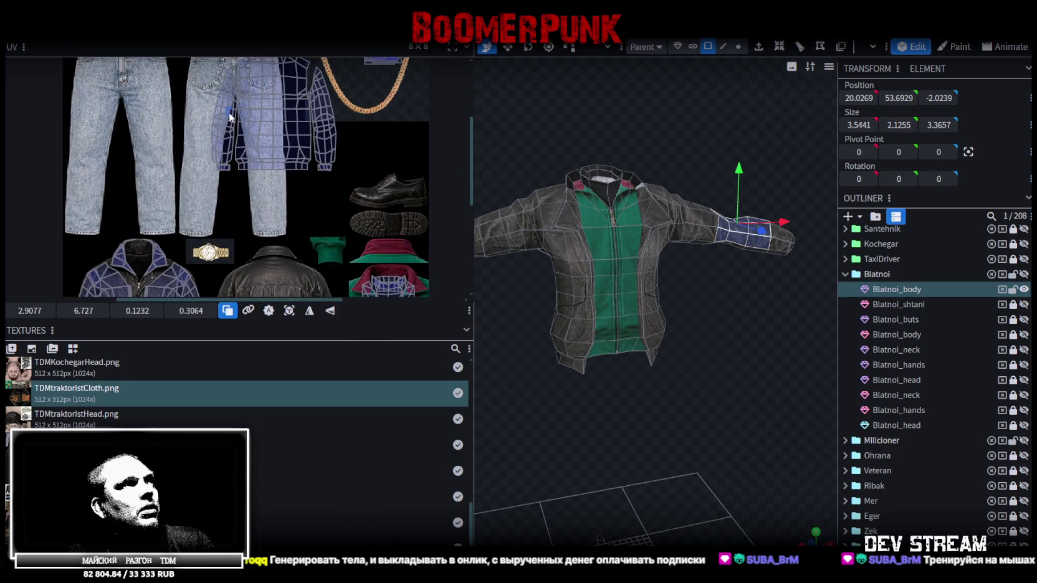
left_click(263, 218)
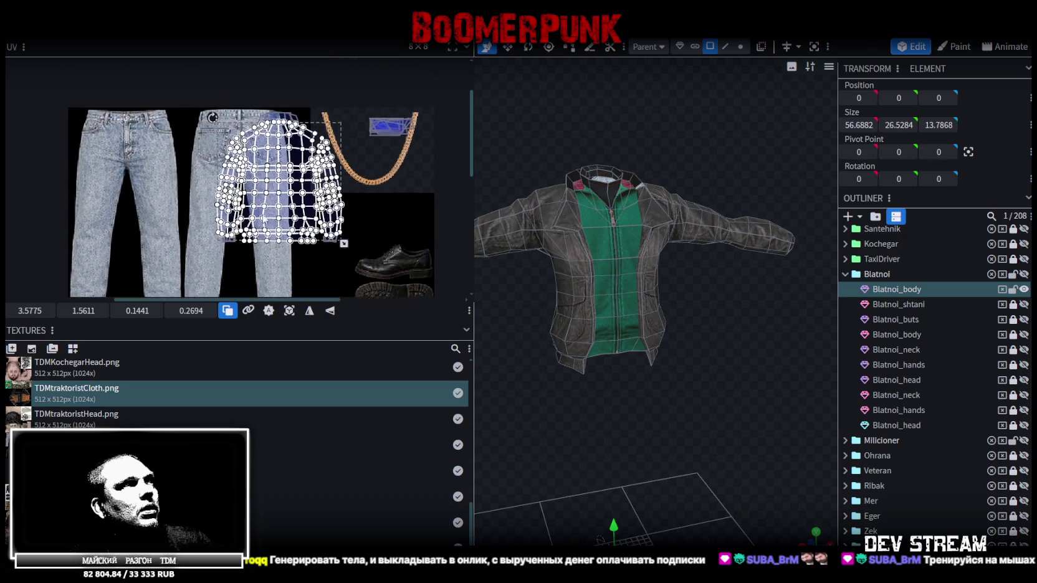
- Box-select the left sleeve's UVs and shift the island left into place beside the seam
scroll(268, 217, "up", 1)
scroll(281, 213, "up", 2)
scroll(299, 209, "up", 1)
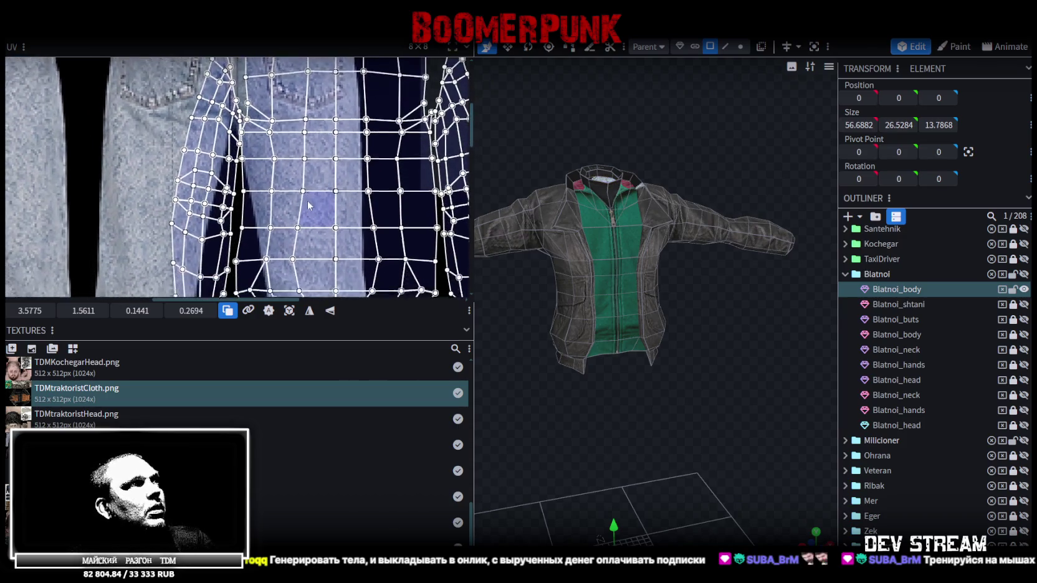
scroll(306, 201, "down", 2)
scroll(293, 190, "down", 1)
scroll(277, 184, "down", 1)
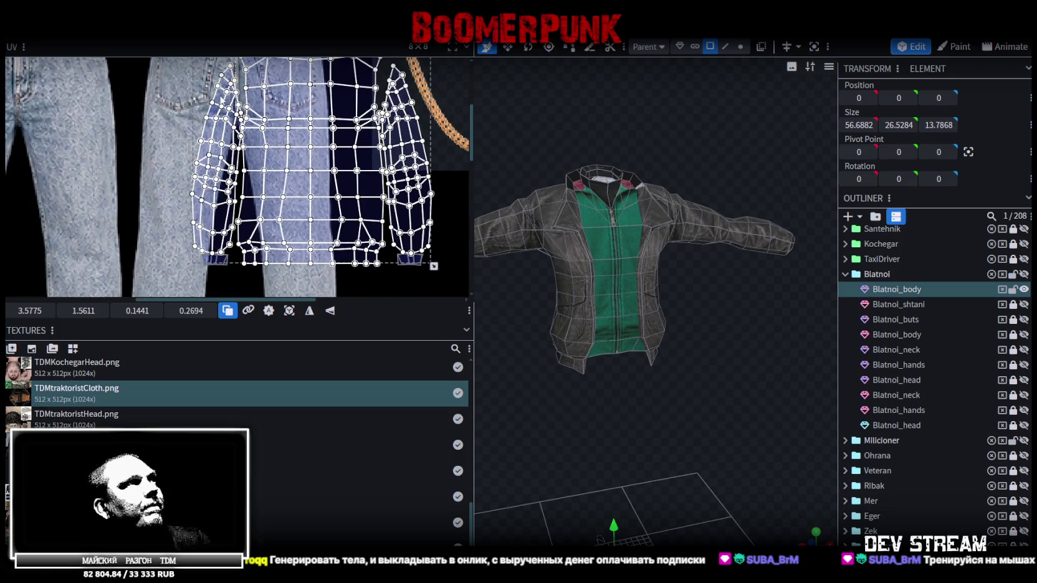
left_click_drag(188, 68, 231, 281)
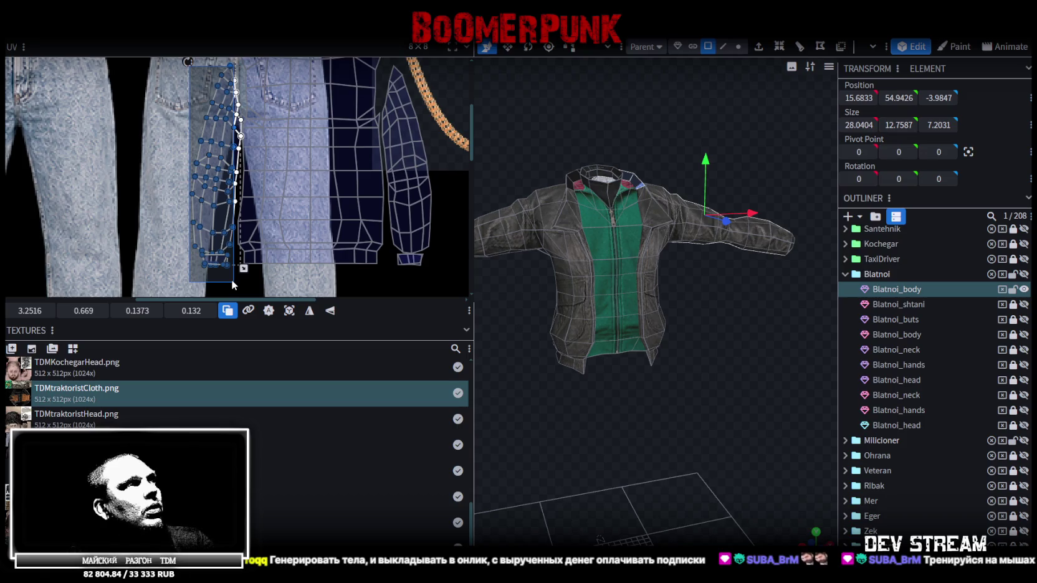
left_click_drag(211, 226, 187, 225)
scroll(264, 182, "up", 2)
scroll(256, 184, "up", 2)
scroll(247, 182, "up", 2)
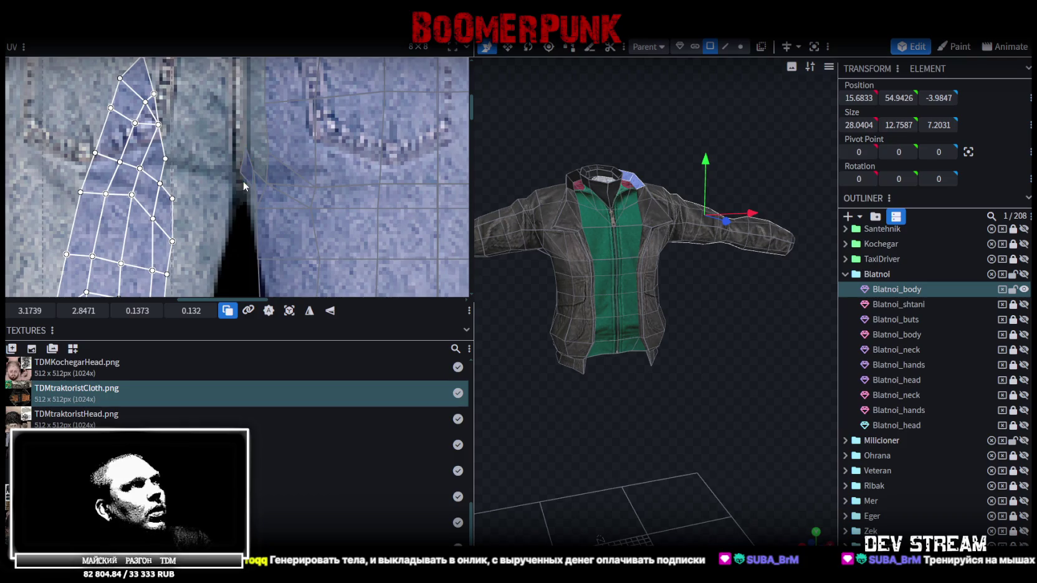
left_click_drag(238, 167, 247, 180)
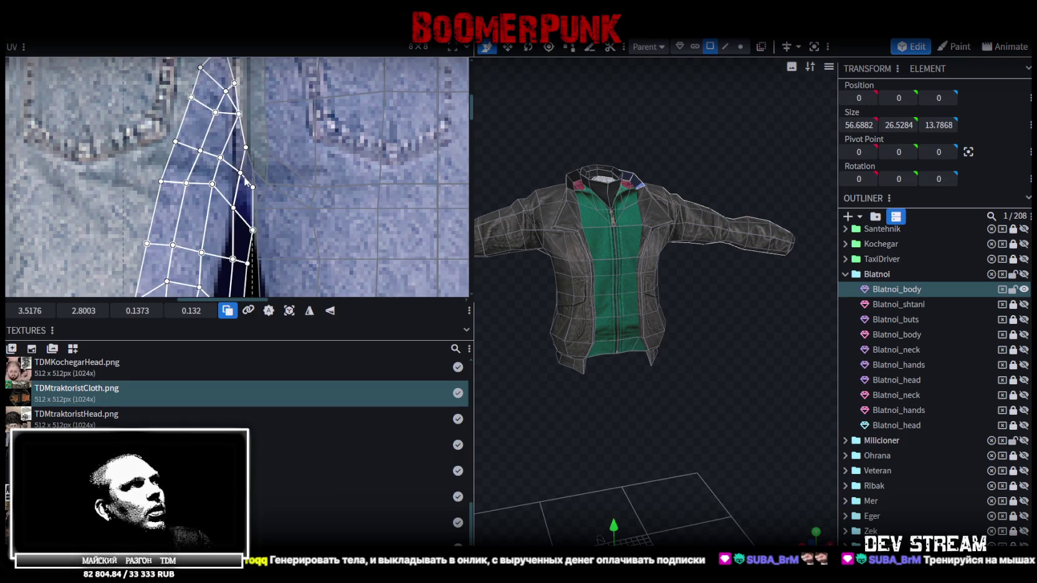
scroll(253, 231, "down", 5)
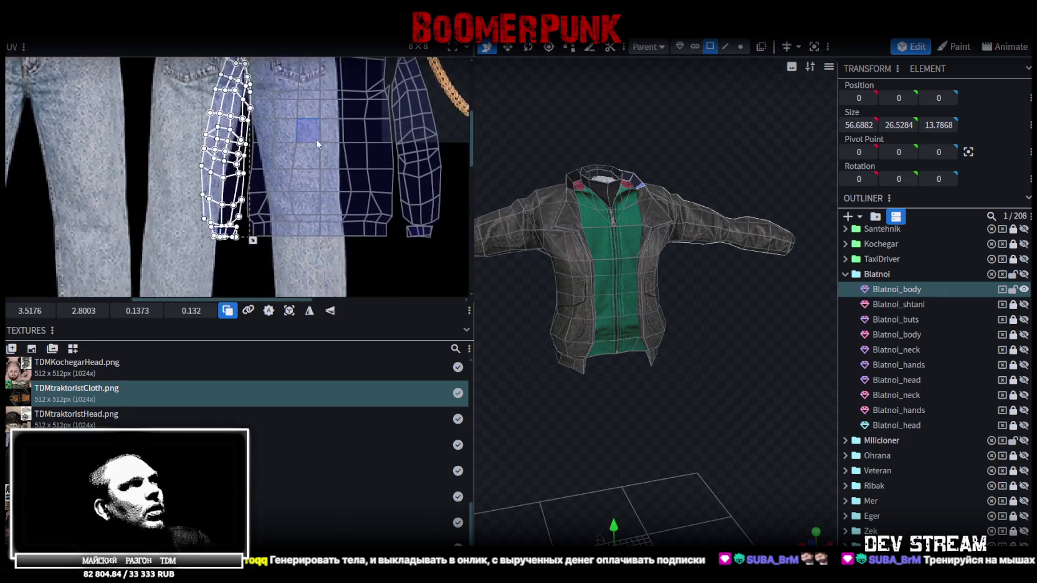
left_click_drag(232, 173, 221, 178)
- Save the model as TDMchars.bbmodel
scroll(262, 149, "down", 4)
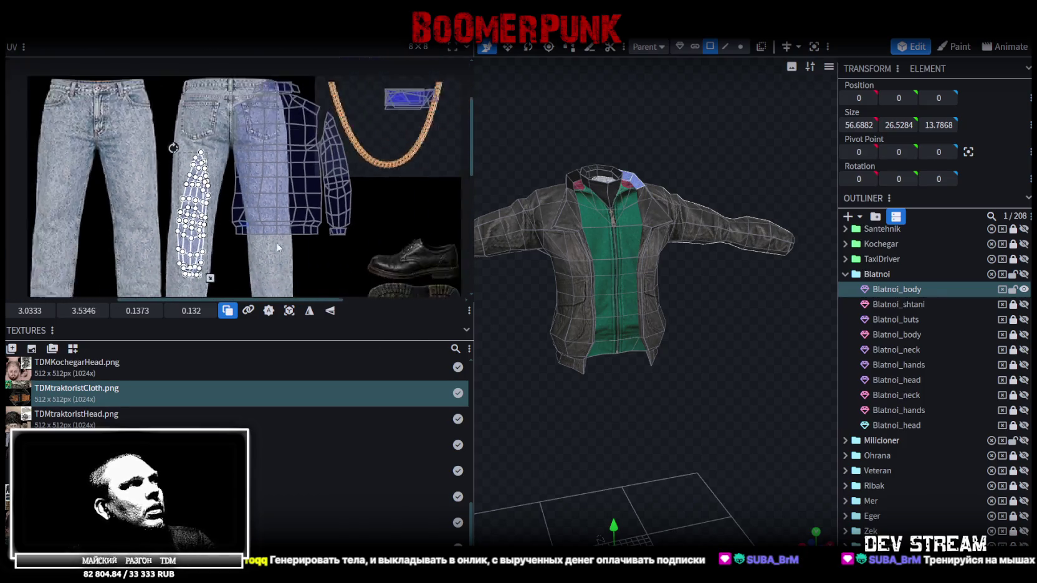
scroll(279, 168, "down", 1)
key("ctrl+s")
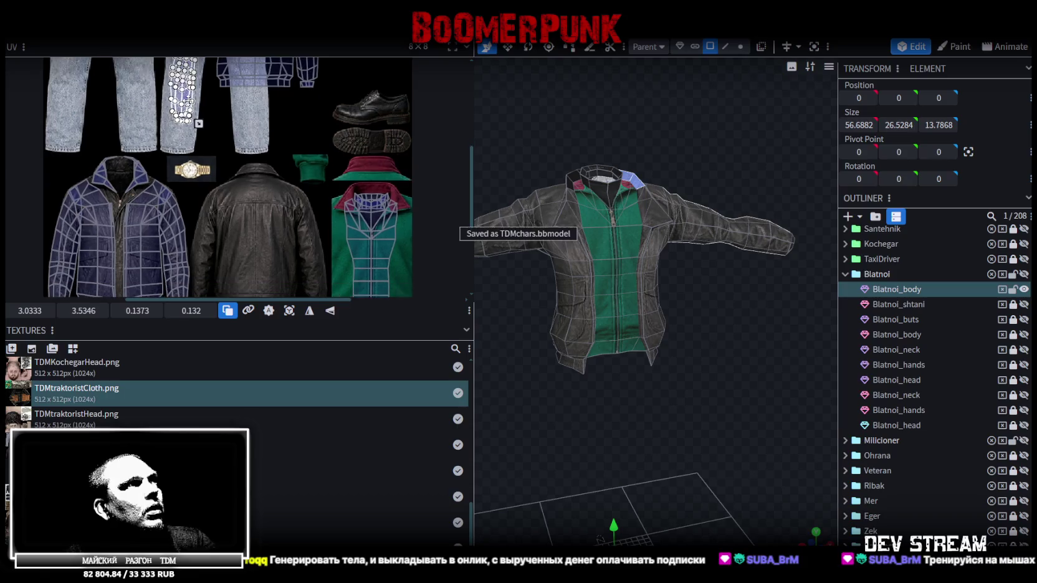
- Move the first sleeve's UV island onto the leather jacket's sleeve in the atlas
left_click_drag(182, 94, 216, 230)
scroll(231, 249, "up", 1)
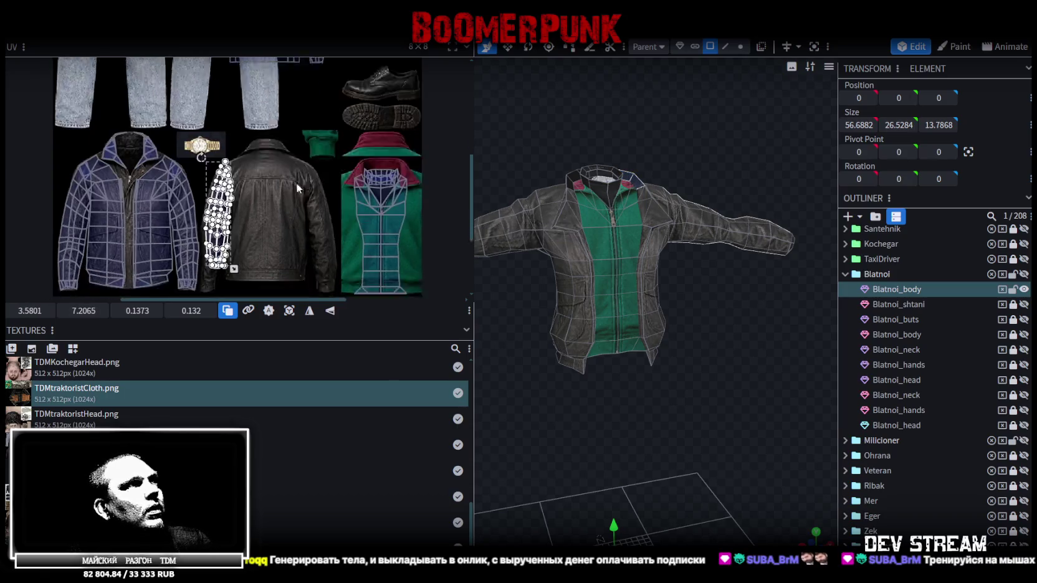
scroll(230, 249, "up", 1)
scroll(257, 144, "up", 2)
left_click_drag(247, 152, 234, 169)
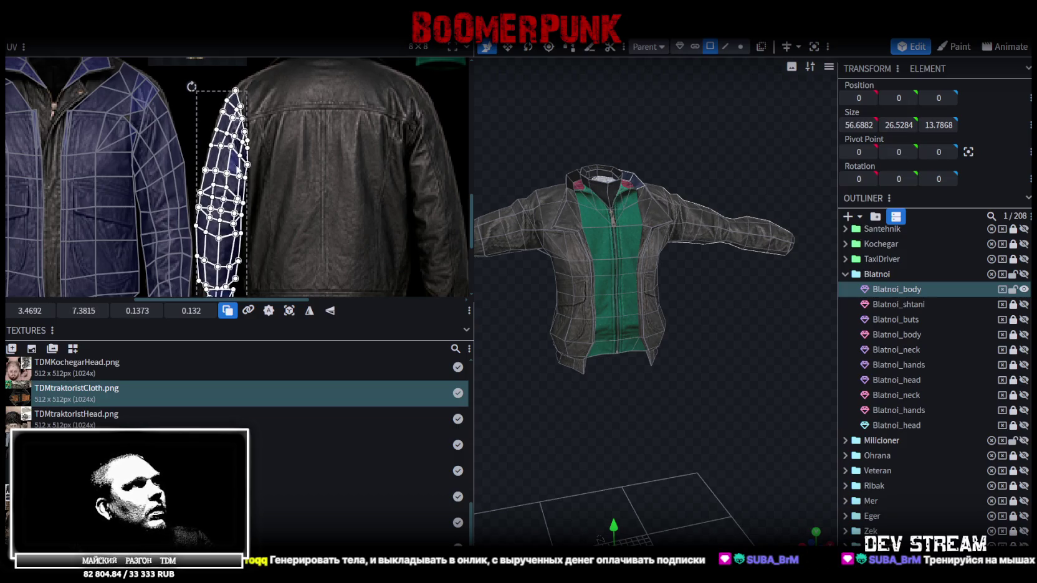
scroll(324, 139, "up", 1)
scroll(266, 180, "up", 2)
scroll(264, 184, "up", 1)
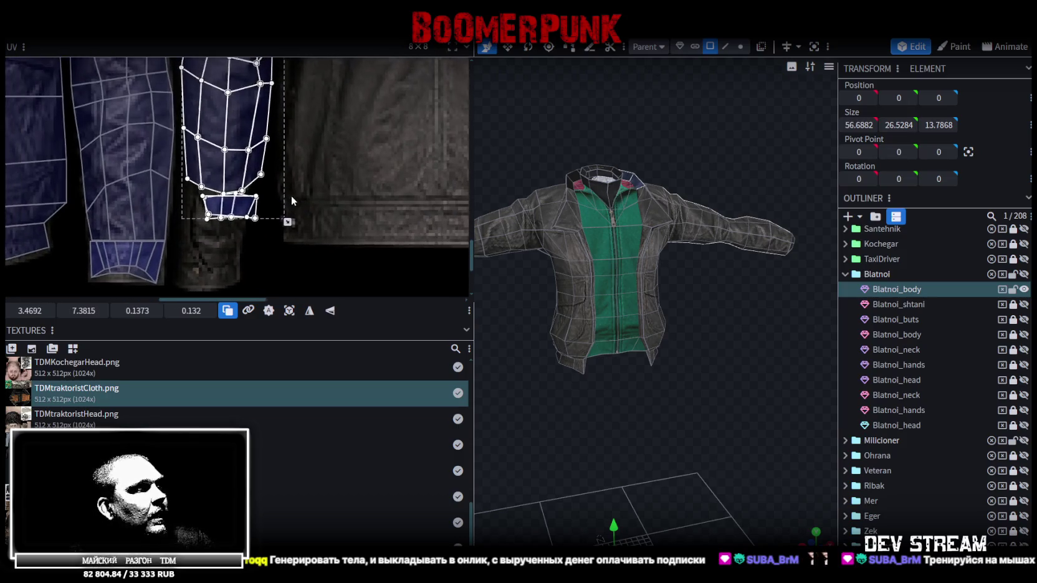
- Select only the cuff face and drag it down onto the leather jacket's cuff
middle_click_drag(274, 187, 312, 209)
scroll(311, 209, "up", 2)
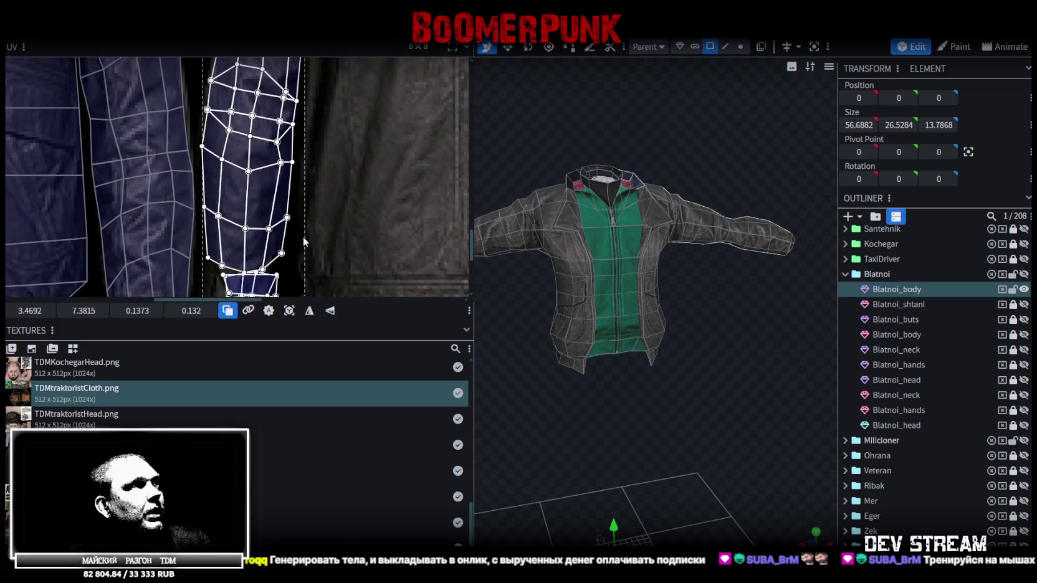
scroll(303, 197, "up", 1)
scroll(256, 106, "down", 1)
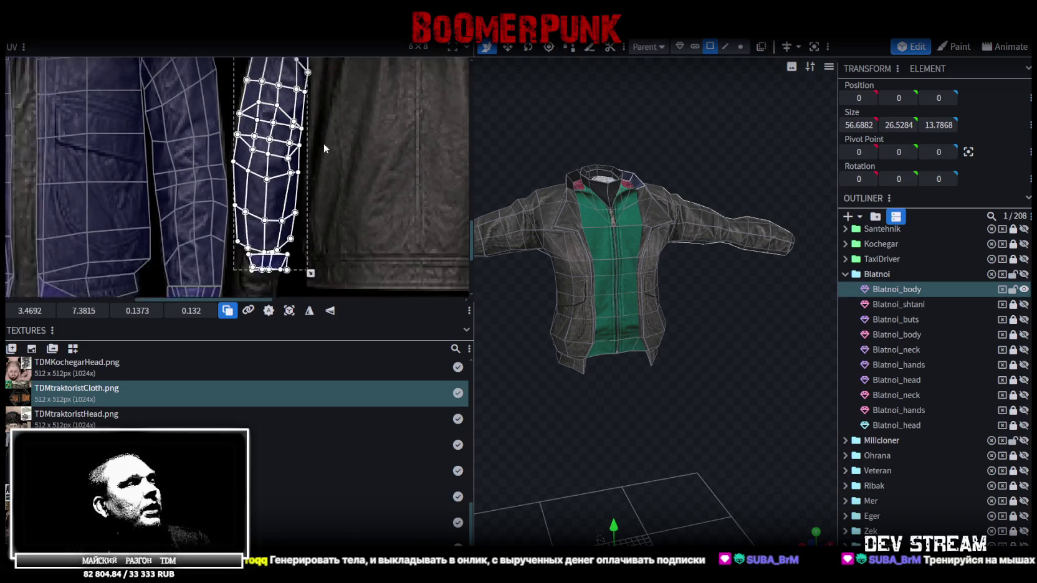
scroll(256, 131, "down", 1)
scroll(256, 158, "down", 1)
left_click(275, 153)
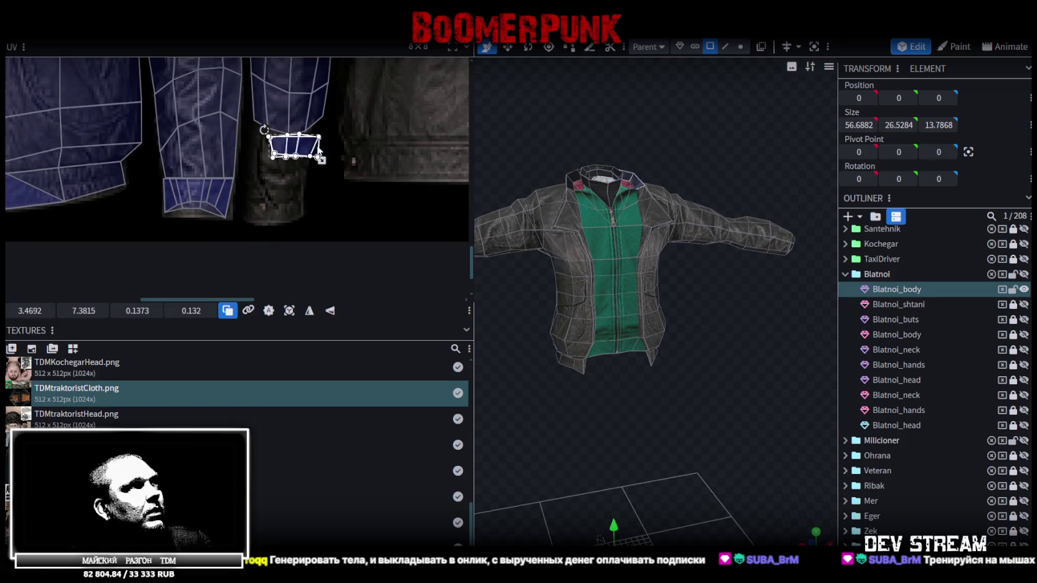
left_click_drag(288, 199, 286, 210)
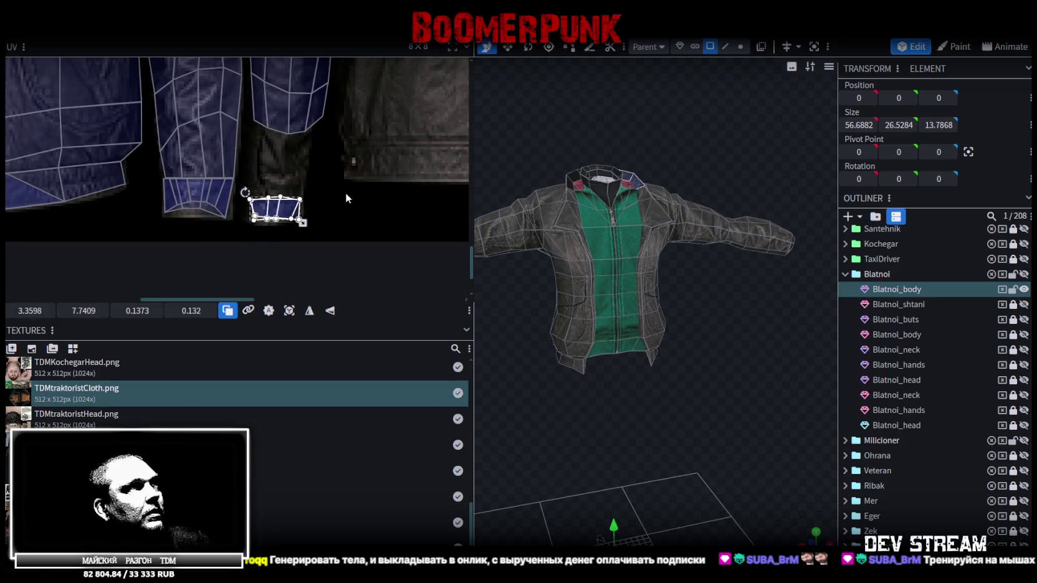
scroll(347, 175, "up", 1)
scroll(346, 187, "up", 1)
scroll(336, 233, "up", 1)
scroll(340, 200, "up", 1)
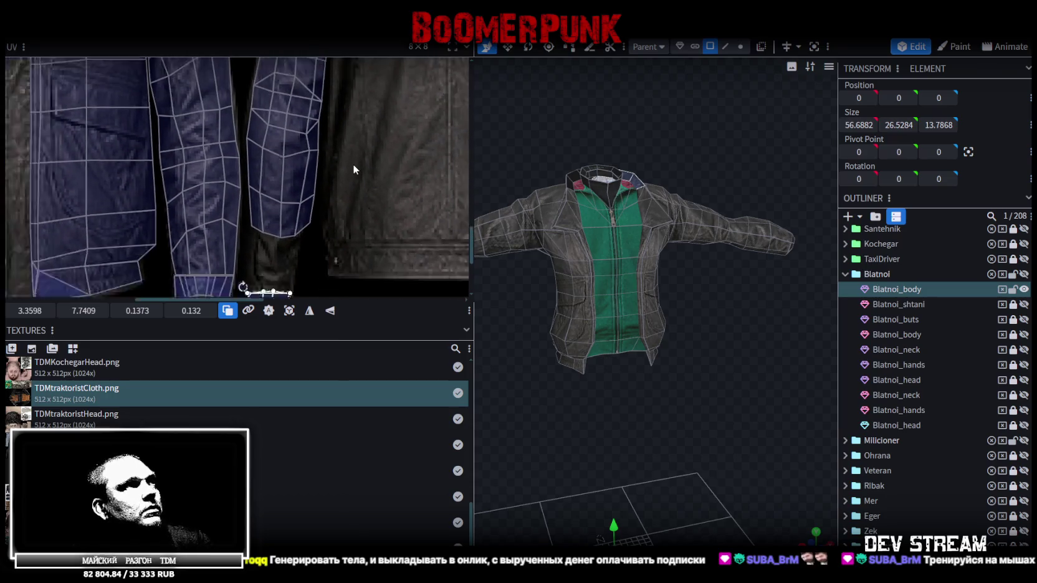
scroll(362, 143, "down", 2)
scroll(336, 181, "down", 1)
scroll(286, 255, "up", 1)
scroll(278, 268, "up", 1)
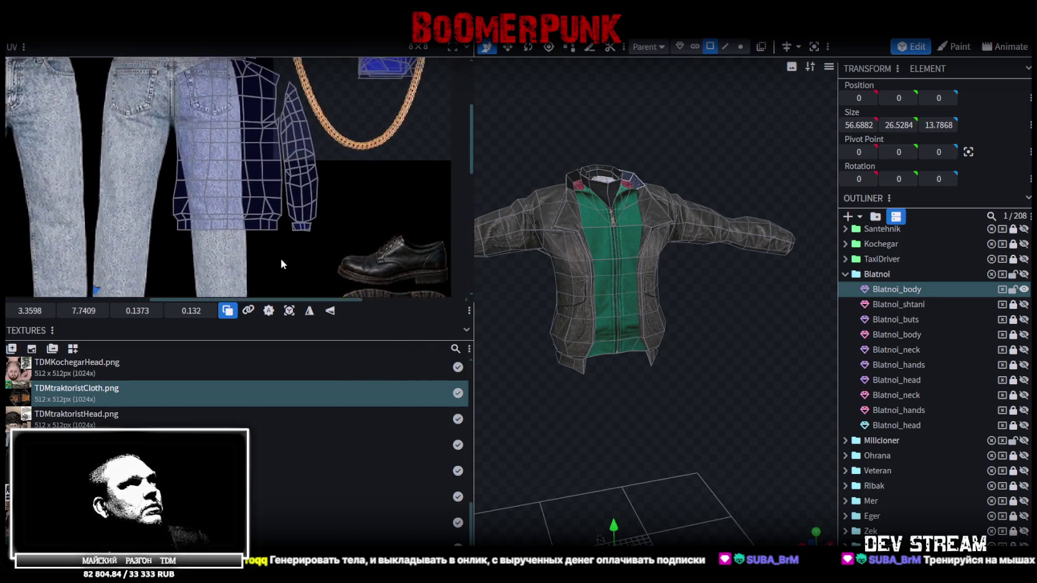
left_click(306, 147)
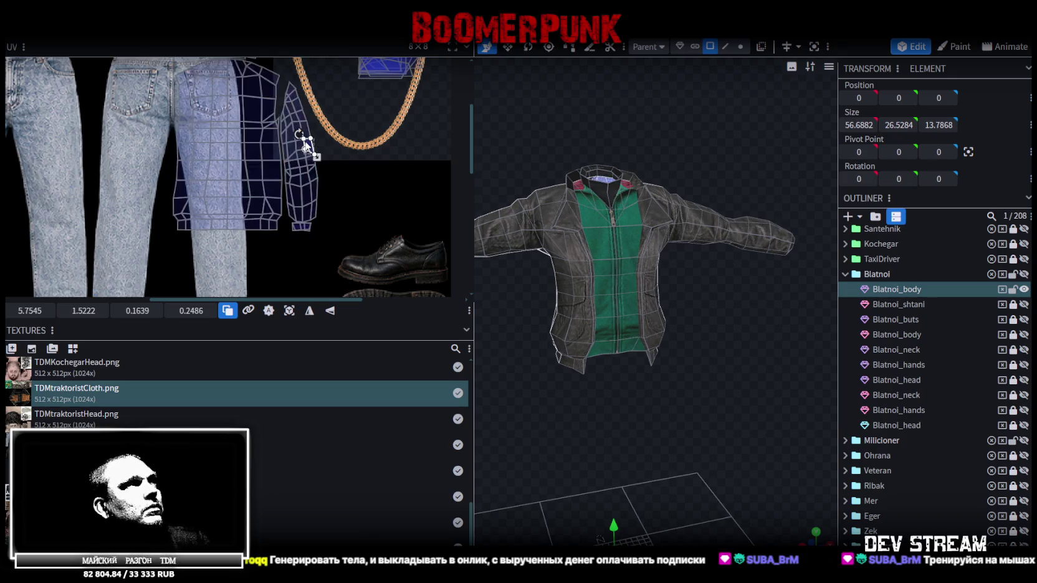
- Select the whole second-sleeve island and carry it off the denim onto the leather jacket sleeve
double_click(307, 174)
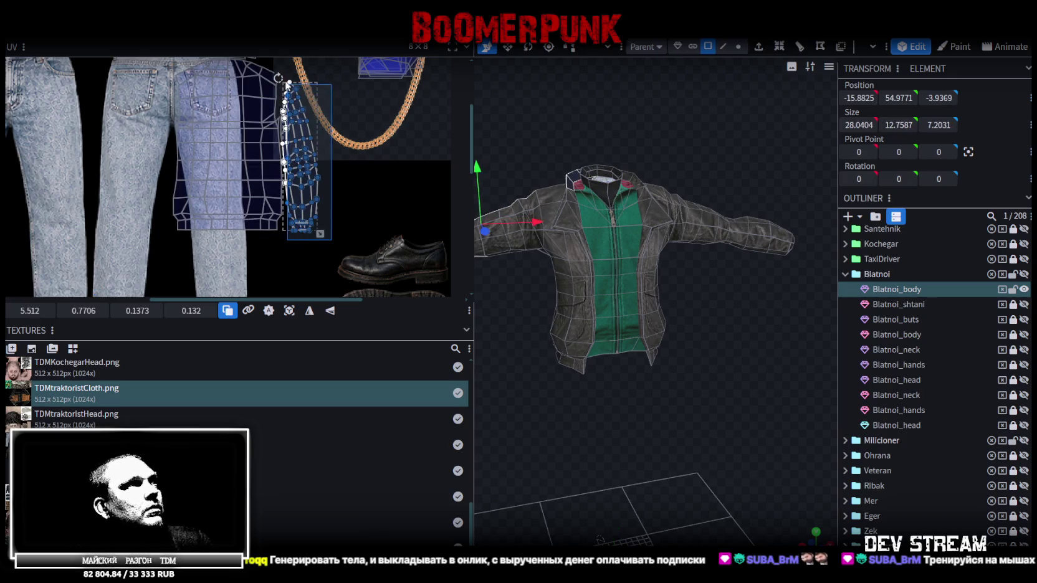
left_click_drag(297, 156, 293, 154)
scroll(293, 154, "up", 1)
scroll(293, 153, "up", 2)
scroll(293, 154, "down", 1)
scroll(293, 154, "down", 2)
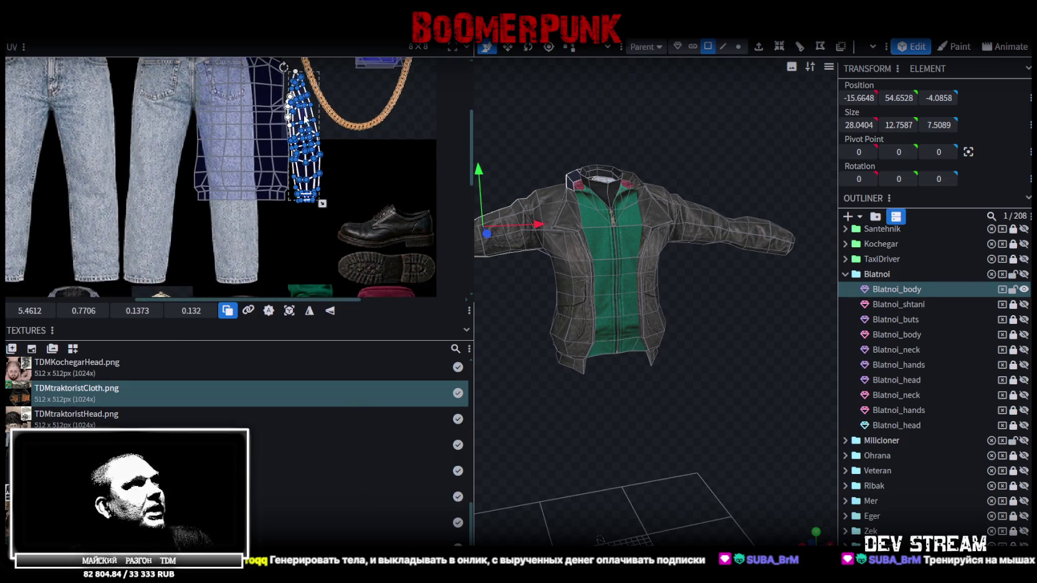
left_click_drag(304, 137, 316, 230)
middle_click_drag(316, 230, 328, 39)
left_click_drag(283, 103, 312, 169)
scroll(313, 151, "up", 3)
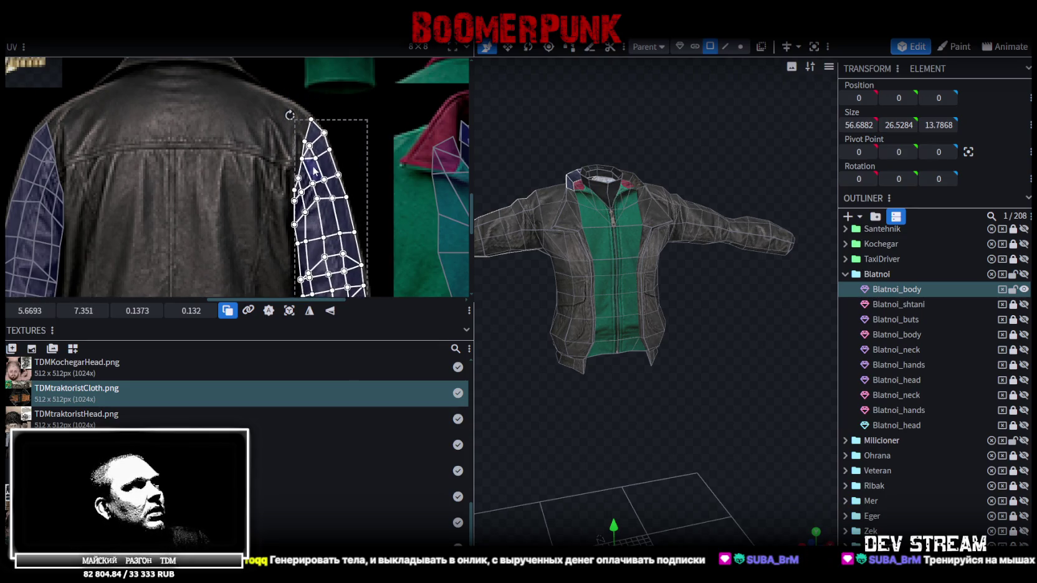
- Resize the sleeve island to fit the leather sleeve and fine-tune its position
scroll(342, 229, "down", 3)
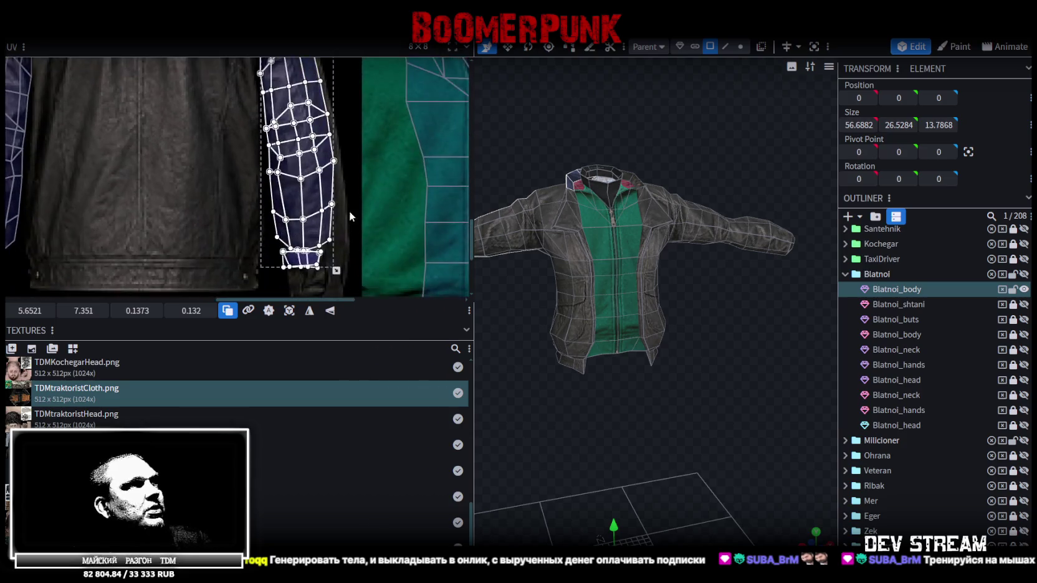
left_click_drag(341, 218, 349, 226)
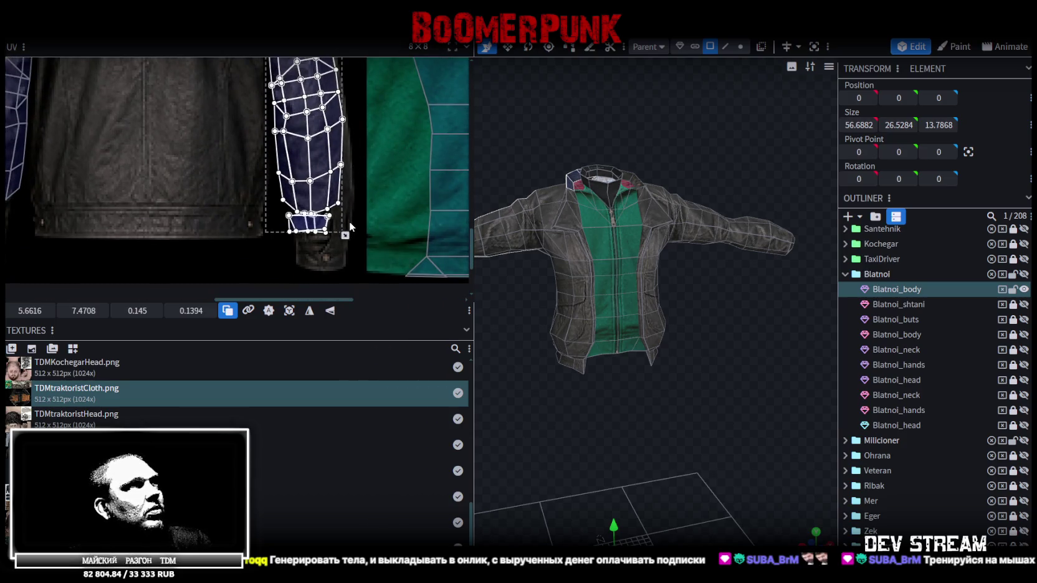
scroll(339, 187, "up", 4)
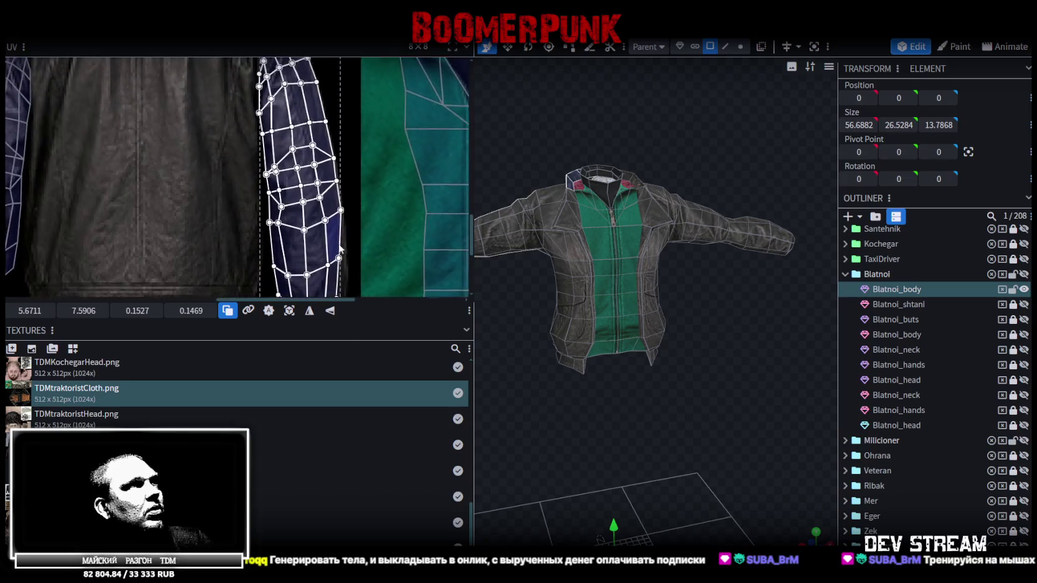
scroll(337, 157, "down", 2)
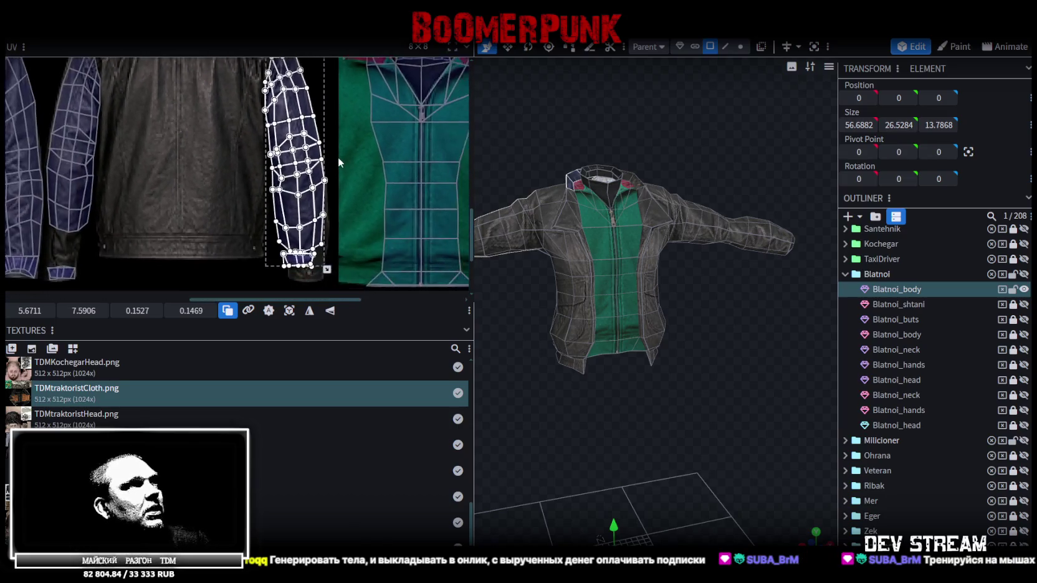
left_click_drag(322, 266, 321, 261)
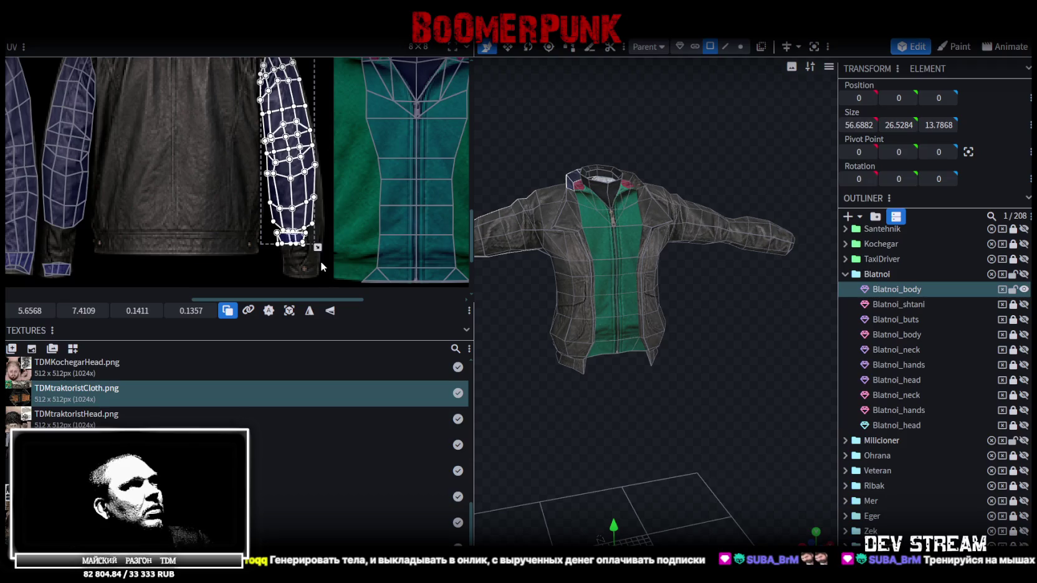
scroll(324, 142, "up", 2)
middle_click_drag(324, 143, 328, 214)
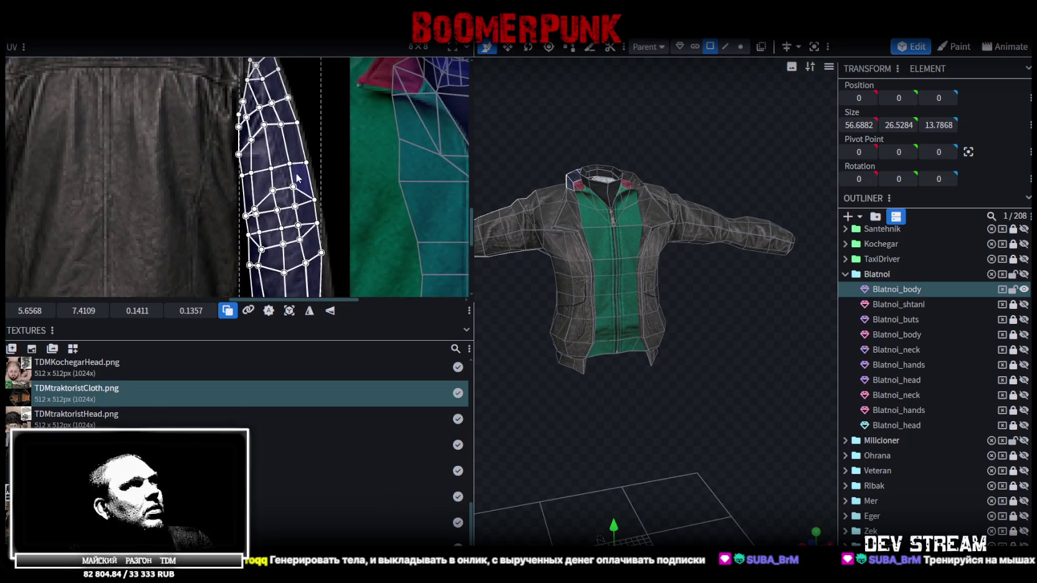
left_click_drag(296, 177, 304, 180)
middle_click_drag(304, 180, 284, 158)
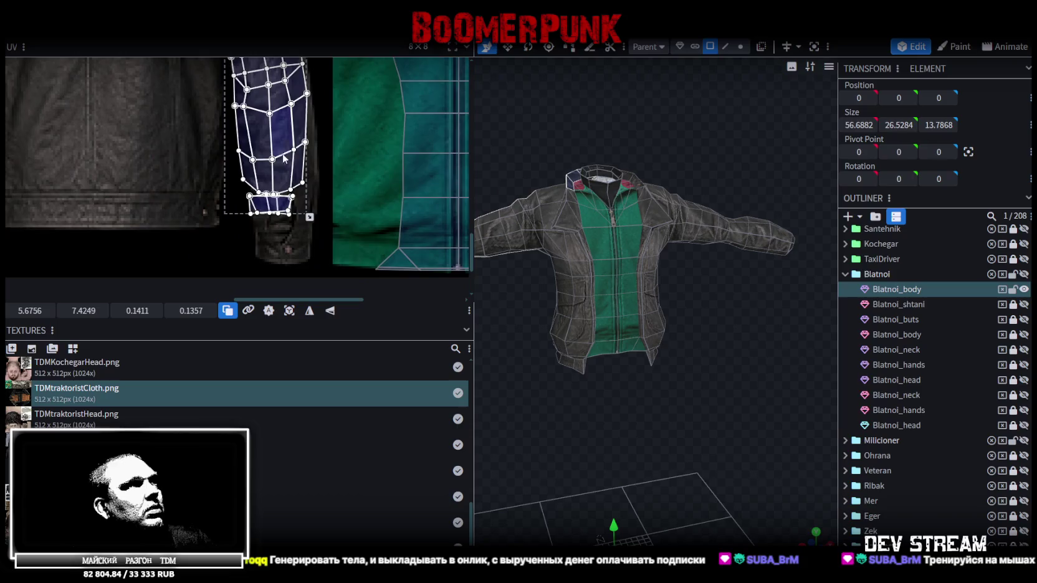
- Move the cuff island down into place and shift the lower sleeve faces slightly right with the X field
left_click(268, 204)
left_click_drag(284, 206, 299, 251)
middle_click_drag(241, 190, 229, 246)
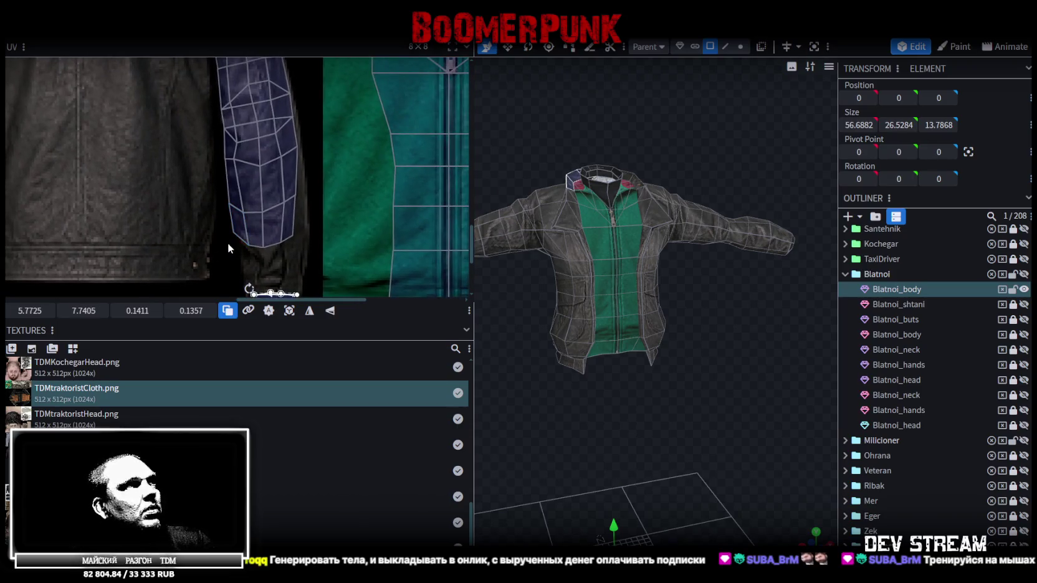
left_click_drag(237, 239, 306, 179)
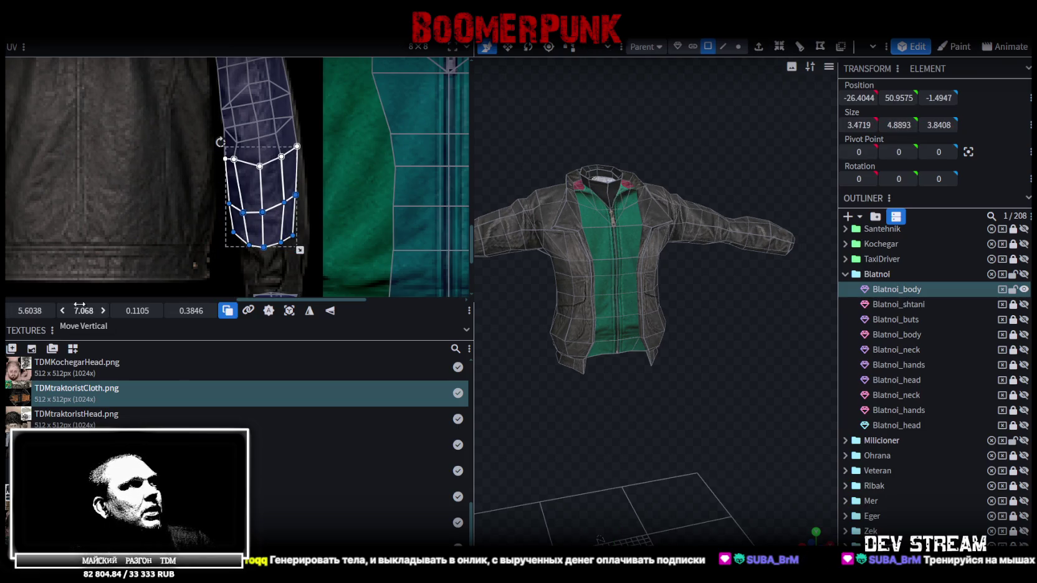
left_click_drag(28, 315, 46, 315)
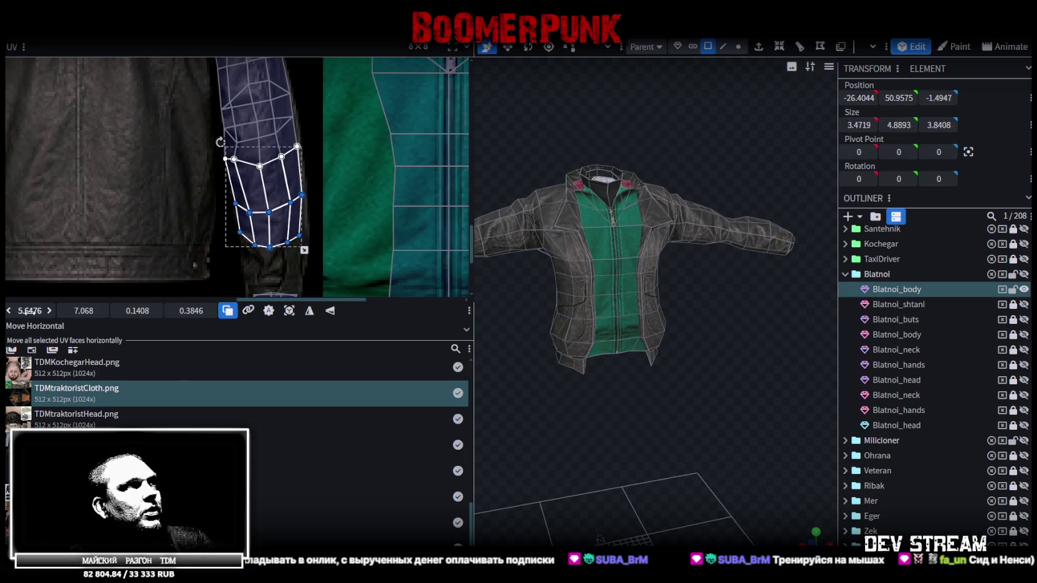
- Enlarge the left sleeve island over the leather sleeve, then narrow it to the sleeve's width
scroll(198, 164, "down", 2)
scroll(198, 163, "down", 1)
middle_click_drag(162, 196, 197, 202)
scroll(242, 249, "up", 2)
left_click(215, 182)
scroll(255, 213, "down", 2)
left_click_drag(237, 256, 245, 275)
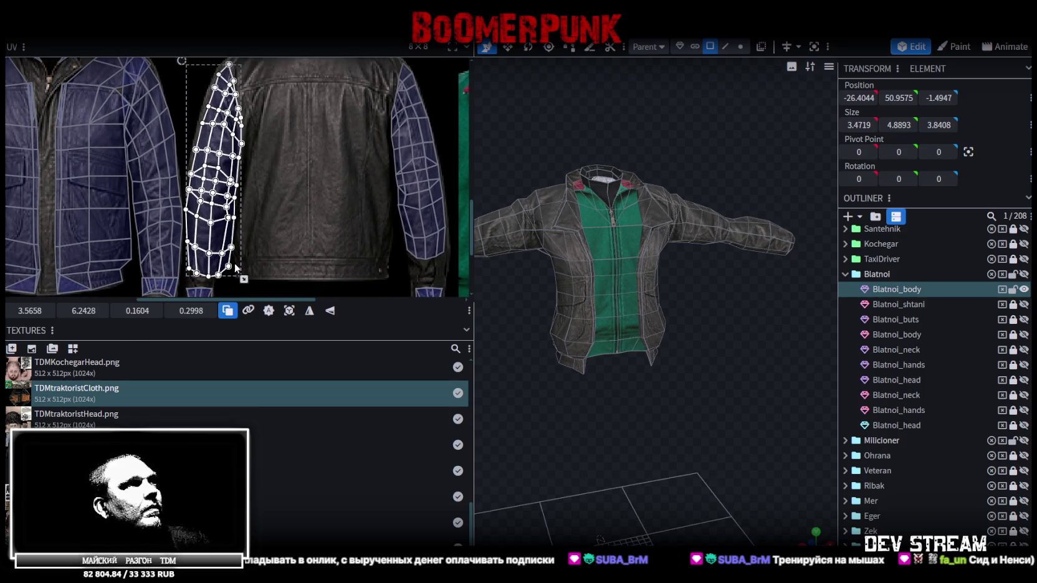
scroll(249, 264, "up", 2)
scroll(274, 261, "up", 1)
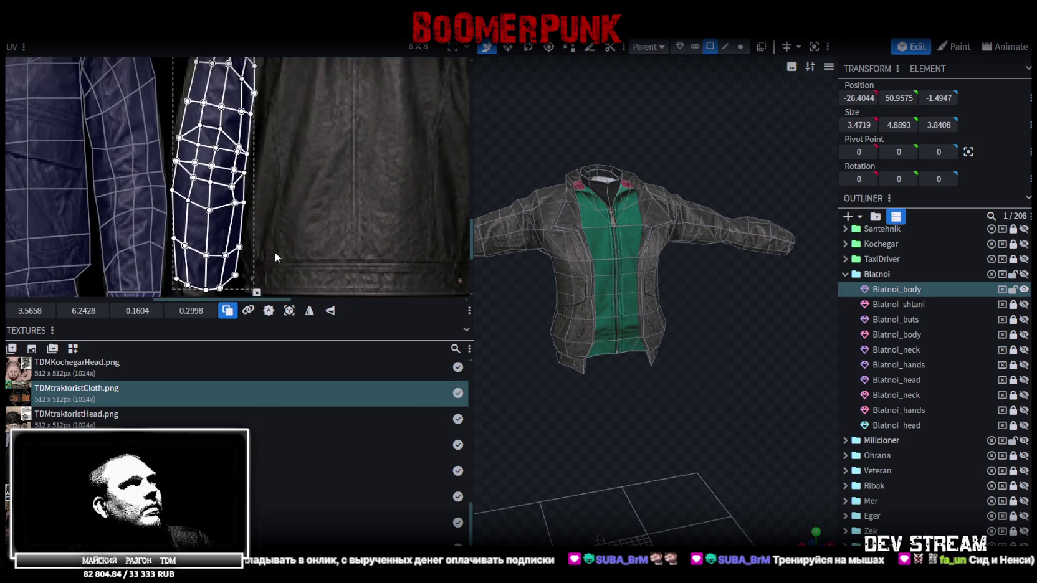
scroll(275, 252, "down", 1)
scroll(278, 247, "down", 2)
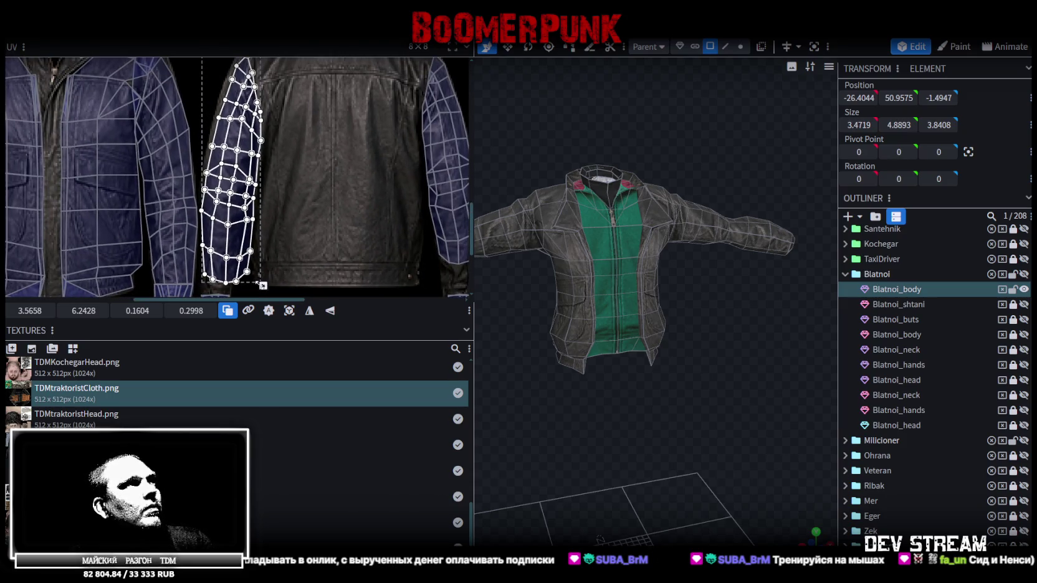
left_click_drag(263, 286, 255, 285)
scroll(255, 248, "up", 1)
scroll(240, 246, "up", 1)
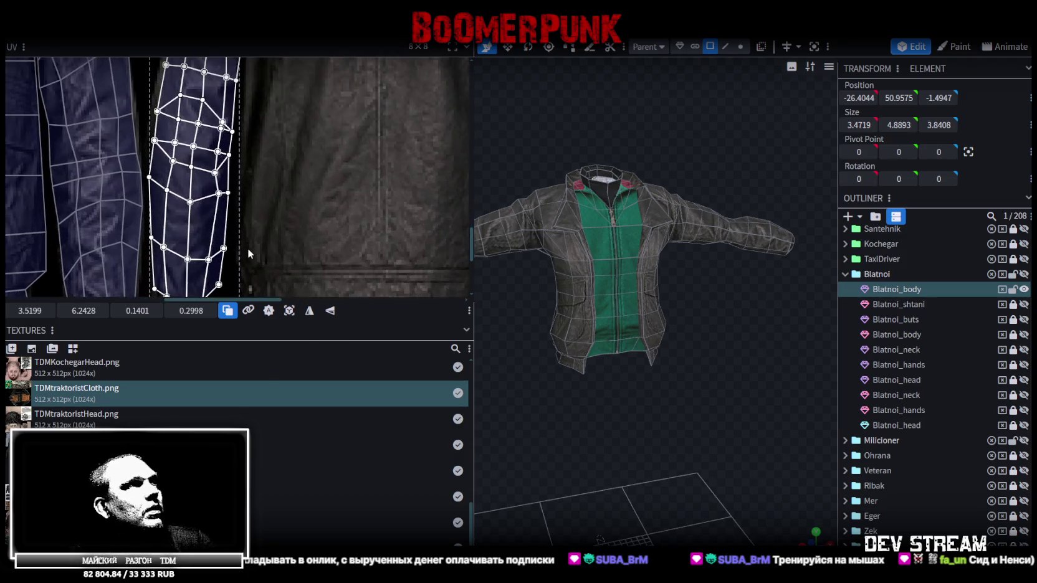
scroll(233, 244, "down", 1)
scroll(233, 242, "down", 1)
scroll(271, 196, "down", 2)
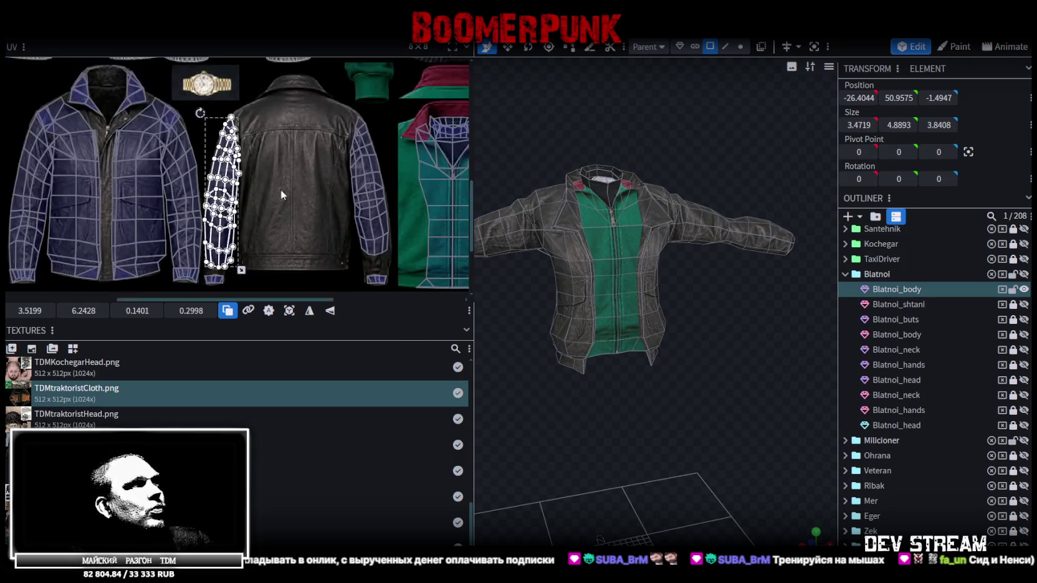
scroll(270, 233, "down", 1)
scroll(282, 148, "down", 1)
scroll(255, 181, "up", 1)
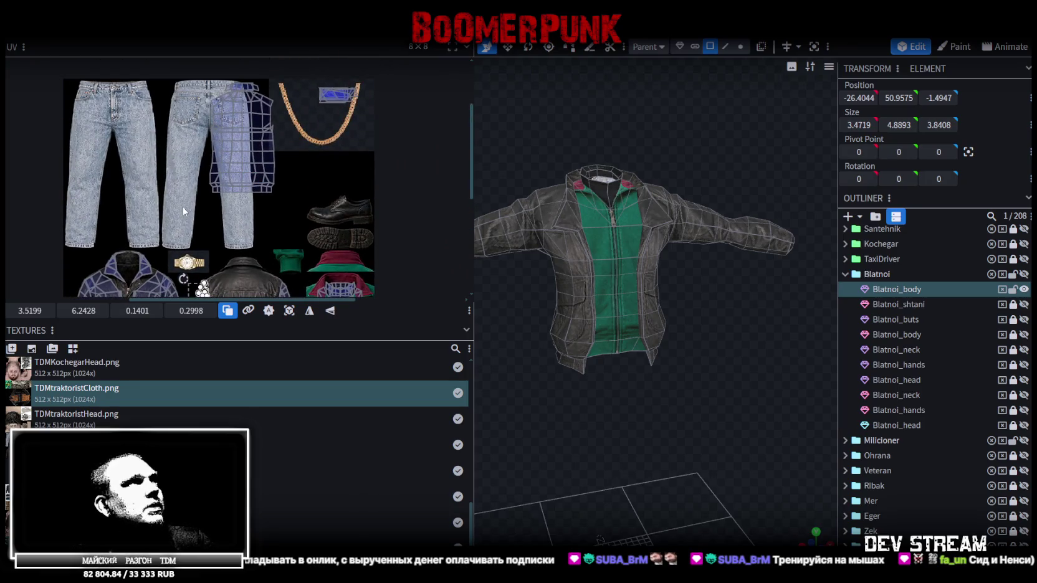
- Box-select the back-panel island and place it on the leather jacket's back
left_click_drag(183, 210, 292, 90)
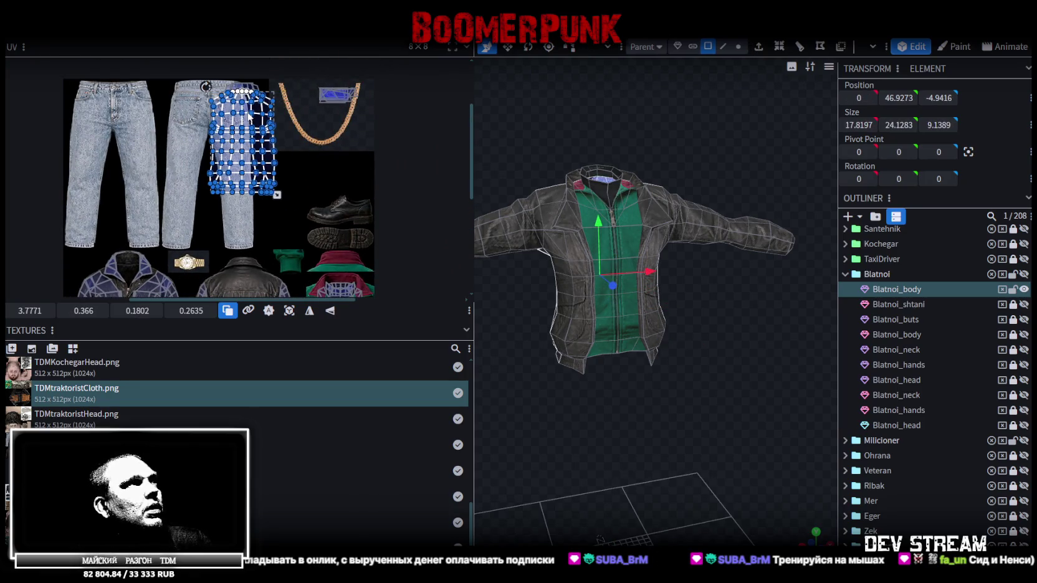
left_click_drag(249, 116, 237, 121)
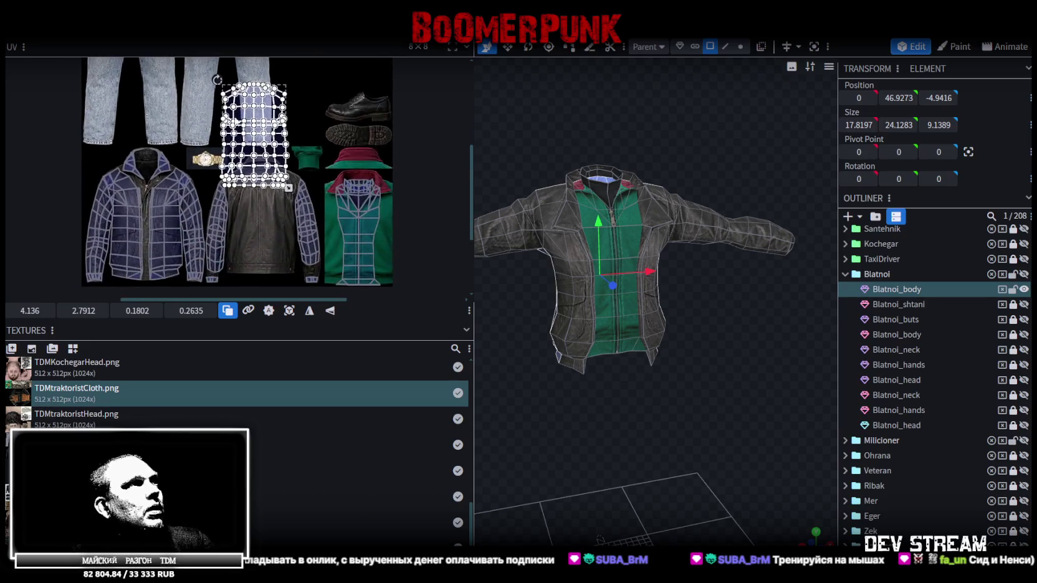
scroll(237, 122, "up", 1)
left_click_drag(236, 155, 226, 211)
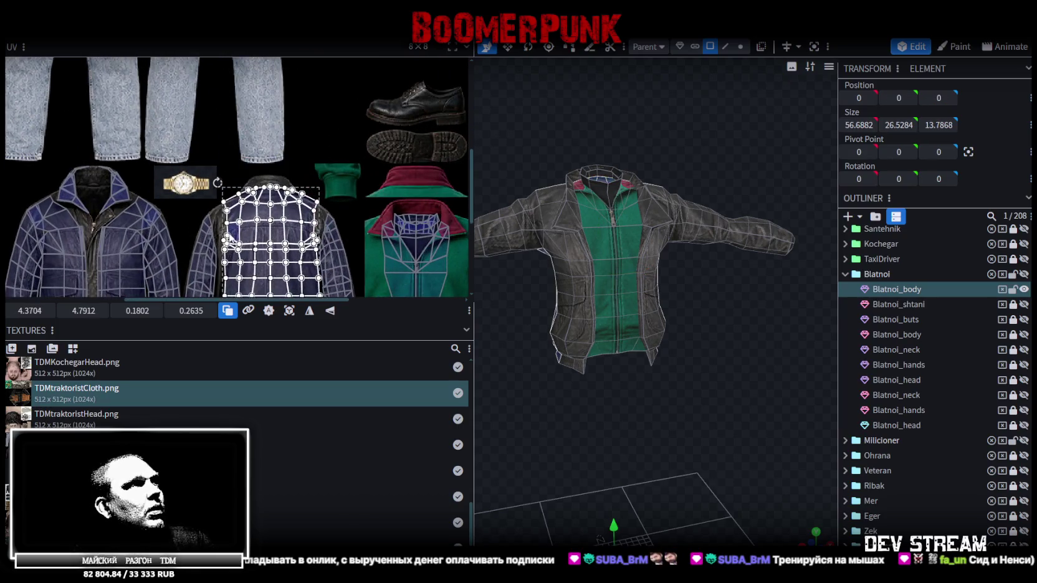
scroll(222, 213, "up", 2)
scroll(222, 211, "up", 2)
left_click_drag(223, 208, 222, 200)
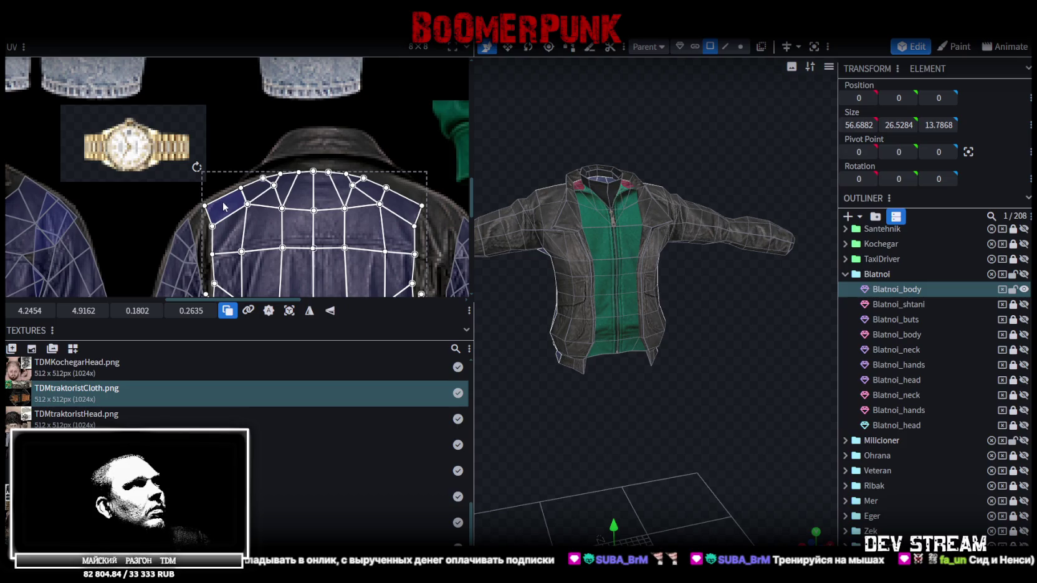
- Scale the back island up from its corner handle until it covers the leather body panel
scroll(222, 200, "down", 3)
scroll(305, 211, "up", 2)
left_click_drag(308, 219, 318, 229)
scroll(303, 173, "down", 1)
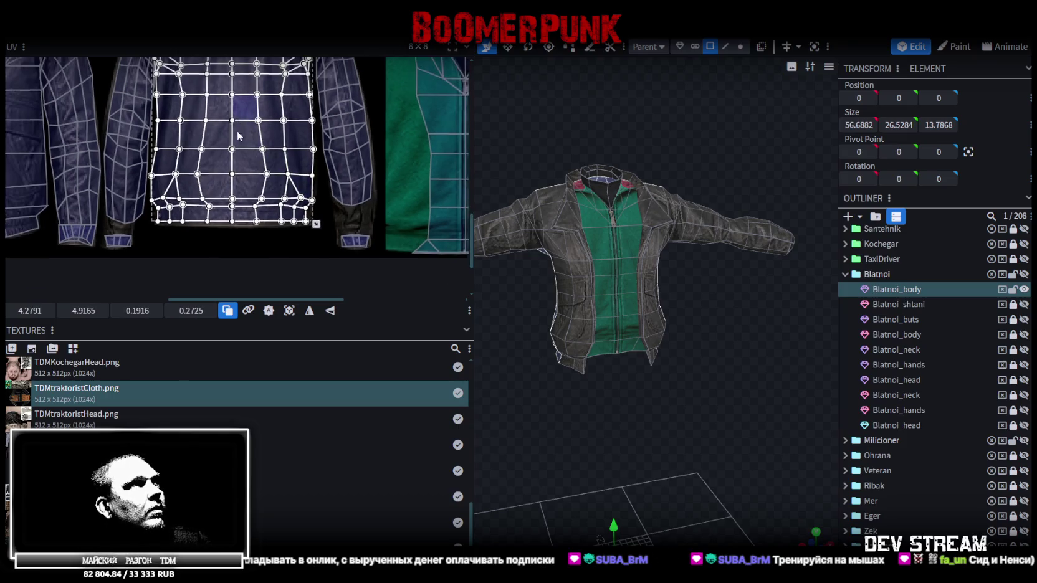
scroll(238, 129, "up", 2)
scroll(198, 155, "up", 1)
scroll(250, 156, "down", 1)
scroll(278, 156, "down", 1)
scroll(293, 143, "down", 1)
scroll(316, 130, "down", 1)
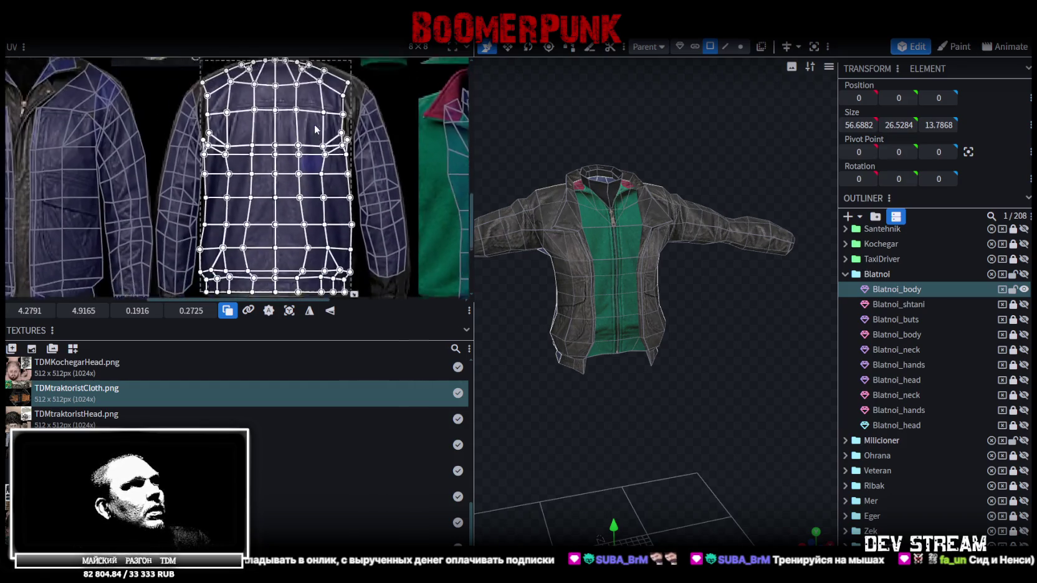
scroll(314, 124, "up", 1)
scroll(337, 240, "up", 1)
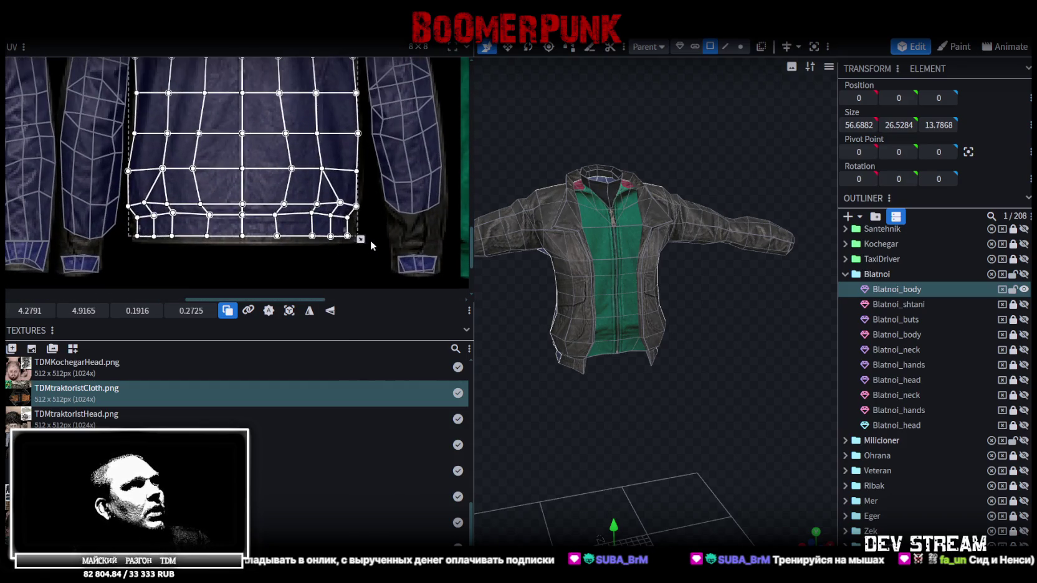
left_click_drag(361, 240, 368, 247)
scroll(330, 193, "down", 3)
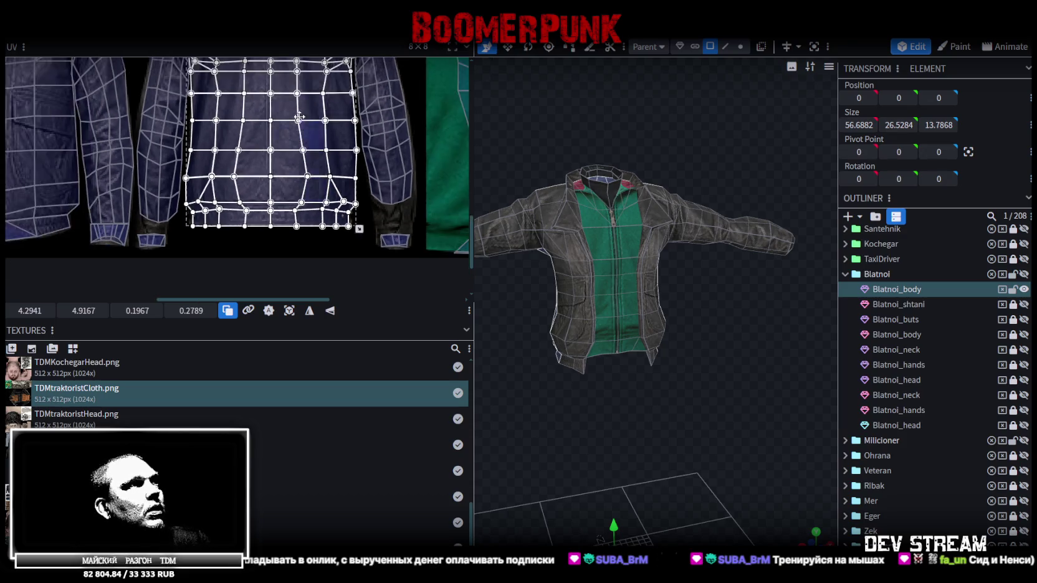
- Raise the back-panel island slightly to sit on the leather texture
scroll(289, 133, "up", 3)
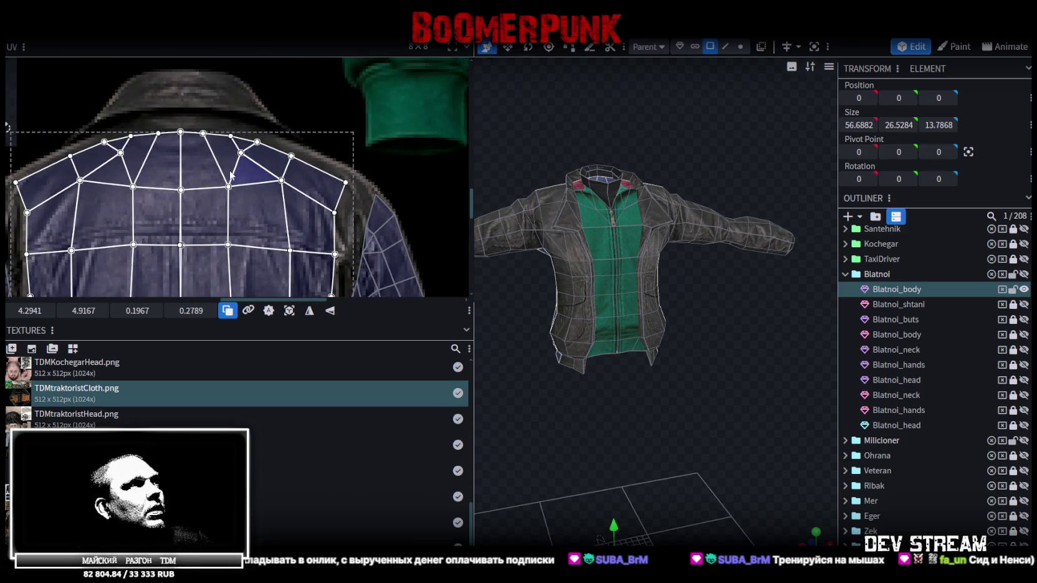
left_click_drag(194, 168, 195, 158)
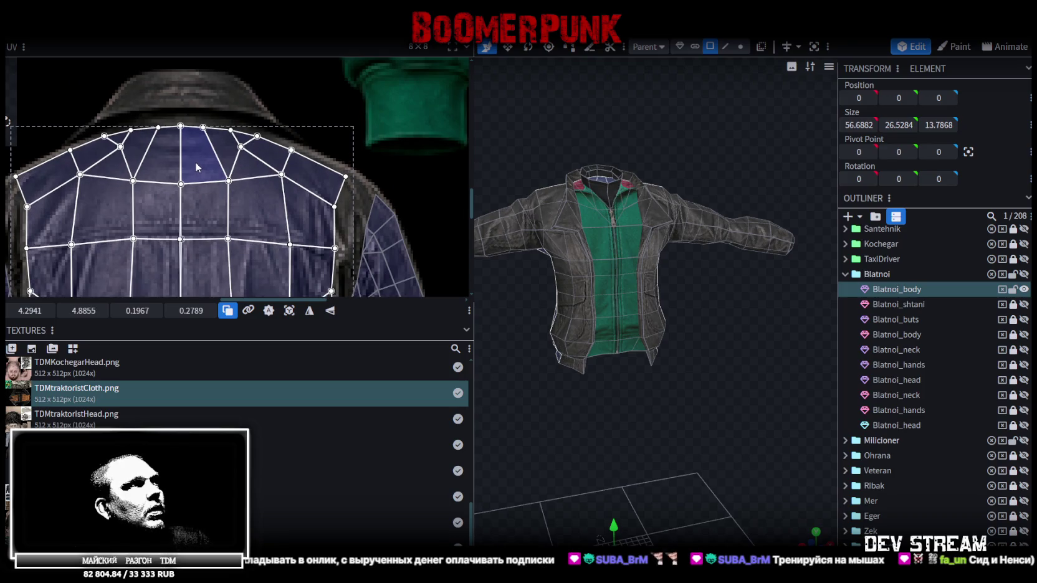
left_click_drag(195, 160, 195, 162)
scroll(196, 162, "down", 1)
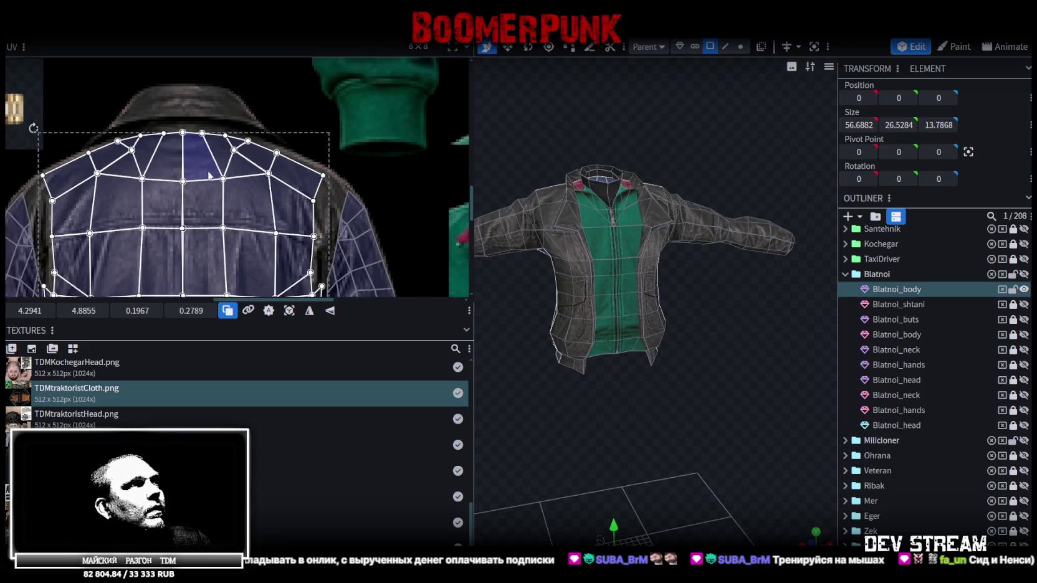
scroll(260, 196, "down", 2)
scroll(261, 197, "down", 2)
scroll(265, 175, "down", 2)
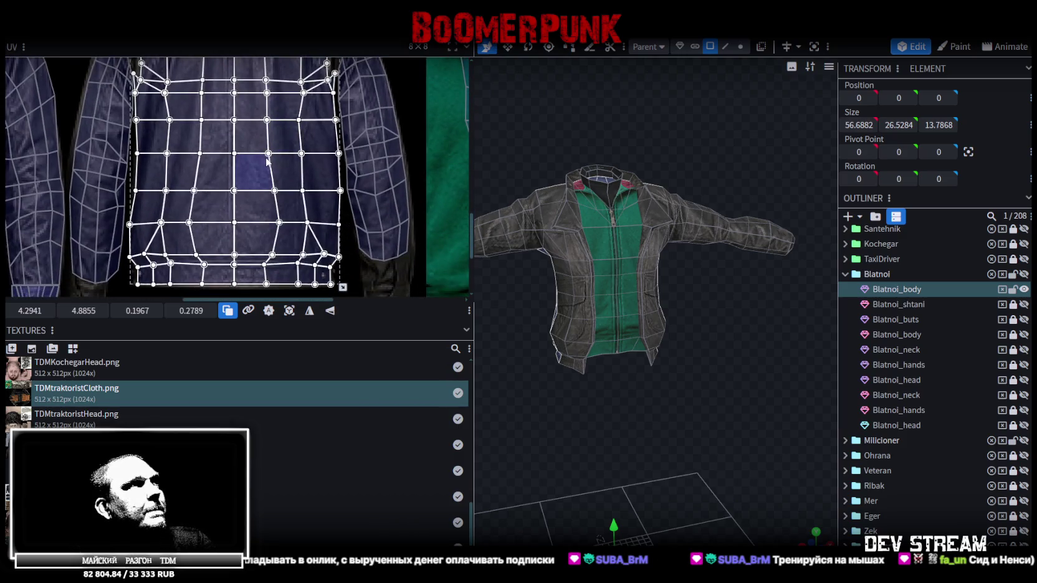
scroll(301, 214, "up", 2)
scroll(298, 203, "up", 2)
scroll(295, 191, "up", 2)
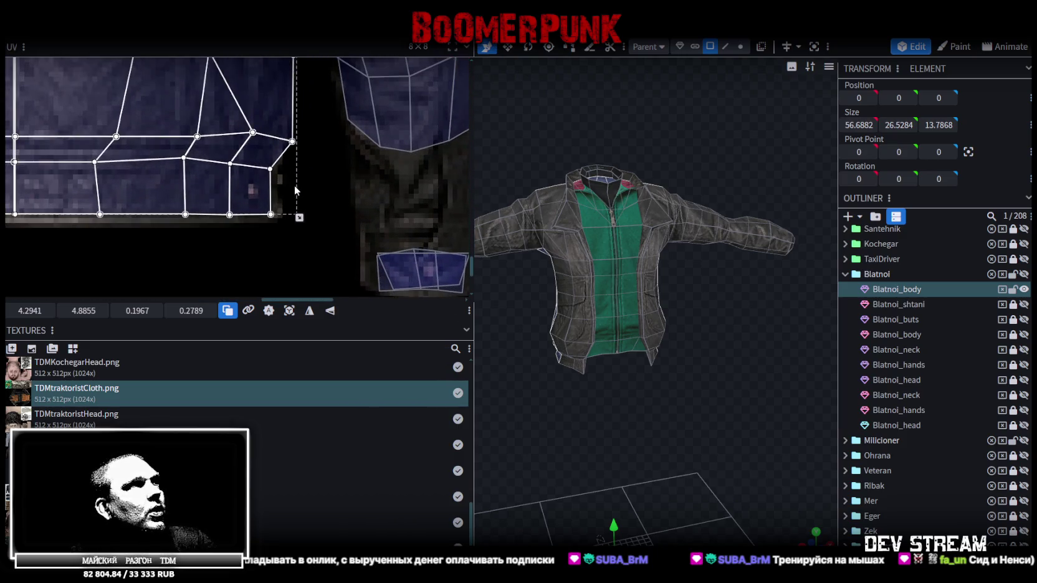
scroll(299, 165, "down", 2)
scroll(205, 174, "up", 1)
scroll(196, 178, "up", 2)
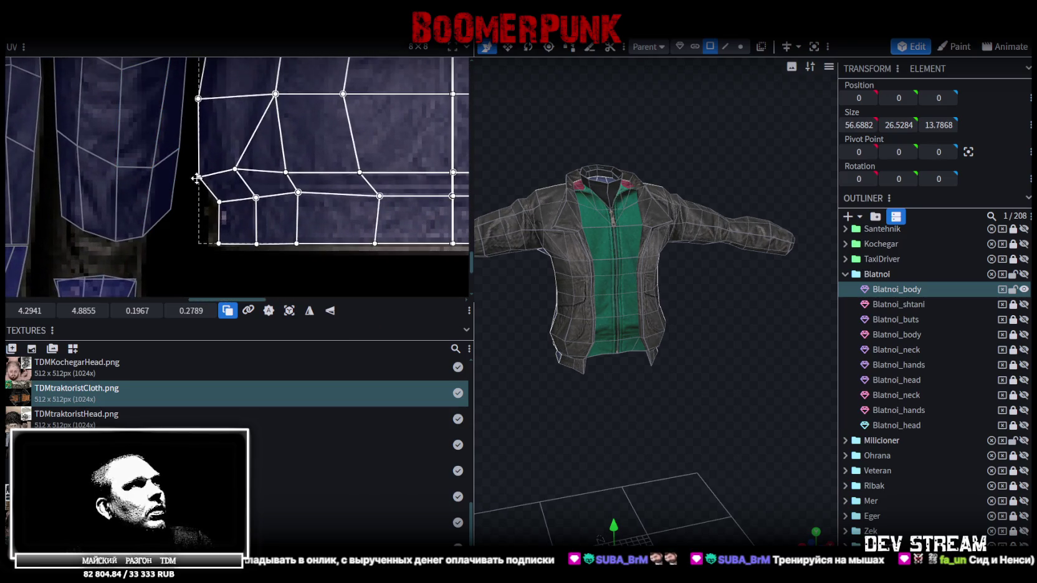
- Select the bottom-corner face and align its vertex with the leather texture edge
left_click_drag(197, 181, 206, 170)
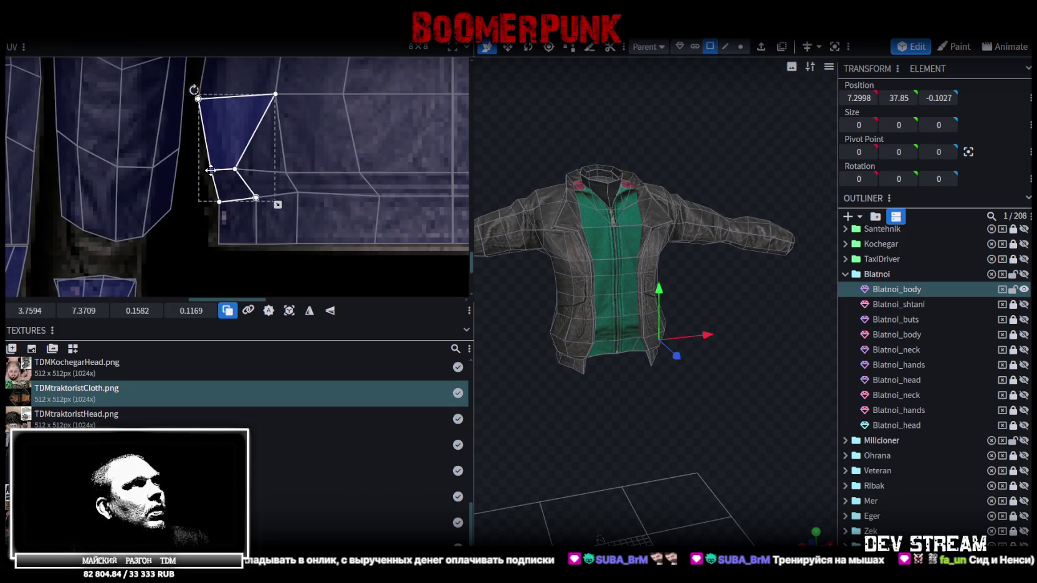
scroll(208, 129, "down", 2)
scroll(264, 192, "down", 1)
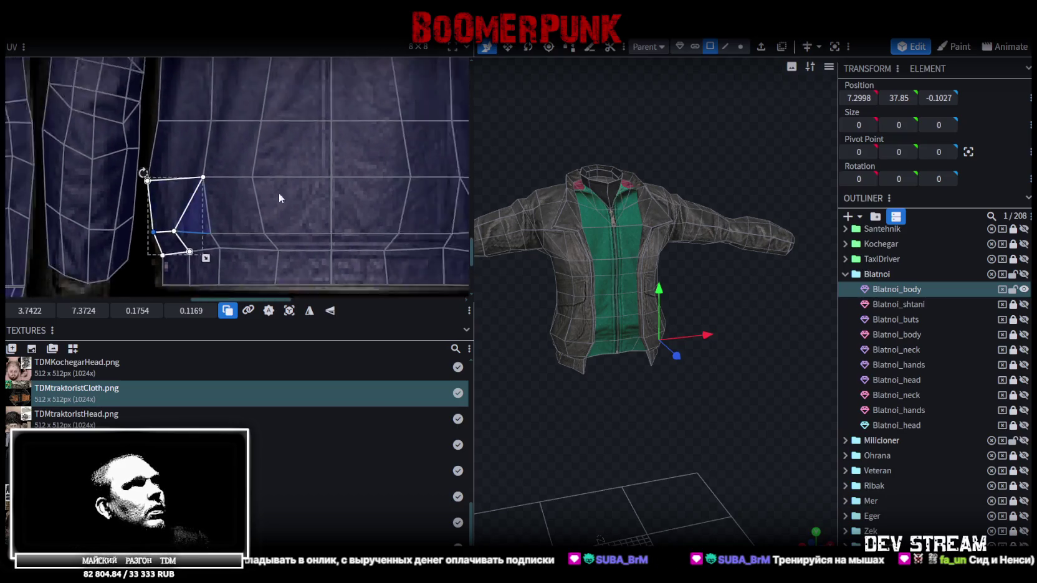
middle_click_drag(264, 193, 84, 206)
scroll(125, 255, "up", 2)
scroll(125, 254, "up", 2)
left_click(191, 266)
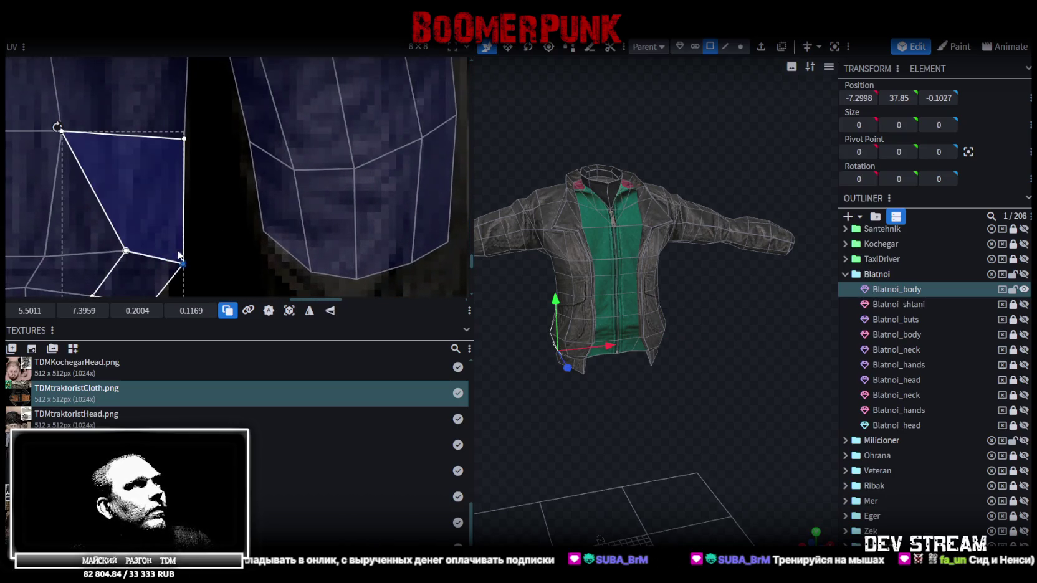
left_click_drag(175, 252, 178, 256)
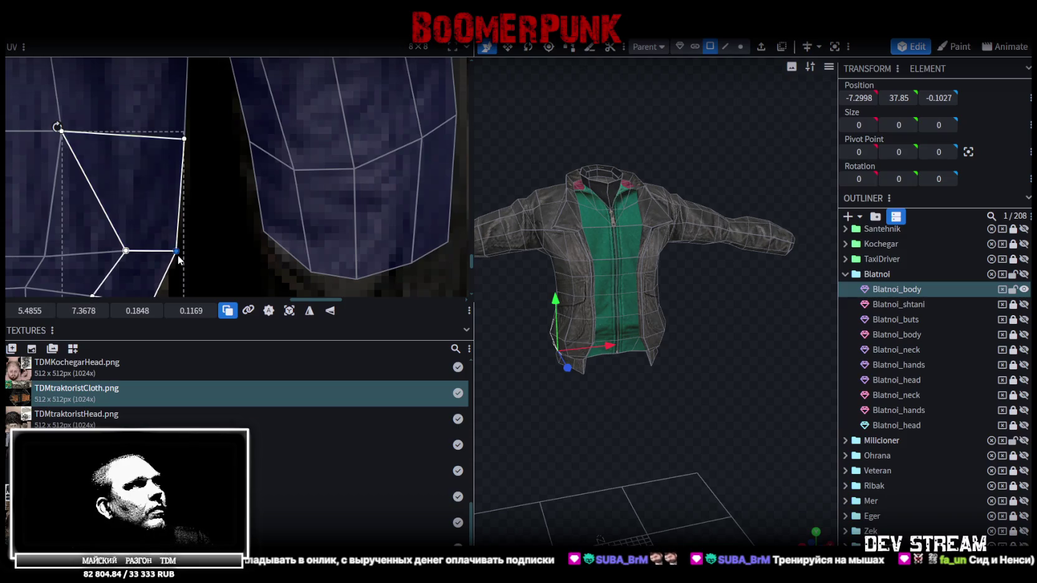